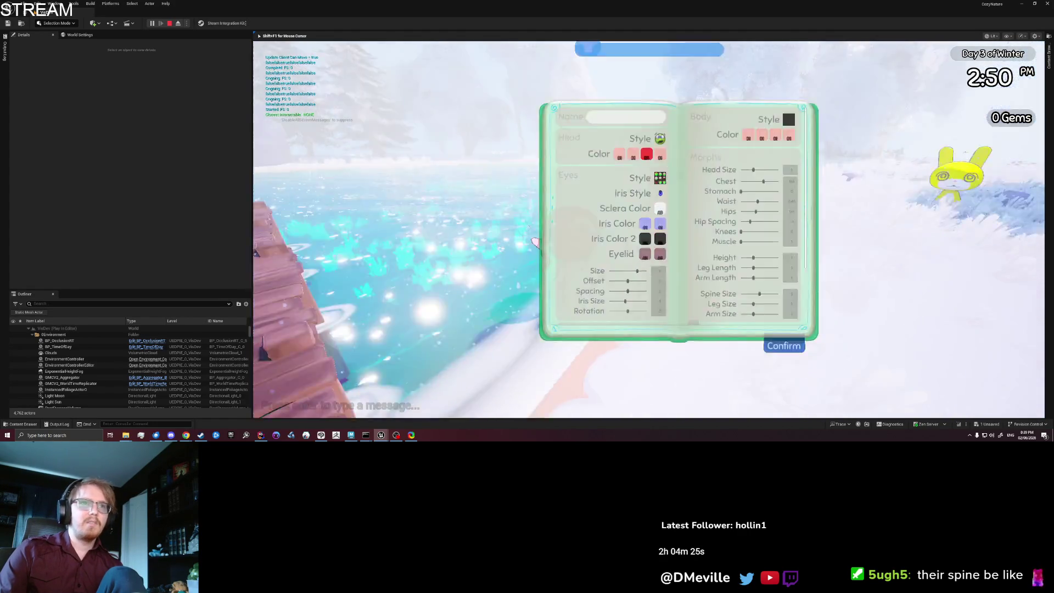
# Confirm the customization, then walk off the pier, through the flower field and alongside the yellow bunny
pyautogui.click(789, 366)
pyautogui.press('w')
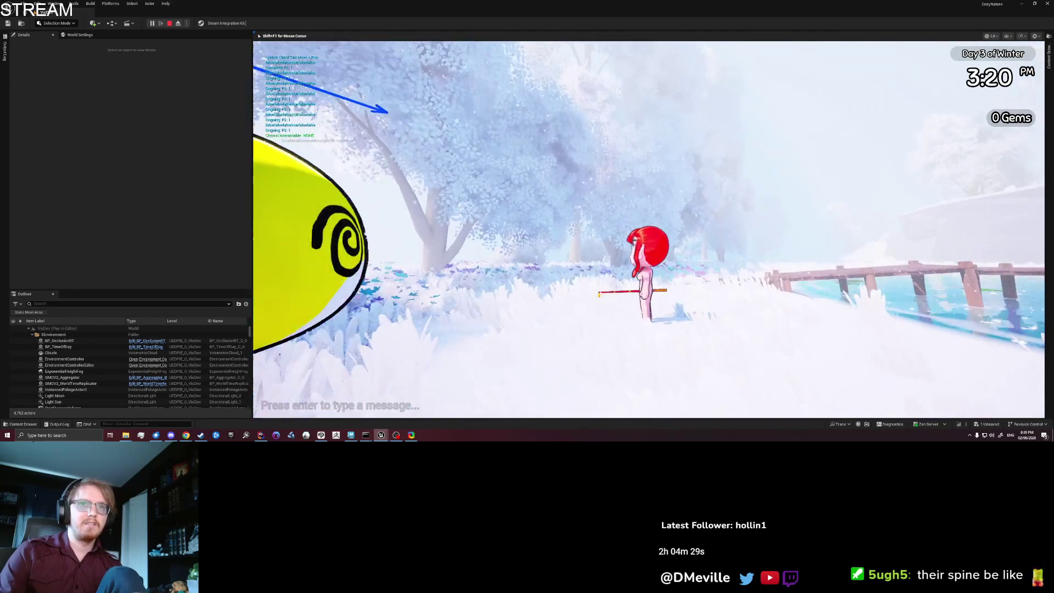
pyautogui.press('w')
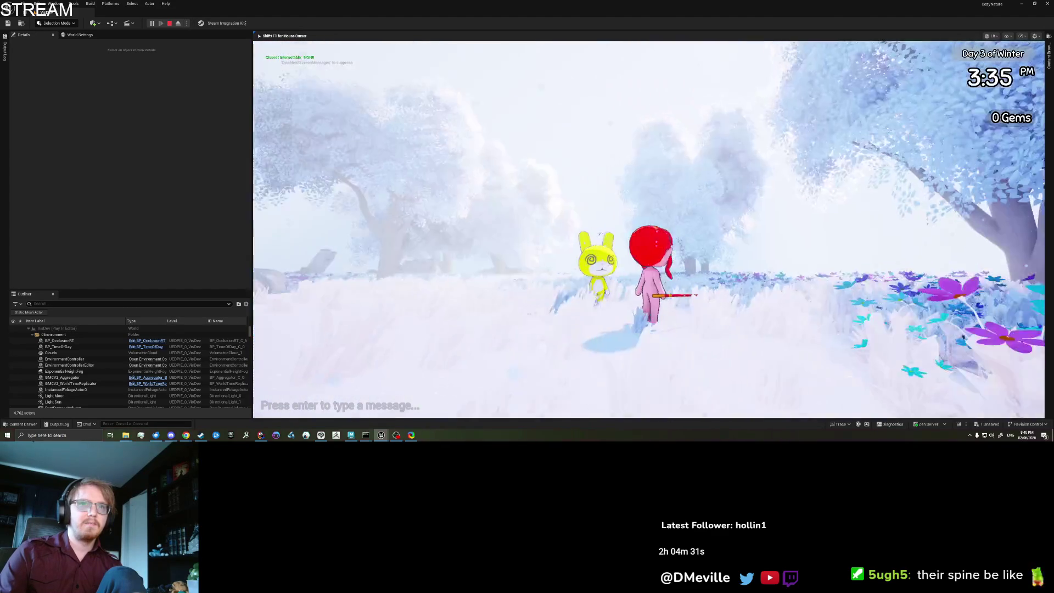
pyautogui.press('w')
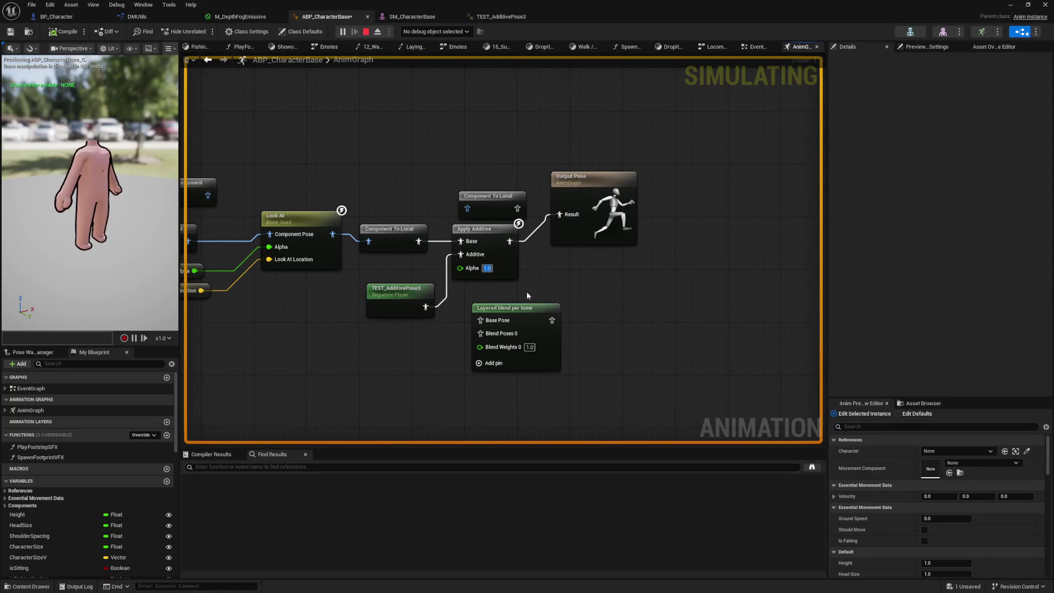
# Enter 0 in the Apply Additive Alpha field and compile ABP_CharacterBase twice
pyautogui.write('0')
pyautogui.press('Return')
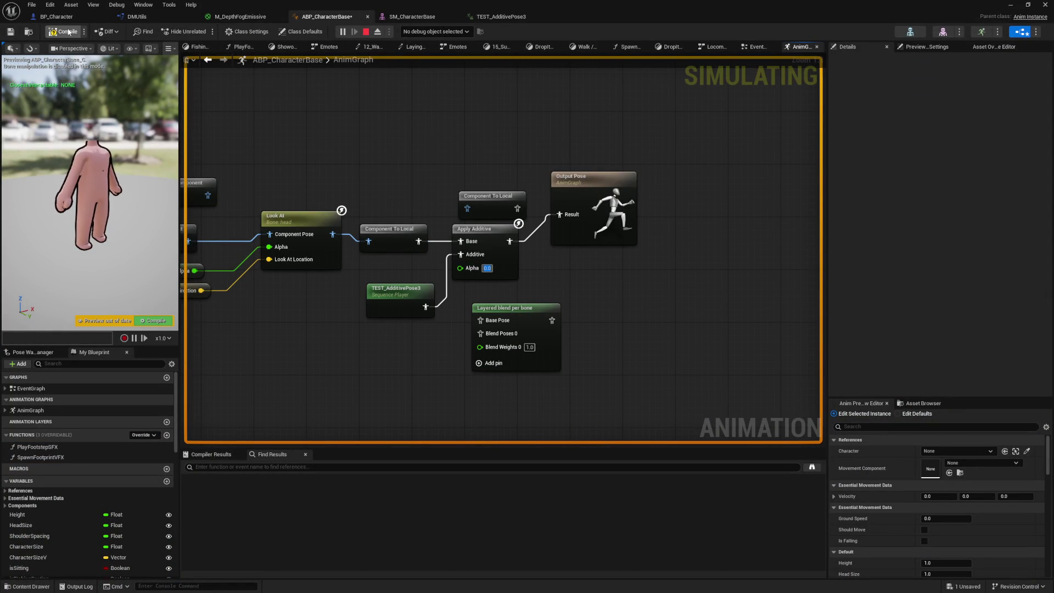
pyautogui.click(67, 31)
pyautogui.write('1')
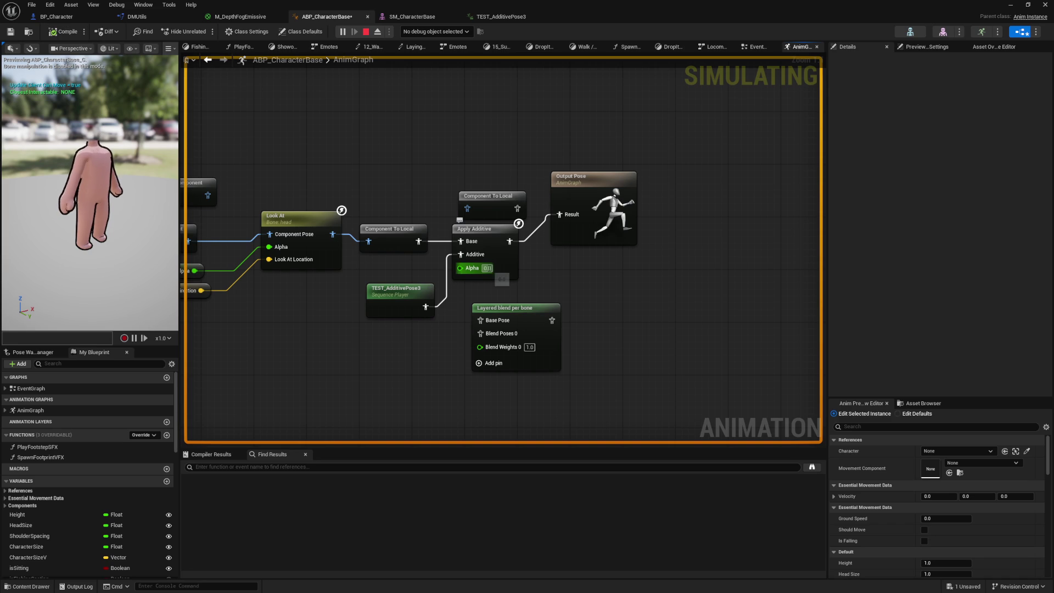
pyautogui.click(65, 33)
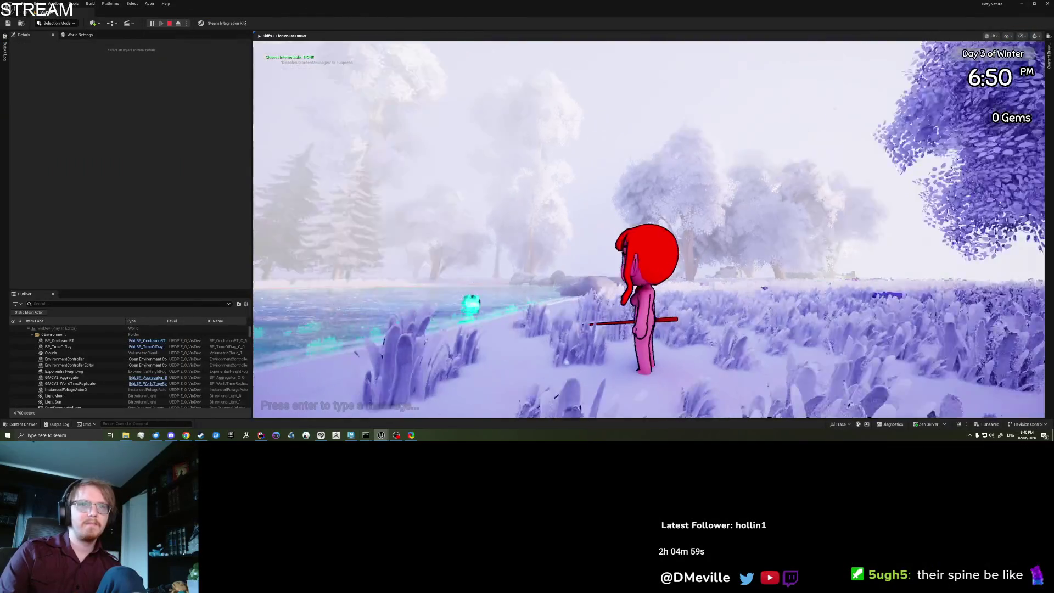
# Head toward the pier, set the Apply Additive alpha to 0.0 while the inventory is open, then resume play
pyautogui.press('d')
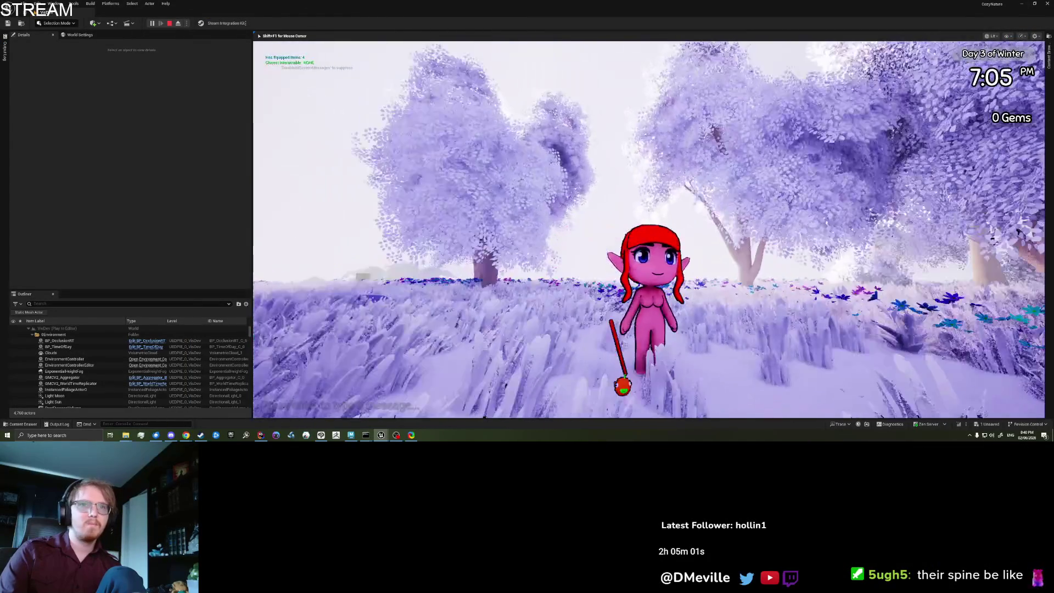
pyautogui.press('w')
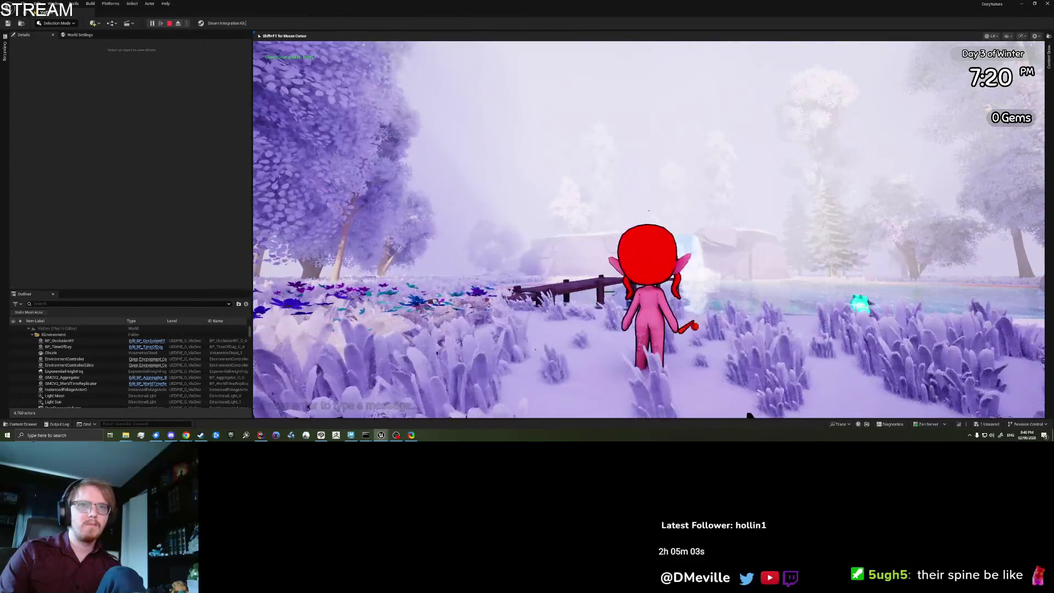
pyautogui.press('Tab')
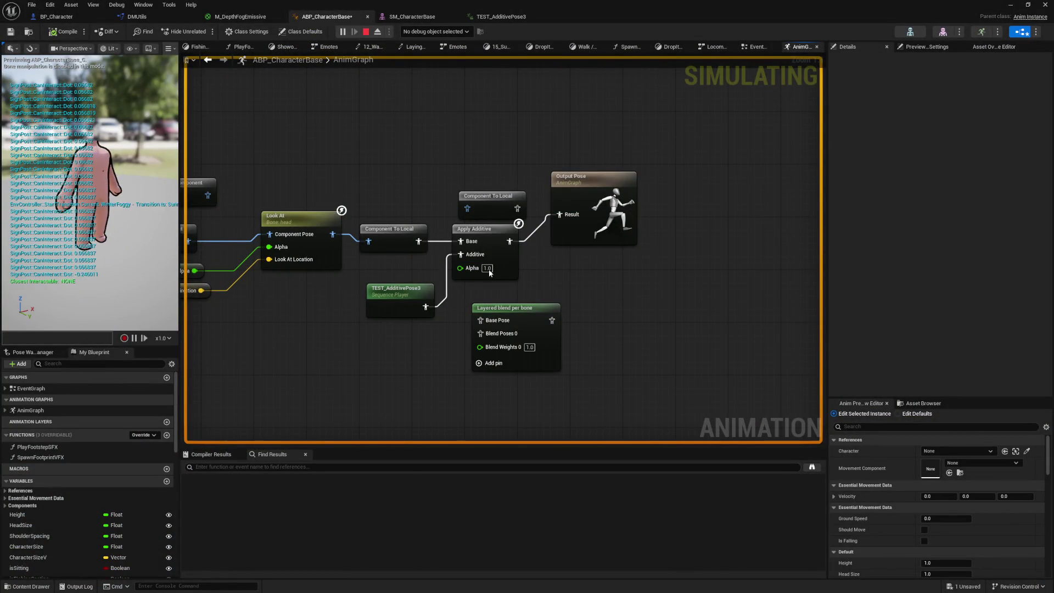
pyautogui.write('0')
pyautogui.press('Return')
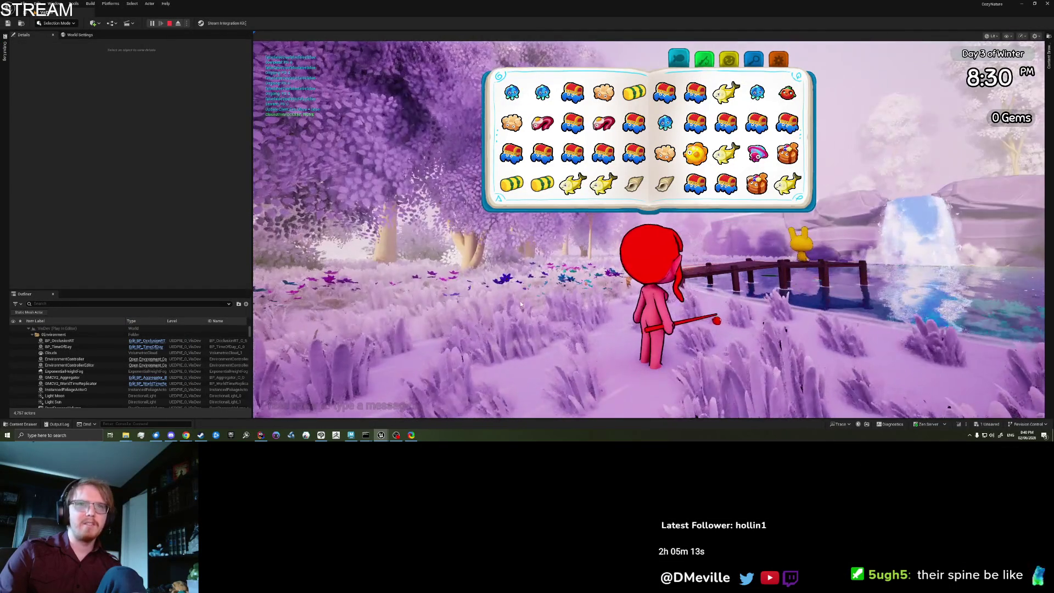
pyautogui.press('Tab')
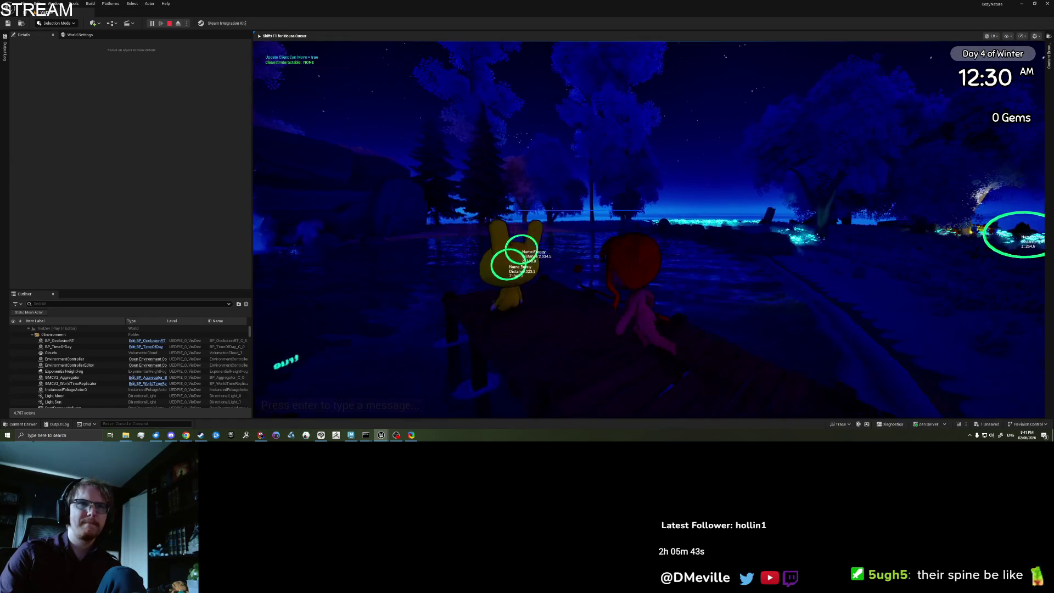
# Accept Bunny's customization offer and reduce the Chest morph from 0.6 to 0.4
pyautogui.press('e')
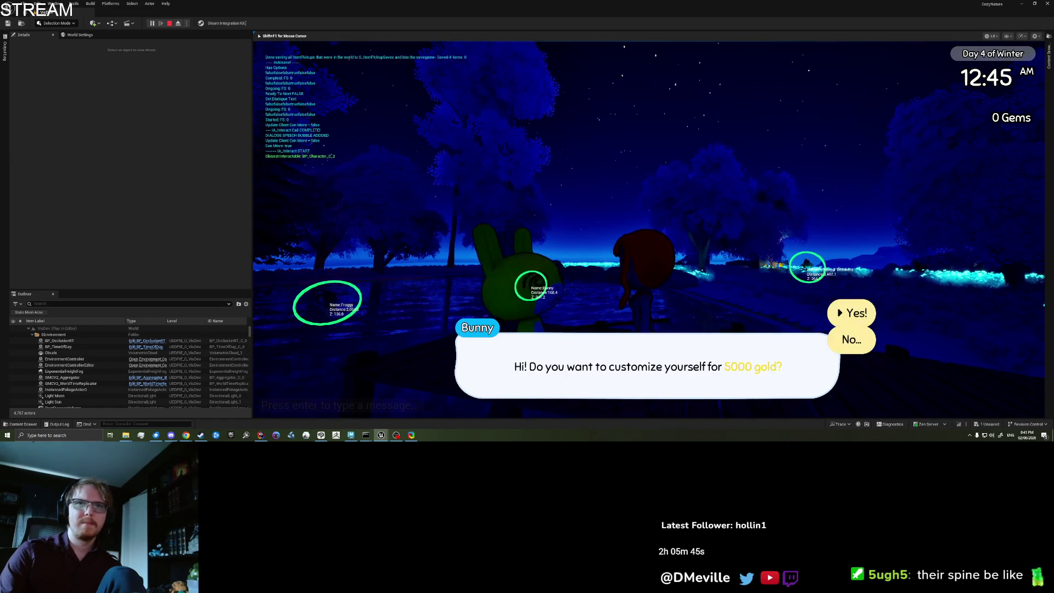
pyautogui.press('e')
pyautogui.moveTo(767, 180)
pyautogui.mouseDown()
pyautogui.moveTo(773, 173)
pyautogui.moveTo(754, 210)
pyautogui.mouseUp()
pyautogui.click(806, 364)
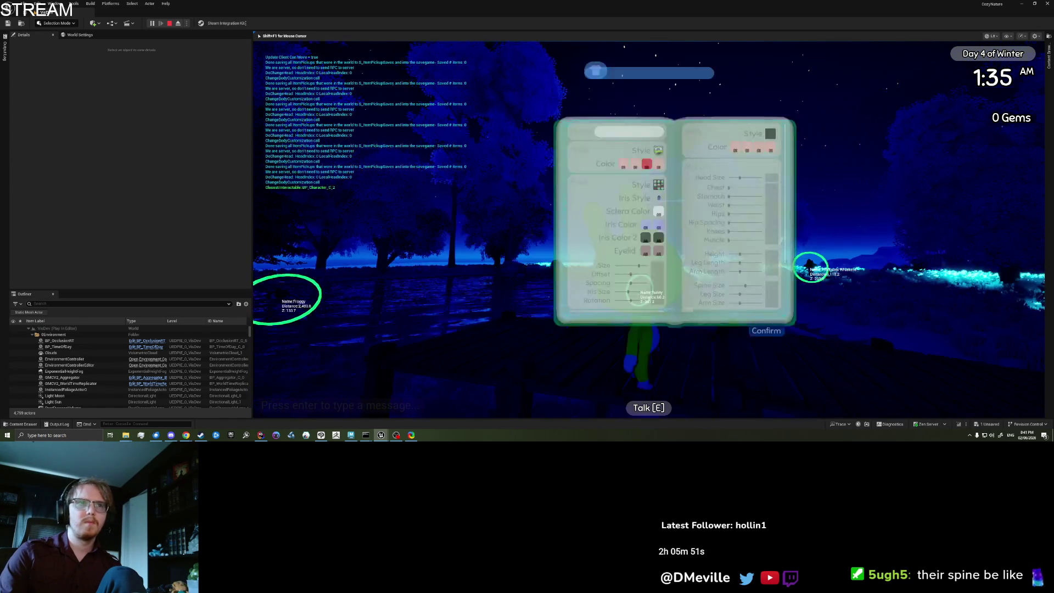
# Walk away from Bunny, set Apply Additive alpha to 1.0, recompile, and return to the game
pyautogui.press('a')
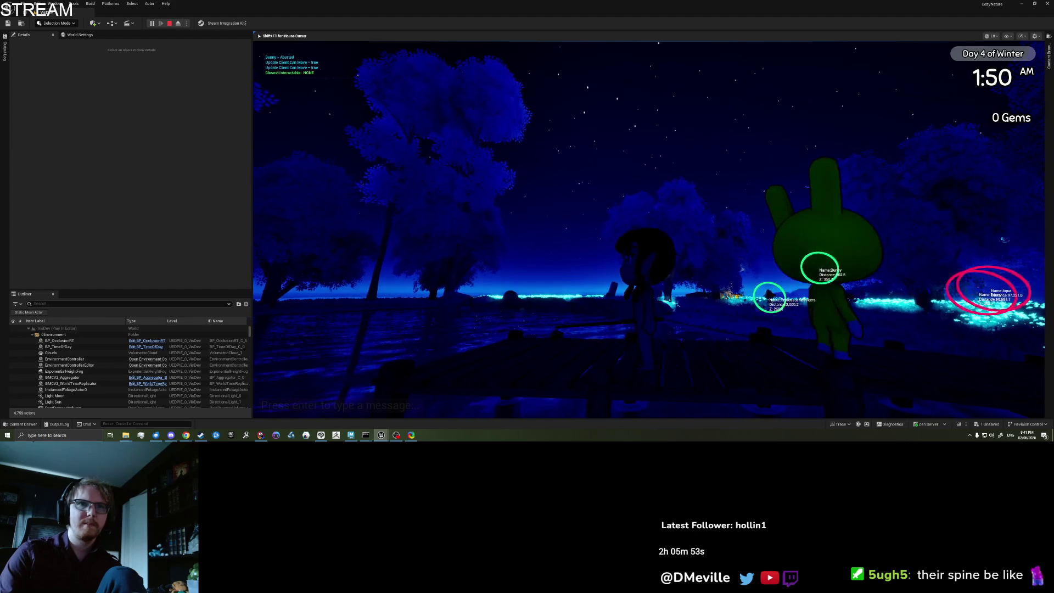
pyautogui.press('a')
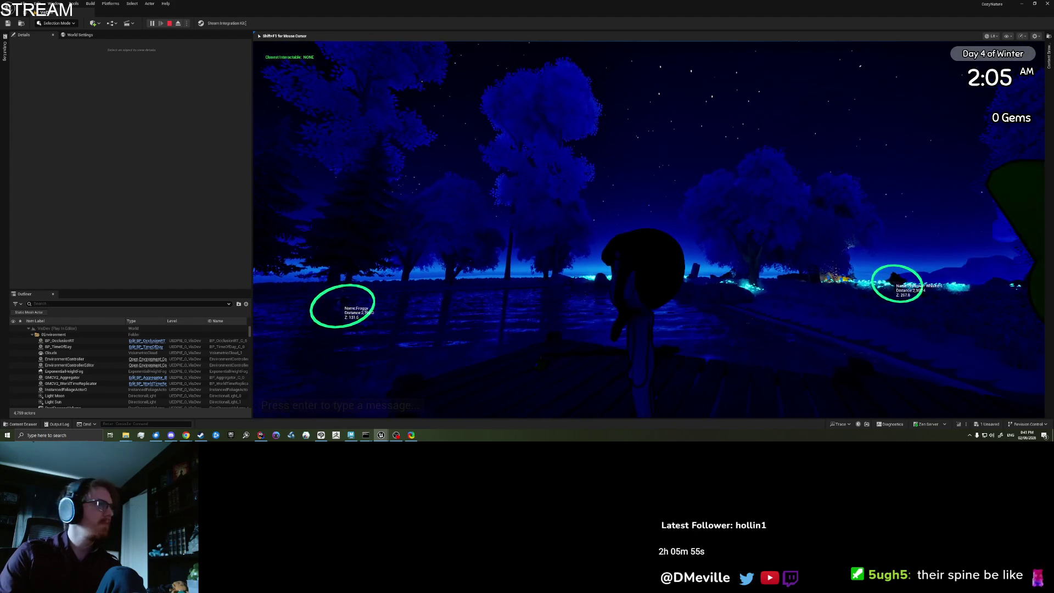
pyautogui.press('w')
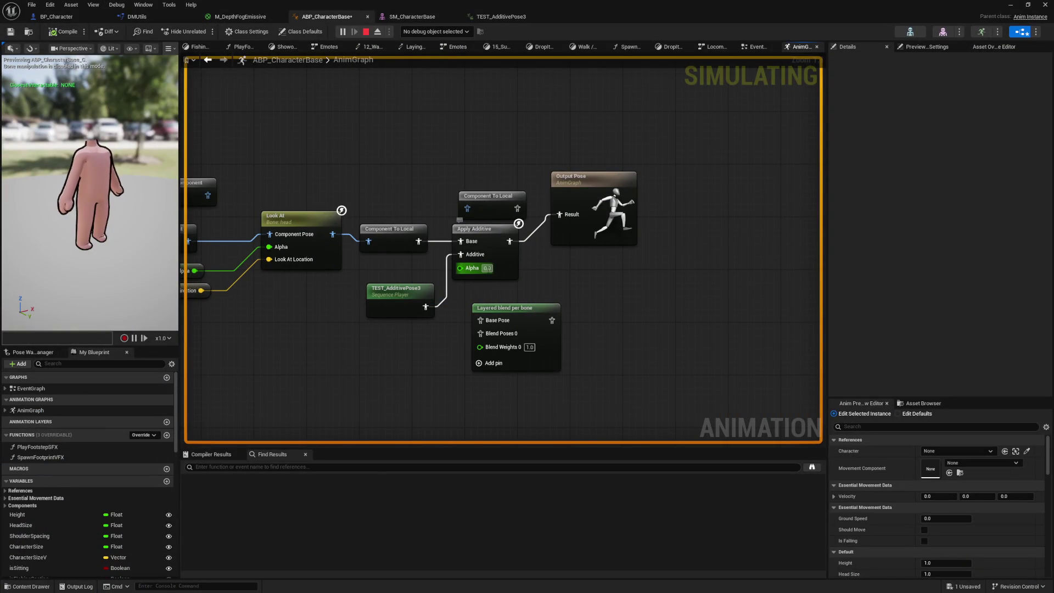
pyautogui.press('Return')
pyautogui.click(63, 33)
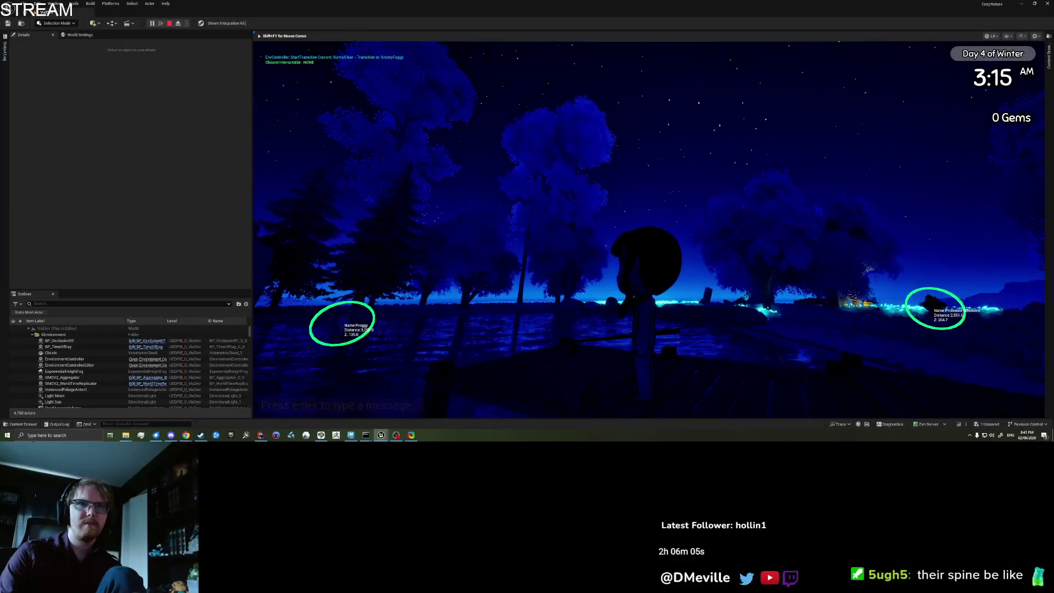
pyautogui.click(648, 219)
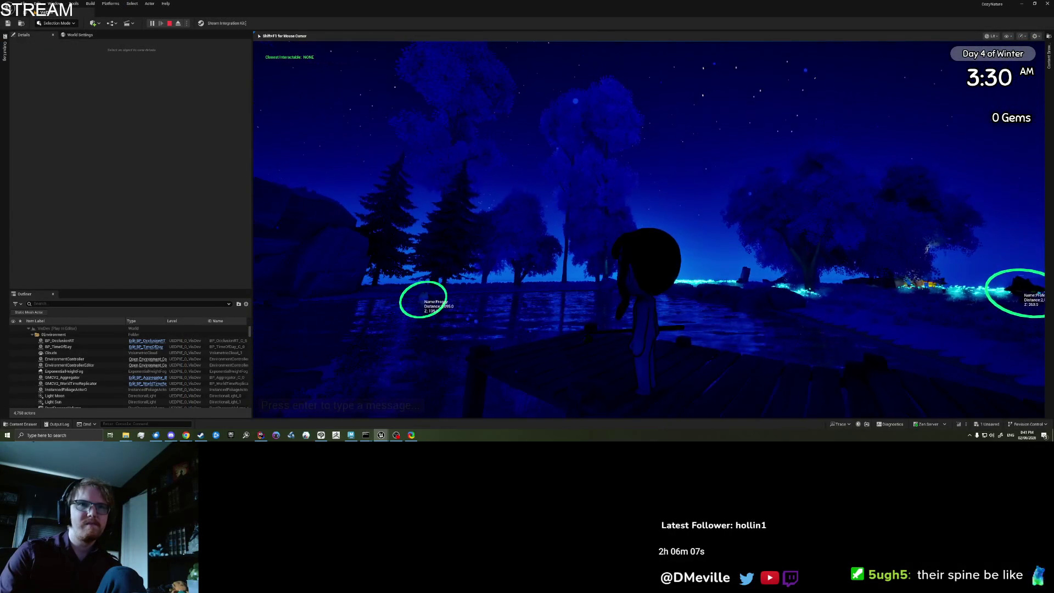
# Jump and run the character along the dock, turning it to face the camera
pyautogui.press('space')
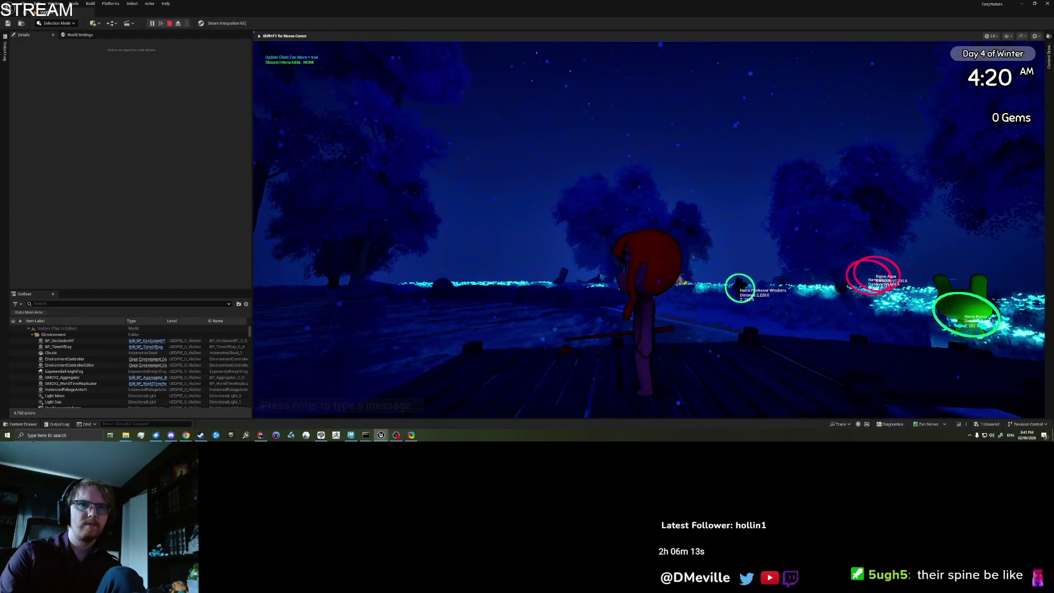
pyautogui.press('w')
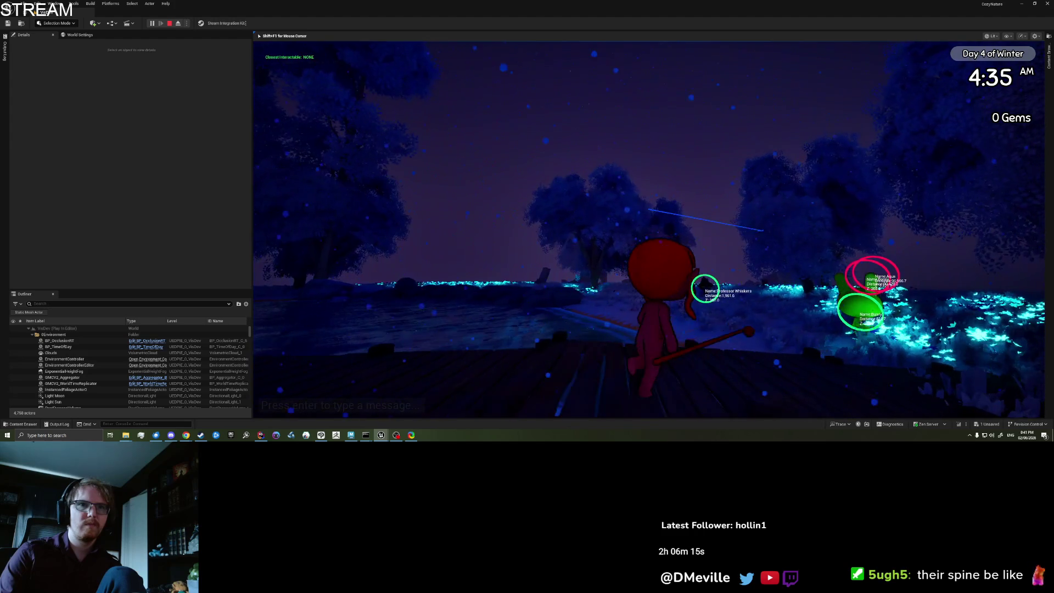
pyautogui.press('a')
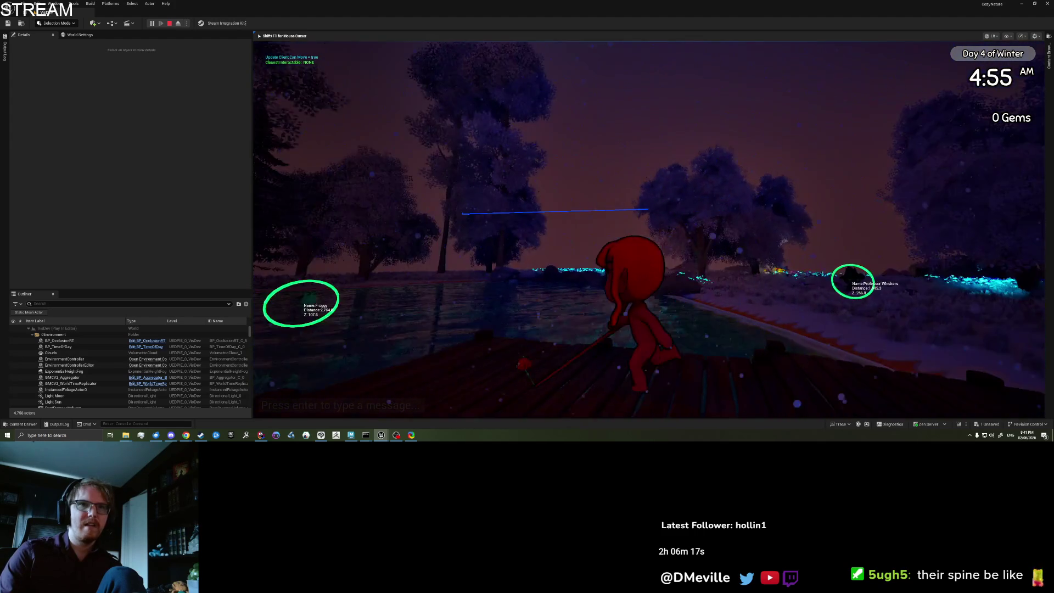
pyautogui.press('d')
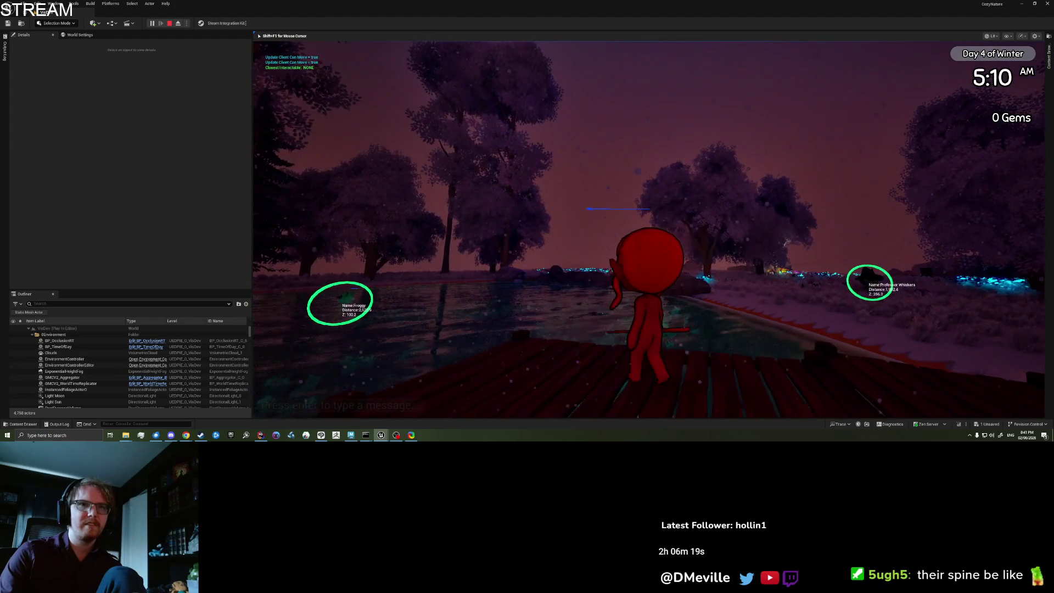
pyautogui.press('d')
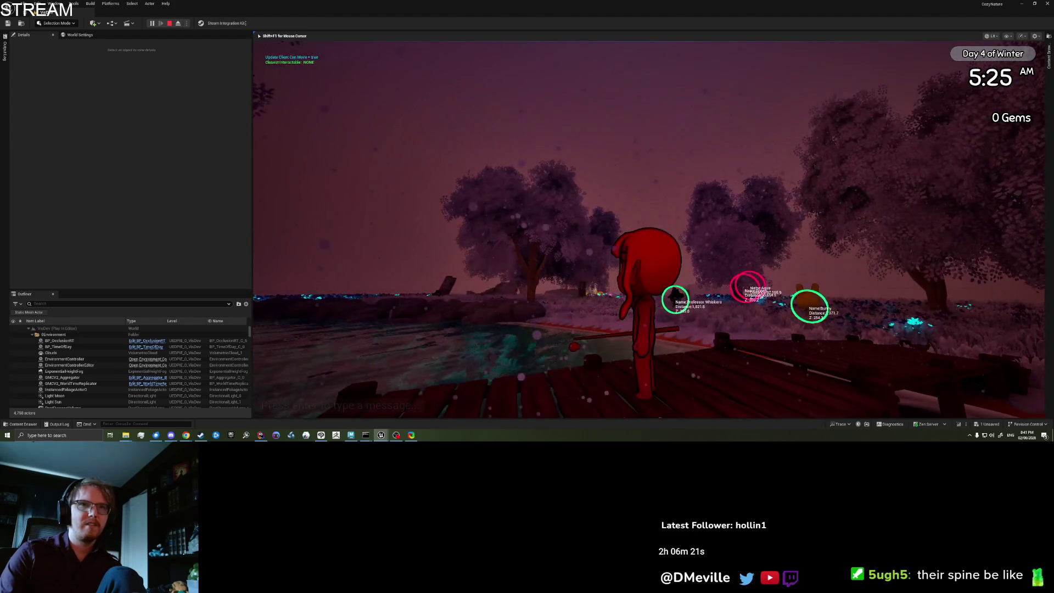
pyautogui.press('s')
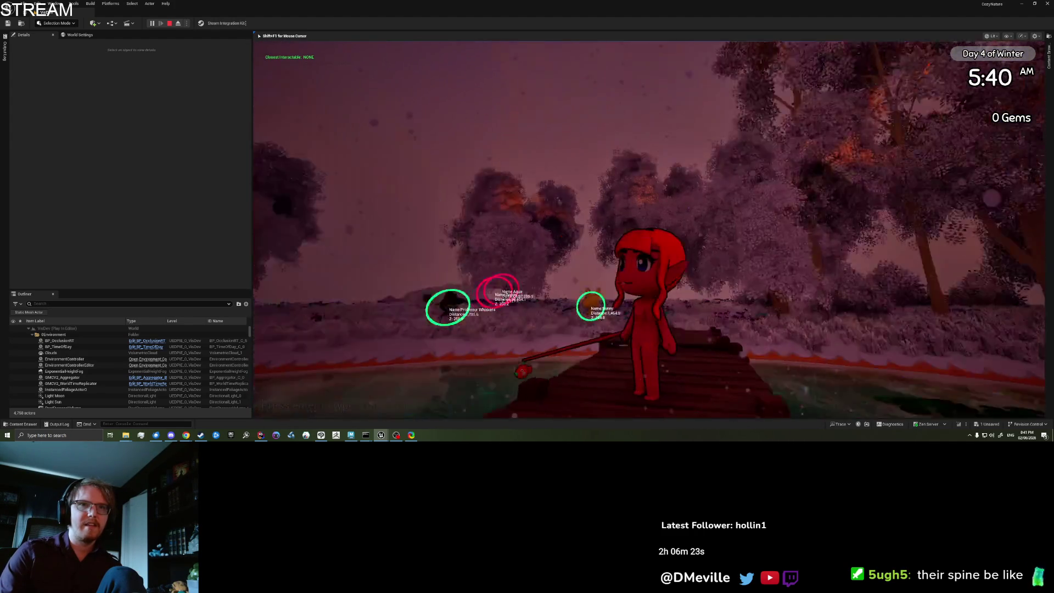
# Open the item collection book on its emotes page
pyautogui.press('w')
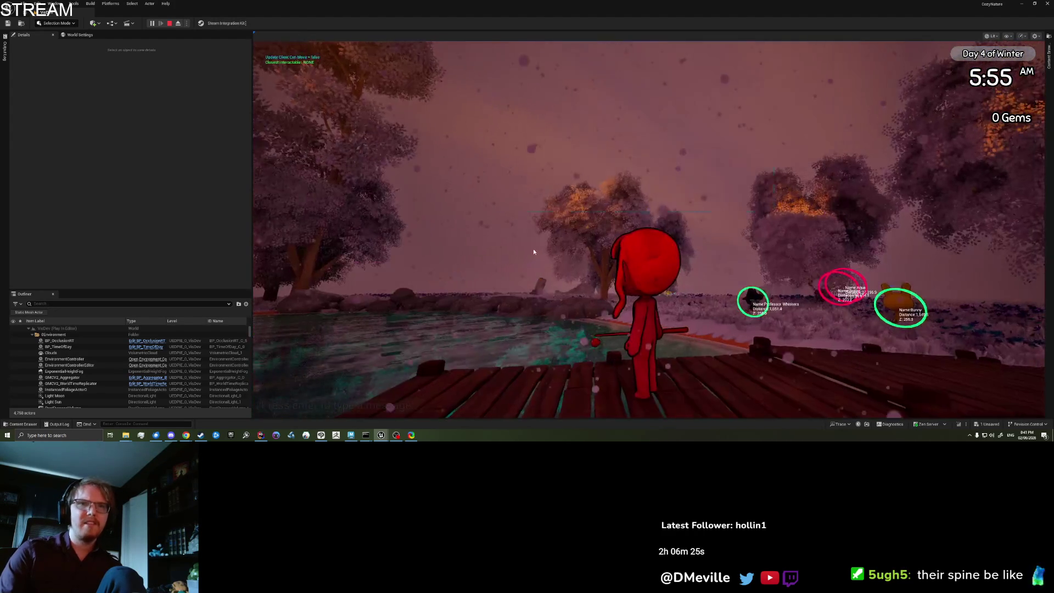
pyautogui.press('i')
pyautogui.click(730, 58)
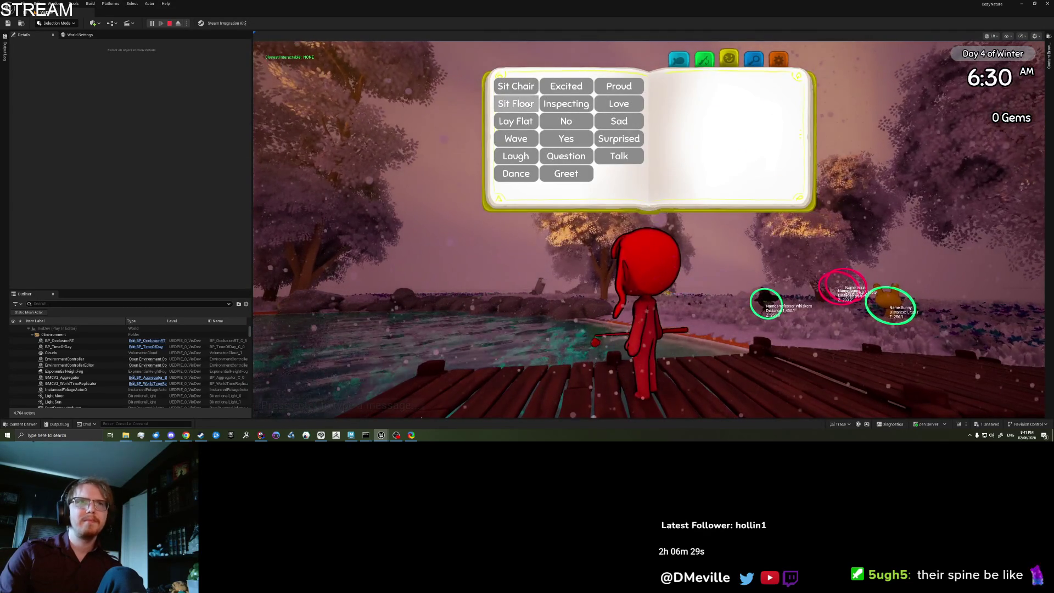
# Play the Sit Floor, Wave, Laugh and Dance emotes, then start one more emote
pyautogui.click(527, 104)
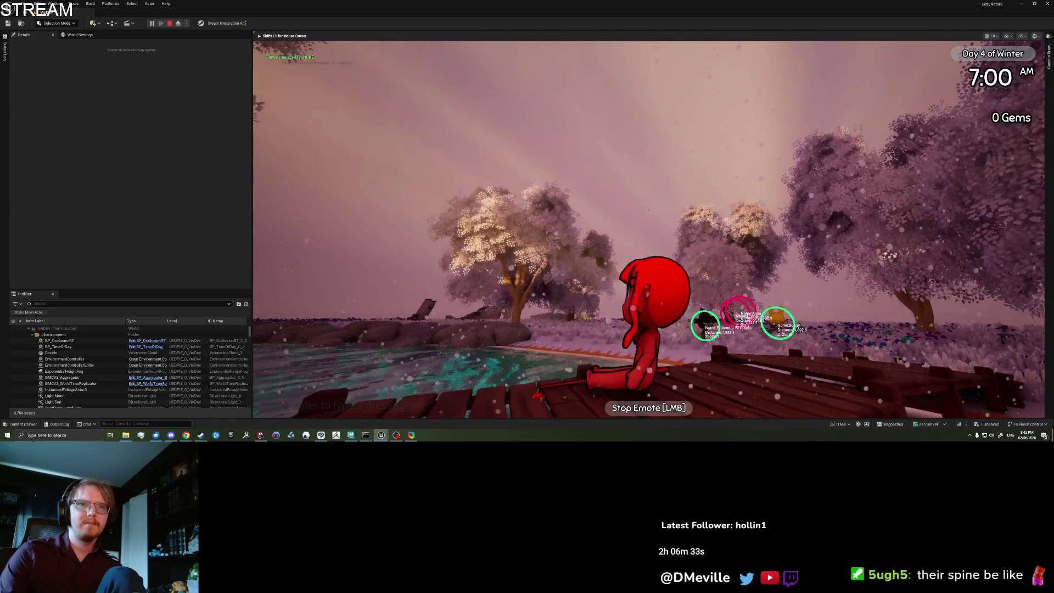
pyautogui.press('w')
pyautogui.press('e')
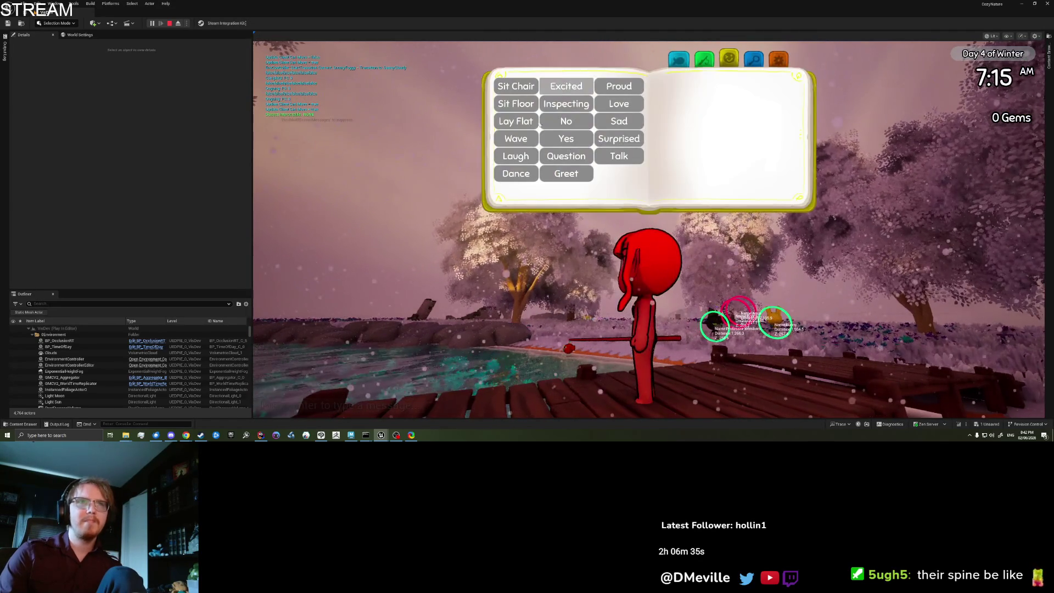
pyautogui.click(527, 137)
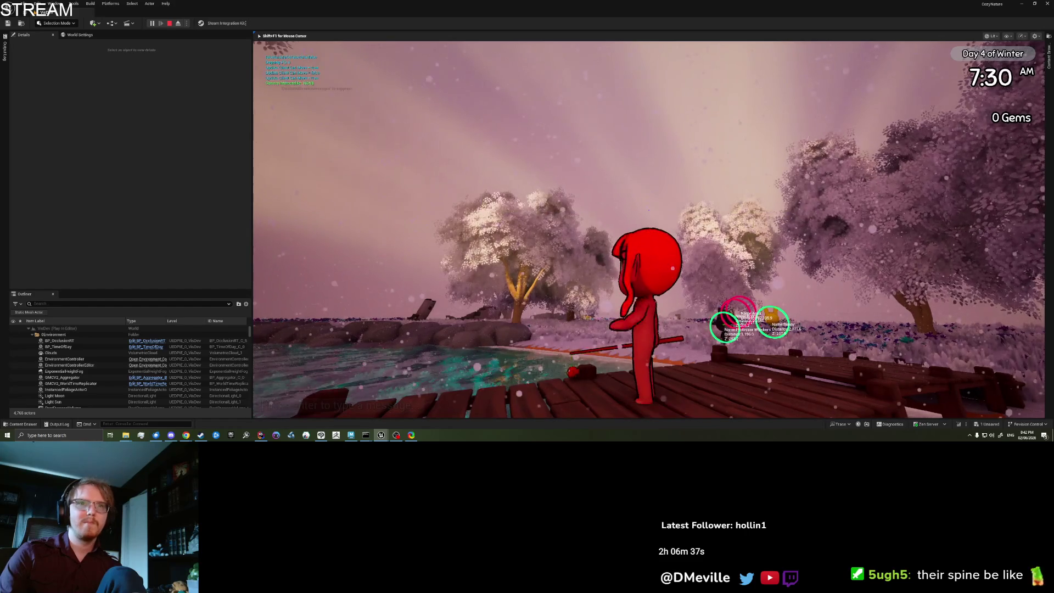
pyautogui.press('e')
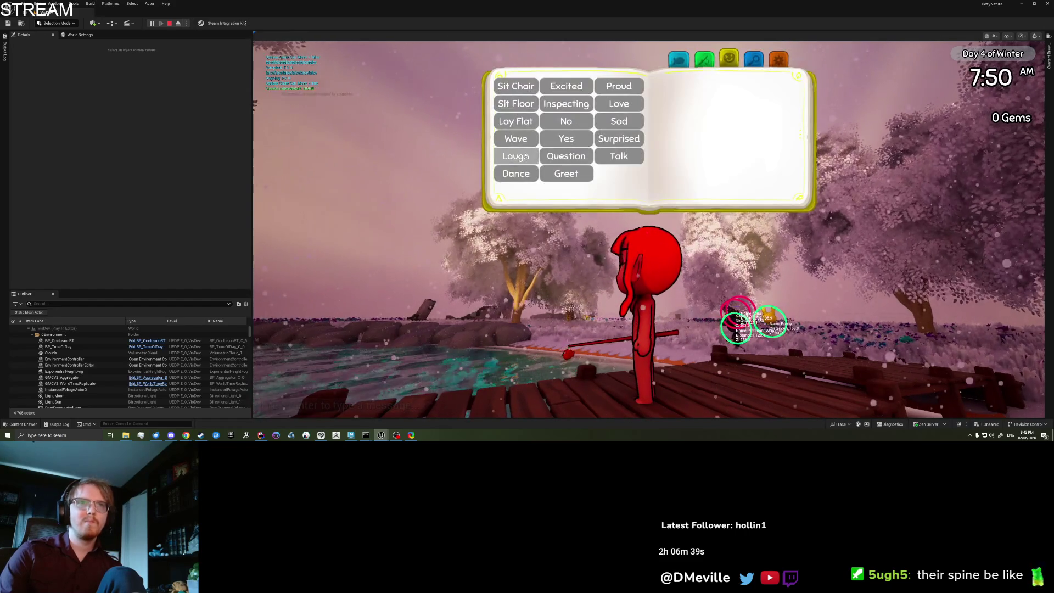
pyautogui.click(526, 156)
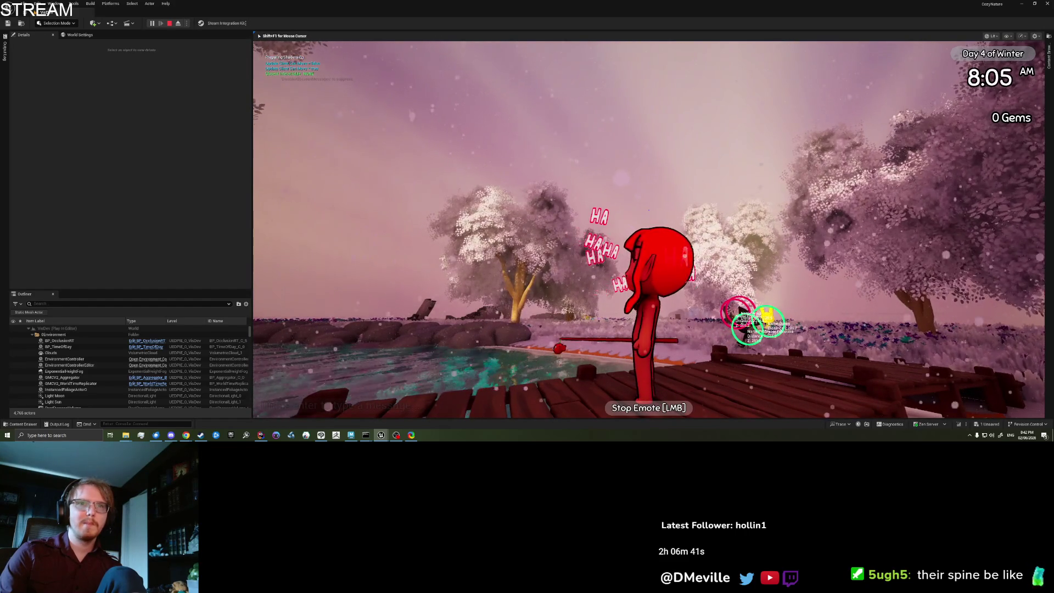
pyautogui.press('e')
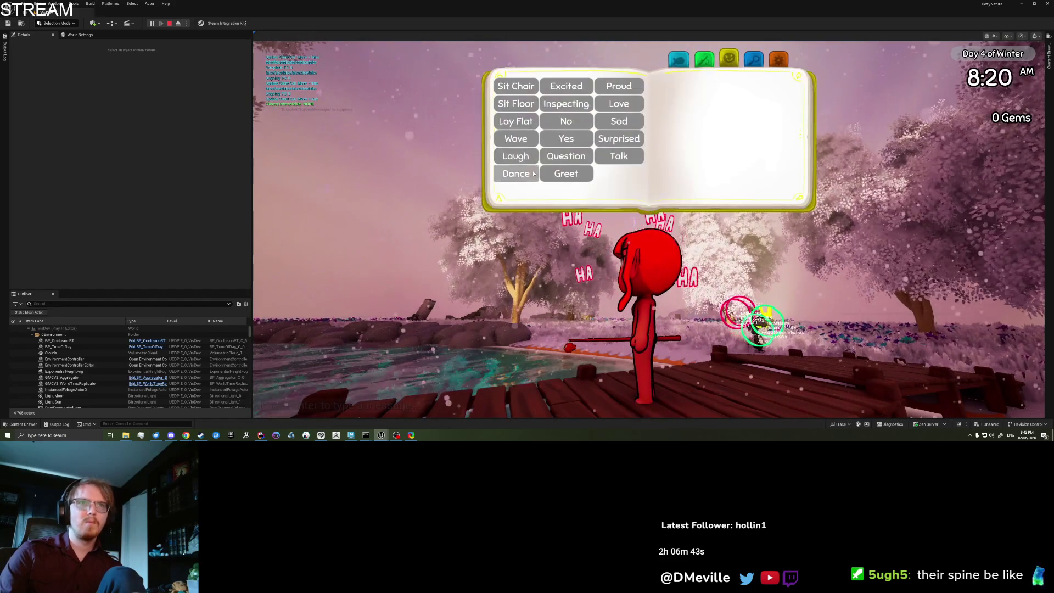
pyautogui.click(532, 175)
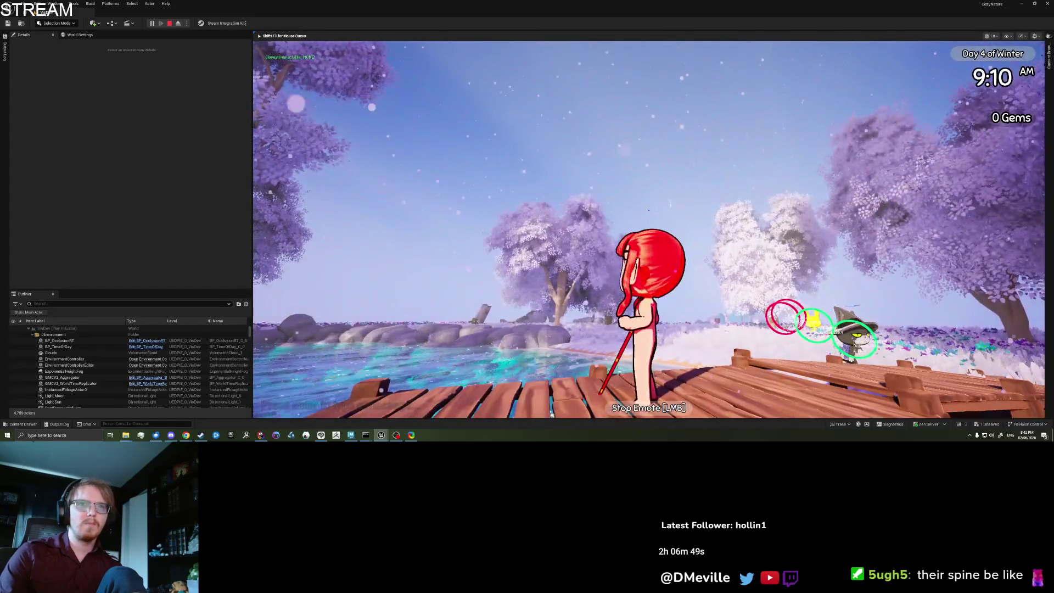
pyautogui.press('e')
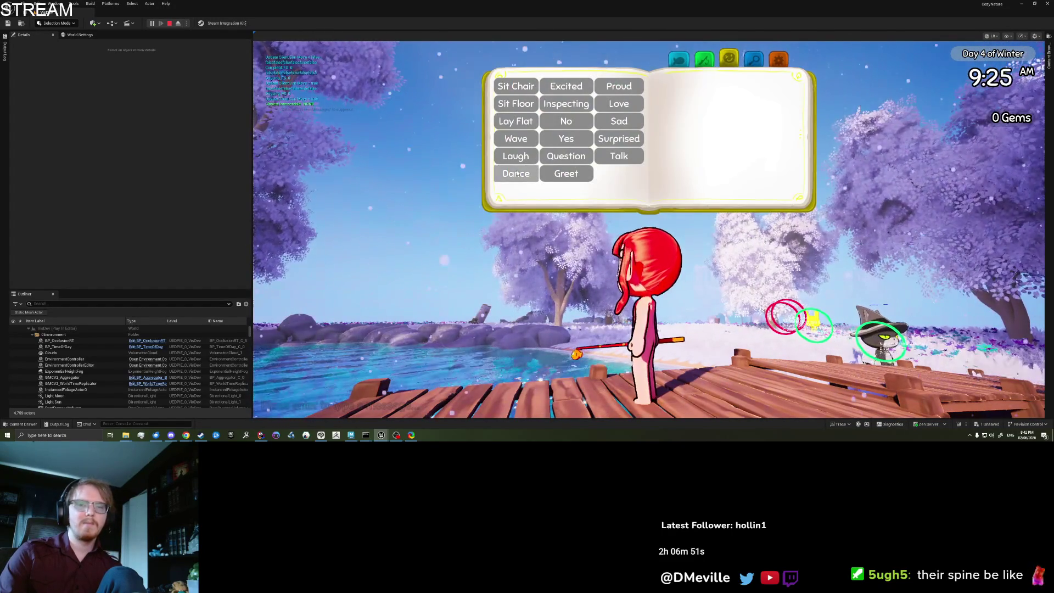
pyautogui.click(618, 104)
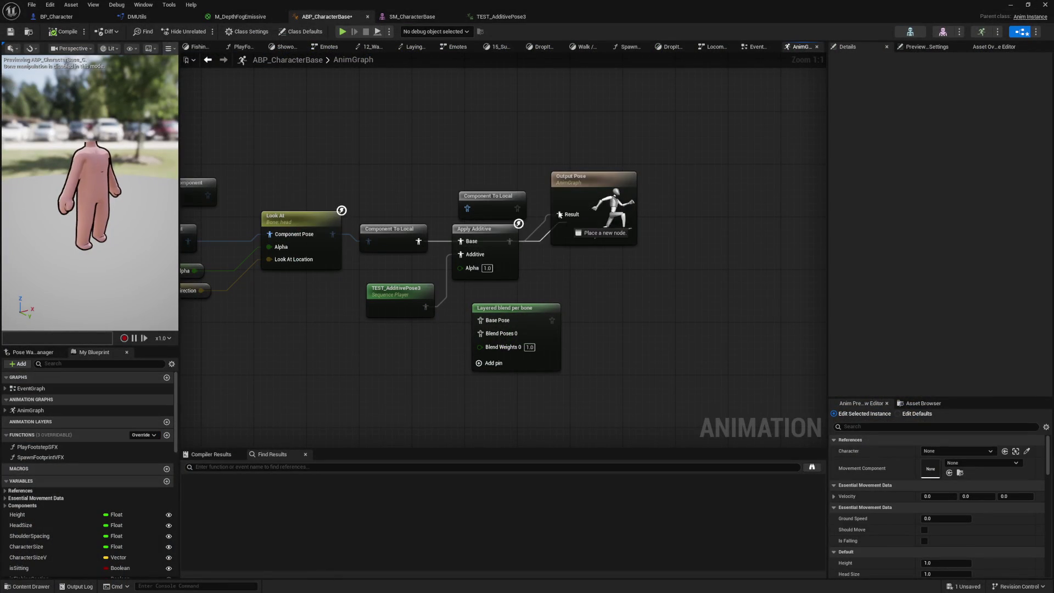
# Wire Apply Additive's output into the Output Pose Result and recompile with F7
pyautogui.moveTo(561, 217); pyautogui.dragTo(562, 217)
pyautogui.click(434, 266)
pyautogui.click(422, 244)
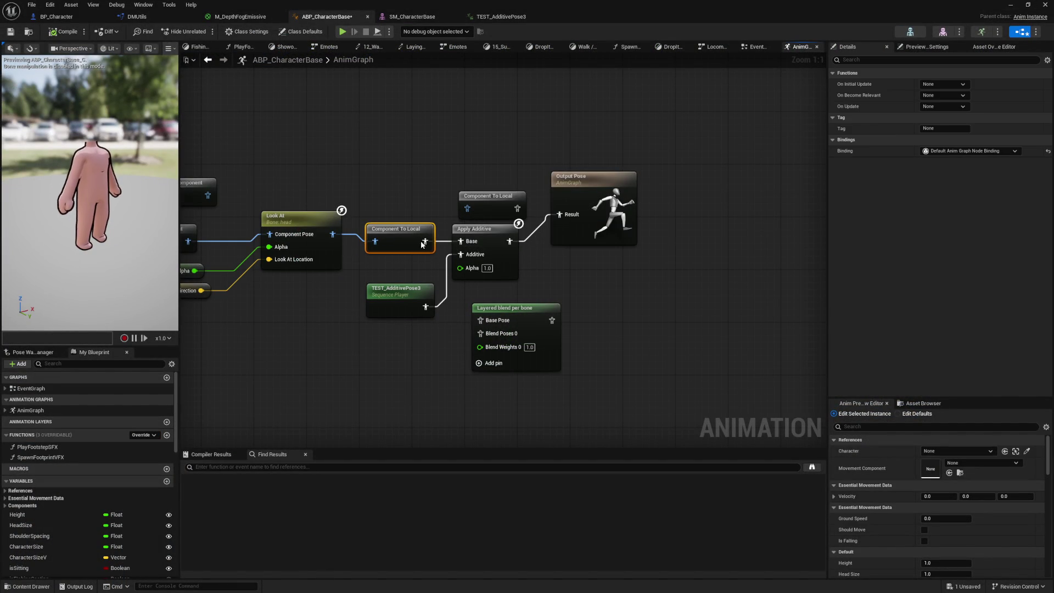
pyautogui.moveTo(563, 225); pyautogui.dragTo(581, 231)
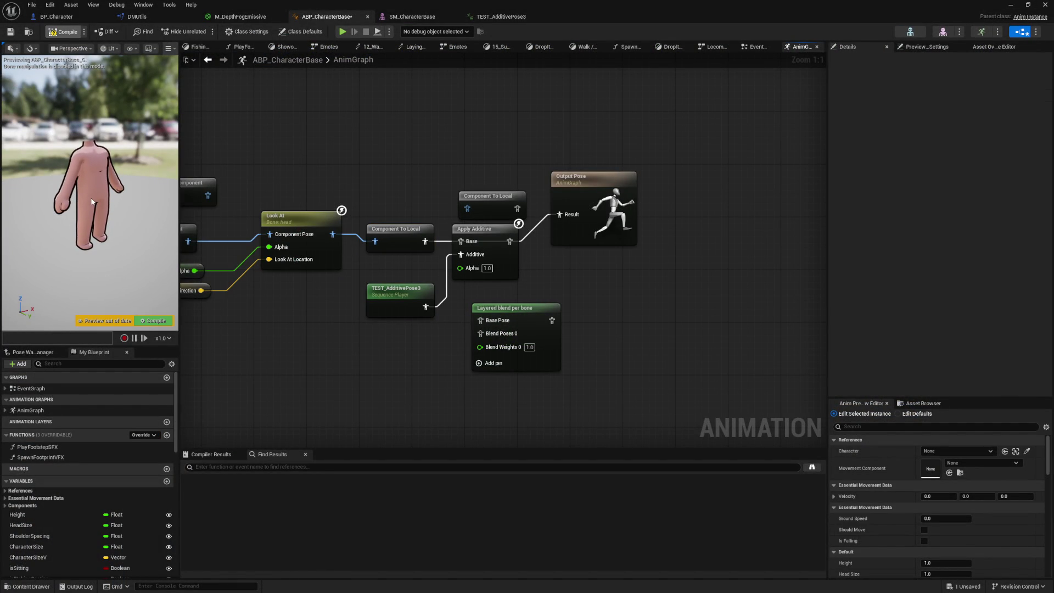
pyautogui.press('F7')
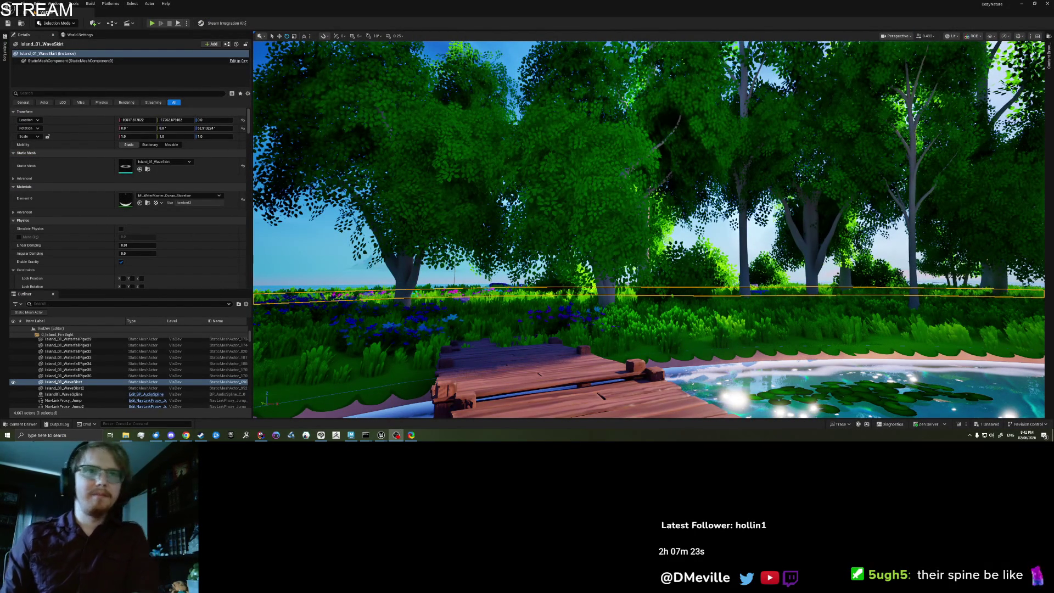
# Fly the level camera forward past the dock
pyautogui.press('w')
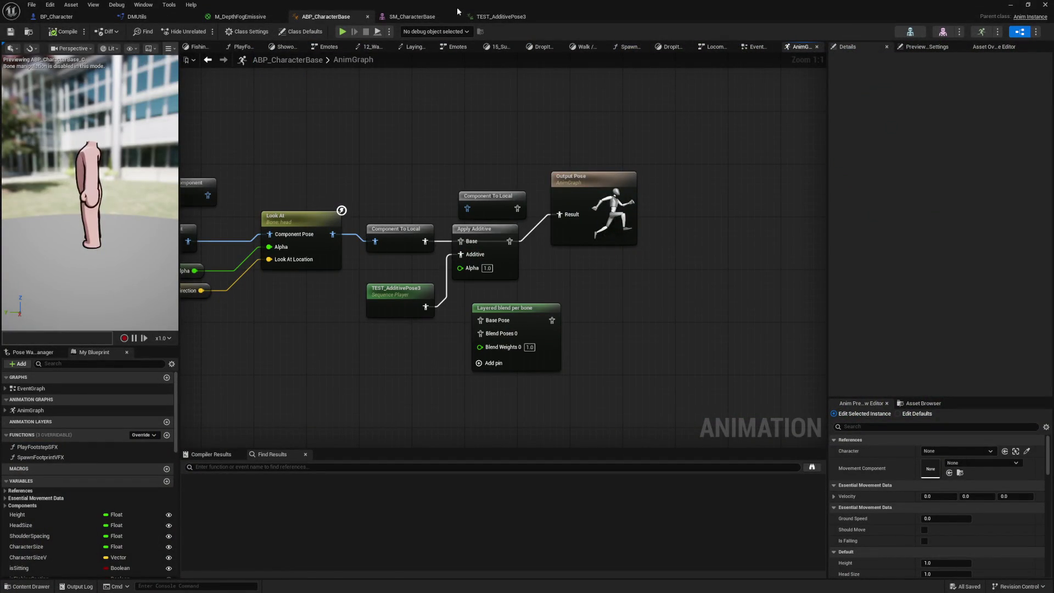
# Close the TEST_AdditivePose3 animation tab and return to the ABP_CharacterBase AnimGraph
pyautogui.click(513, 18)
pyautogui.click(542, 16)
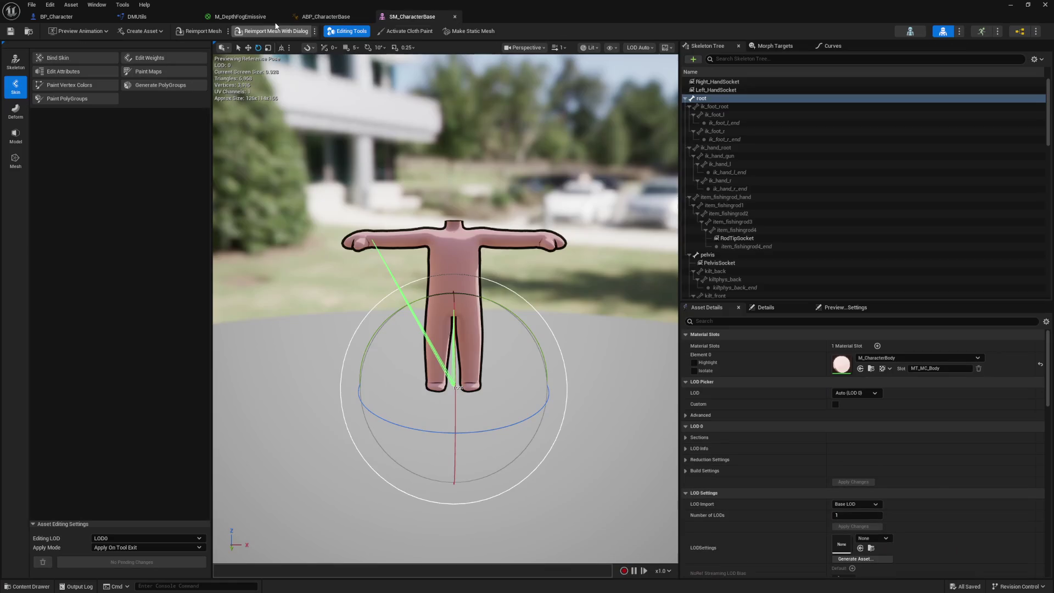
pyautogui.click(326, 16)
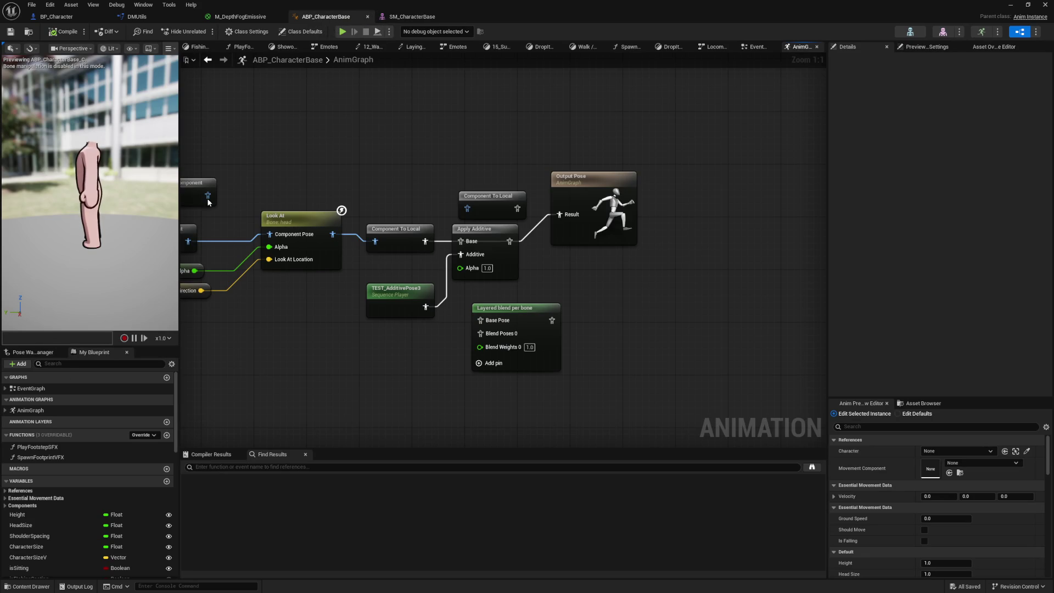
# In Locomotion > Idle, browse to the CharacterBase_Idle sequence asset and open it
pyautogui.click(5, 410)
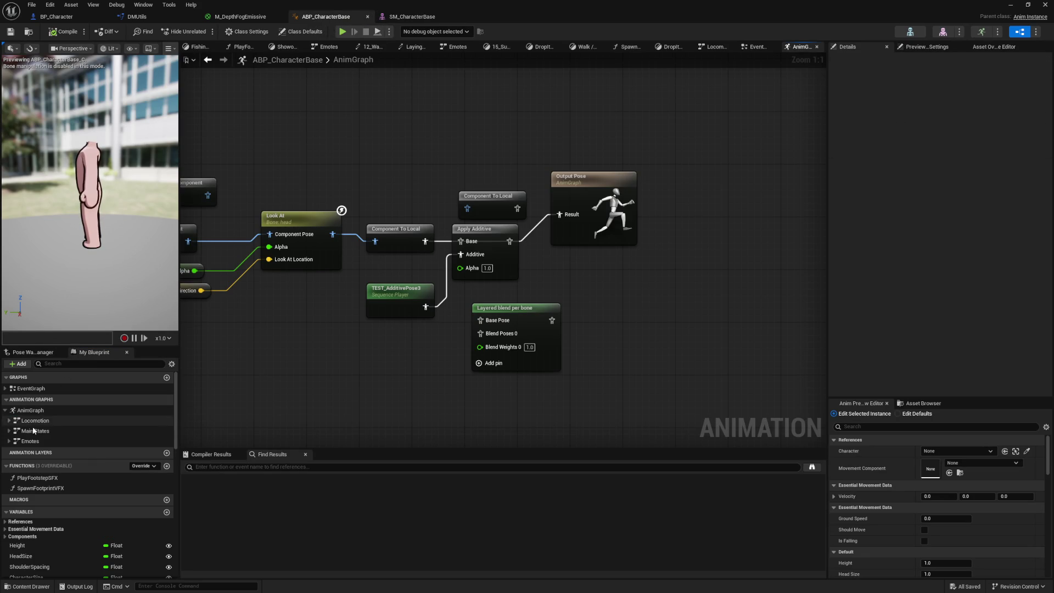
pyautogui.doubleClick(45, 419)
pyautogui.scroll(5, 519, 226)
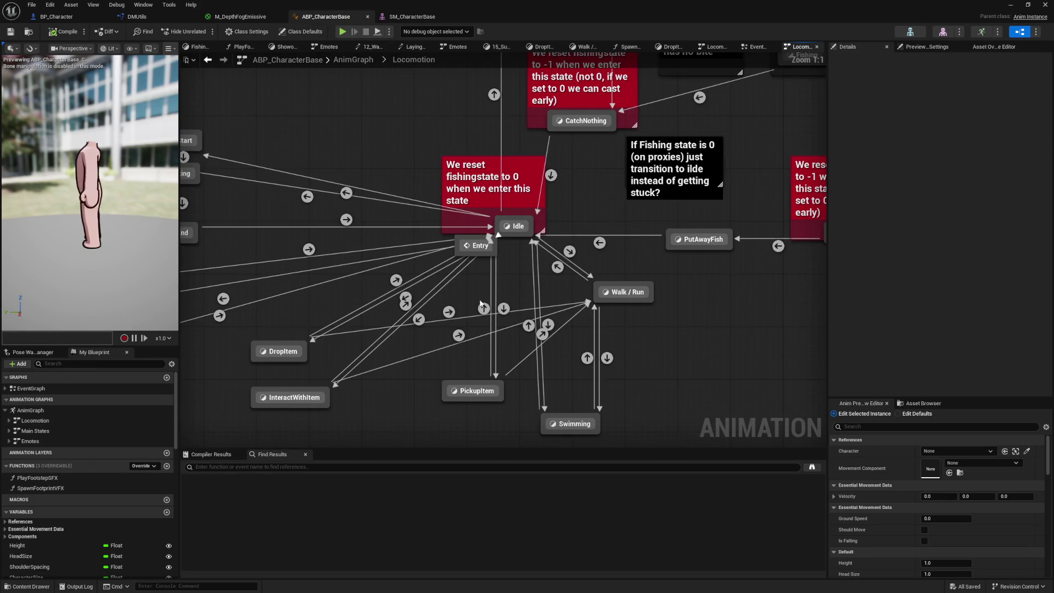
pyautogui.doubleClick(519, 226)
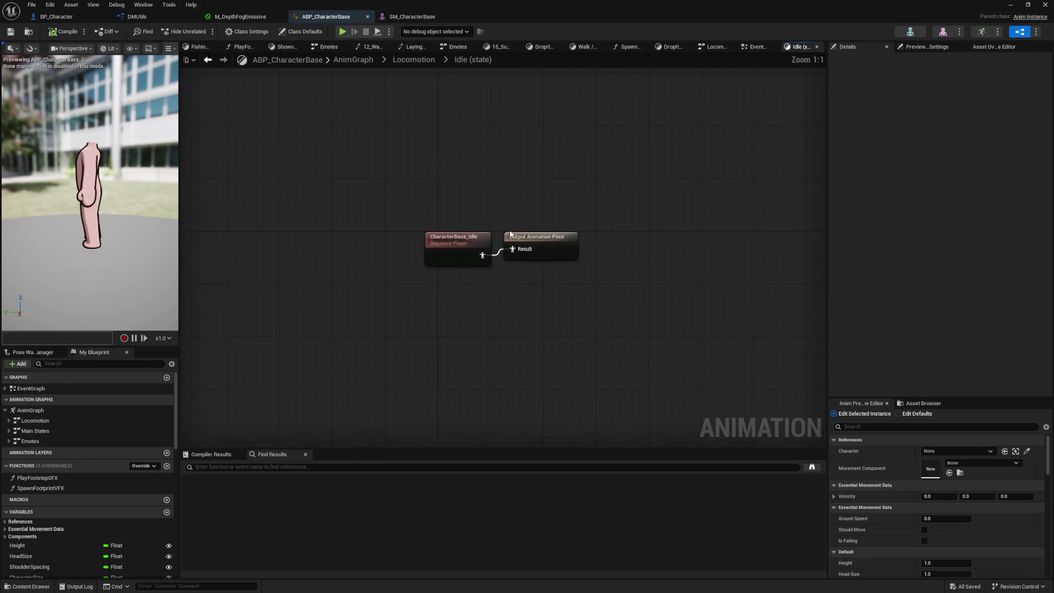
pyautogui.click(457, 262)
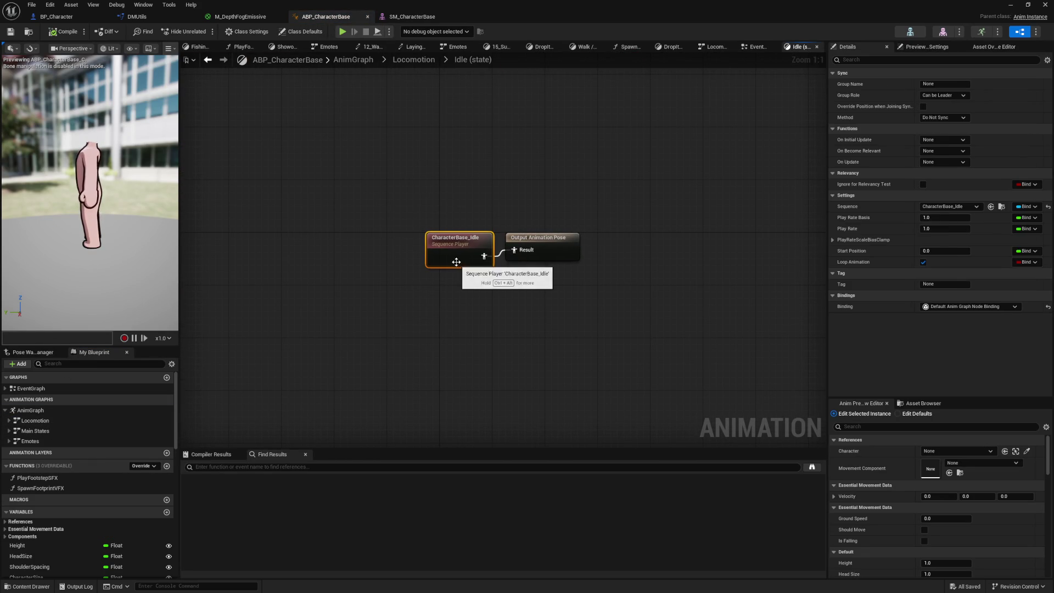
pyautogui.click(1001, 206)
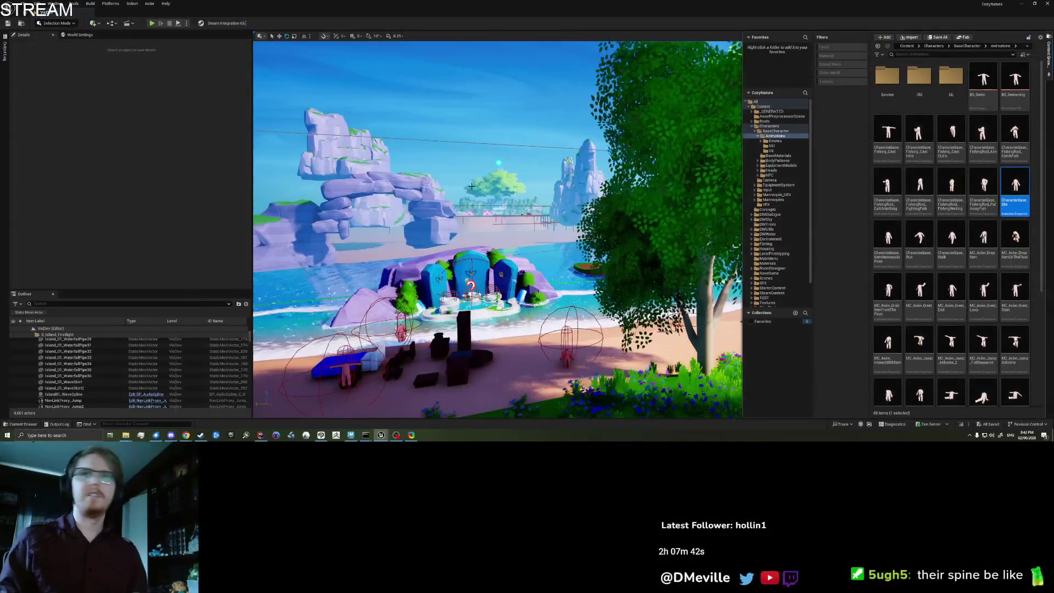
pyautogui.doubleClick(1017, 187)
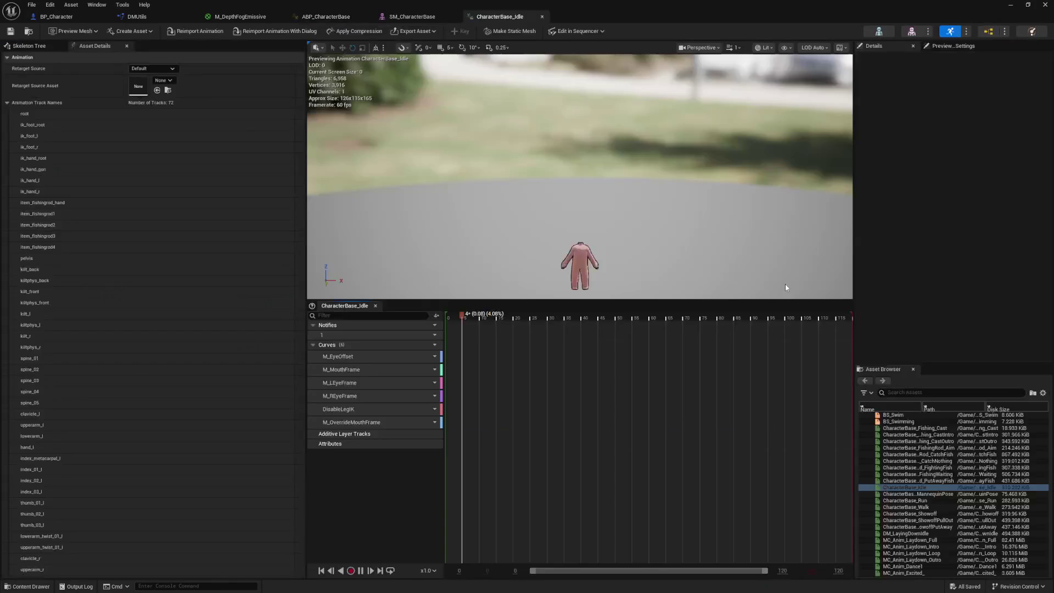
# Select the M_EyeOffset and all six curve tracks, then deselect them
pyautogui.click(377, 360)
pyautogui.keyDown('shift'); pyautogui.click(382, 421); pyautogui.keyUp('shift')
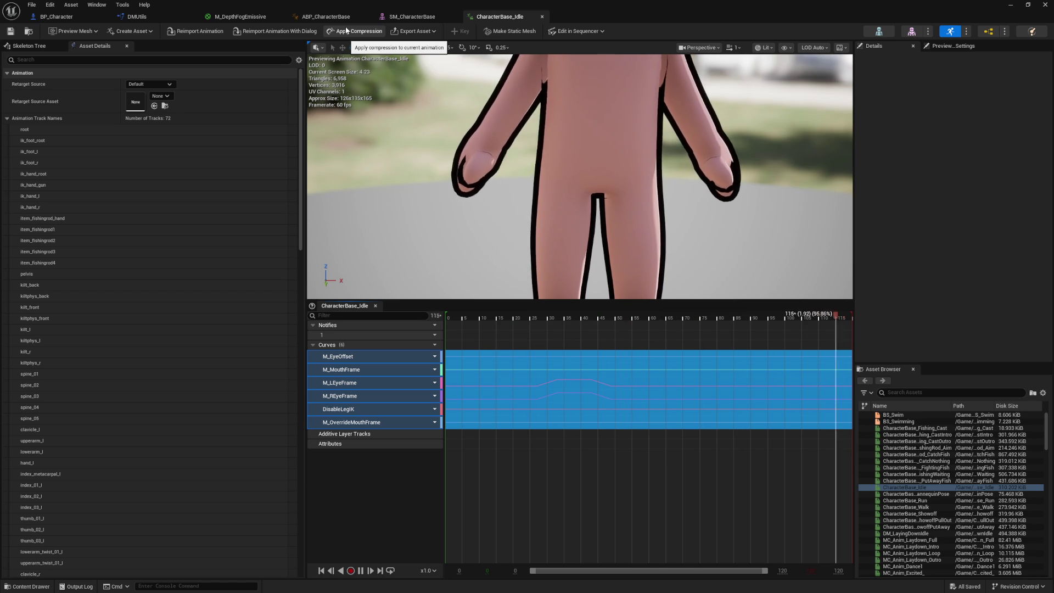
pyautogui.click(361, 435)
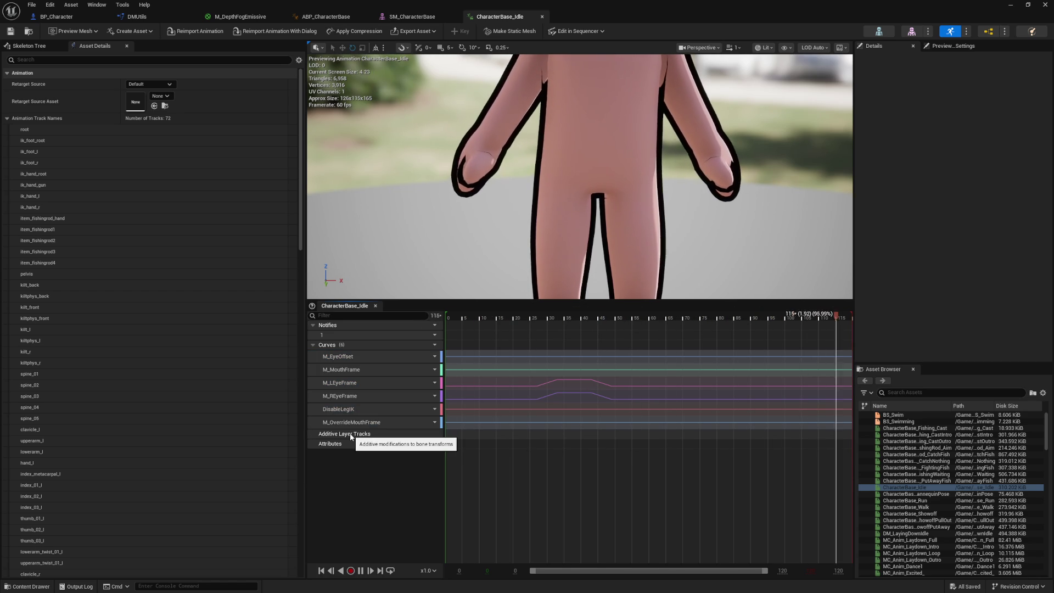
# Orbit the preview side-on and drag TEST_AdditivePose3 into the idle animation's additive layers
pyautogui.scroll(-3, 417, 186)
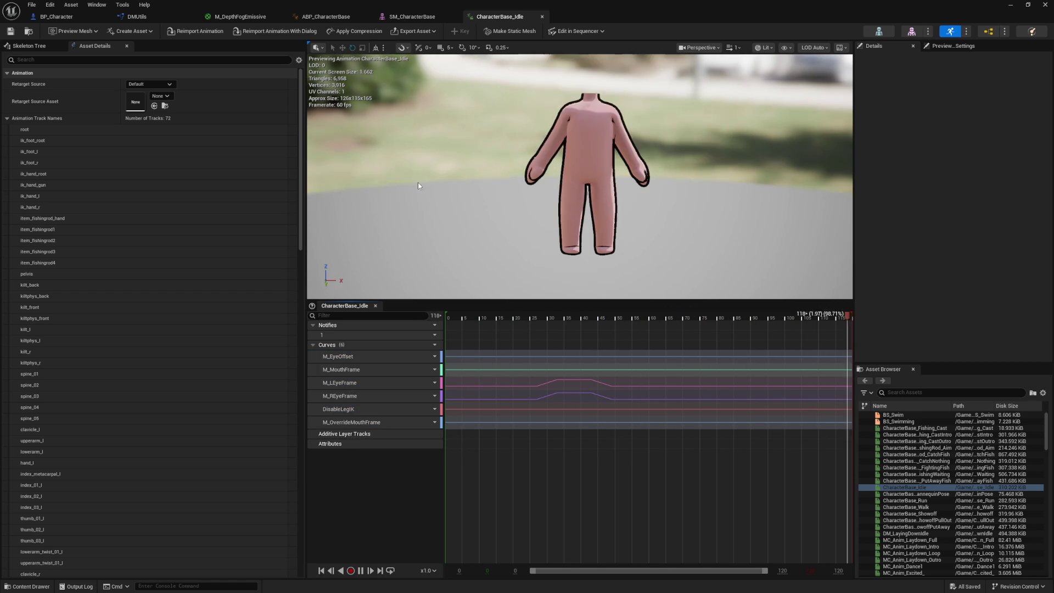
pyautogui.moveTo(481, 190); pyautogui.dragTo(822, 209)
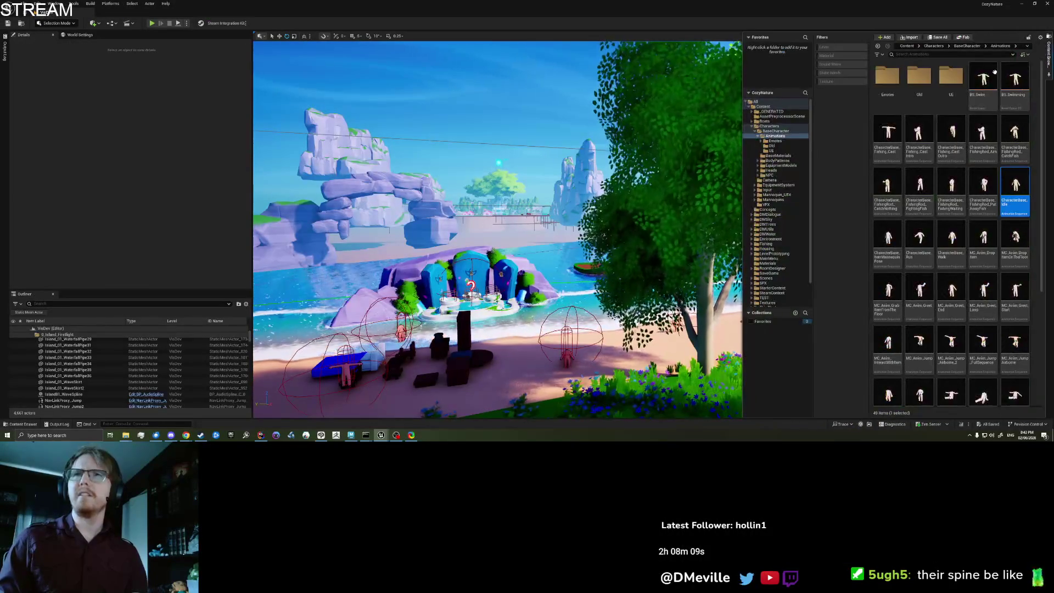
pyautogui.scroll(-5, 976, 394)
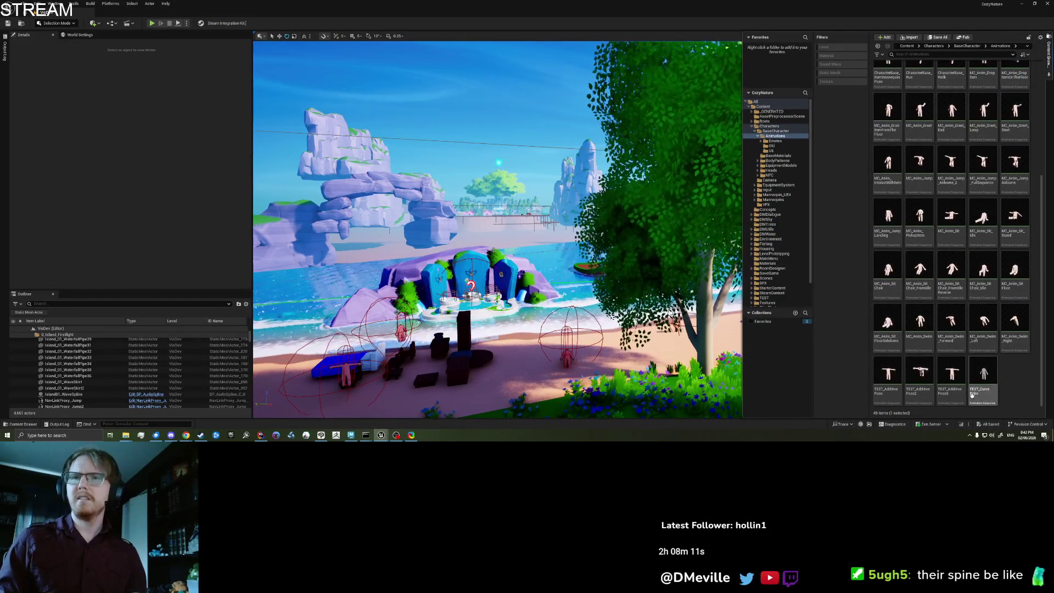
pyautogui.moveTo(952, 379)
pyautogui.mouseDown()
pyautogui.moveTo(948, 388)
pyautogui.moveTo(384, 445)
pyautogui.moveTo(363, 435)
pyautogui.moveTo(454, 433)
pyautogui.mouseUp()
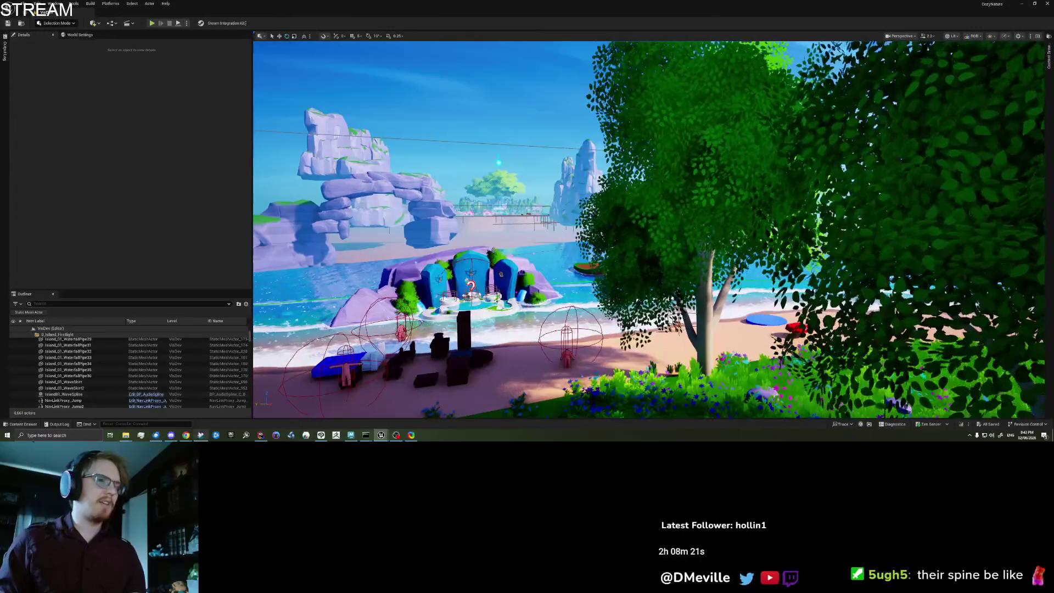
pyautogui.click(187, 435)
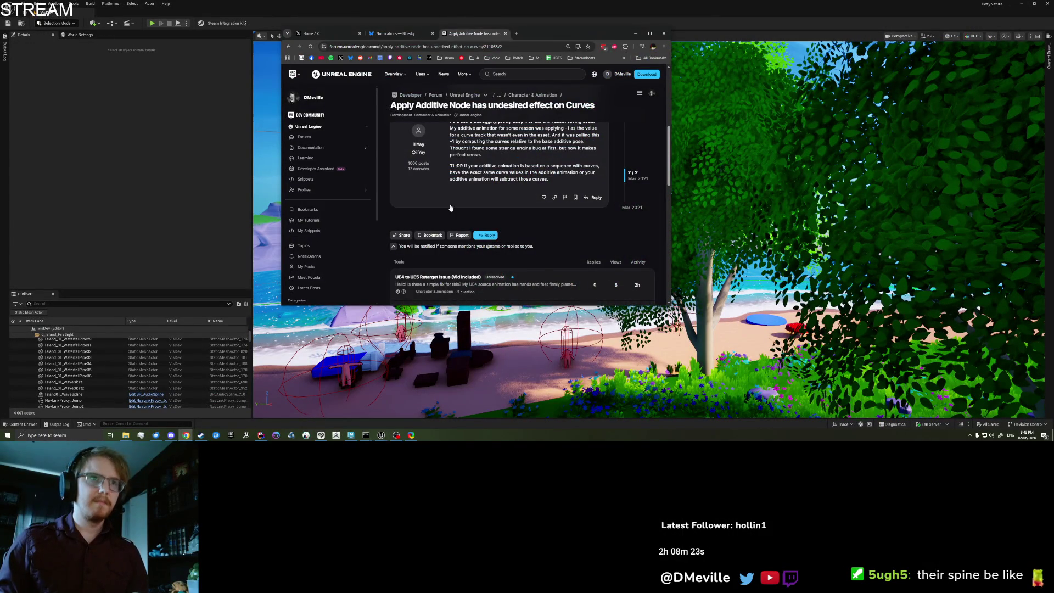
# Search Google for 'unreal engine sequence additive layer track' and expand the AI overview
pyautogui.click(457, 47)
pyautogui.write('unreal engine sequence ad')
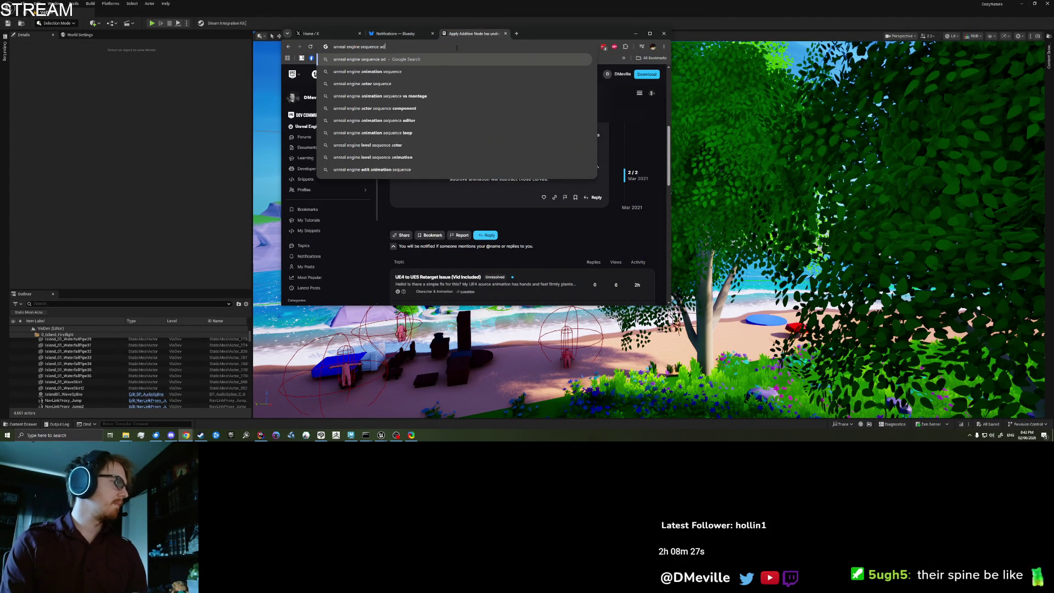
pyautogui.write('ditive layer tra')
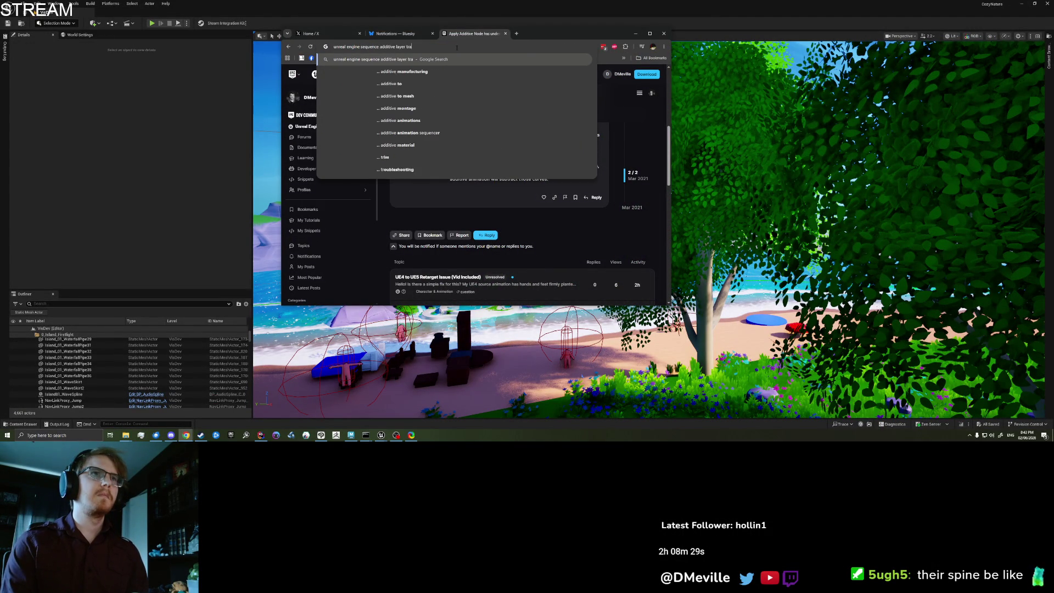
pyautogui.write('ck')
pyautogui.press('Return')
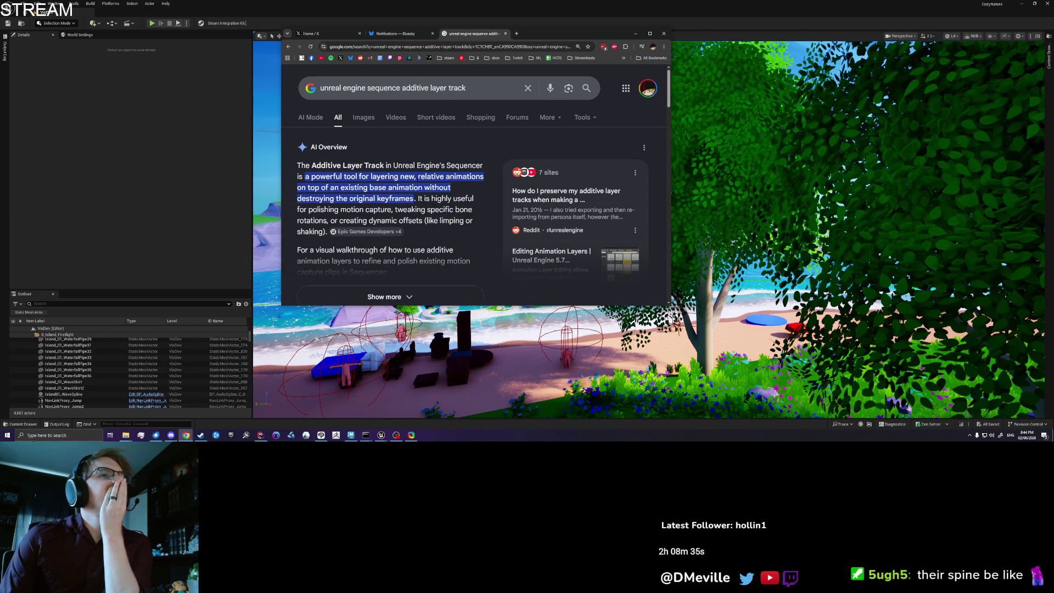
pyautogui.scroll(-2, 476, 181)
pyautogui.click(386, 205)
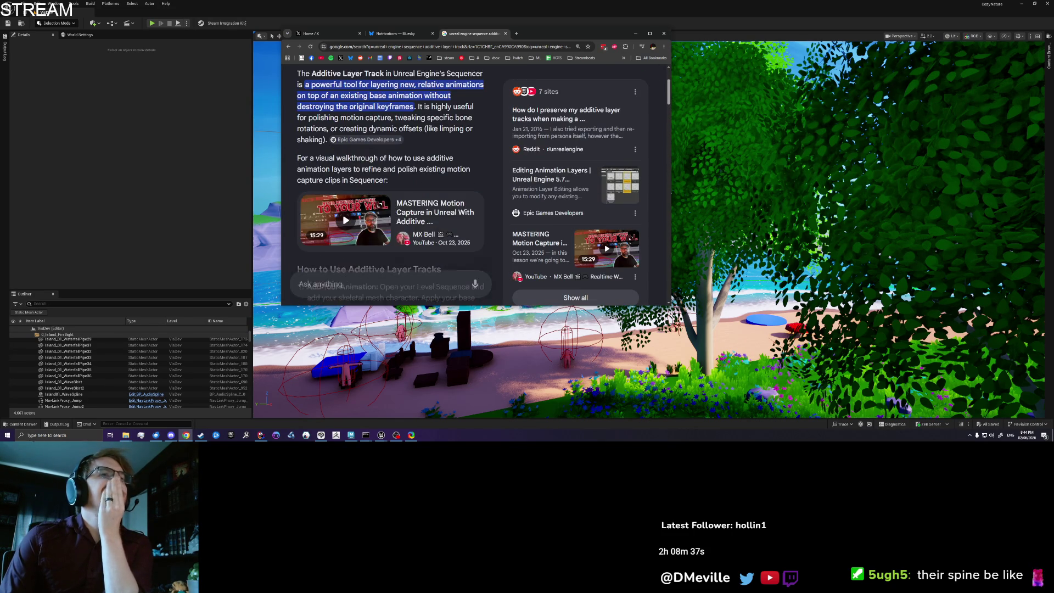
pyautogui.scroll(-5, 413, 171)
pyautogui.scroll(1, 413, 171)
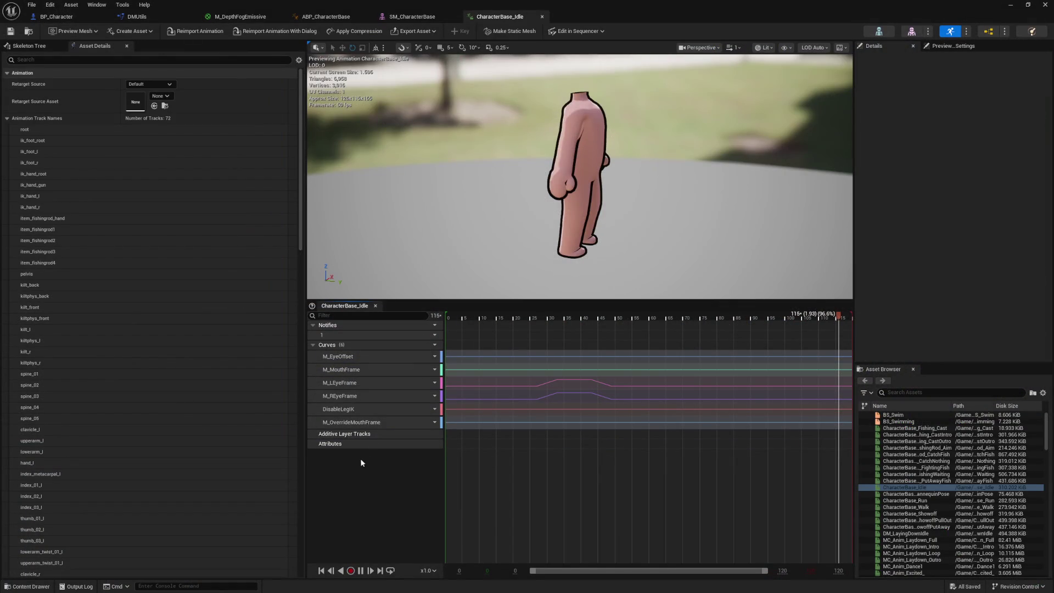
# Look through the timeline's right-click frame options, then bring back the additive layers search results
pyautogui.rightClick(477, 434)
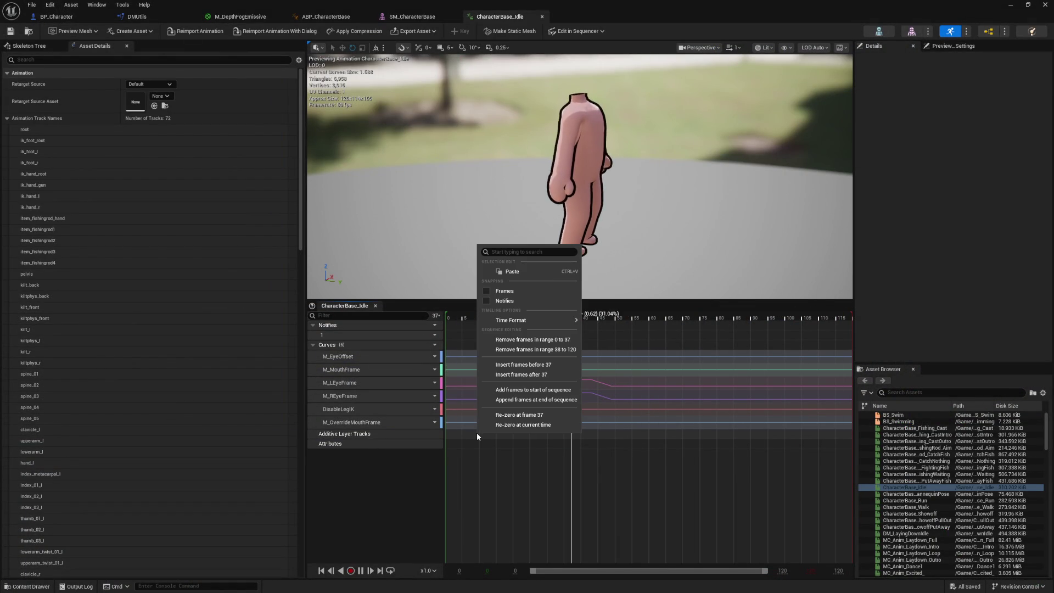
pyautogui.click(457, 434)
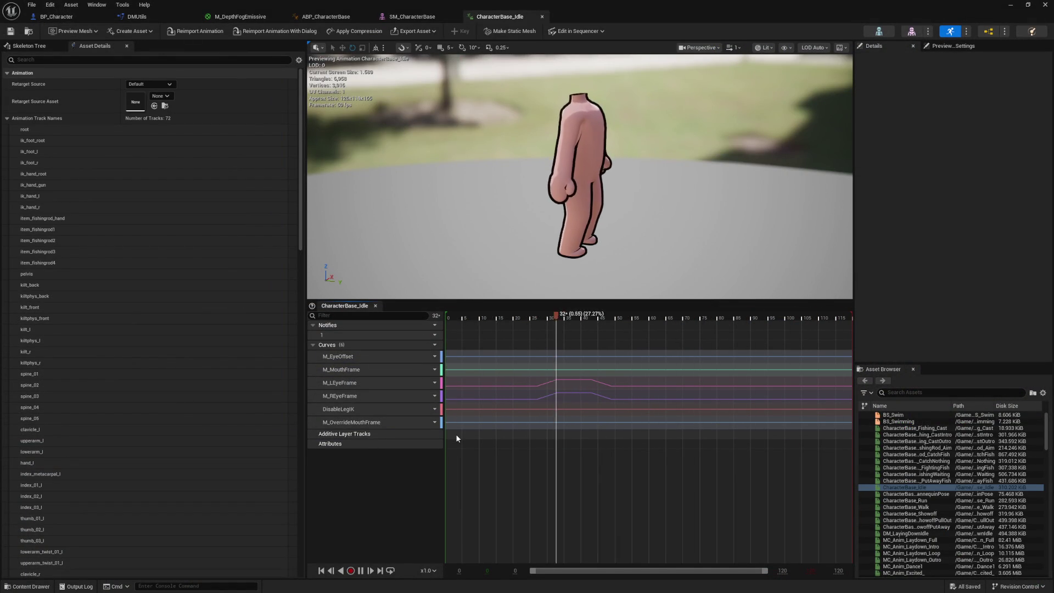
pyautogui.rightClick(456, 433)
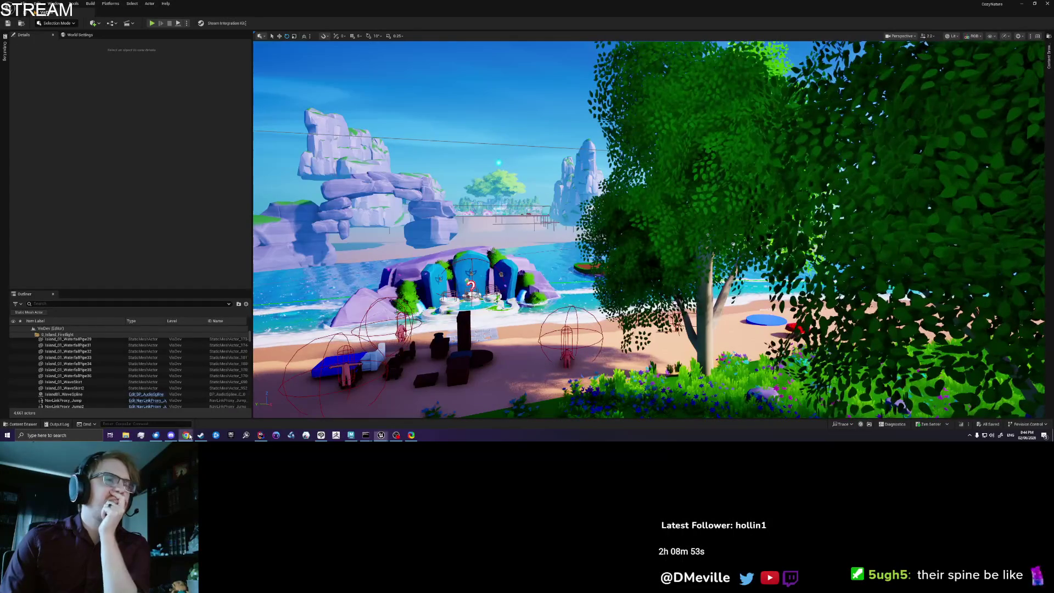
pyautogui.click(228, 416)
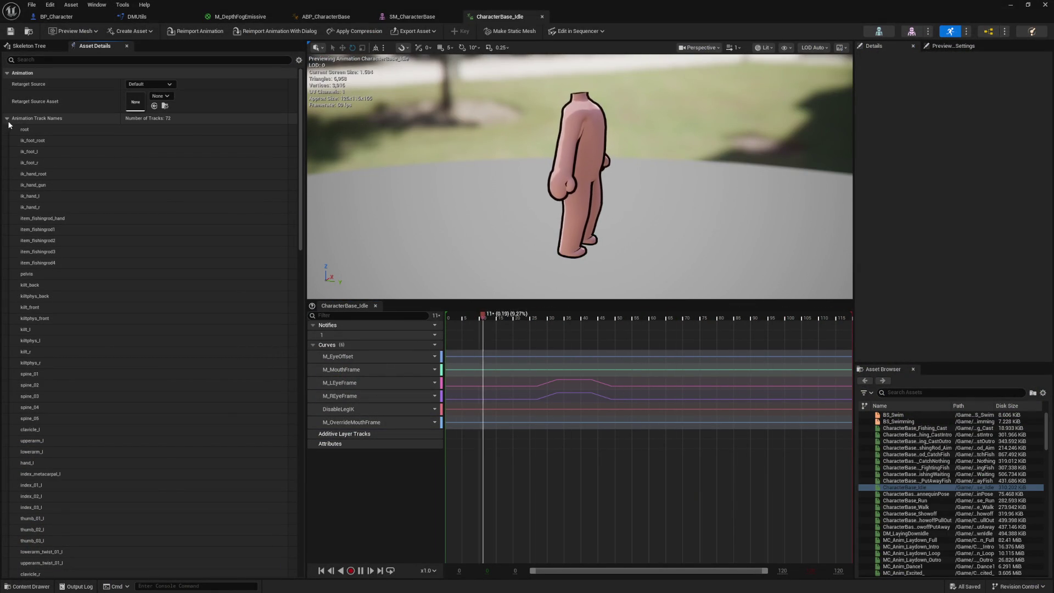
# Filter the asset's properties with 'add' to reveal the additive settings, and check the Create Asset options
pyautogui.click(33, 118)
pyautogui.click(69, 60)
pyautogui.write('add')
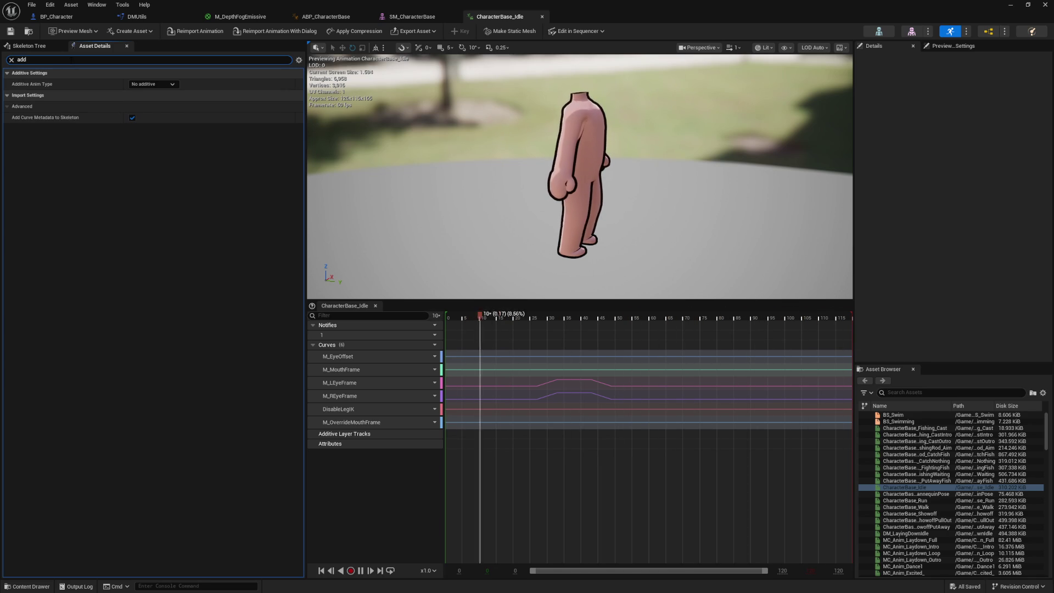
pyautogui.click(153, 29)
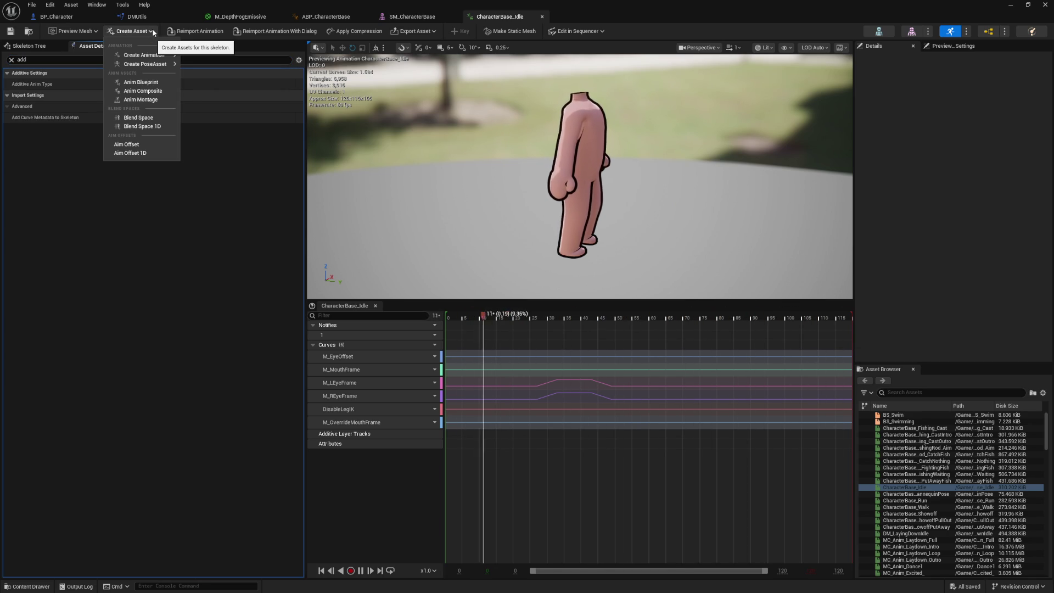
pyautogui.click(225, 304)
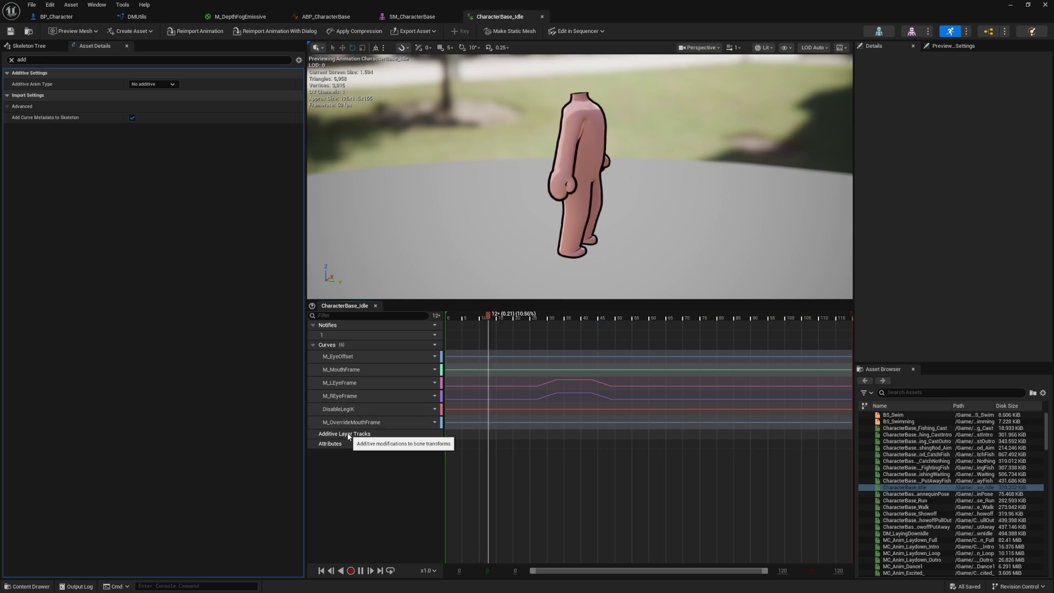
# Check the timeline menu and the Edit in Sequencer dropdown for additive layer options
pyautogui.rightClick(452, 433)
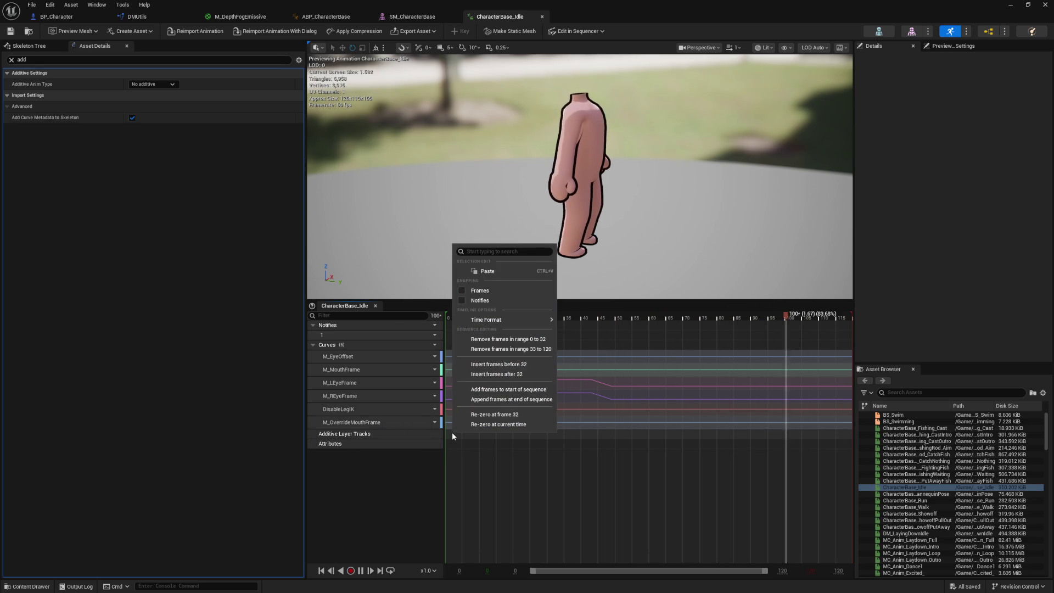
pyautogui.click(378, 433)
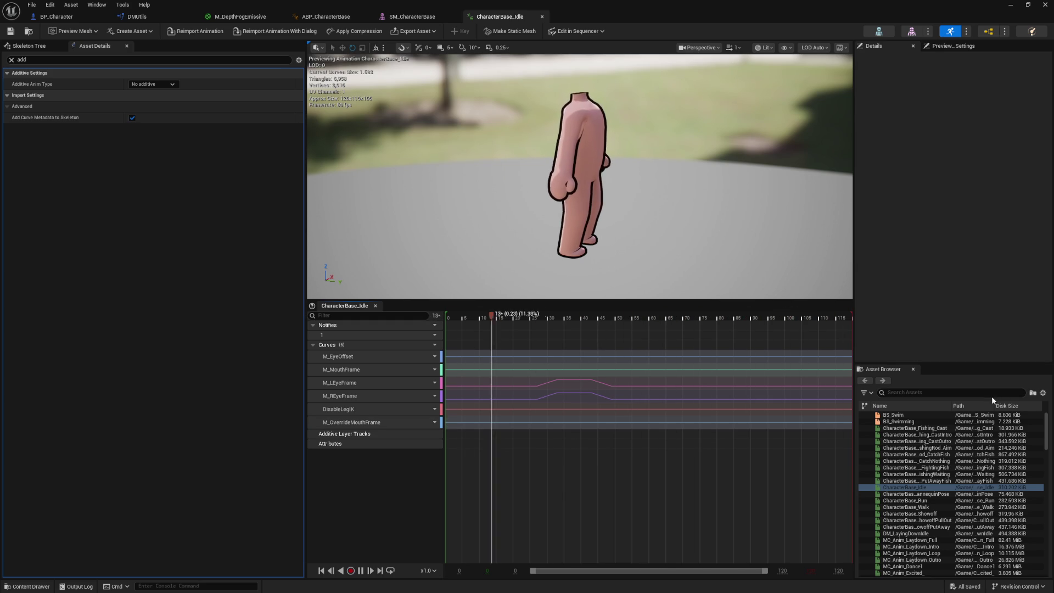
pyautogui.click(603, 32)
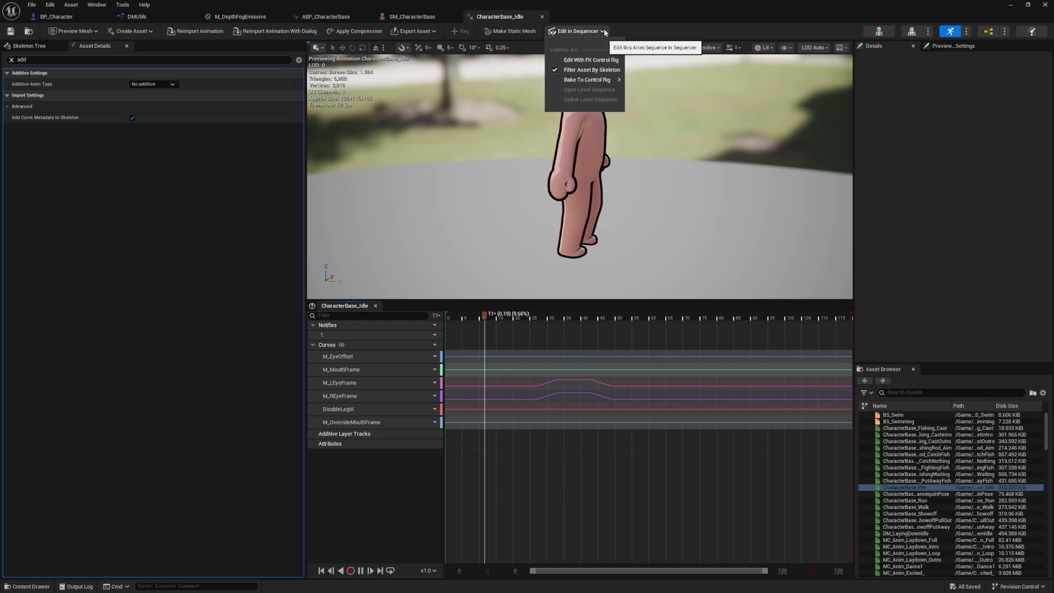
pyautogui.click(572, 32)
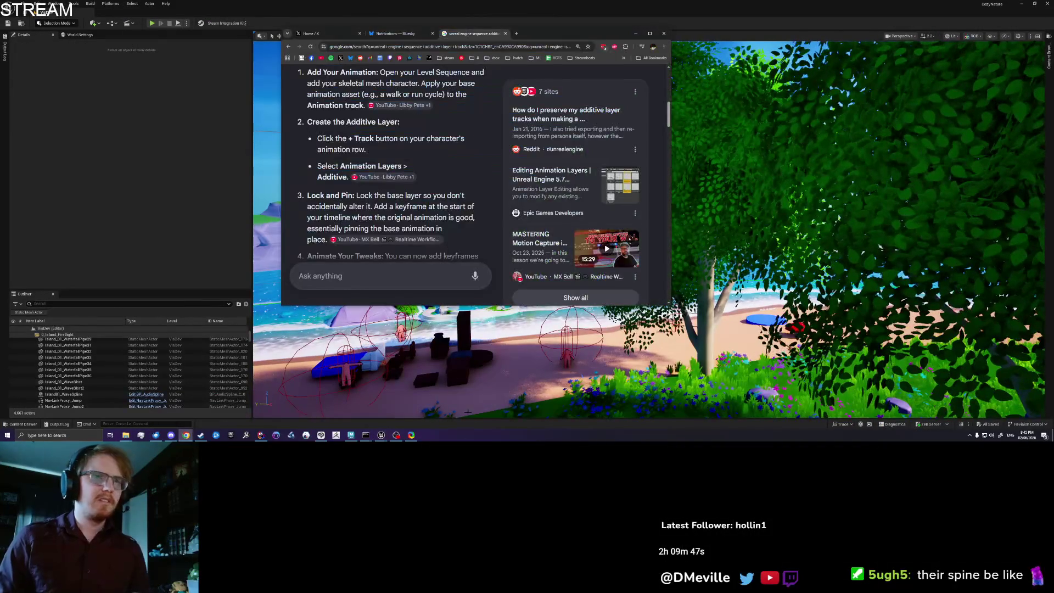
# Maximize the browser, play the question's video and scroll down to the reply recommending an additive layer track
pyautogui.scroll(-3, 391, 165)
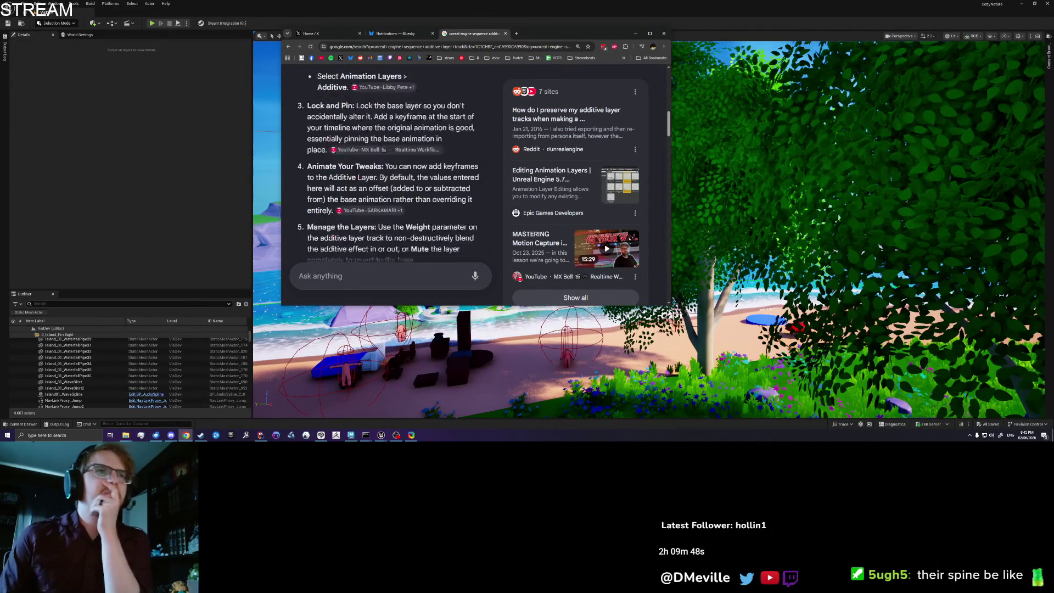
pyautogui.doubleClick(541, 35)
pyautogui.scroll(-10, 321, 187)
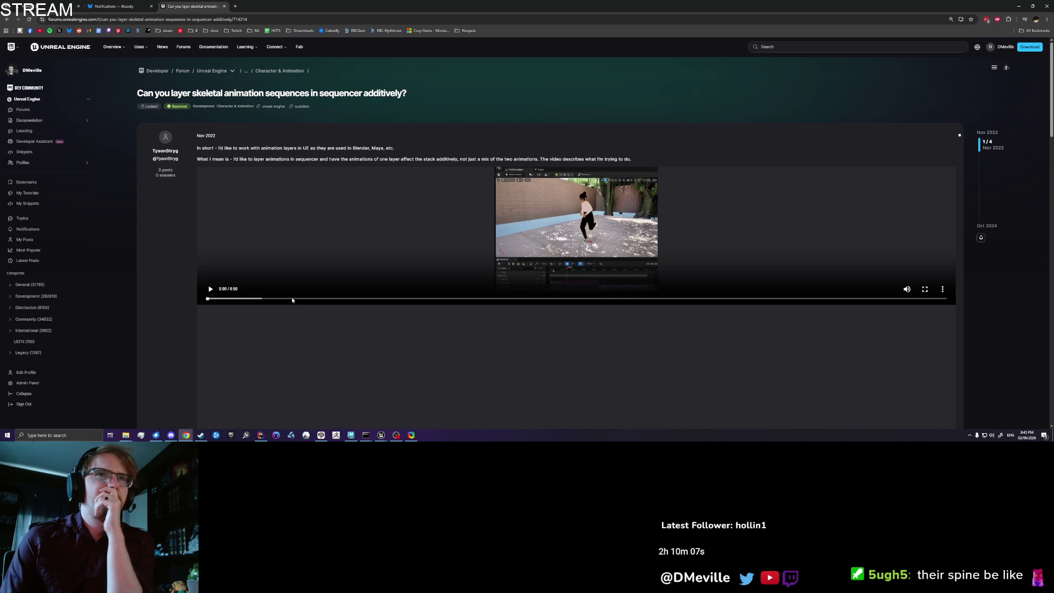
pyautogui.click(211, 290)
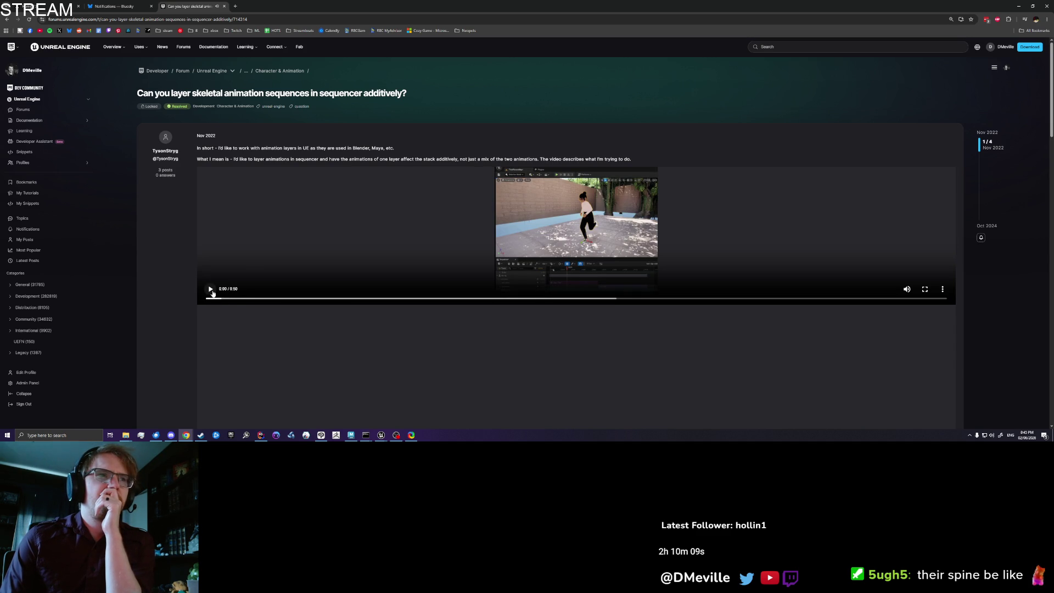
pyautogui.scroll(-8, 404, 292)
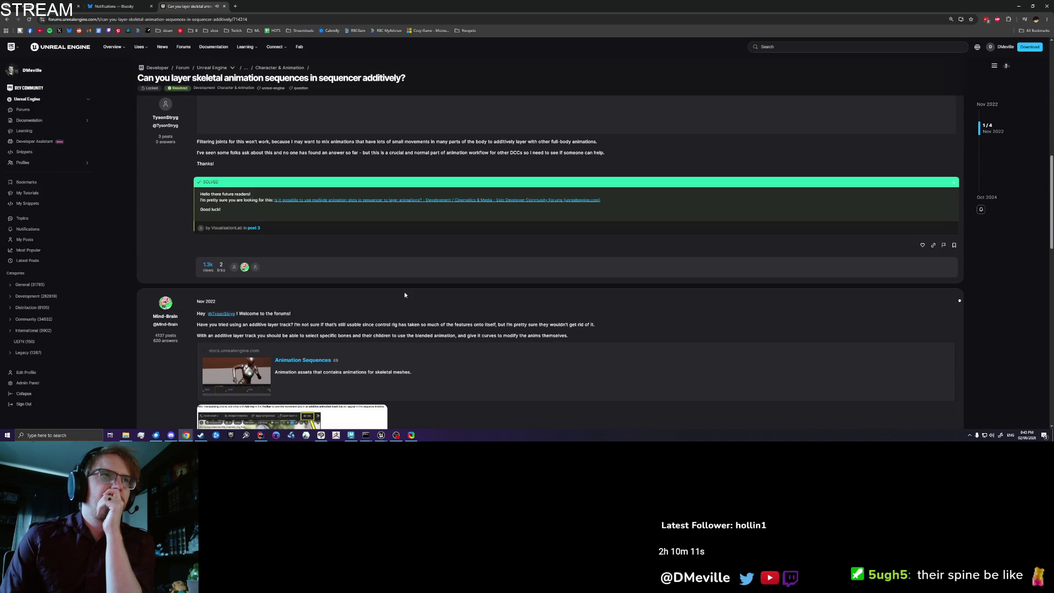
pyautogui.scroll(-2, 404, 295)
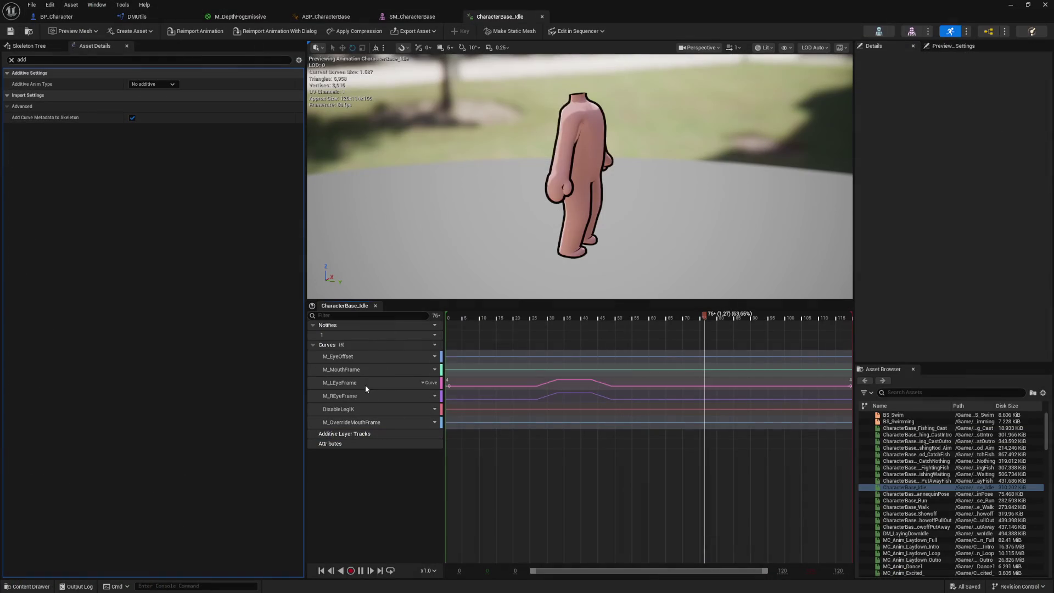
# Scrub the CharacterBase_Idle timeline to the first frame, then frame 3 and frame 70
pyautogui.click(509, 317)
pyautogui.moveTo(509, 317)
pyautogui.mouseDown()
pyautogui.moveTo(446, 322)
pyautogui.moveTo(609, 317)
pyautogui.mouseUp()
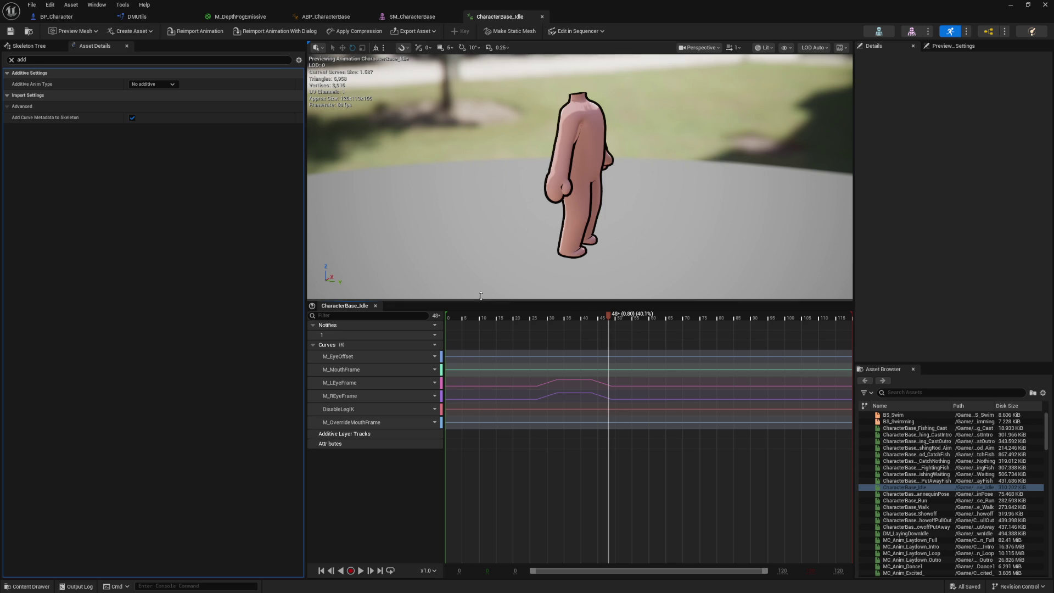
pyautogui.click(459, 319)
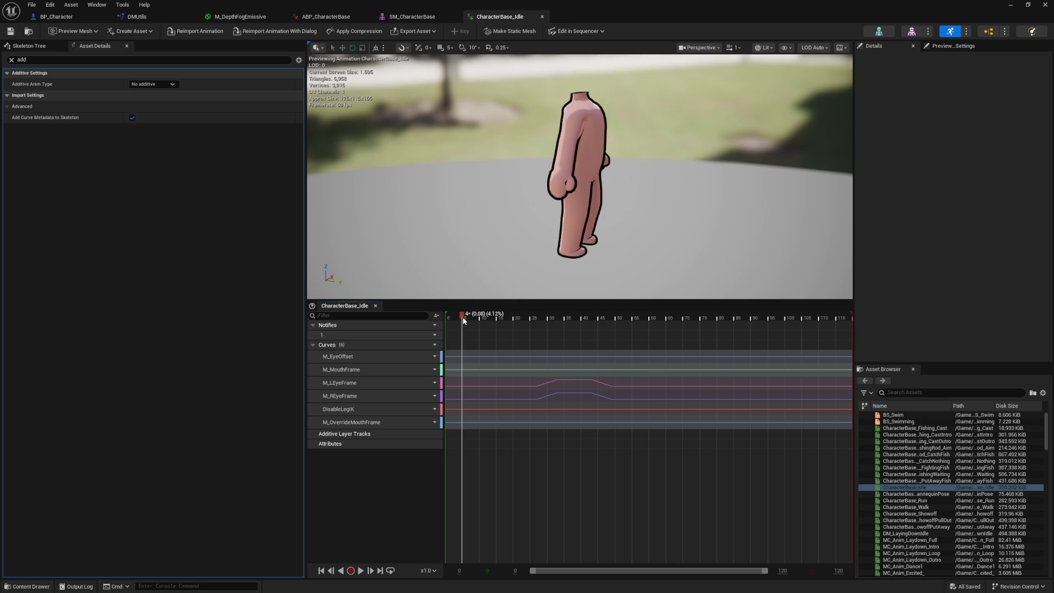
pyautogui.click(684, 314)
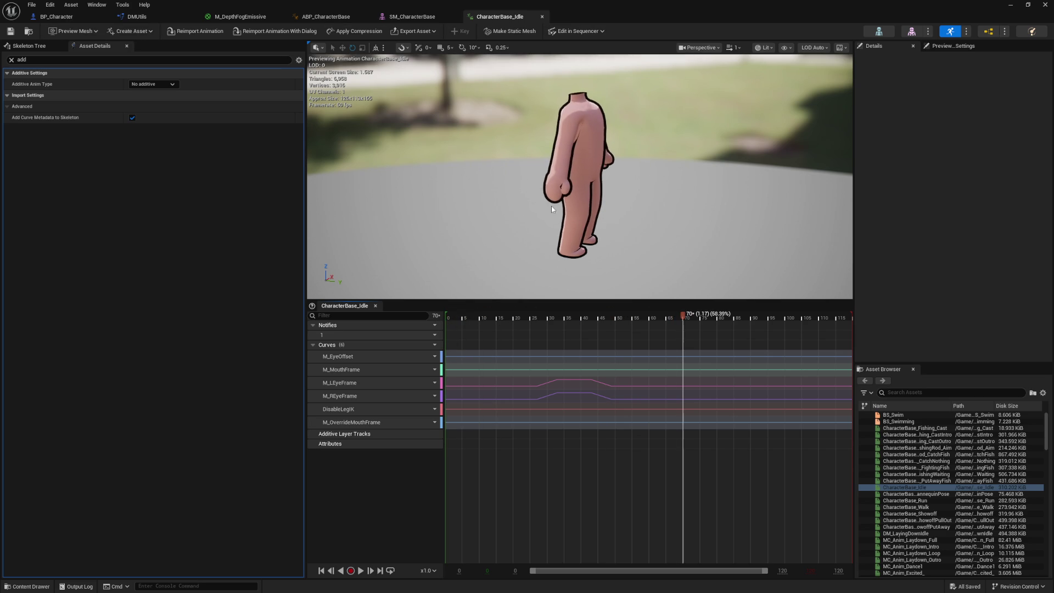
# Zoom and orbit the viewport to see the character from the side
pyautogui.scroll(5, 552, 208)
pyautogui.scroll(-5, 597, 204)
pyautogui.moveTo(597, 205)
pyautogui.mouseDown()
pyautogui.moveTo(675, 204)
pyautogui.moveTo(563, 314)
pyautogui.mouseUp()
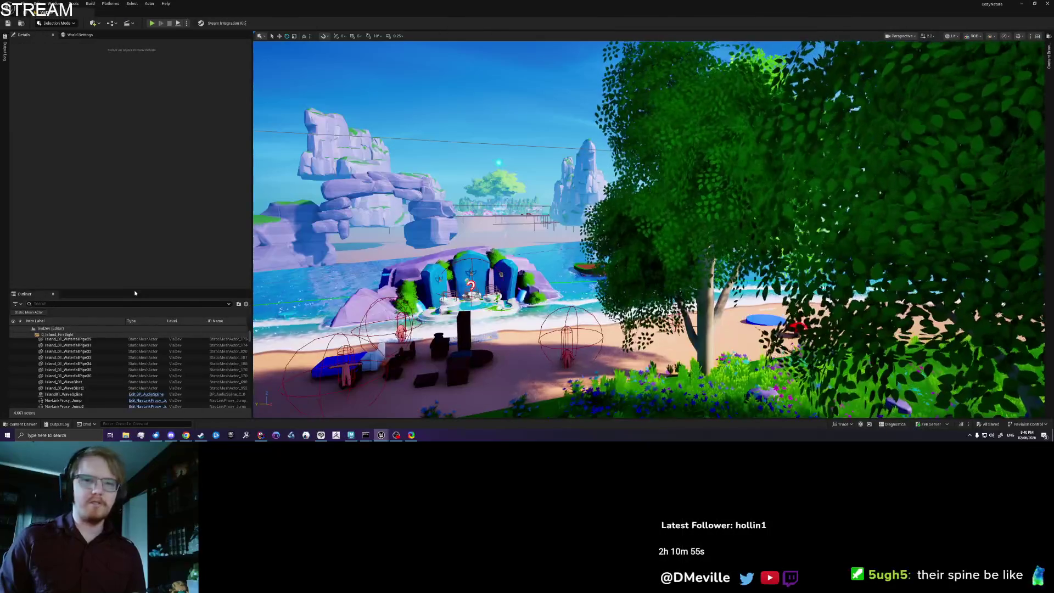
# Revisit the forum reply's additive layer track screenshot, then return to the editor's bone hierarchy
pyautogui.moveTo(186, 435)
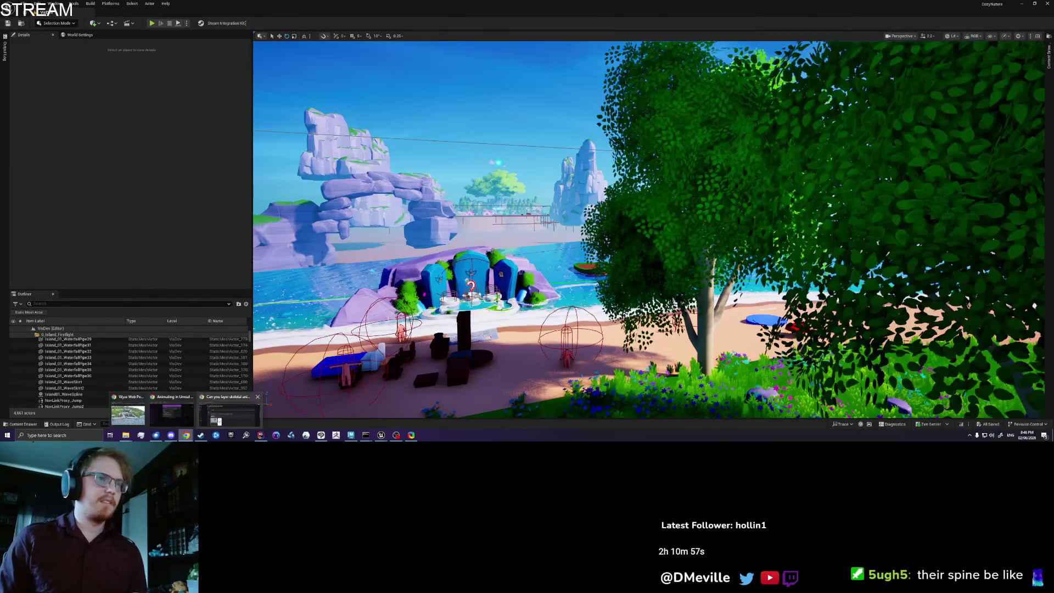
pyautogui.click(229, 412)
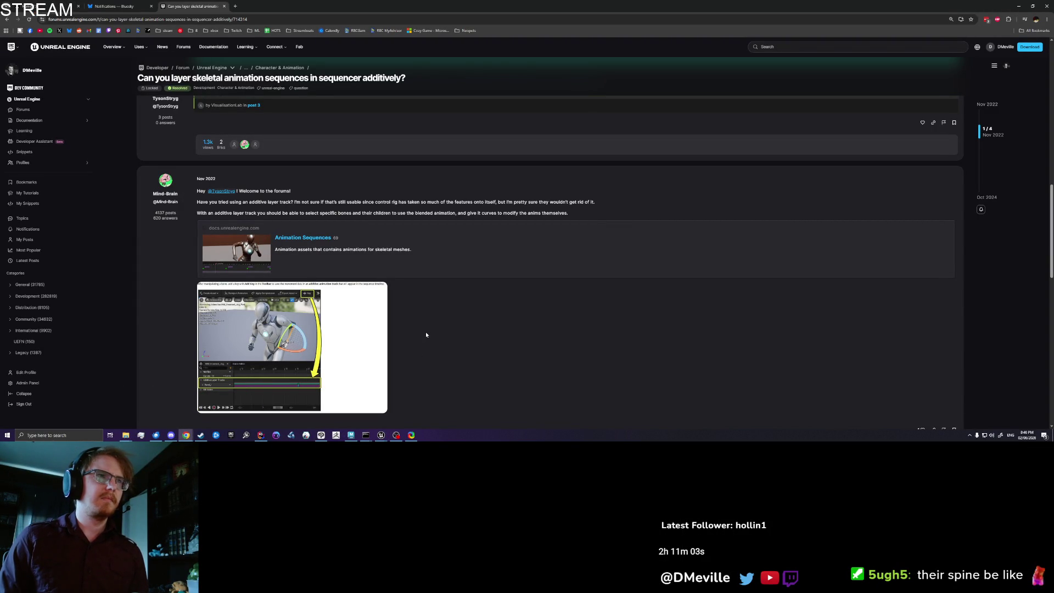
pyautogui.scroll(-2, 417, 322)
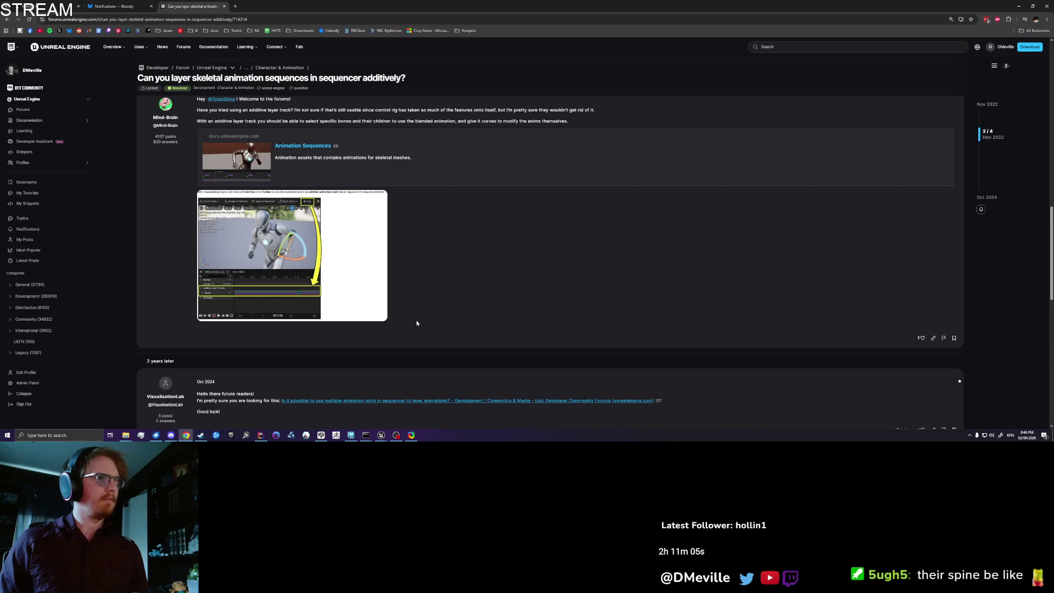
pyautogui.hotkey('alt', 'Tab')
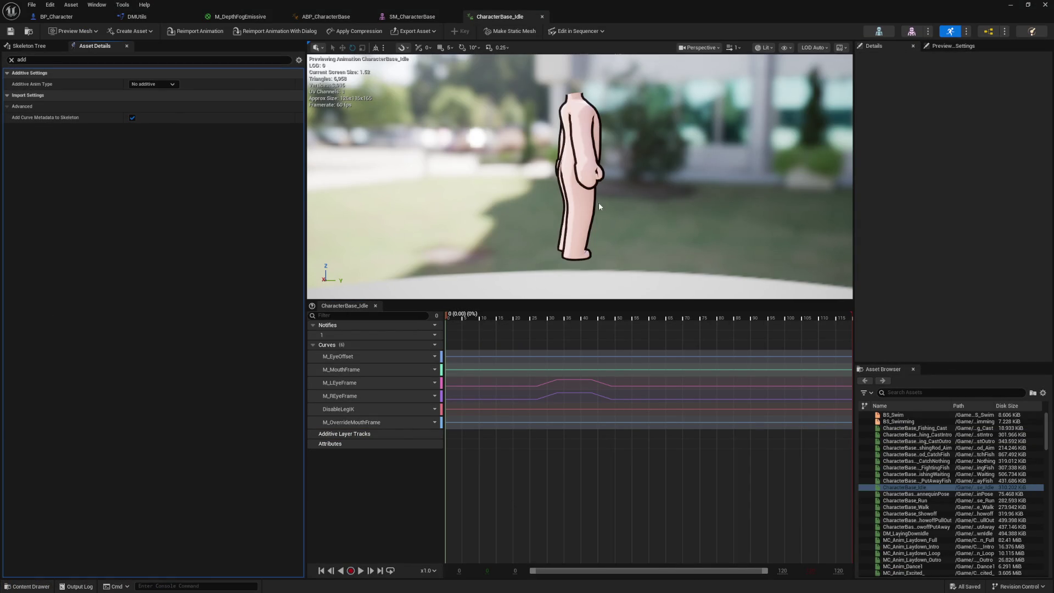
pyautogui.click(32, 46)
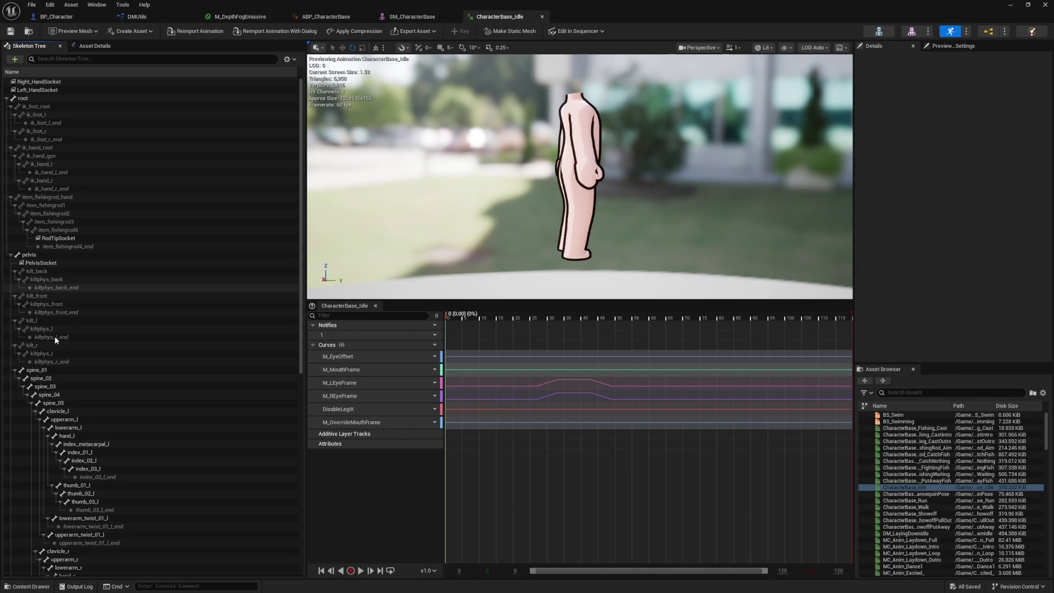
# Select the spine_01 bone in the Skeleton Tree and orbit the view around the character
pyautogui.click(60, 370)
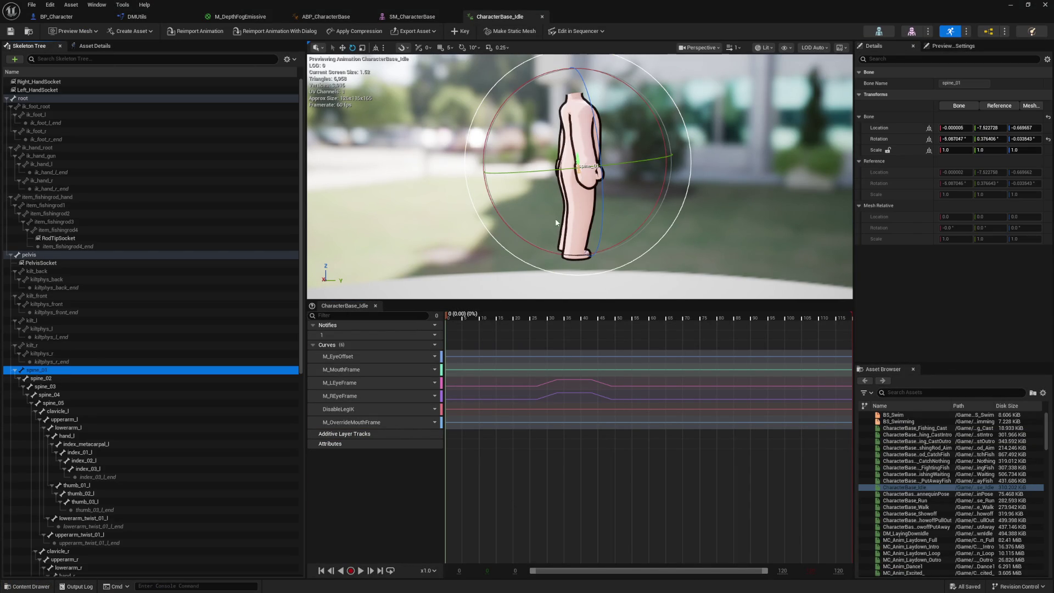
pyautogui.moveTo(734, 195); pyautogui.dragTo(703, 198)
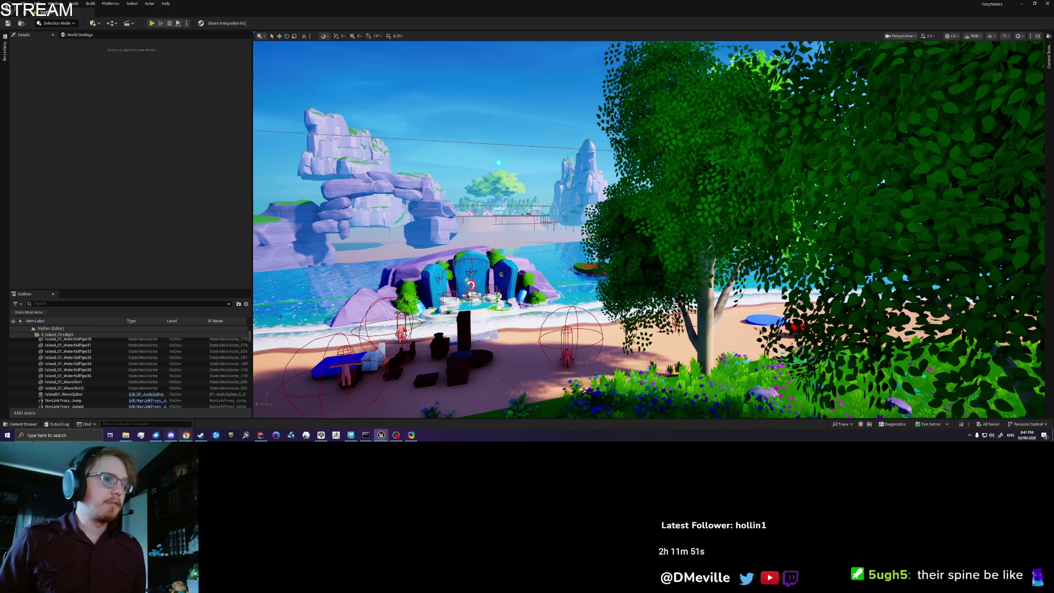
# Switch YouTube to the Halsey music video and bring up the Applying An Additive Animation tutorial
pyautogui.moveTo(187, 435)
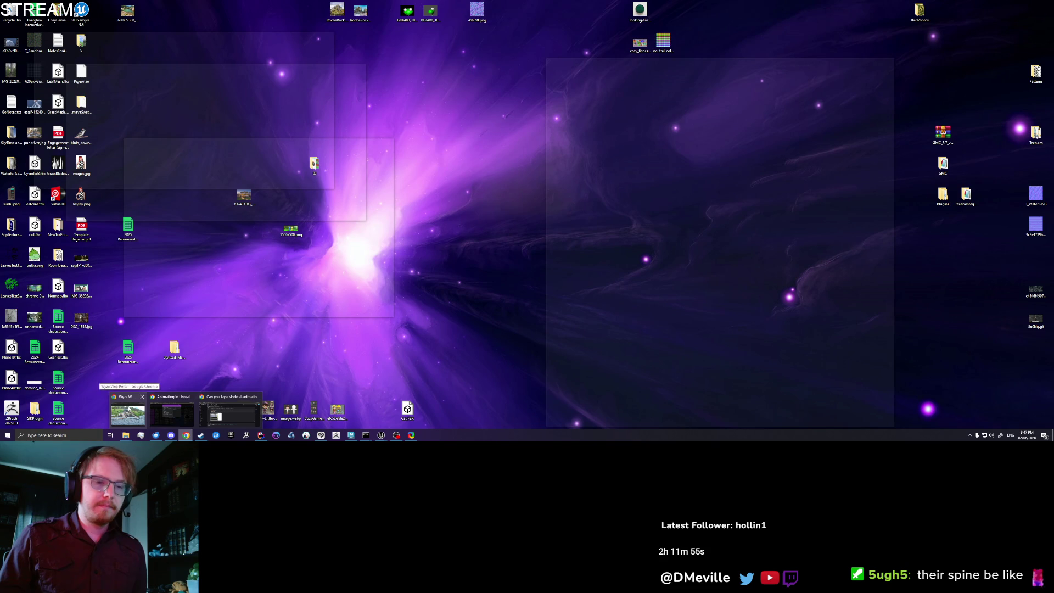
pyautogui.click(170, 405)
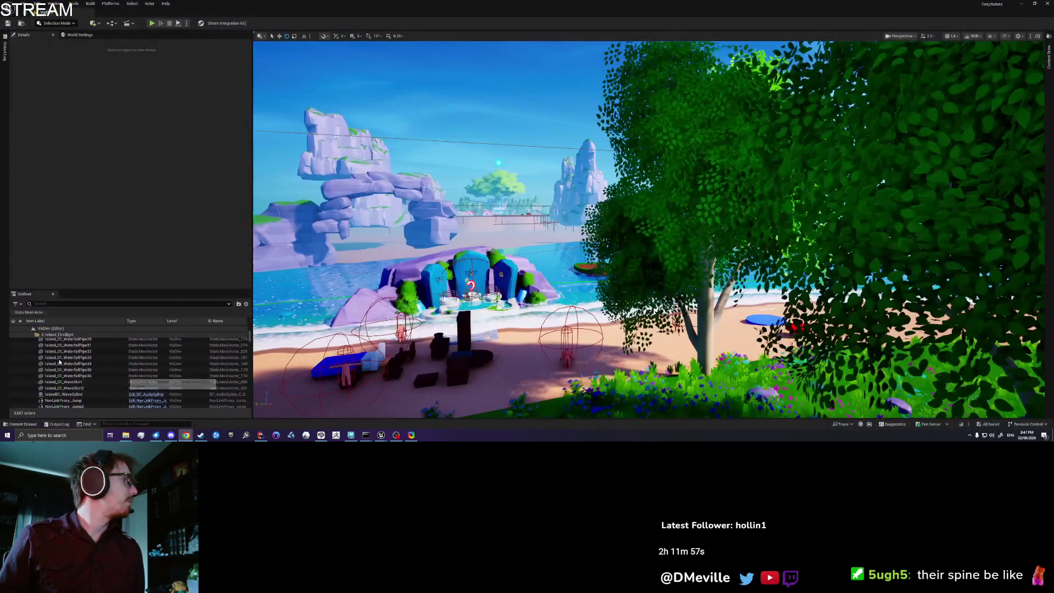
pyautogui.click(155, 8)
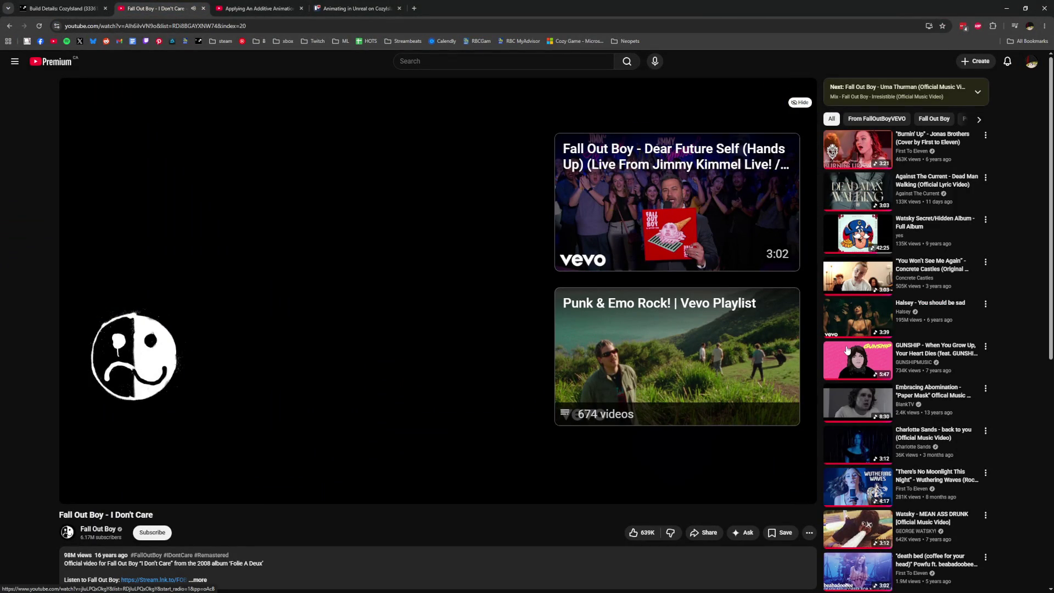
pyautogui.click(845, 312)
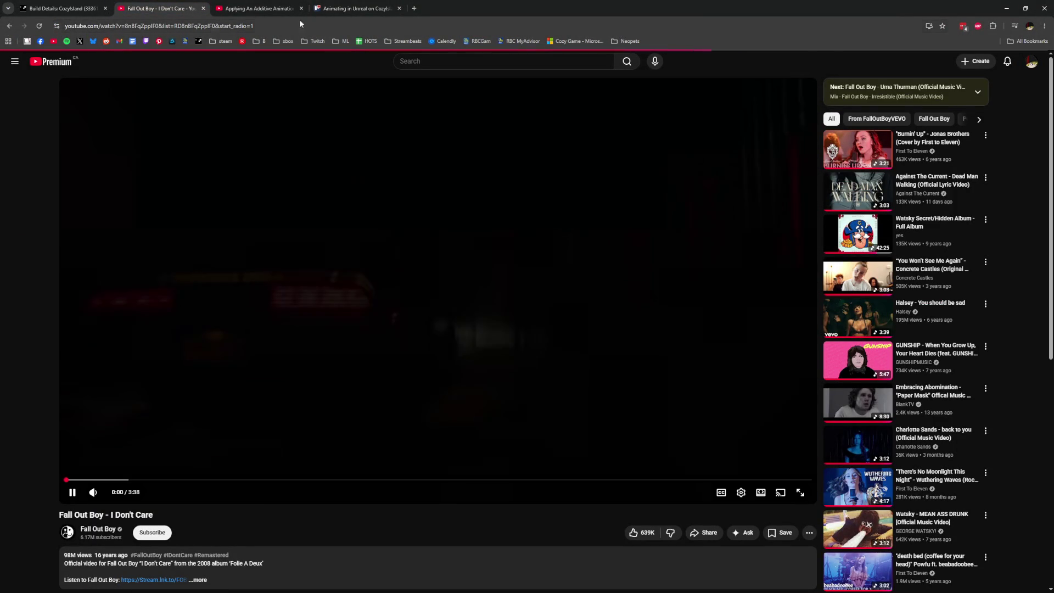
pyautogui.click(267, 9)
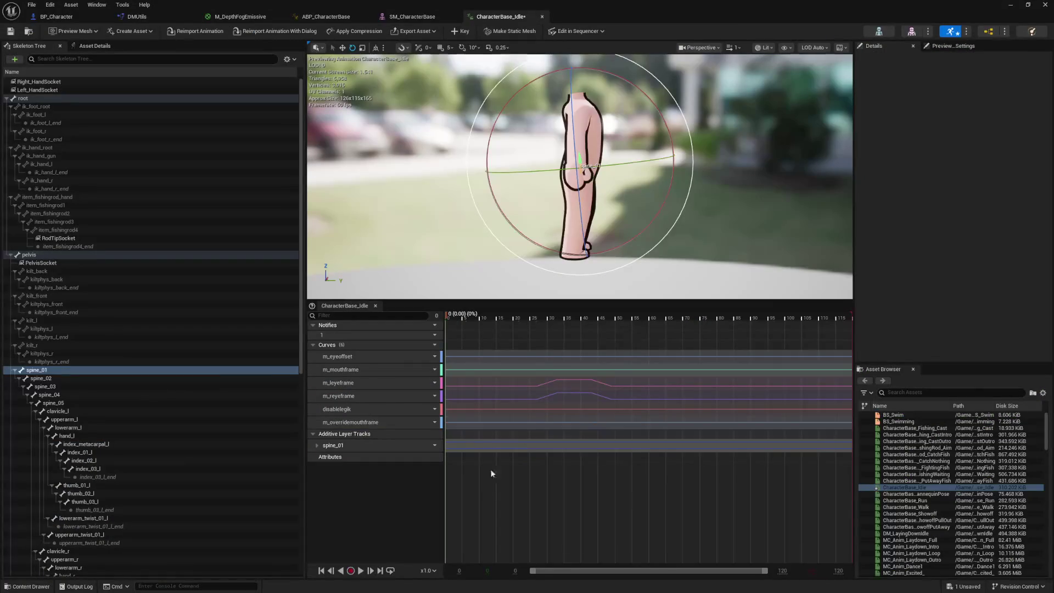
# Rotate spine_01 sharply forward on its additive layer track and save CharacterBase_Idle
pyautogui.click(475, 446)
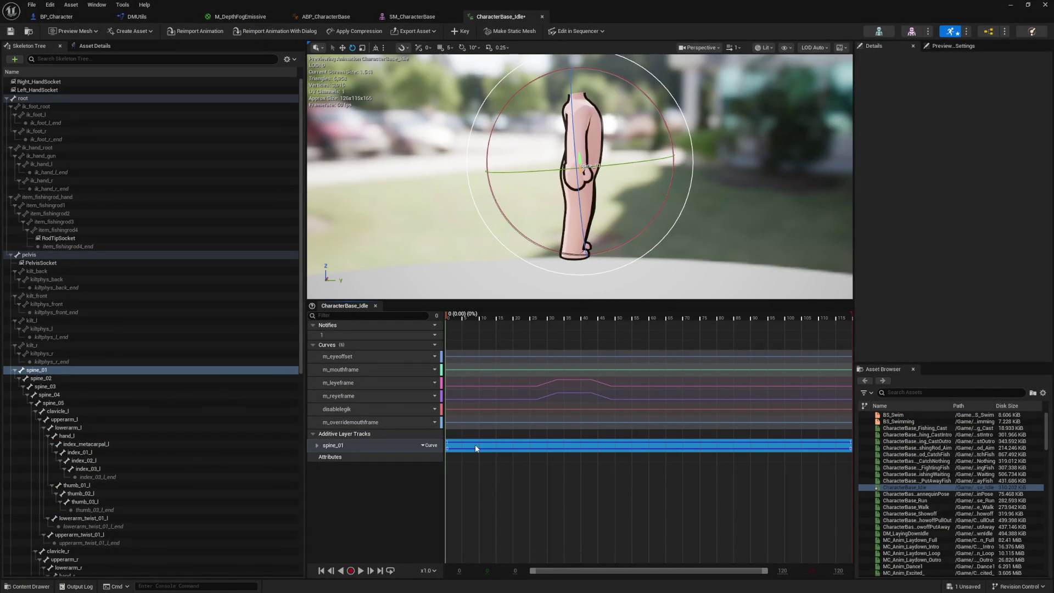
pyautogui.moveTo(666, 202)
pyautogui.mouseDown()
pyautogui.moveTo(615, 250)
pyautogui.moveTo(530, 238)
pyautogui.moveTo(571, 77)
pyautogui.moveTo(508, 98)
pyautogui.mouseUp()
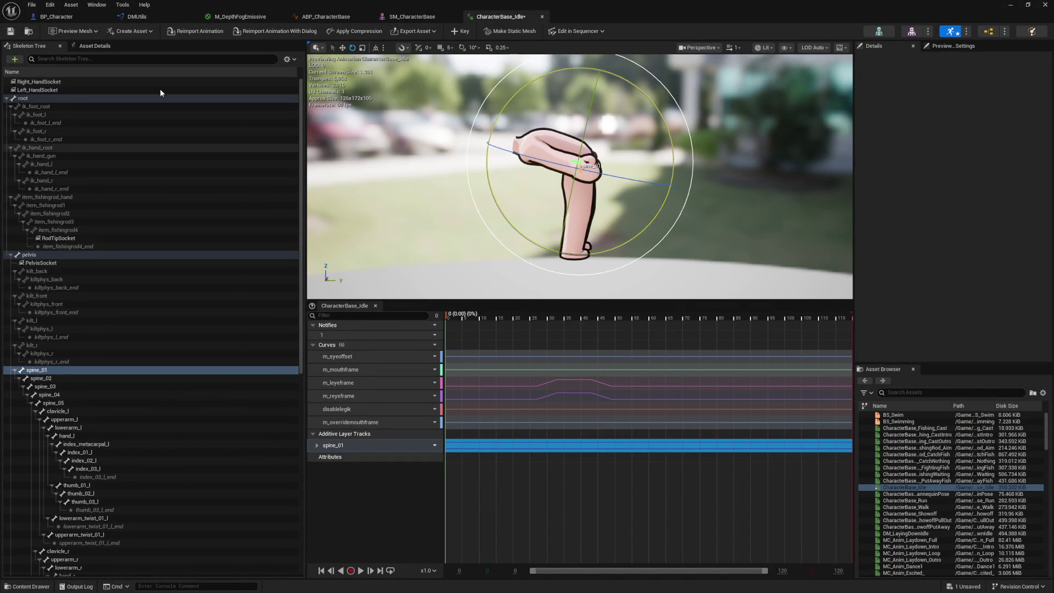
pyautogui.click(10, 33)
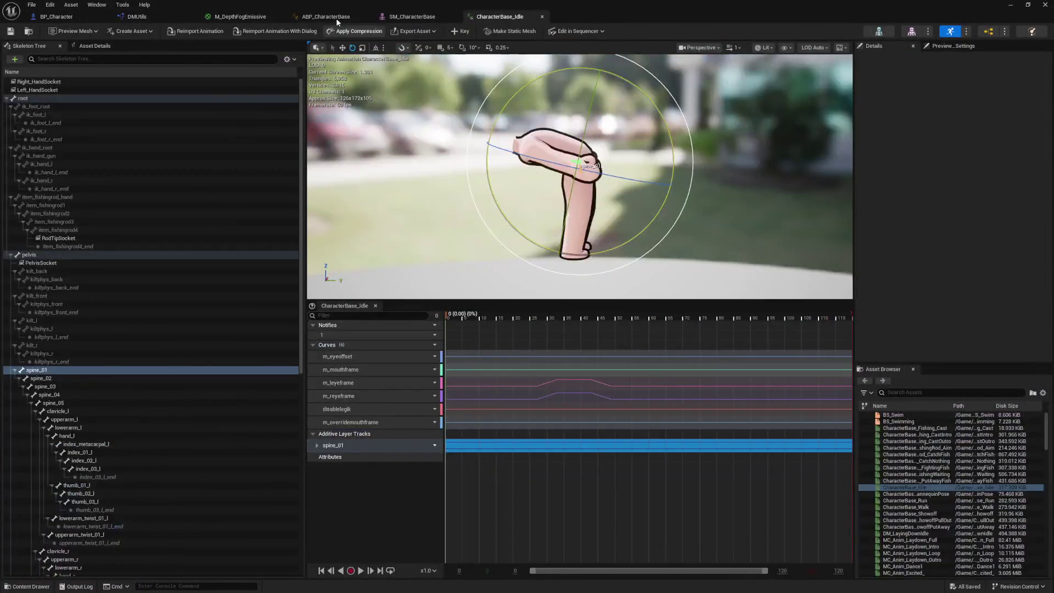
# In ABP_CharacterBase's main AnimGraph, drag Apply Additive out so Component To Local feeds Output Pose
pyautogui.click(337, 17)
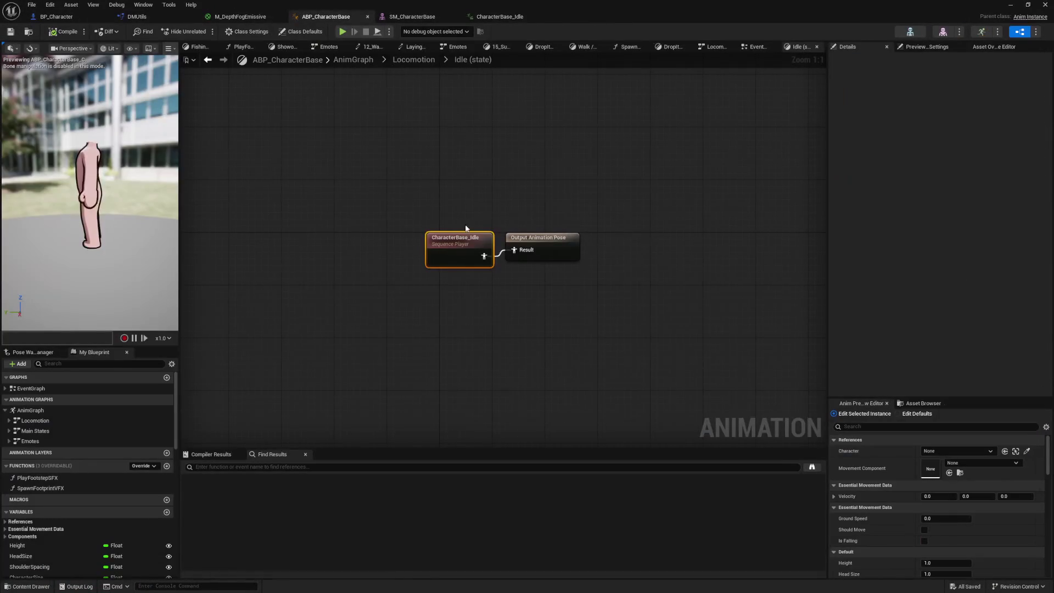
pyautogui.click(341, 62)
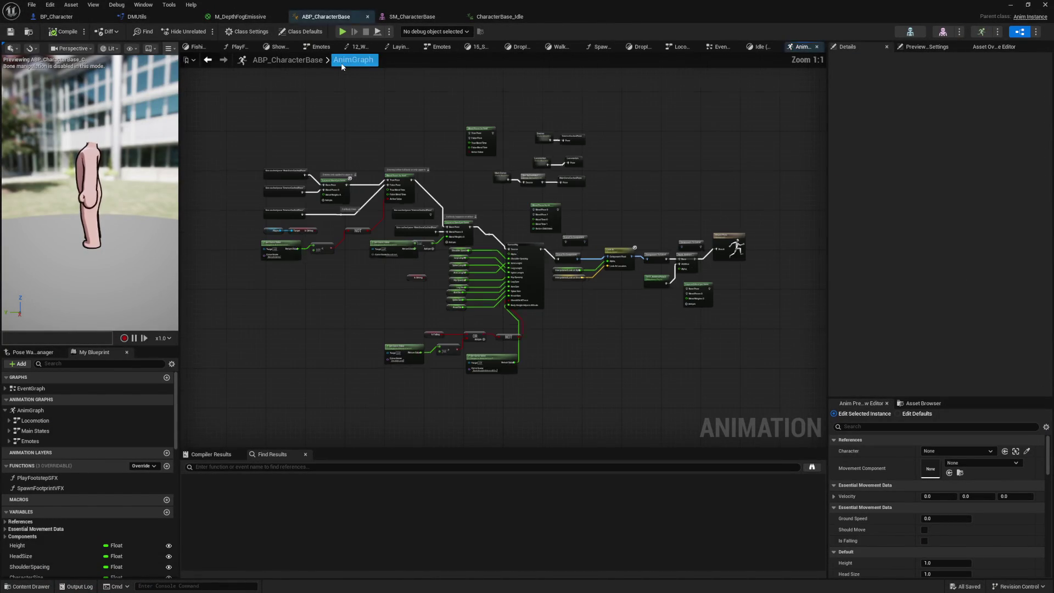
pyautogui.scroll(5, 598, 289)
pyautogui.moveTo(598, 288); pyautogui.dragTo(401, 285)
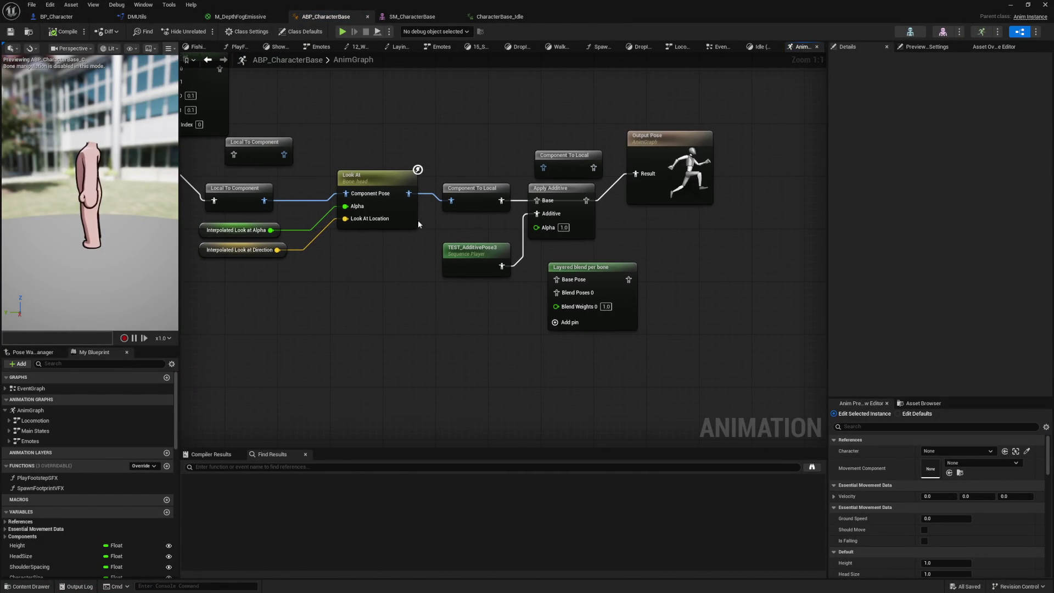
pyautogui.moveTo(549, 188); pyautogui.dragTo(555, 228)
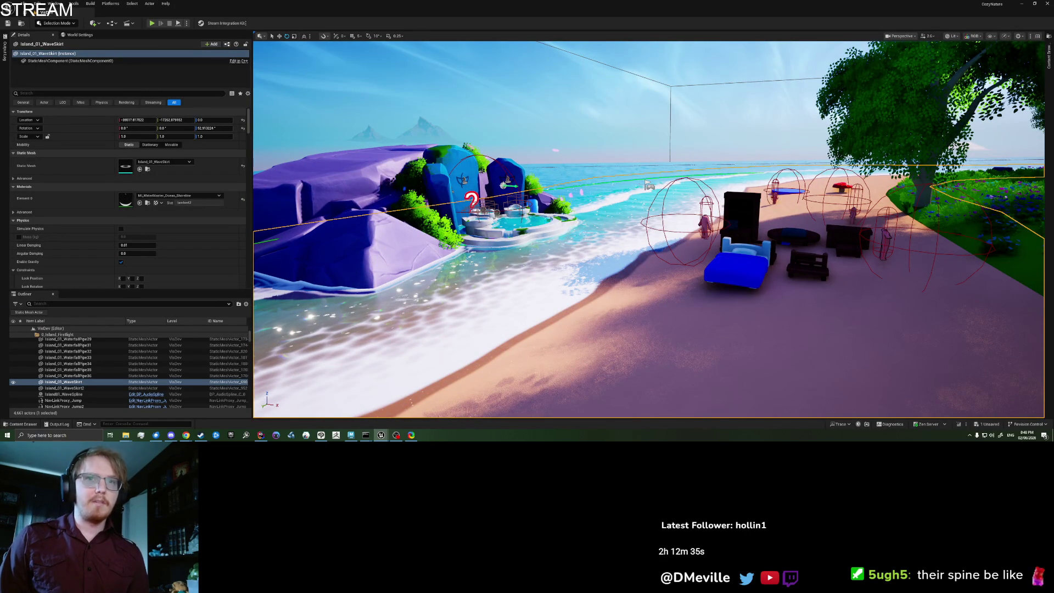
# Play in editor and walk the character toward the tree, sea and camp with W, S, D, A
pyautogui.hotkey('alt', 'p')
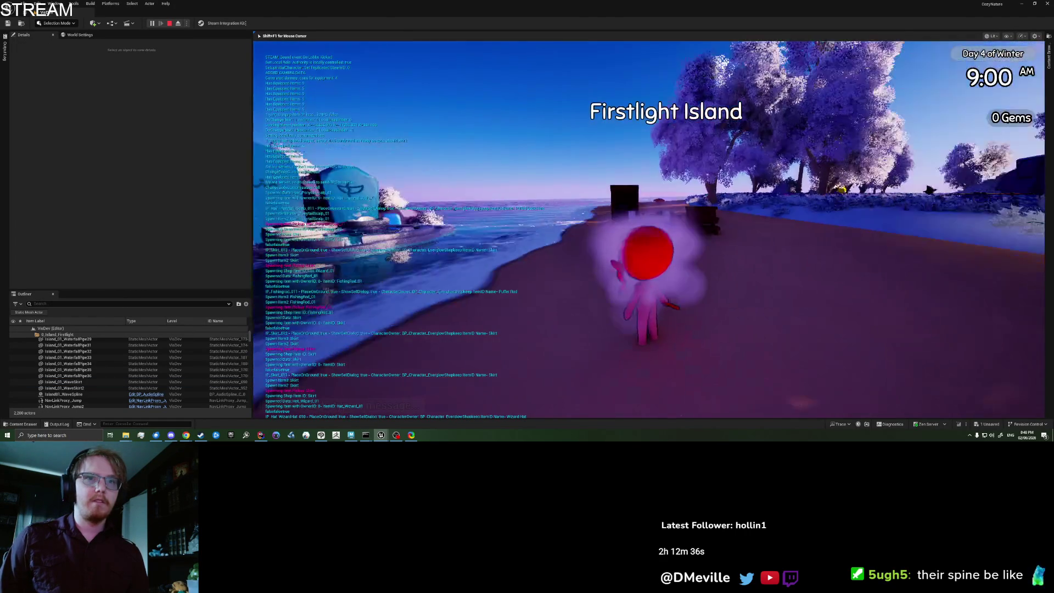
pyautogui.press('w')
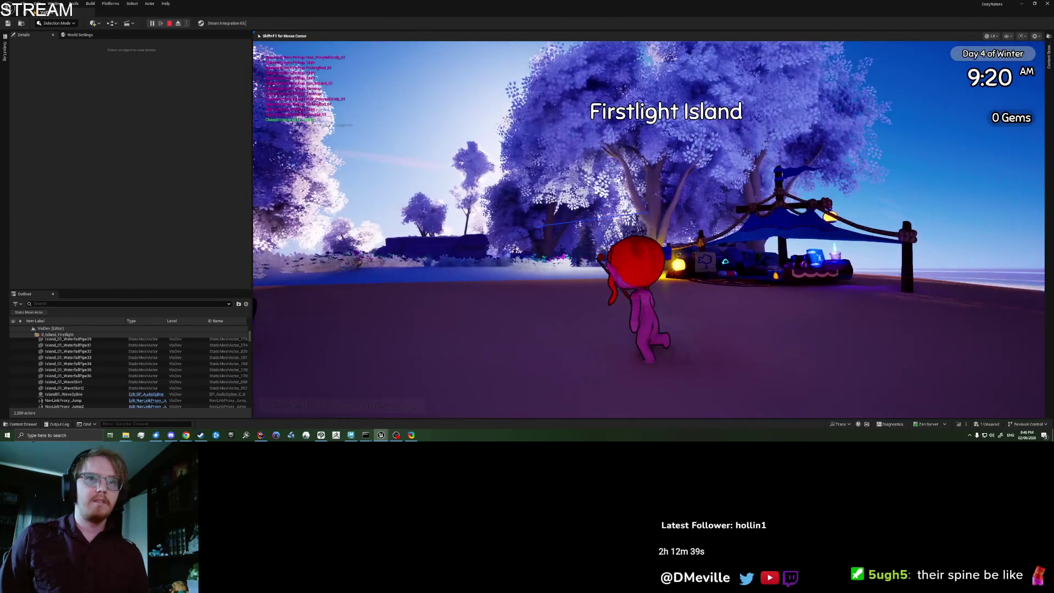
pyautogui.press('s')
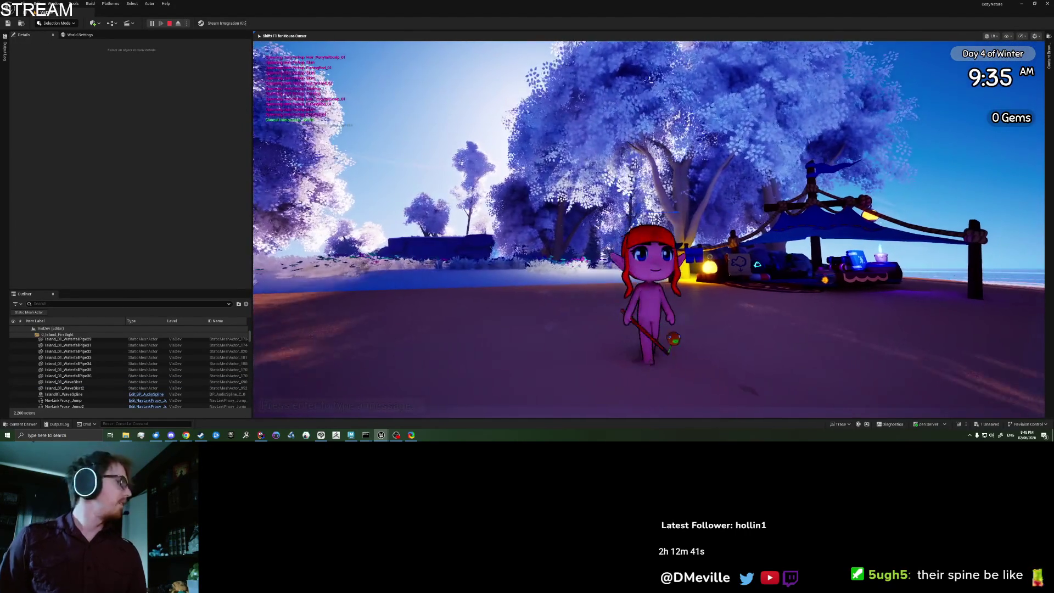
pyautogui.press('d')
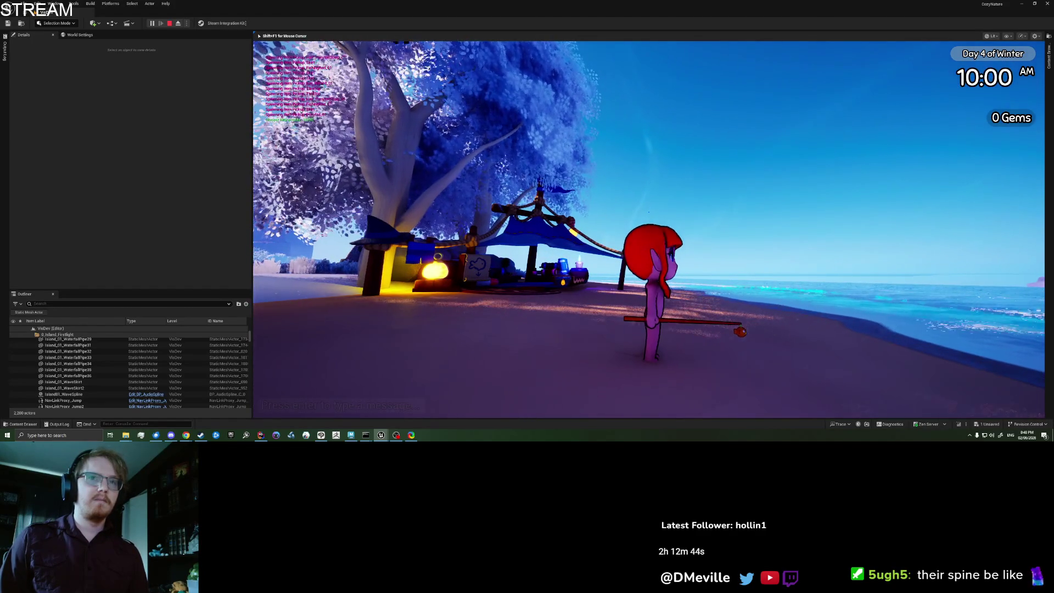
pyautogui.press('a')
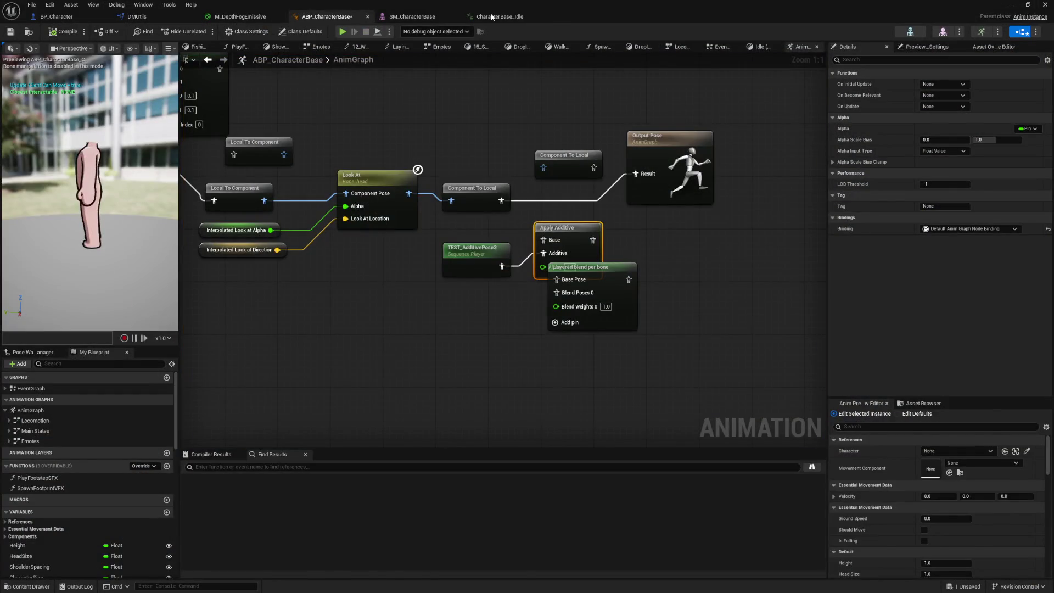
# Scrub and play the bent-spine idle preview, save all assets, and close the CharacterBase_Idle tab
pyautogui.click(492, 17)
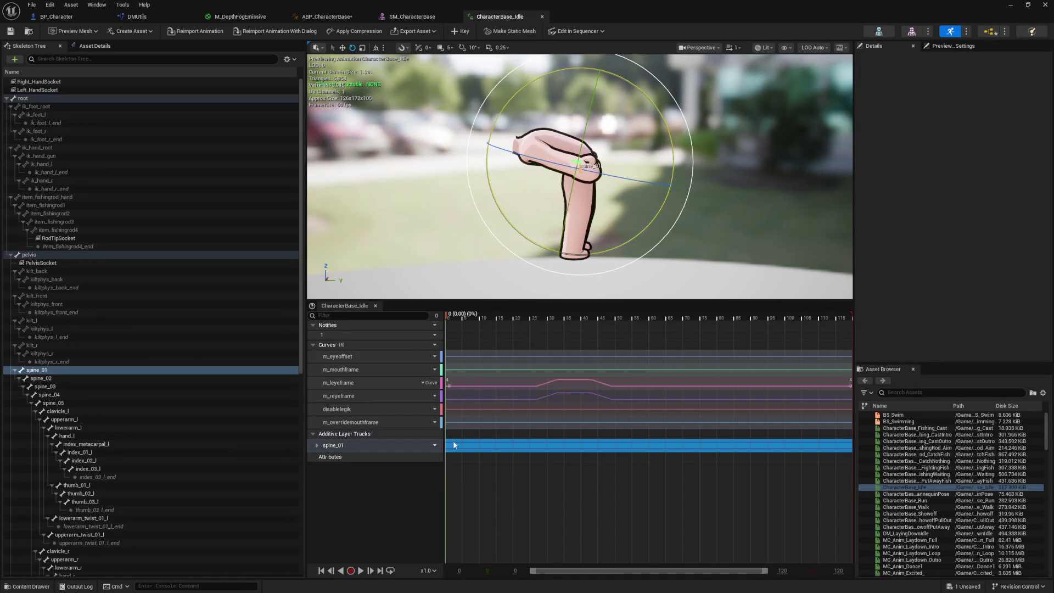
pyautogui.click(466, 335)
pyautogui.click(474, 316)
pyautogui.moveTo(505, 318)
pyautogui.mouseDown()
pyautogui.moveTo(554, 317)
pyautogui.moveTo(406, 325)
pyautogui.mouseUp()
pyautogui.press('space')
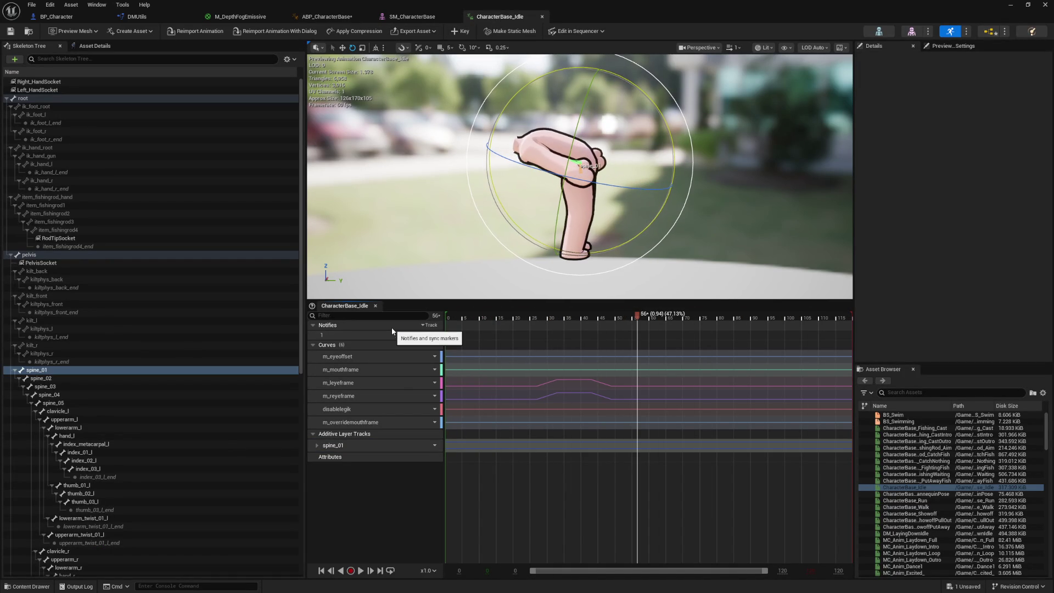
pyautogui.press('space')
pyautogui.hotkey('ctrl', 'shift', 's')
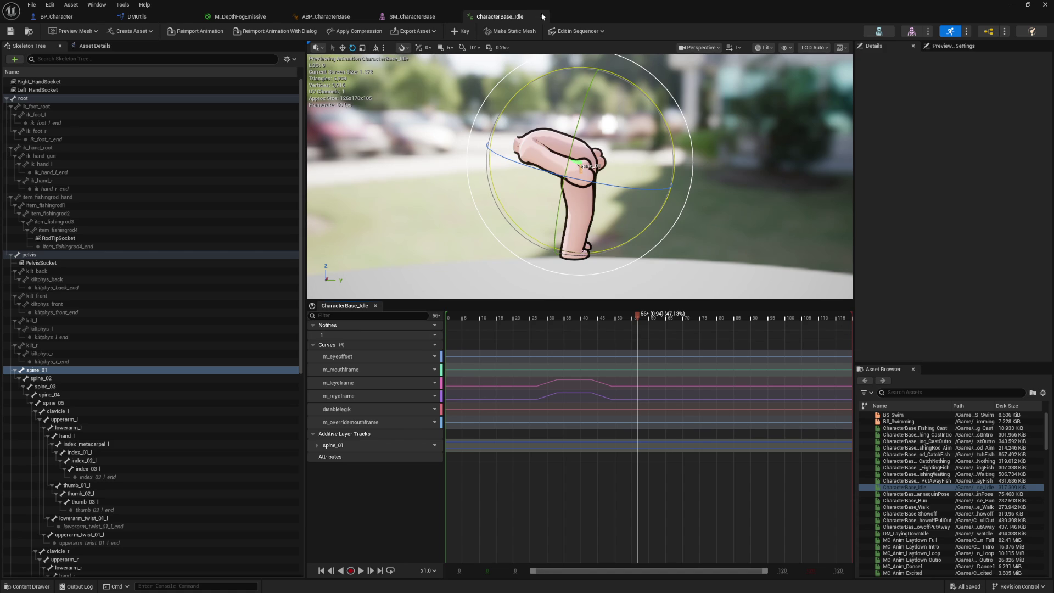
pyautogui.click(542, 17)
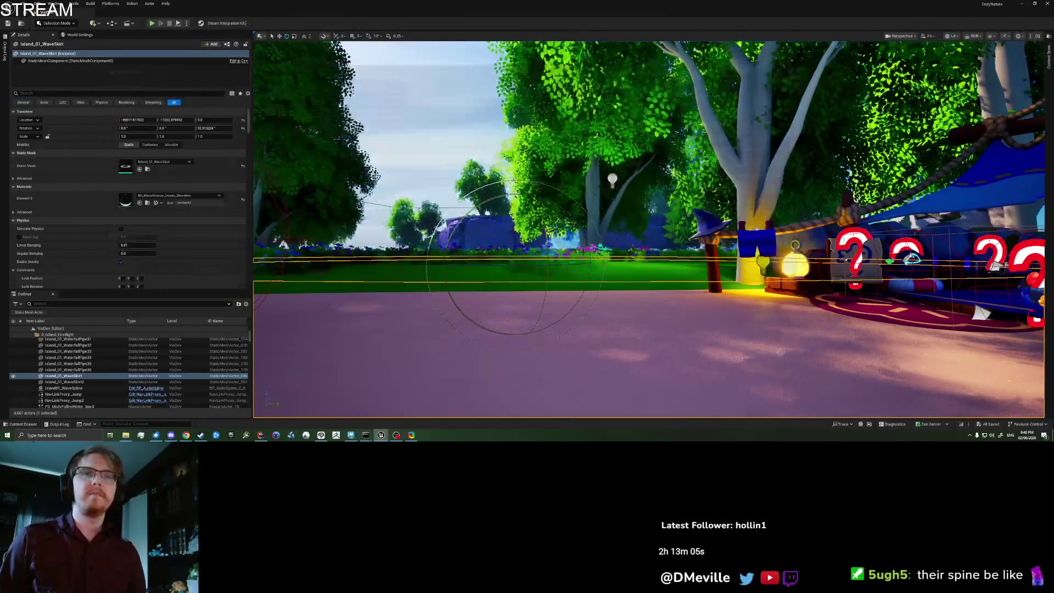
# Run and stop a play session with Alt+P/Esc, then dock the error Message Log beneath the Outliner
pyautogui.rightClick(428, 346)
pyautogui.click(443, 342)
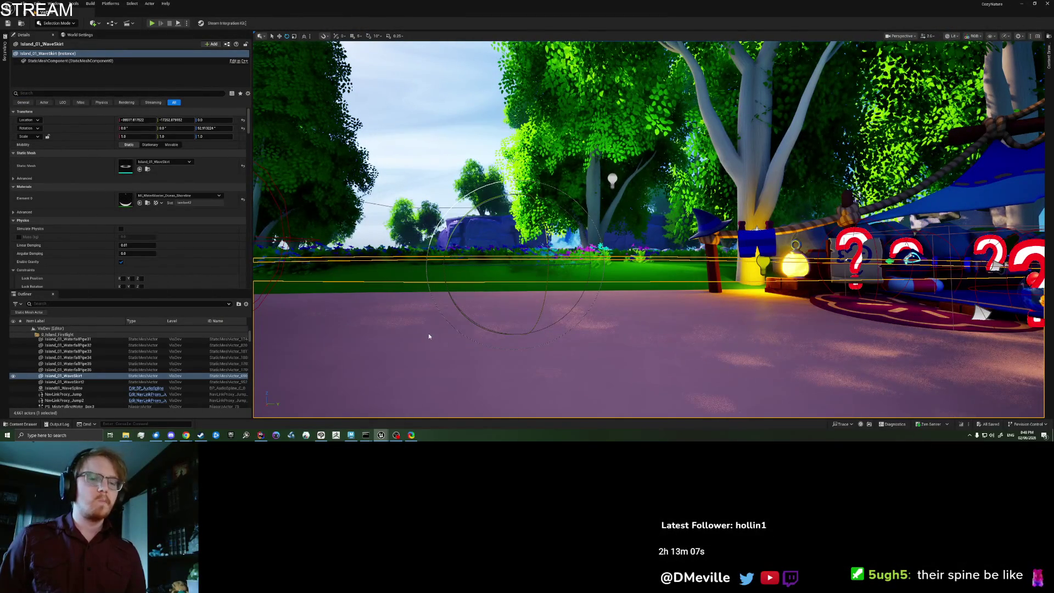
pyautogui.hotkey('alt', 'p')
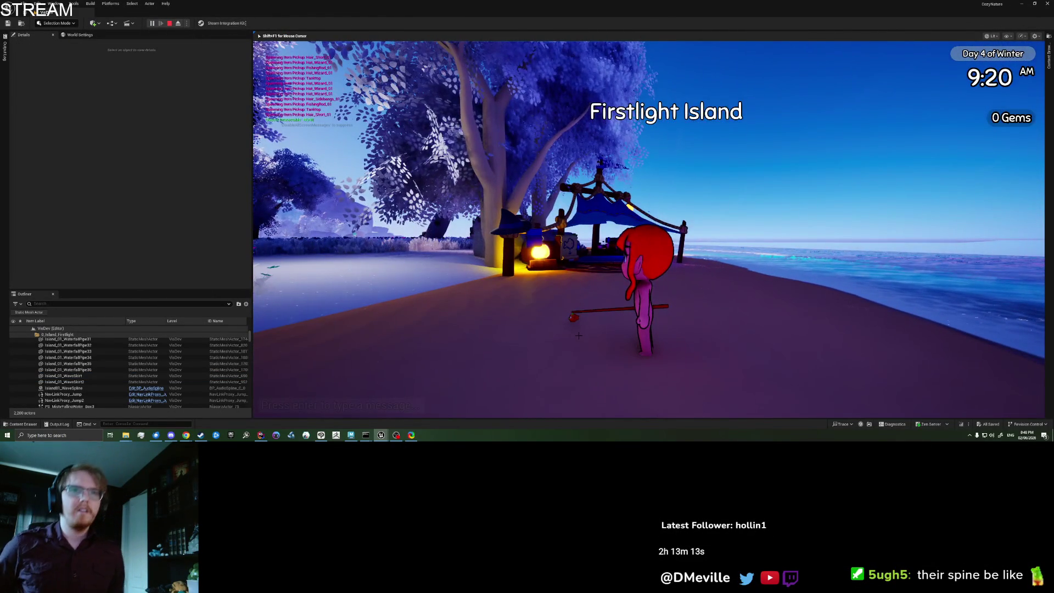
pyautogui.press('Escape')
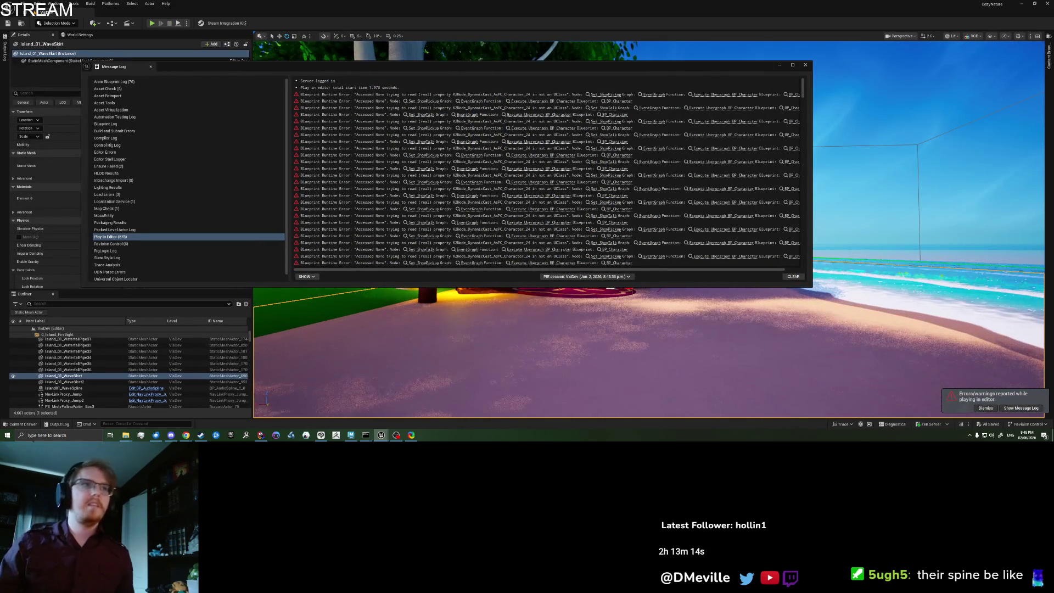
pyautogui.moveTo(120, 68)
pyautogui.mouseDown()
pyautogui.moveTo(131, 338)
pyautogui.moveTo(59, 425)
pyautogui.moveTo(63, 415)
pyautogui.mouseUp()
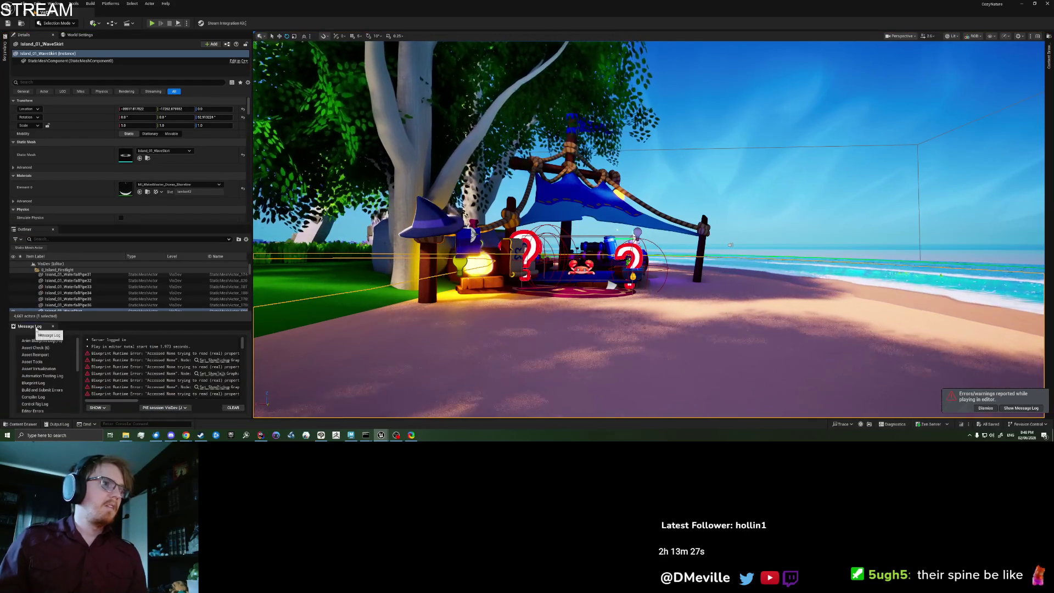
pyautogui.moveTo(78, 322); pyautogui.dragTo(78, 407)
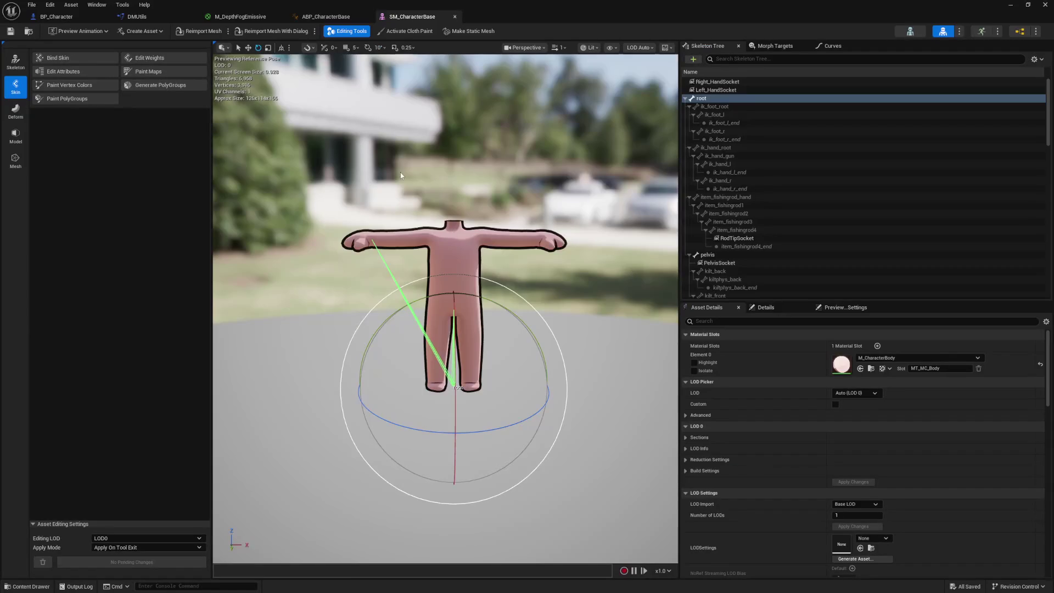
# Open CharacterBase_Idle from the Sequence Player in ABP_CharacterBase's Locomotion Idle state
pyautogui.click(312, 18)
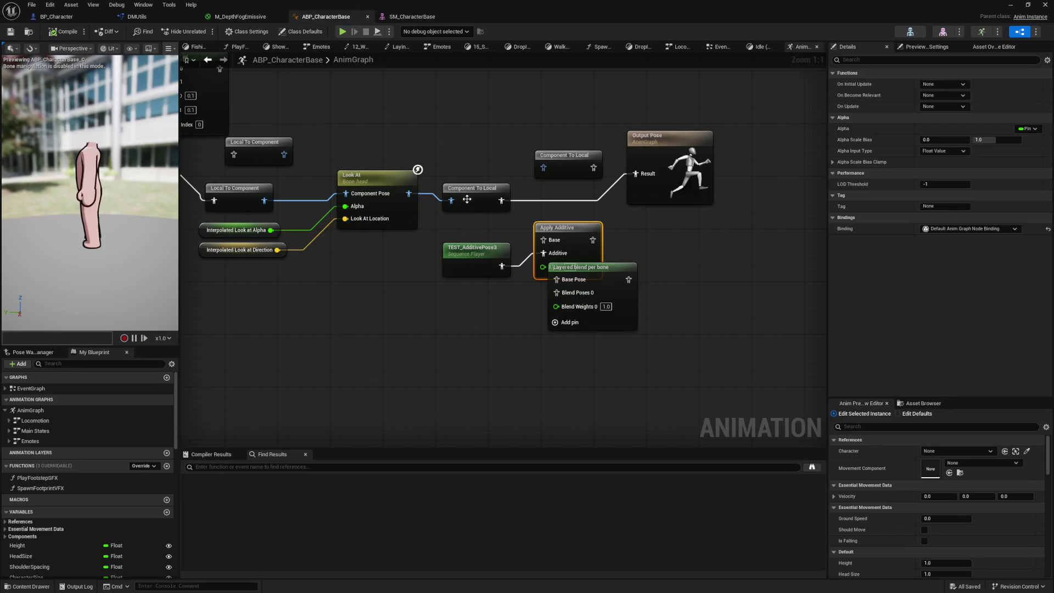
pyautogui.moveTo(398, 282); pyautogui.dragTo(421, 289)
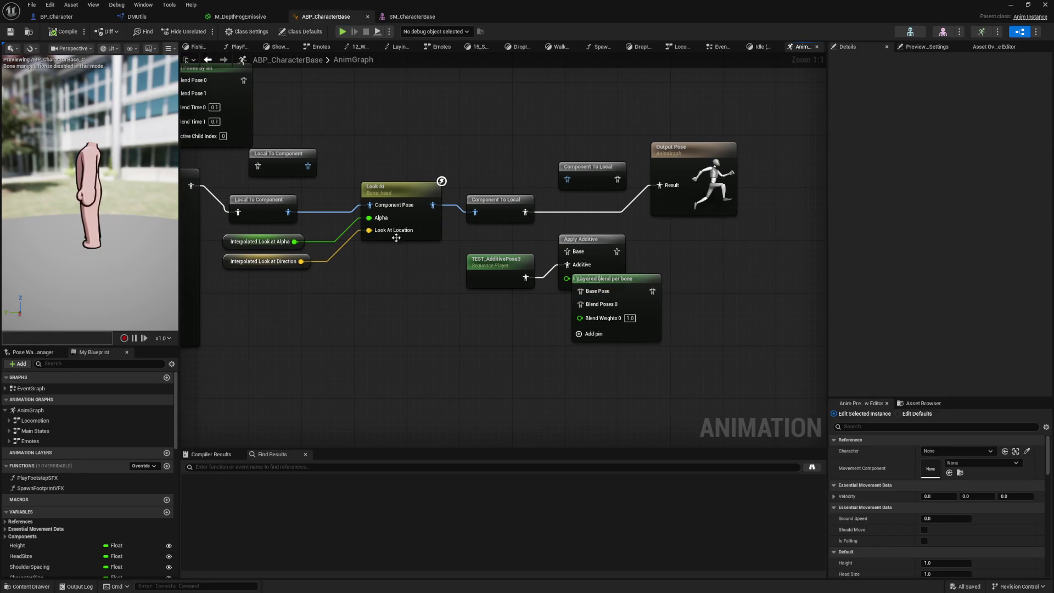
pyautogui.doubleClick(63, 420)
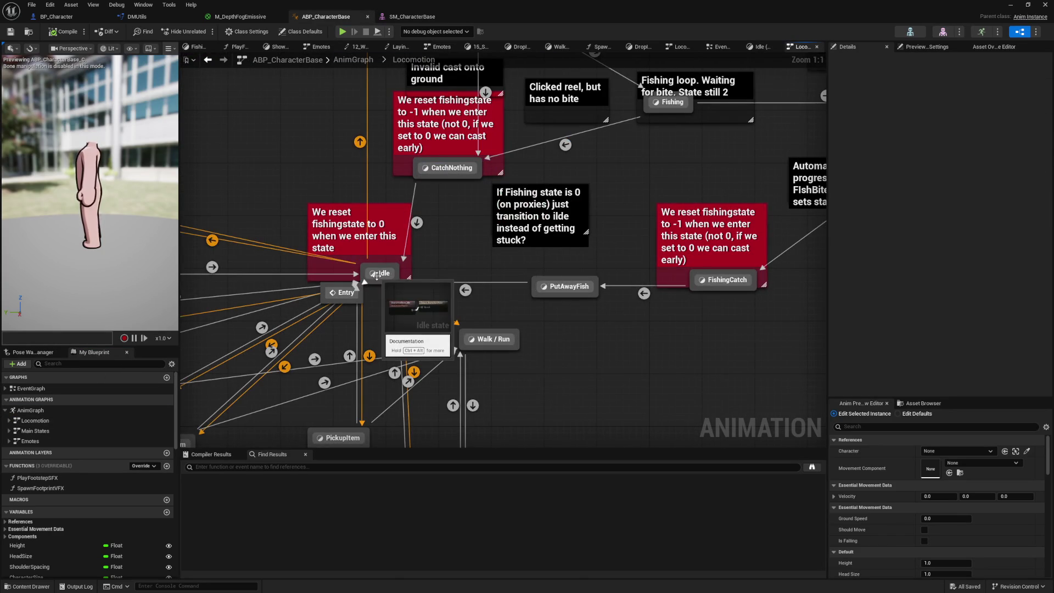
pyautogui.doubleClick(398, 273)
pyautogui.click(439, 247)
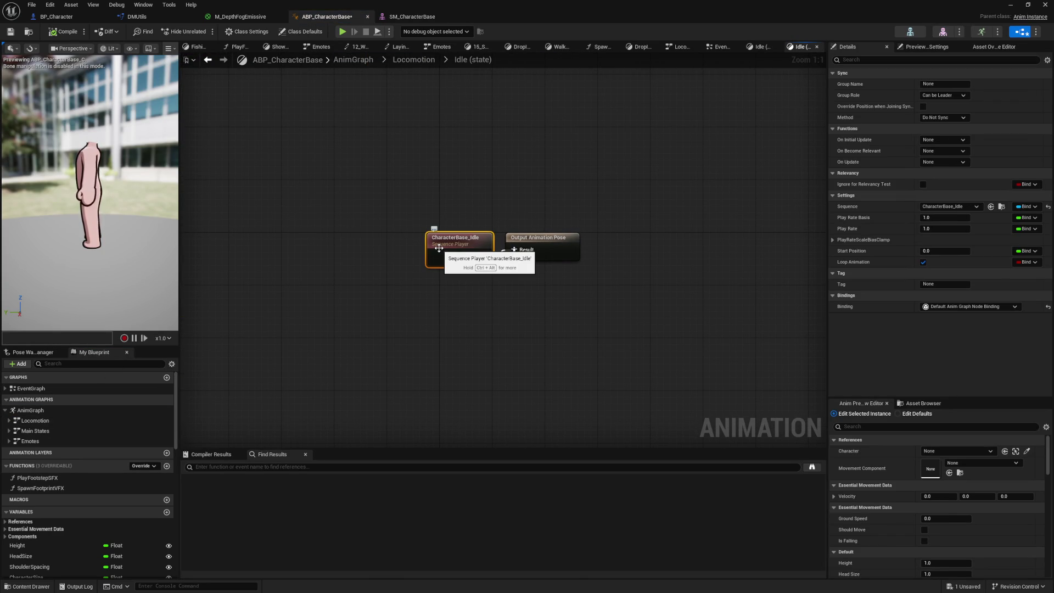
pyautogui.click(439, 248)
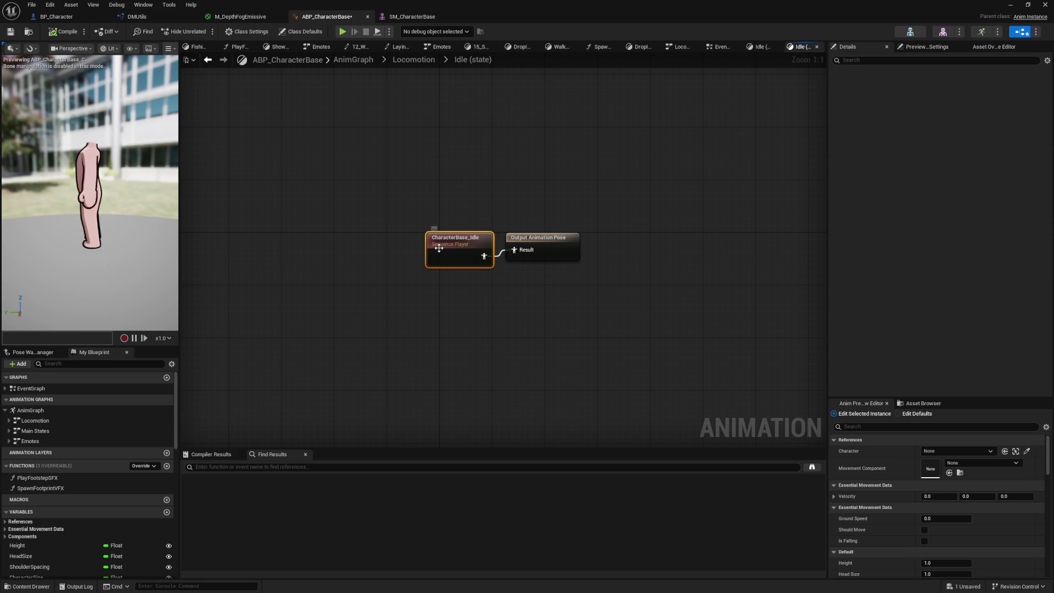
pyautogui.doubleClick(439, 248)
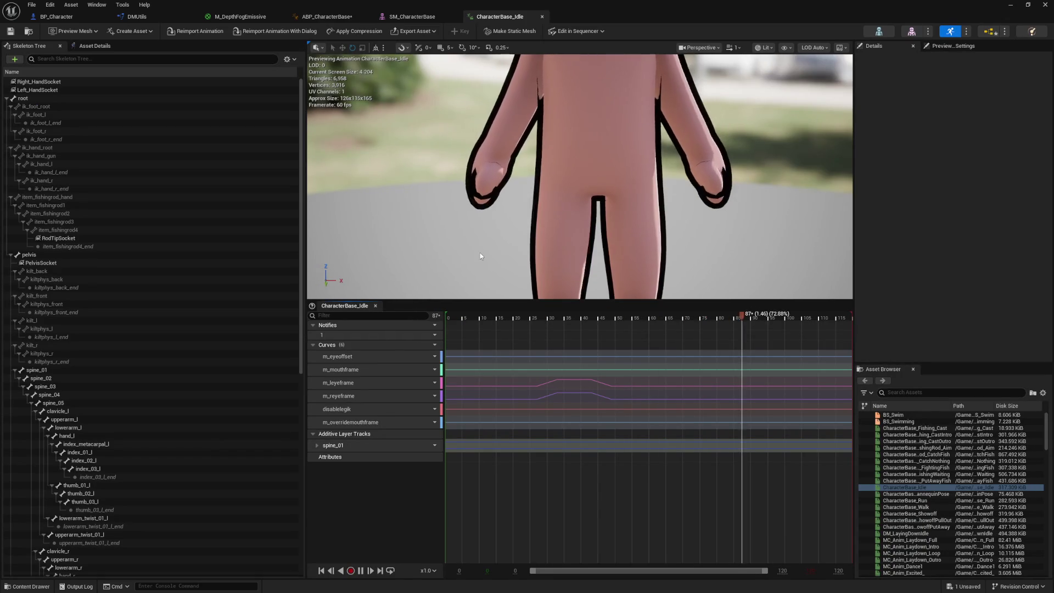
# Pause the idle at frame 0 and expand the spine_01 additive track's rotation channels
pyautogui.moveTo(634, 281)
pyautogui.mouseDown()
pyautogui.moveTo(742, 279)
pyautogui.moveTo(634, 281)
pyautogui.mouseUp()
pyautogui.click(445, 323)
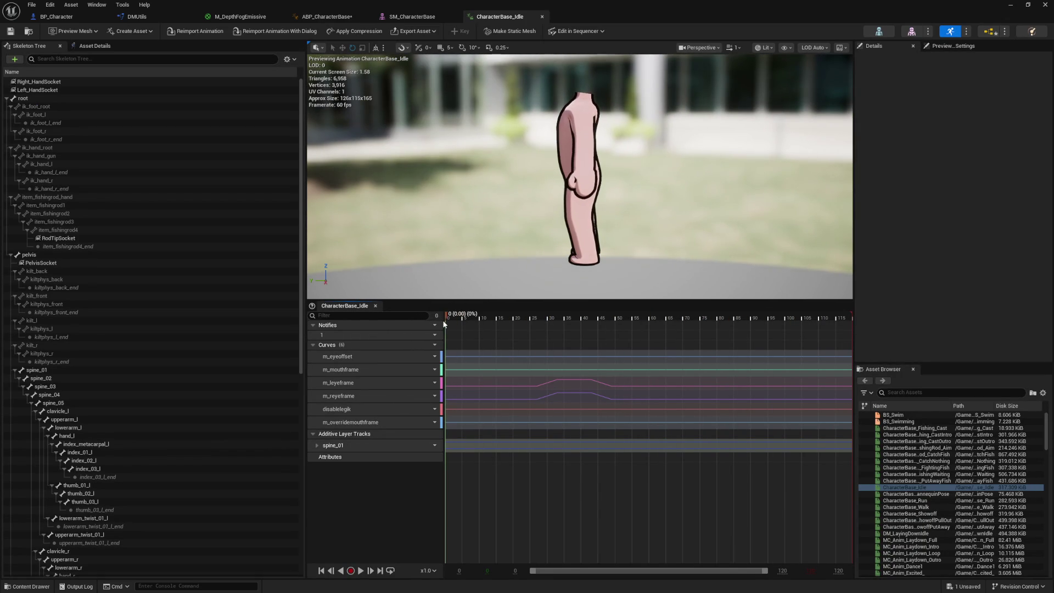
pyautogui.click(461, 447)
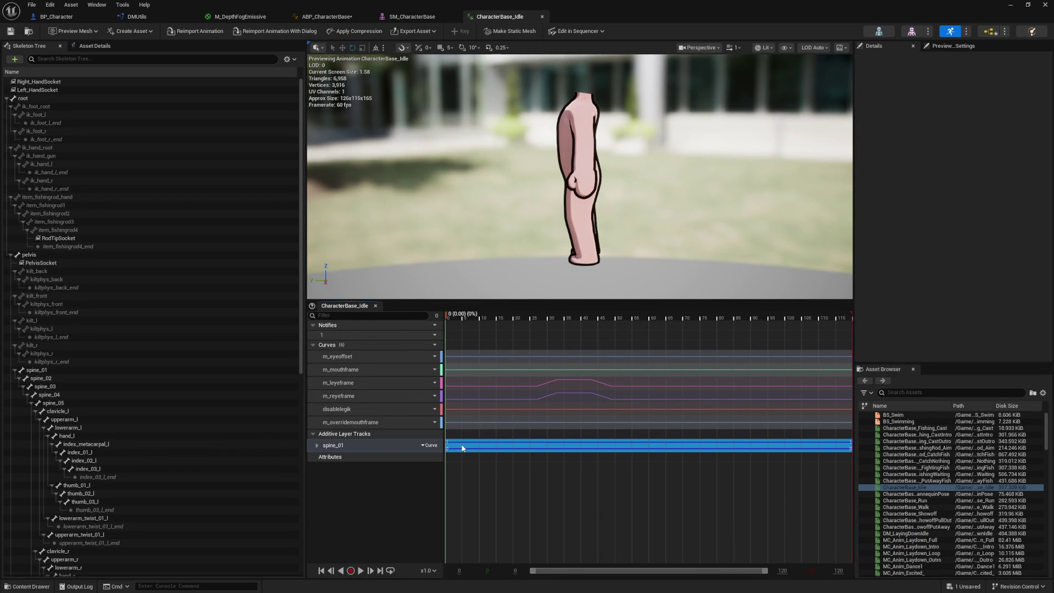
pyautogui.click(317, 445)
pyautogui.click(322, 472)
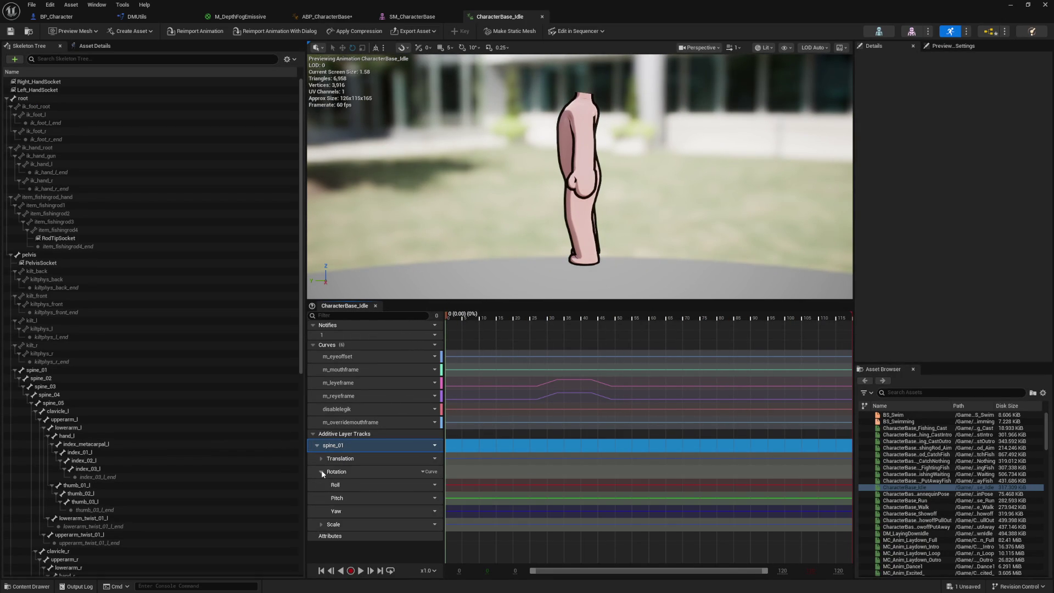
# Open spine_01's Roll rotation curve in the Curve Editor
pyautogui.click(367, 473)
pyautogui.click(457, 482)
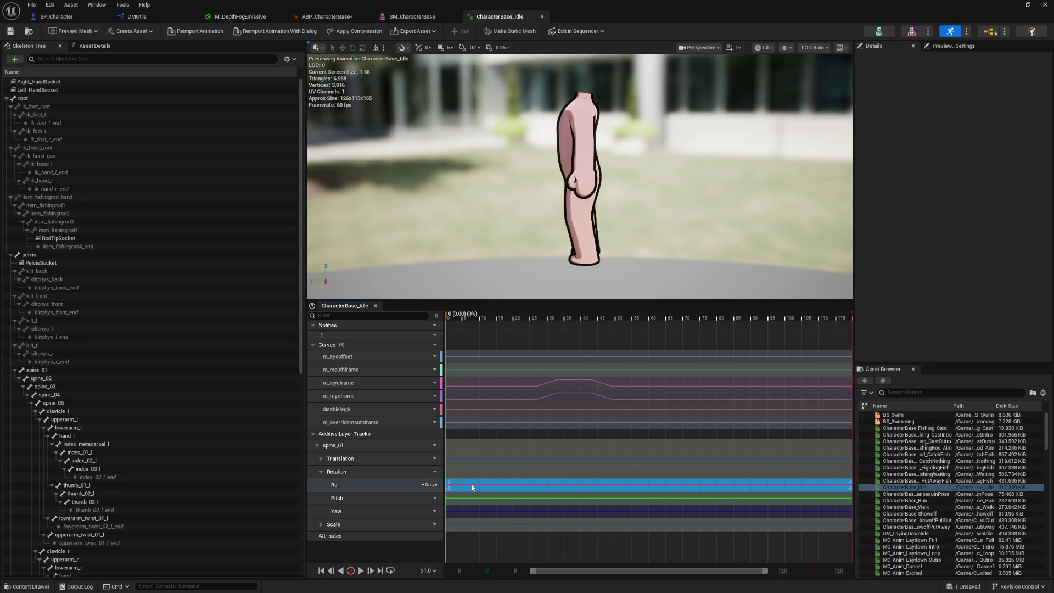
pyautogui.click(387, 471)
pyautogui.click(354, 443)
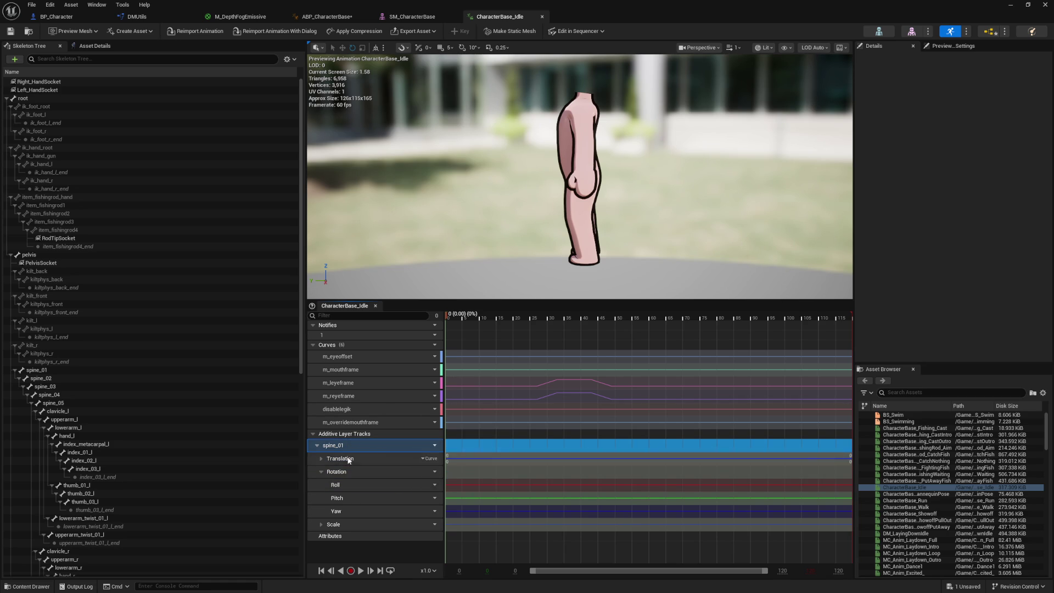
pyautogui.click(475, 484)
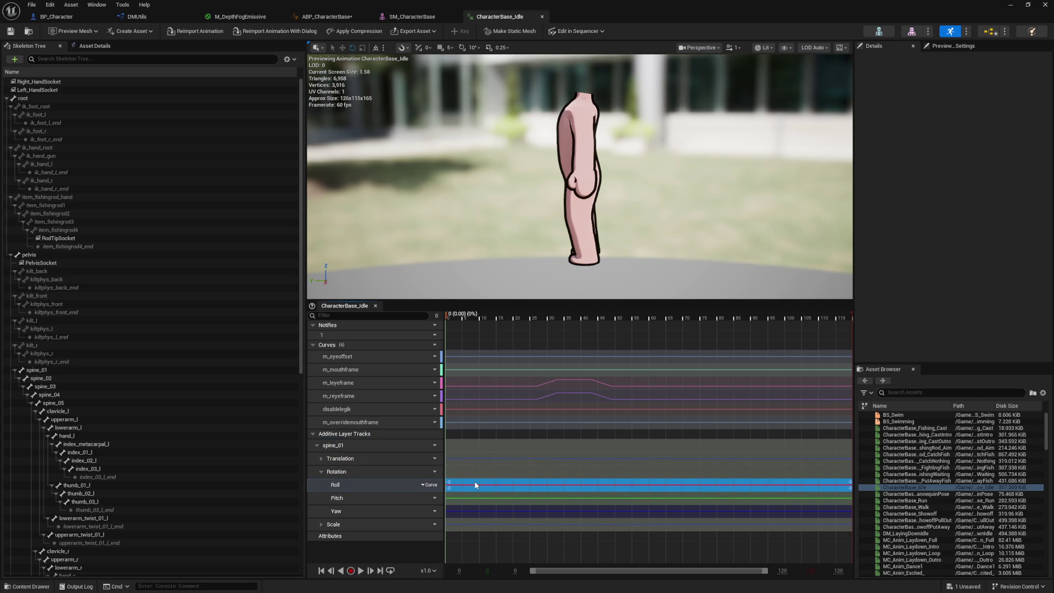
pyautogui.doubleClick(476, 484)
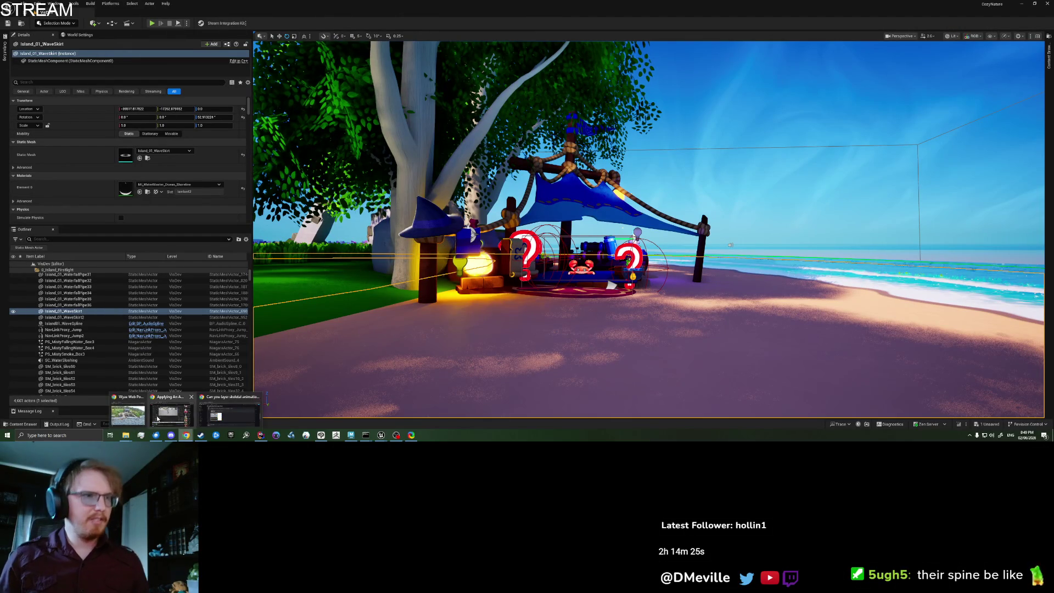
# Resume the additive animation tutorial video and skim through it with the arrow keys
pyautogui.click(172, 413)
pyautogui.click(523, 331)
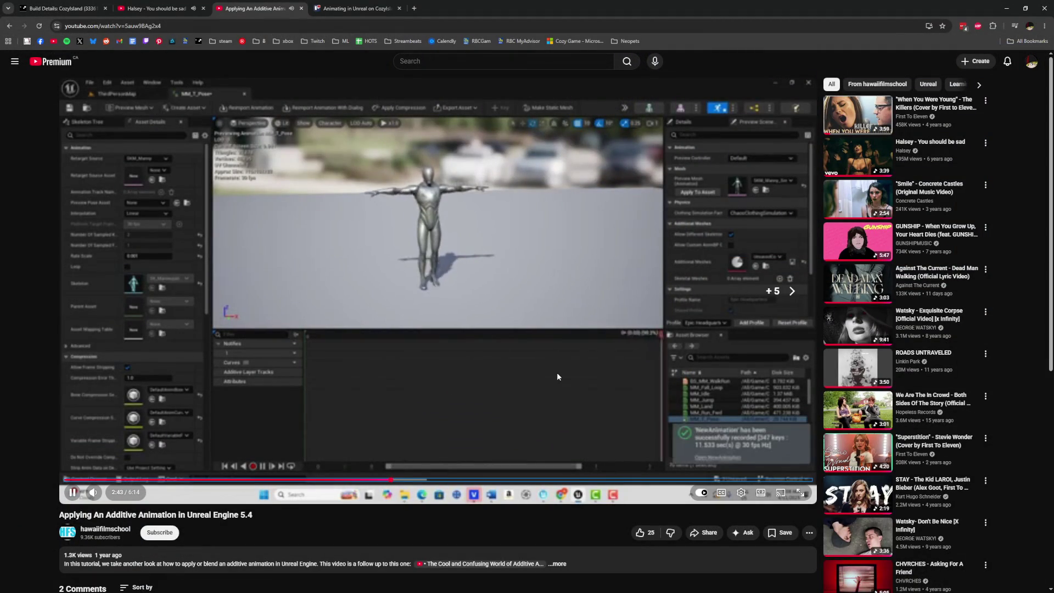
pyautogui.press('l')
pyautogui.press('l')
pyautogui.press('l')
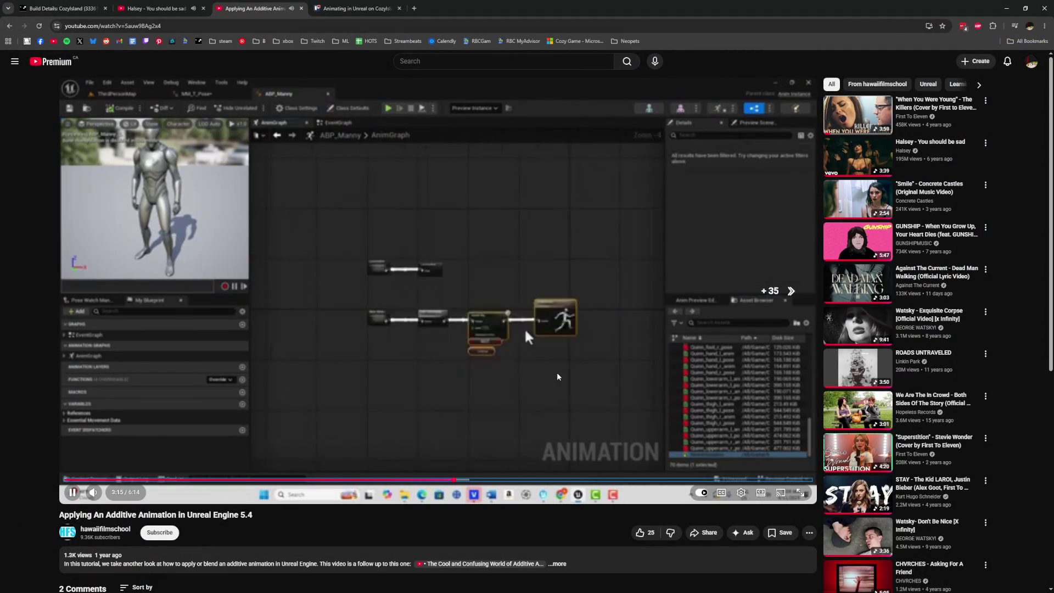
pyautogui.press('Right')
pyautogui.press('Right')
pyautogui.press('Right')
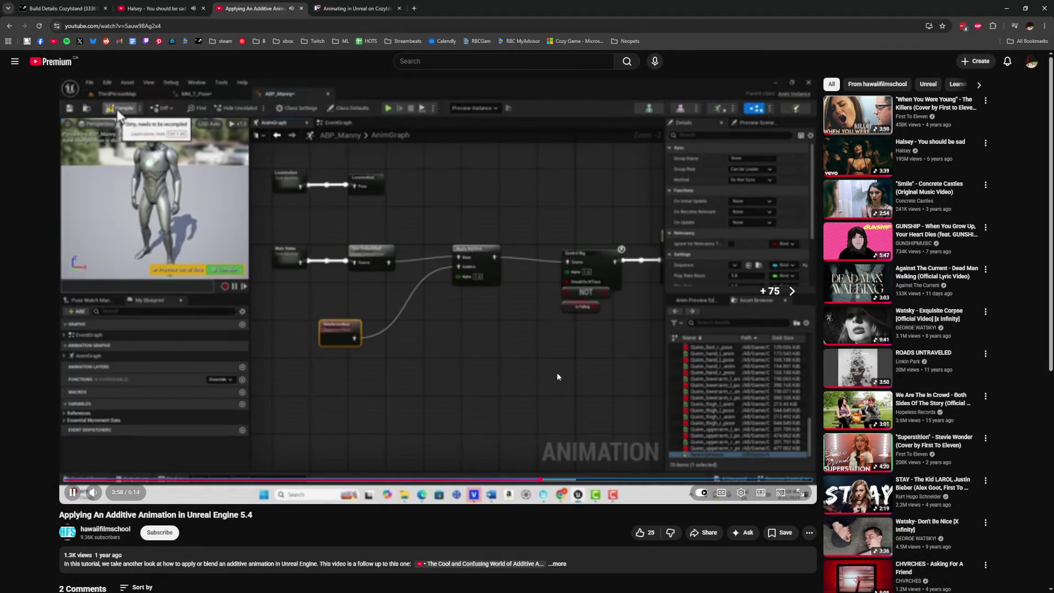
pyautogui.press('Right')
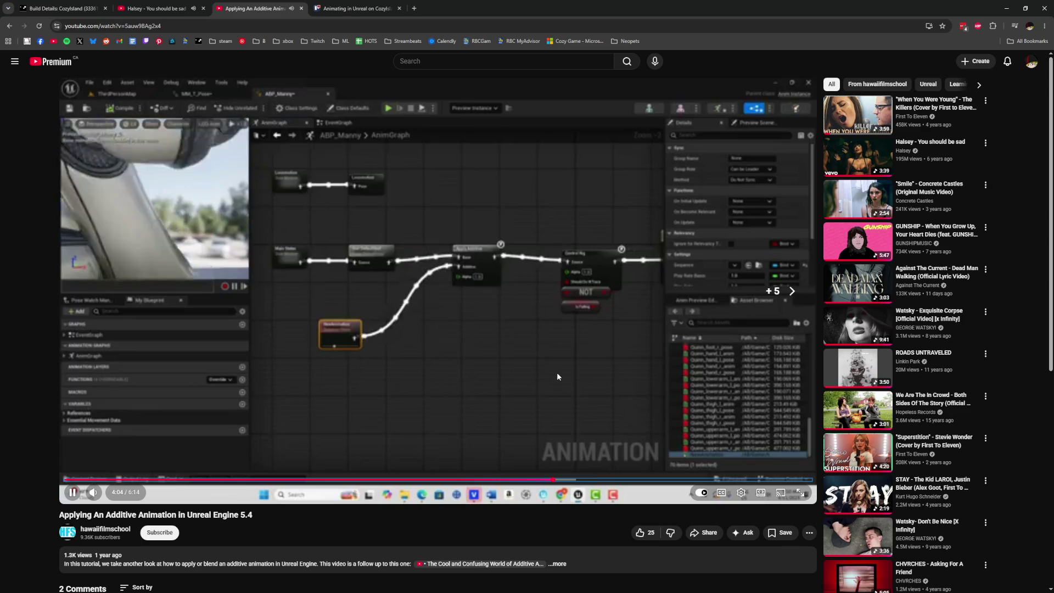
pyautogui.press('Right')
pyautogui.press('Right')
pyautogui.press('Right')
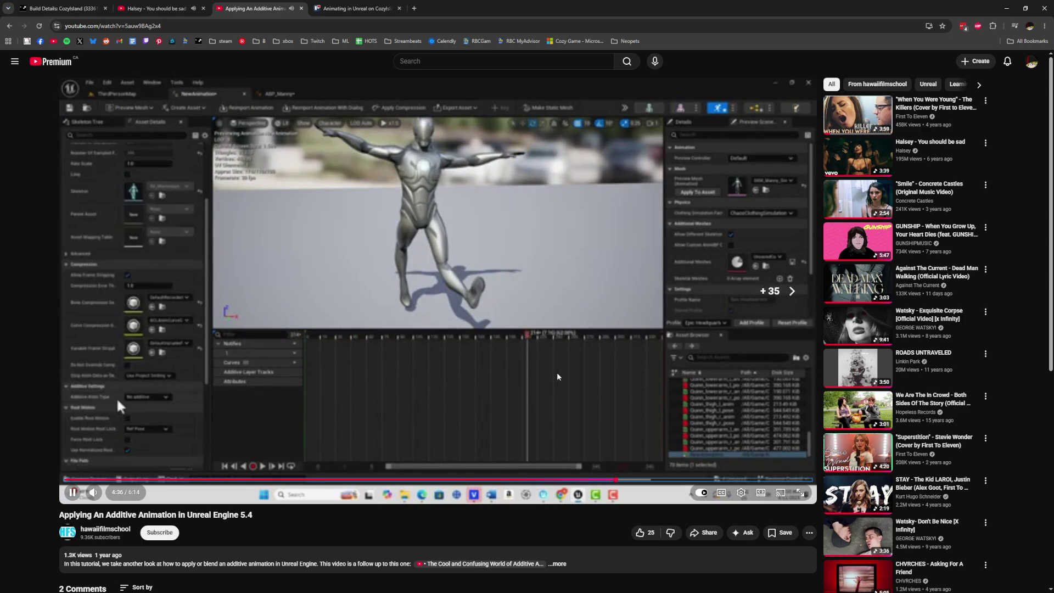
pyautogui.press('Right')
pyautogui.press('Right')
pyautogui.press('Right')
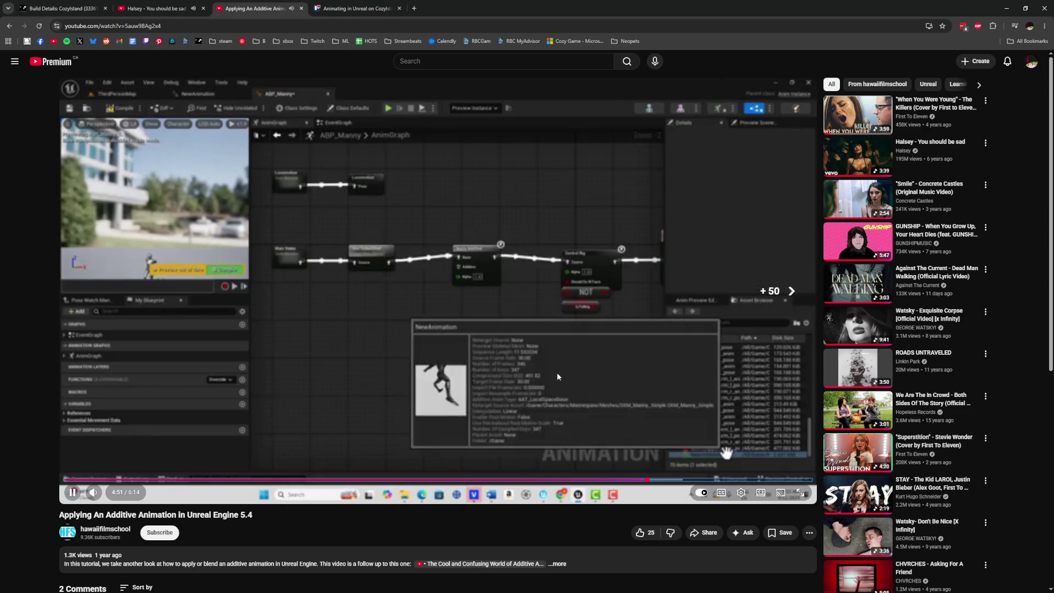
pyautogui.press('Left')
pyautogui.press('Left')
pyautogui.press('Right')
pyautogui.press('Right')
pyautogui.press('Right')
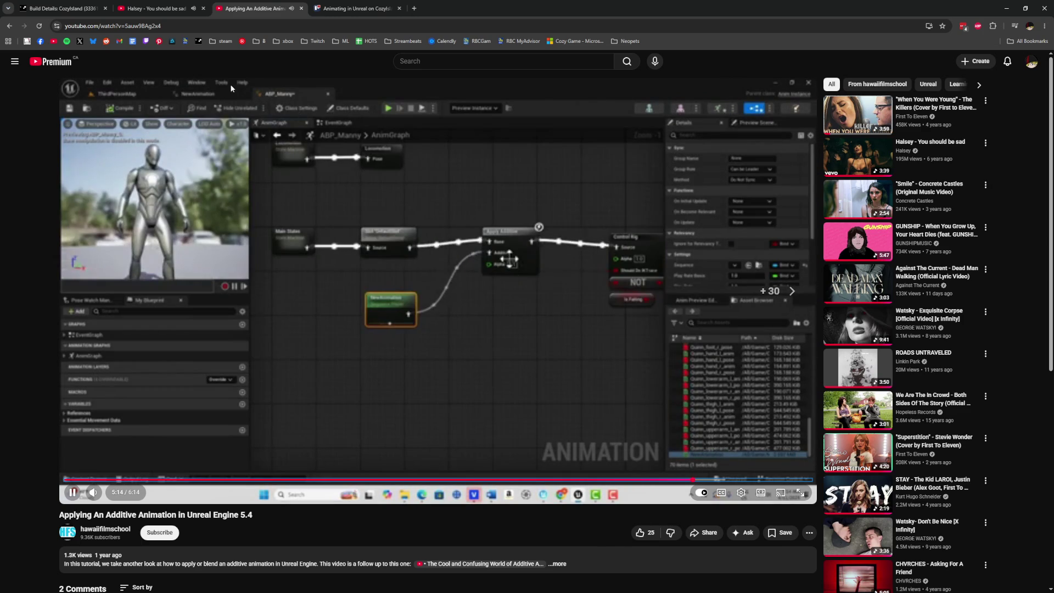
# Close the tutorial tab and move through the Steamworks build details and music video tabs
pyautogui.hotkey('ctrl', 'w')
pyautogui.hotkey('ctrl', 'shift', 'Tab')
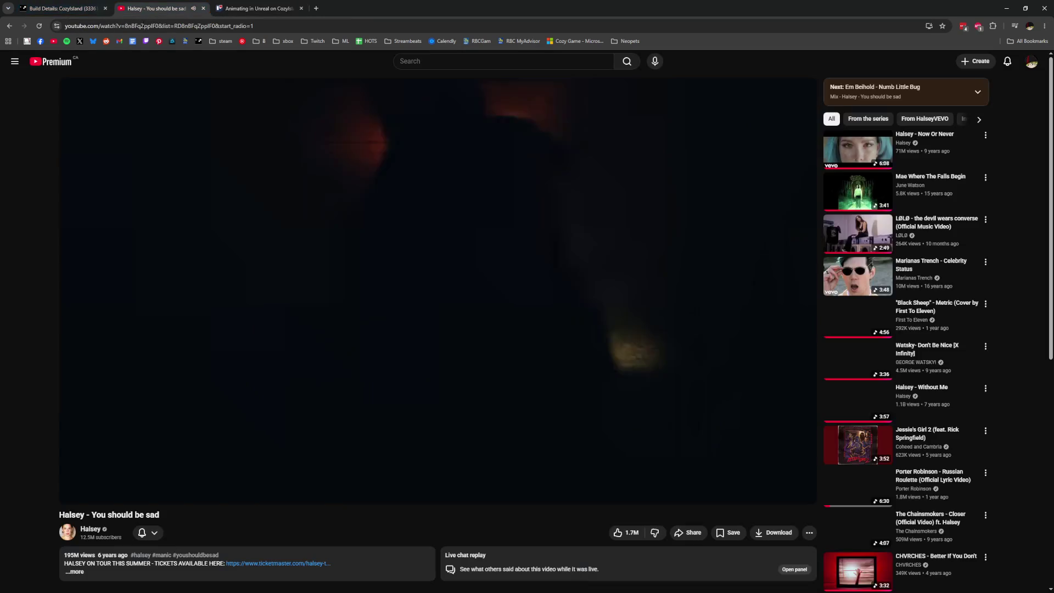
pyautogui.click(69, 9)
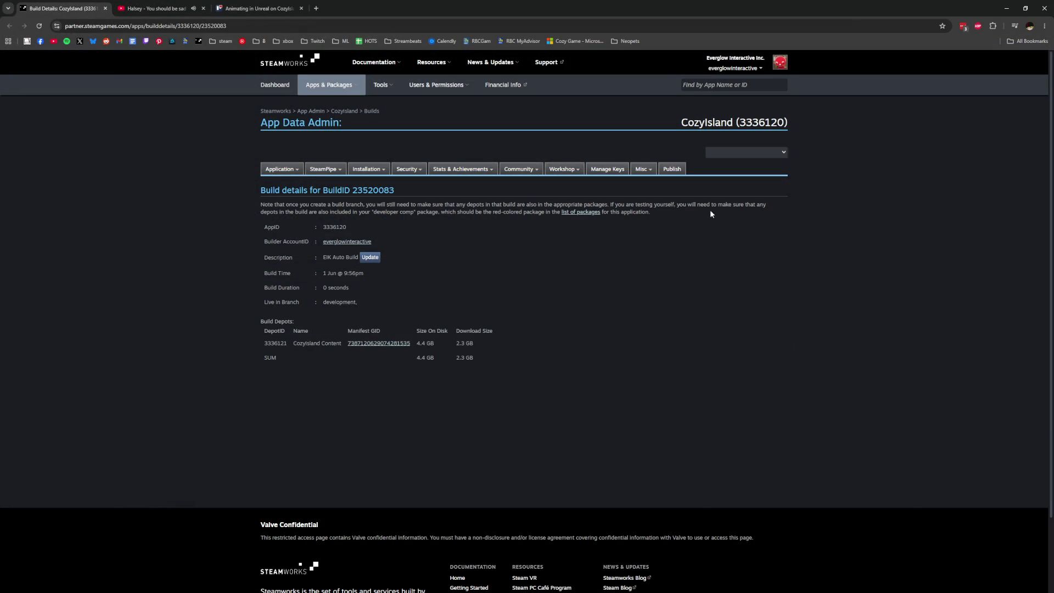
pyautogui.click(160, 8)
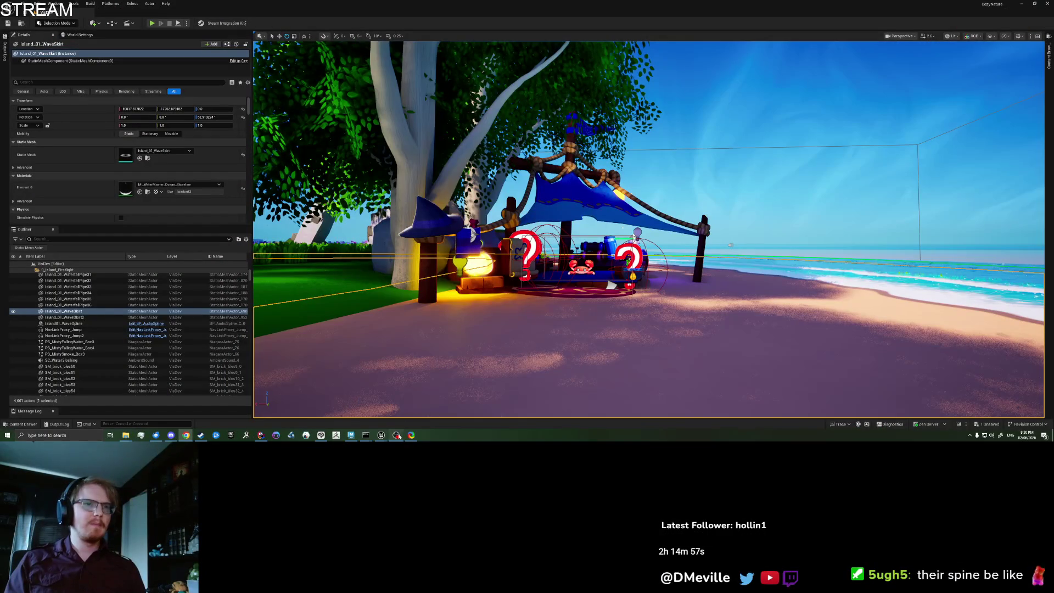
# Switch to the YouTube tab playing the music video
pyautogui.moveTo(381, 435)
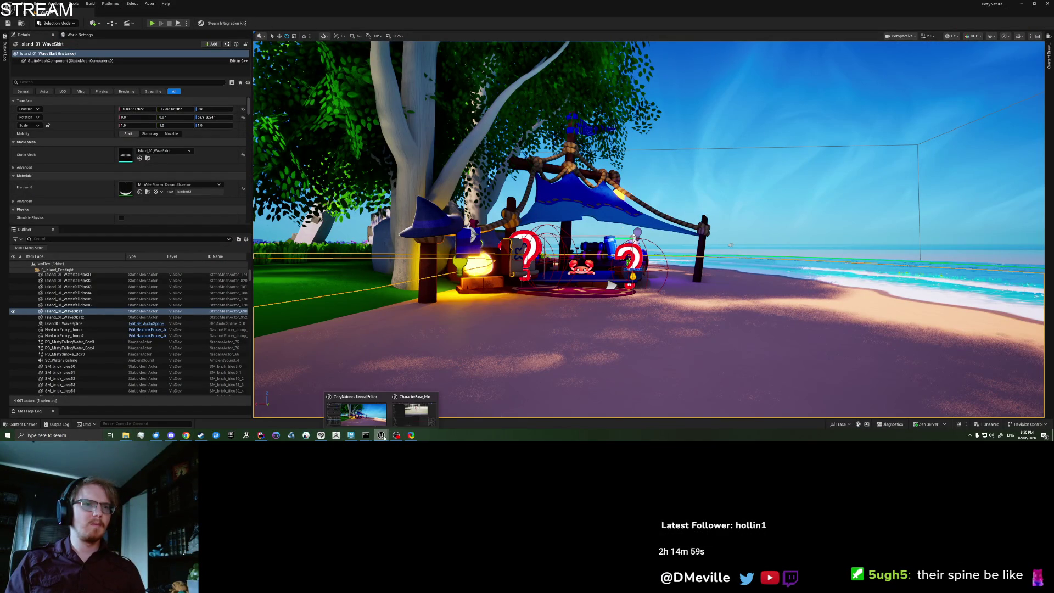
pyautogui.click(358, 419)
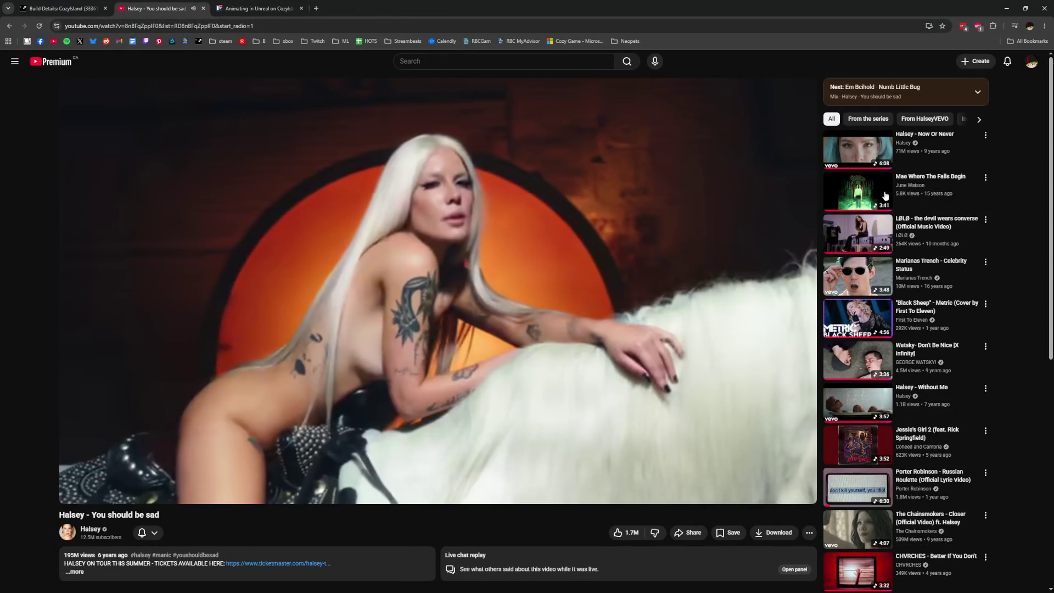
# Minimize Chrome to reveal the CharacterBase_Idle Curve Editor in Unreal
pyautogui.click(1003, 9)
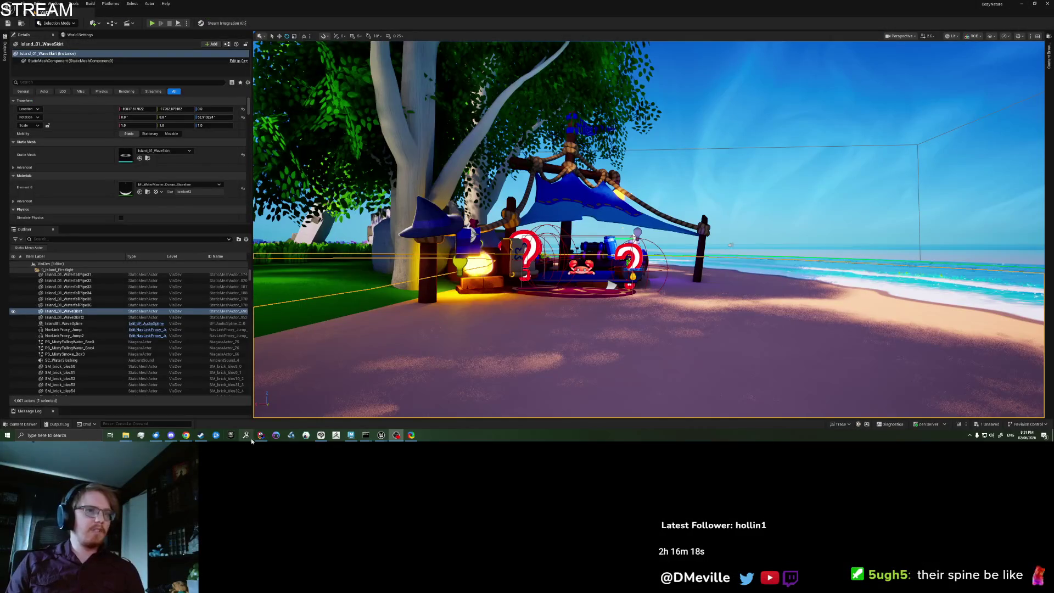
# Check the CozyNature build output and the Unreal Editor log in Rider
pyautogui.click(259, 436)
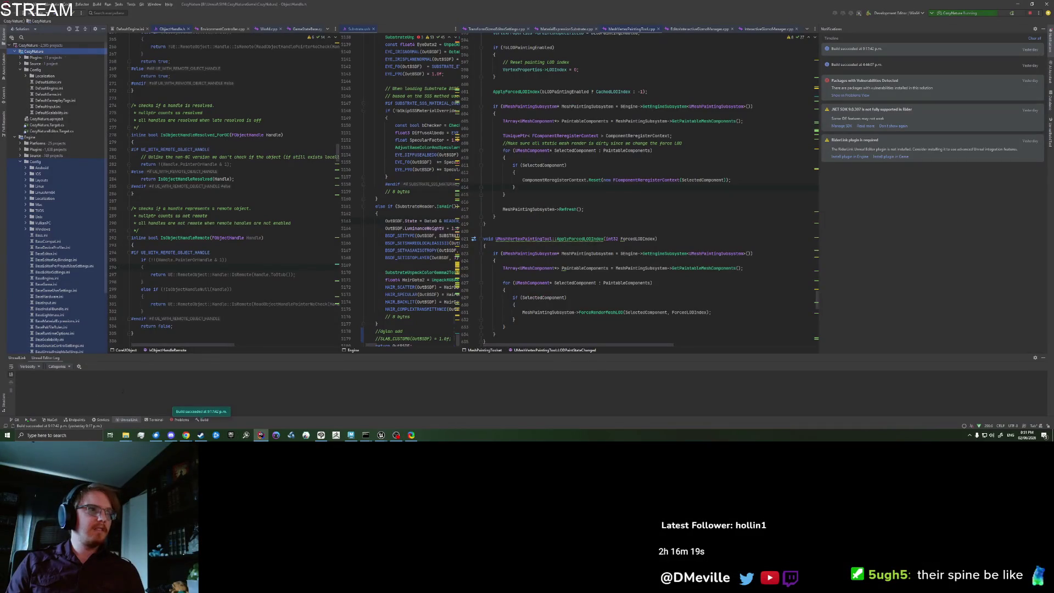
pyautogui.click(180, 420)
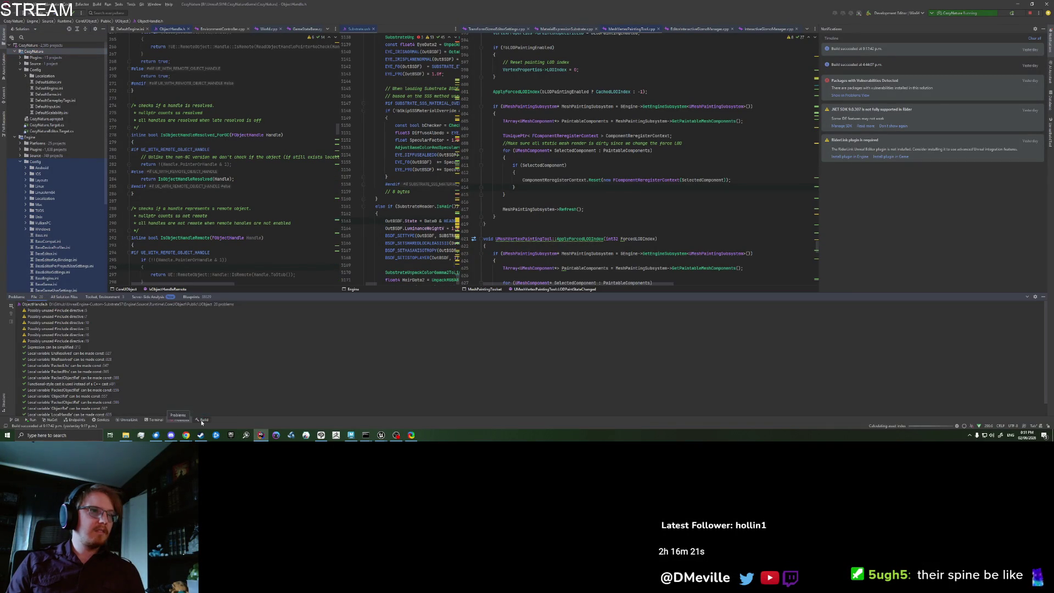
pyautogui.click(202, 420)
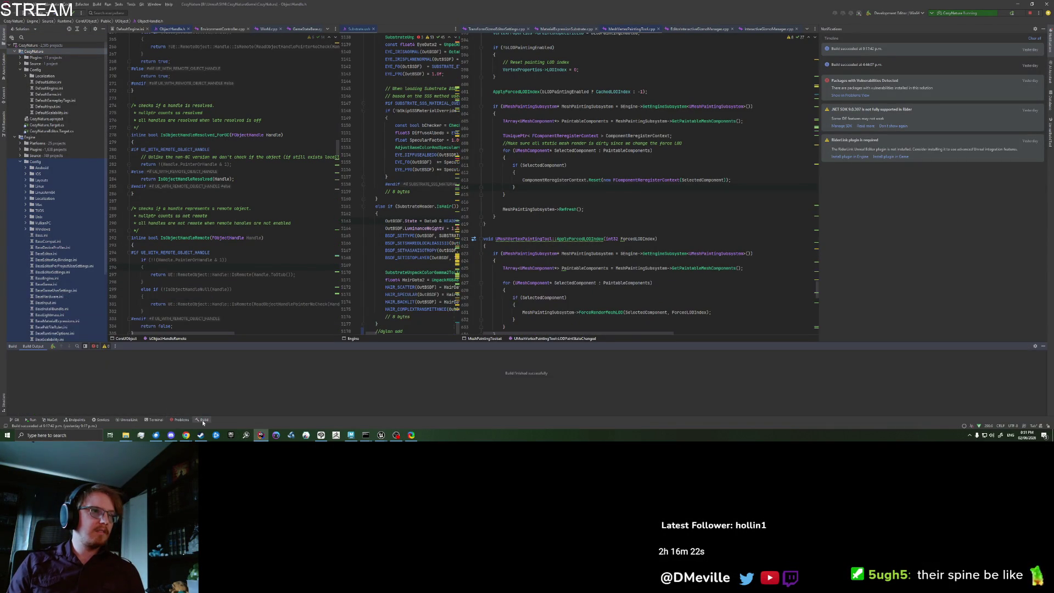
pyautogui.click(154, 420)
pyautogui.click(128, 419)
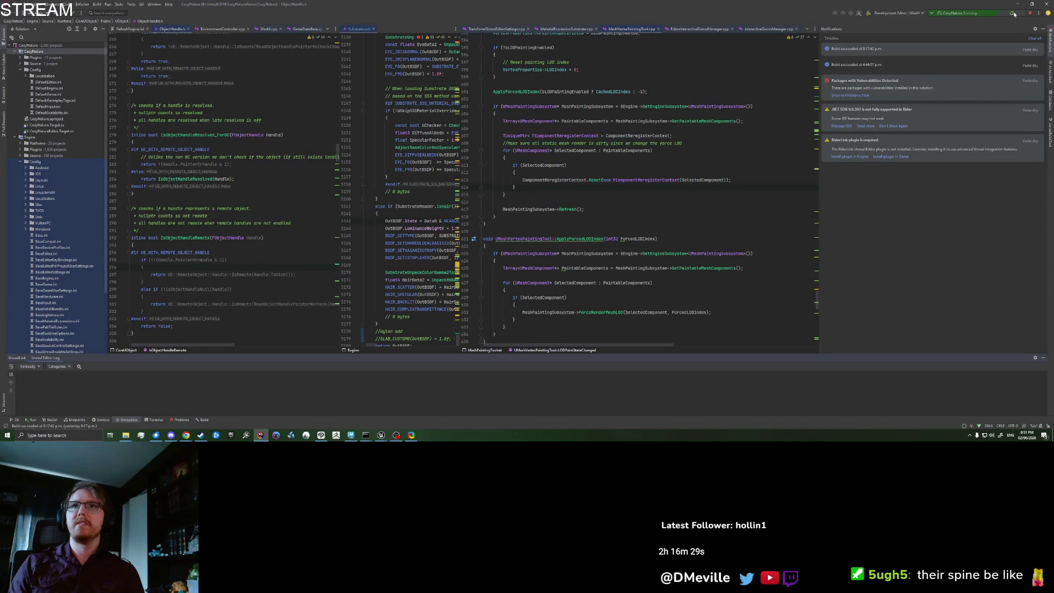
# Relaunch the CozyNature Unreal Editor from Rider, then move through the browser to Maya
pyautogui.click(1013, 14)
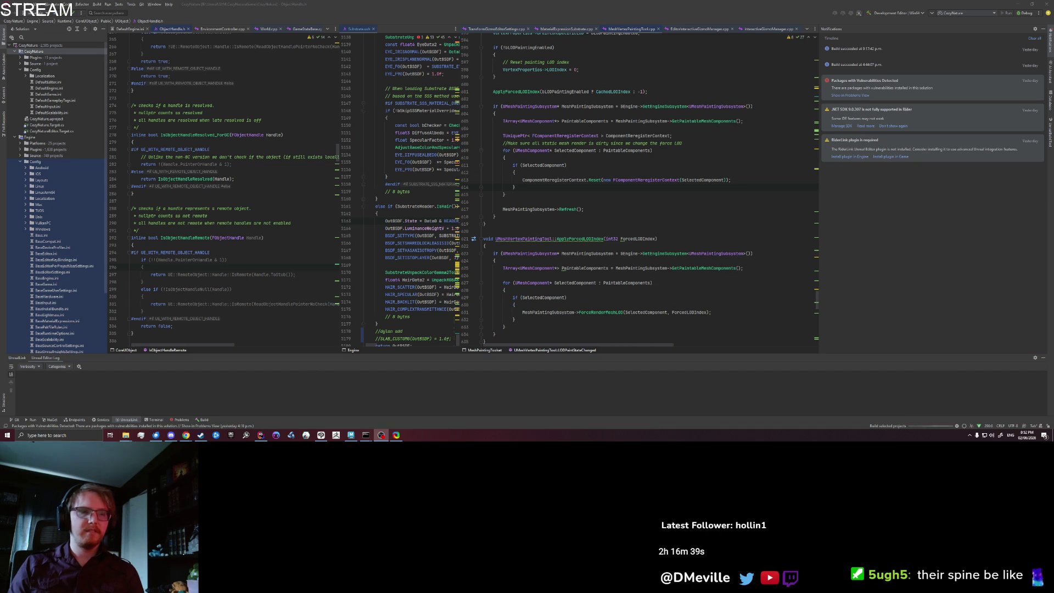
pyautogui.moveTo(186, 436)
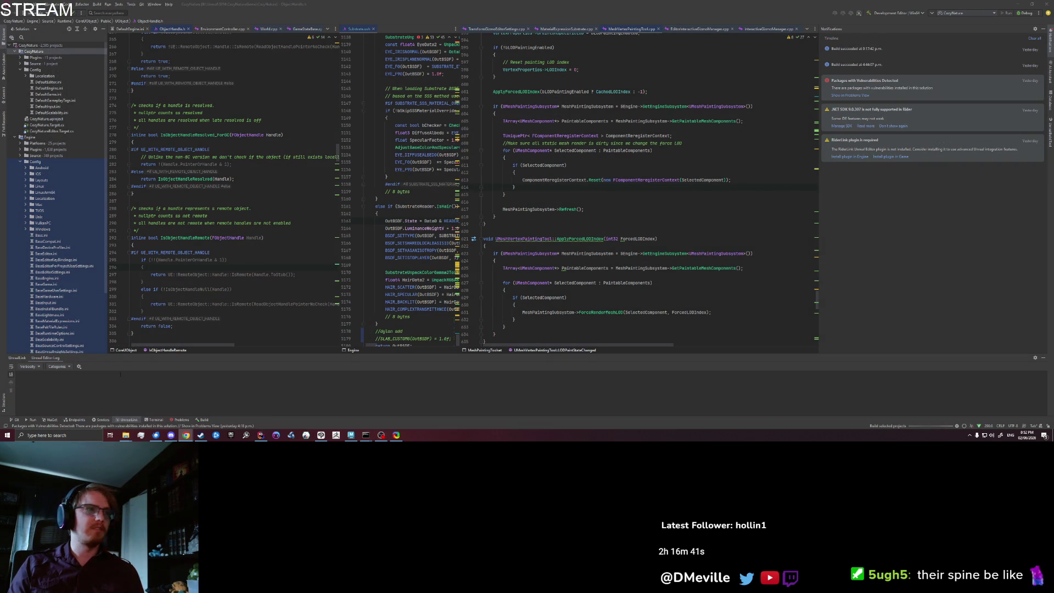
pyautogui.click(172, 411)
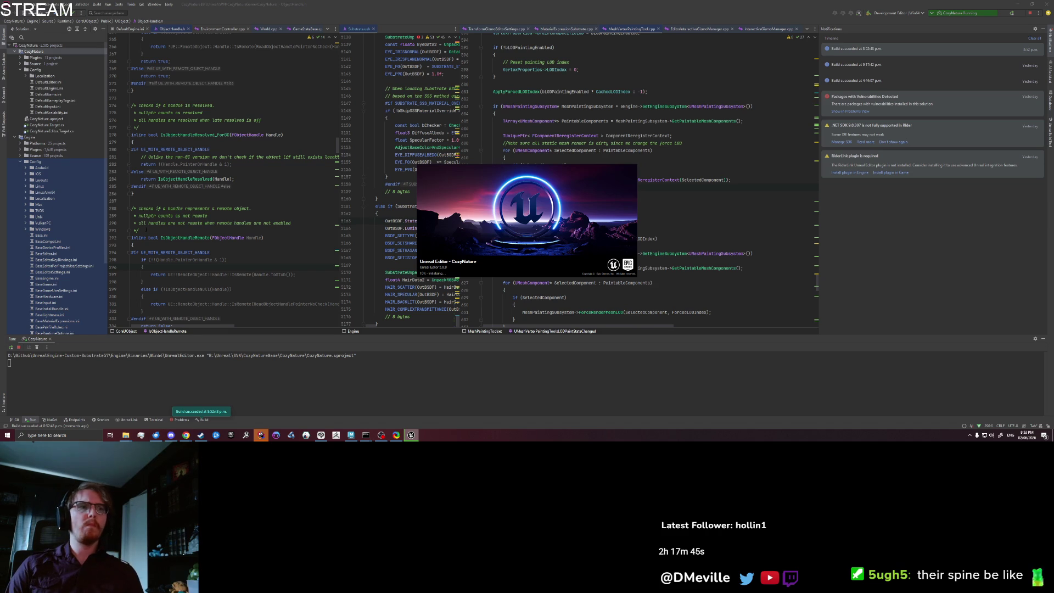
pyautogui.click(190, 216)
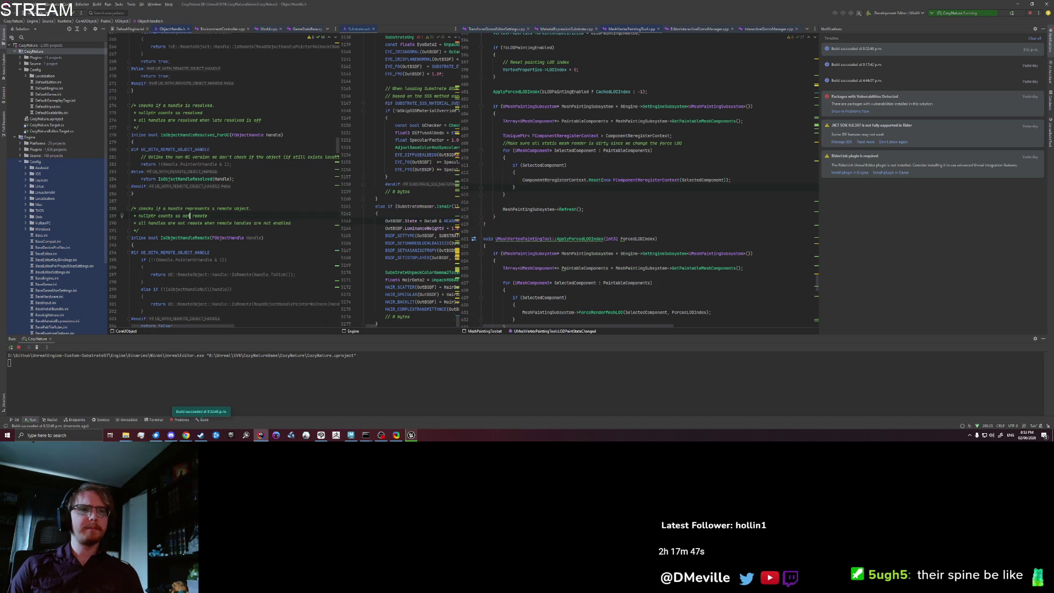
pyautogui.click(351, 434)
# Deselect and tumble around the character body in maximized Maya perspective, then save in Unreal
pyautogui.click(462, 357)
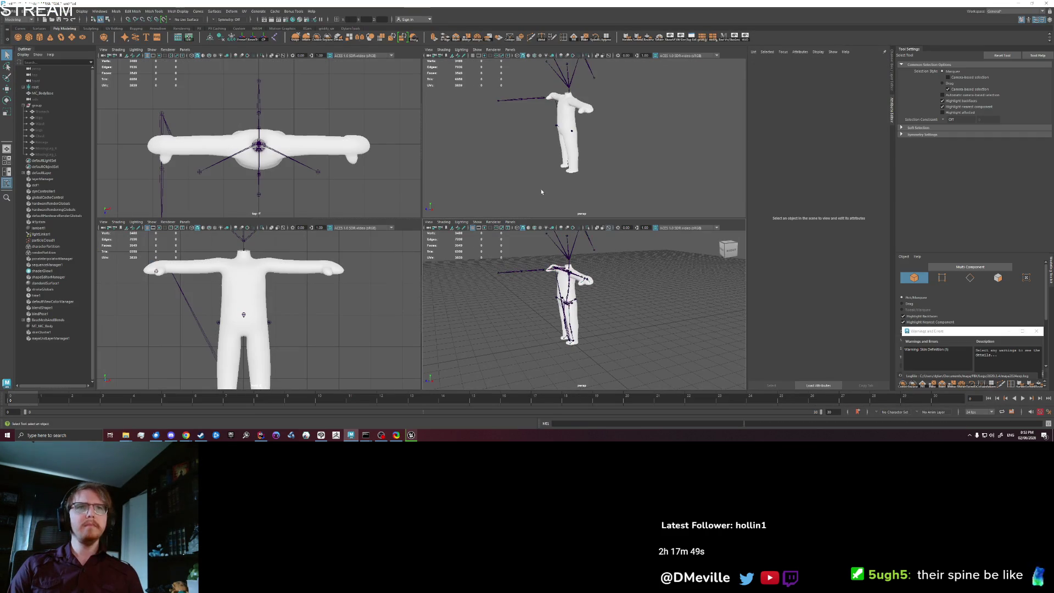
pyautogui.scroll(-2, 562, 171)
pyautogui.scroll(6, 563, 171)
pyautogui.scroll(-5, 562, 171)
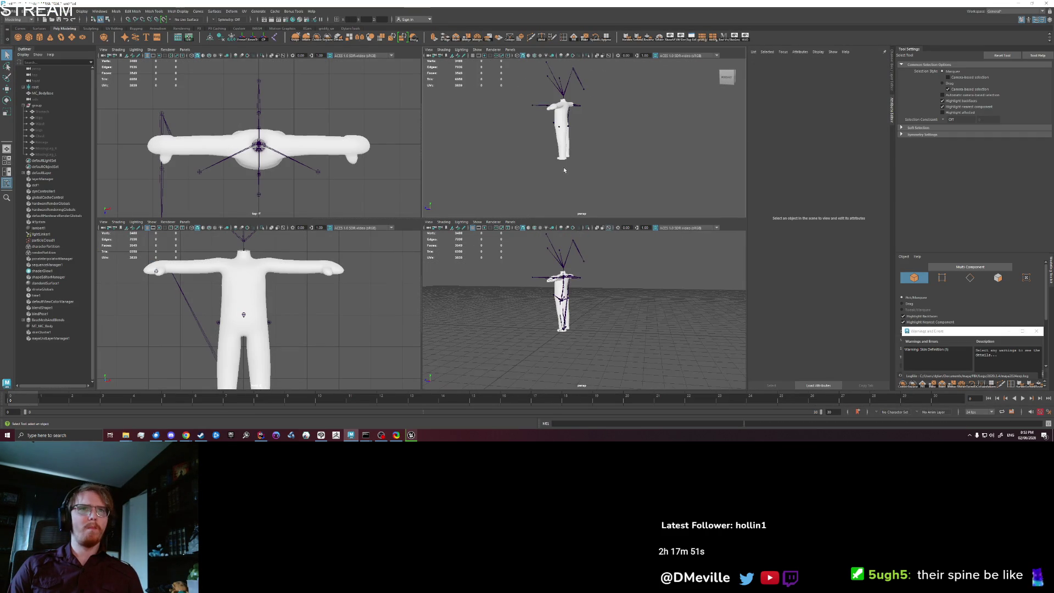
pyautogui.scroll(3, 588, 140)
pyautogui.press('space')
pyautogui.moveTo(551, 170)
pyautogui.keyDown('alt'); pyautogui.mouseDown()
pyautogui.moveTo(517, 229)
pyautogui.moveTo(598, 224)
pyautogui.moveTo(533, 229)
pyautogui.moveTo(547, 231)
pyautogui.mouseUp(); pyautogui.keyUp('alt')
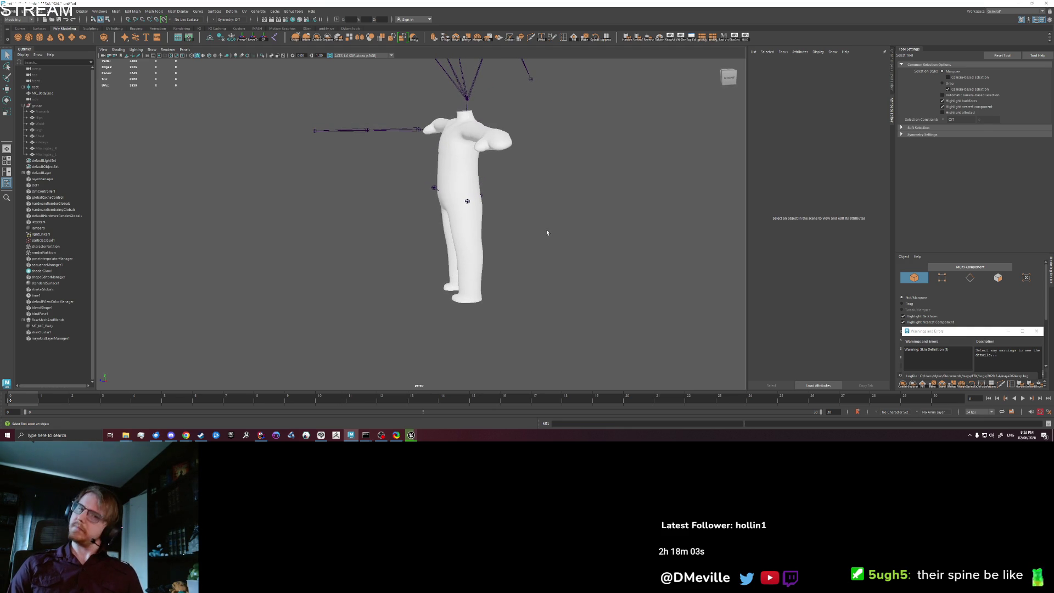
pyautogui.click(411, 435)
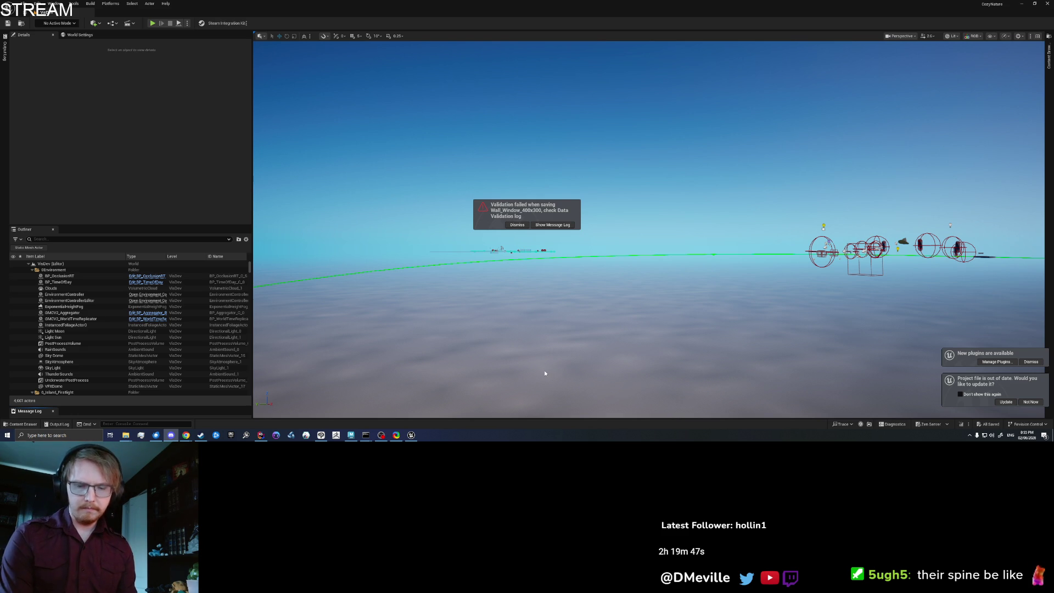
pyautogui.hotkey('ctrl', 's')
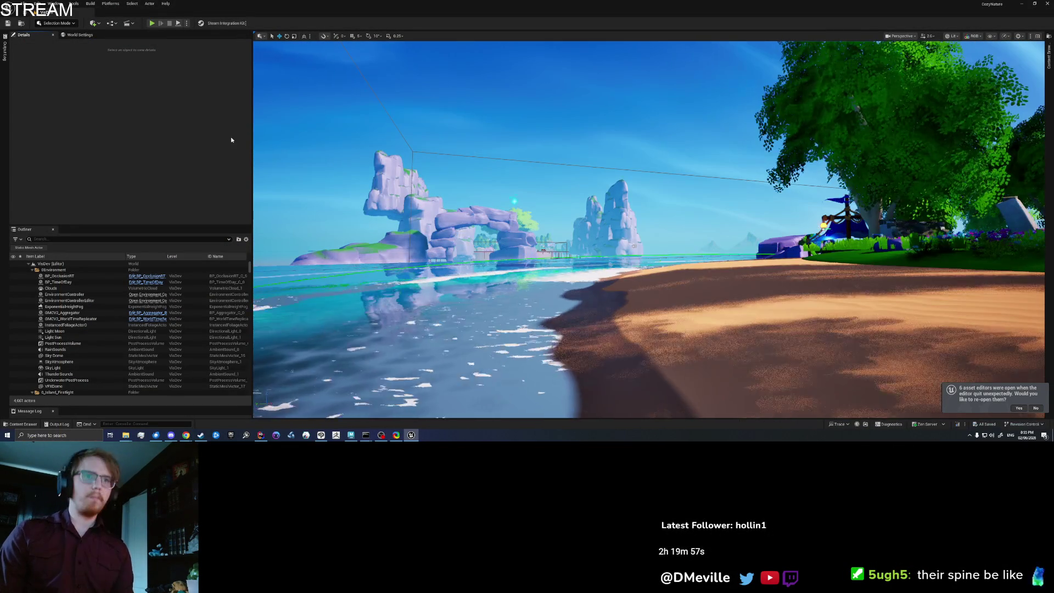
# Search the Content Browser for 'ABP_Cha' and open ABP_CharacterBase
pyautogui.click(1049, 54)
pyautogui.click(911, 54)
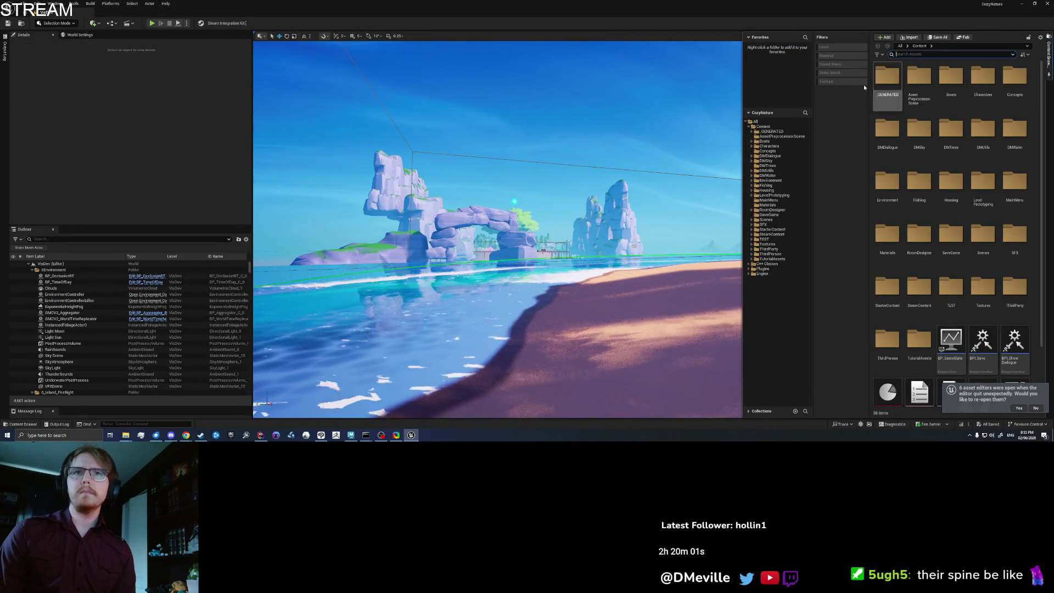
pyautogui.write('ABP_Cha')
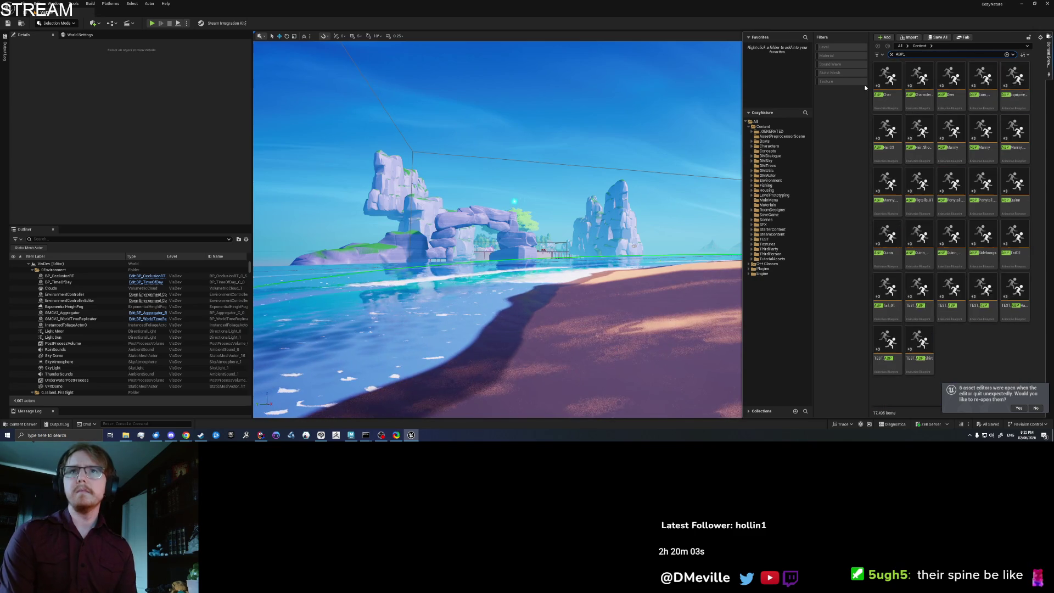
pyautogui.doubleClick(919, 77)
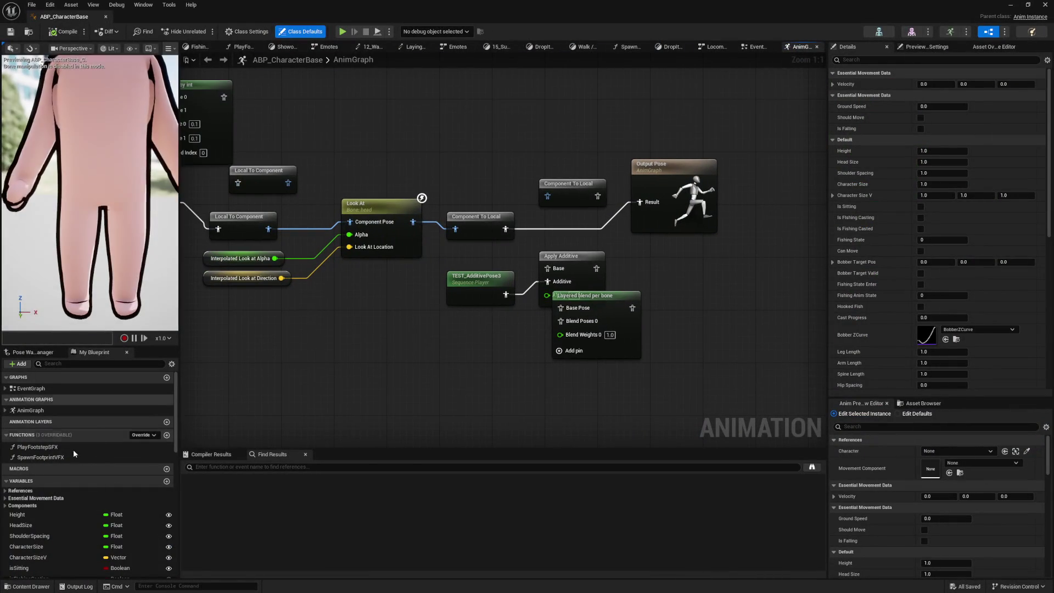
# Expand AnimGraph, enter the Locomotion state machine and open its Idle state graph
pyautogui.click(30, 410)
pyautogui.click(5, 410)
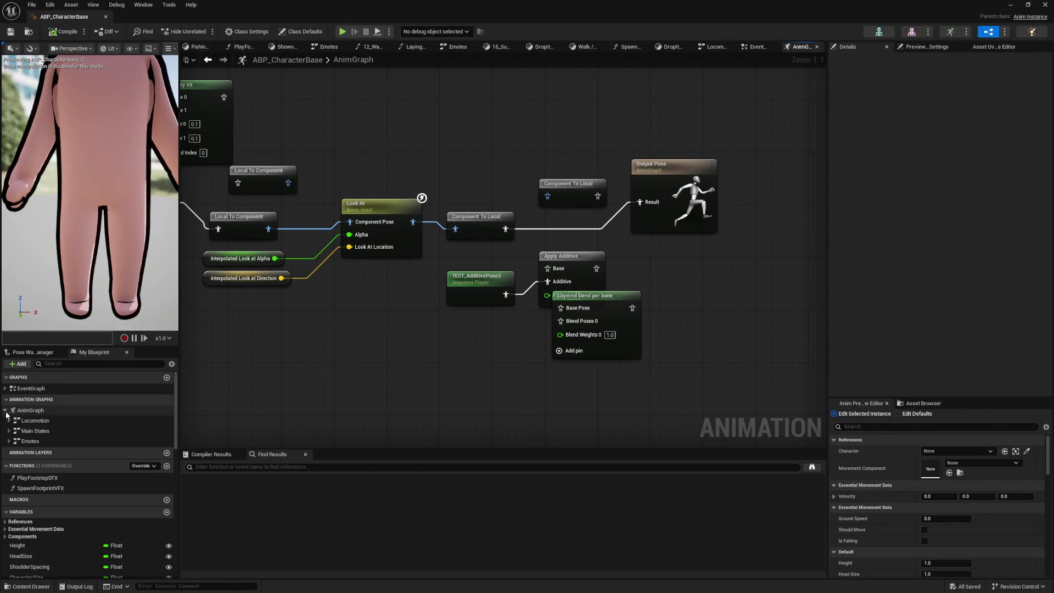
pyautogui.doubleClick(35, 421)
pyautogui.scroll(5, 501, 259)
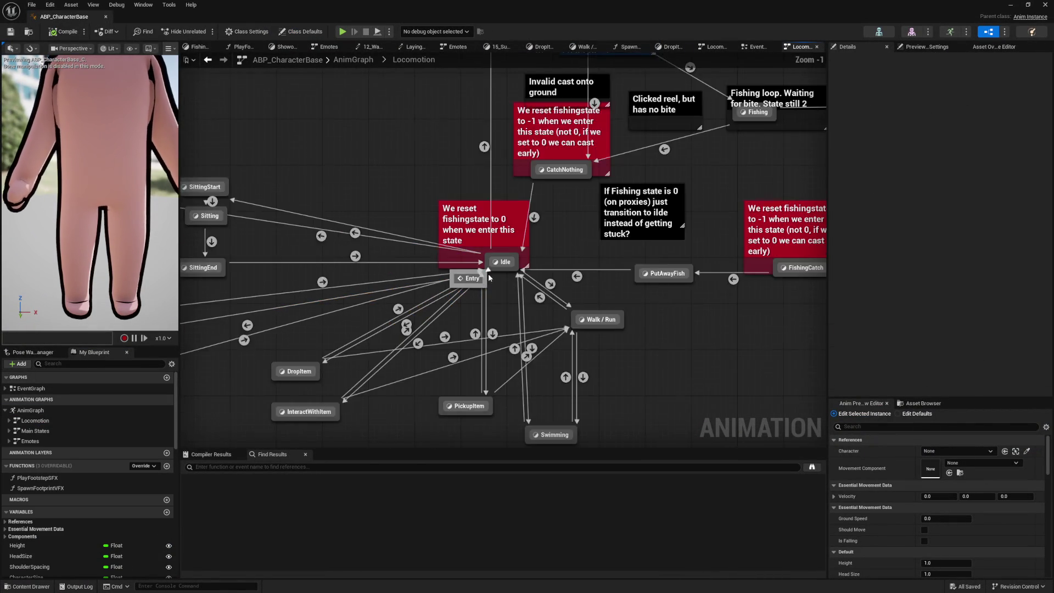
pyautogui.doubleClick(500, 260)
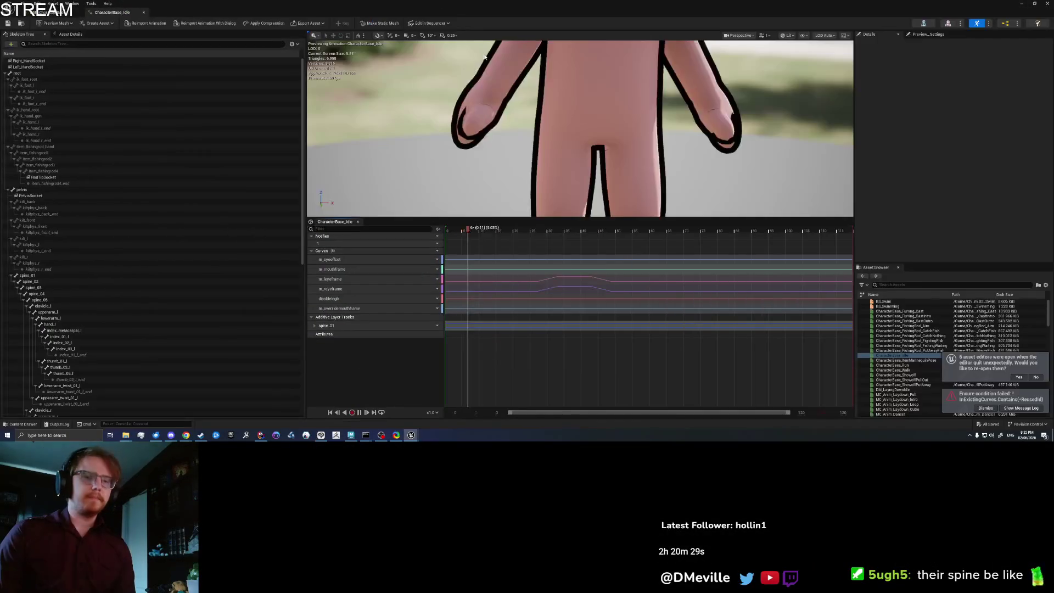
# Delete the spine_01 additive layer track from CharacterBase_Idle
pyautogui.scroll(-5, 604, 99)
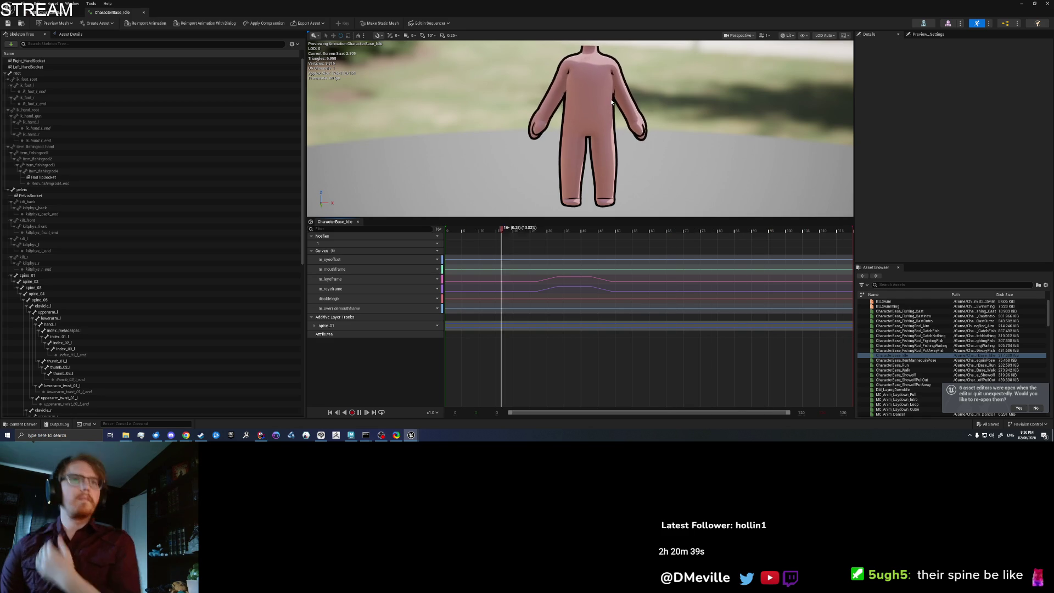
pyautogui.scroll(-2, 584, 124)
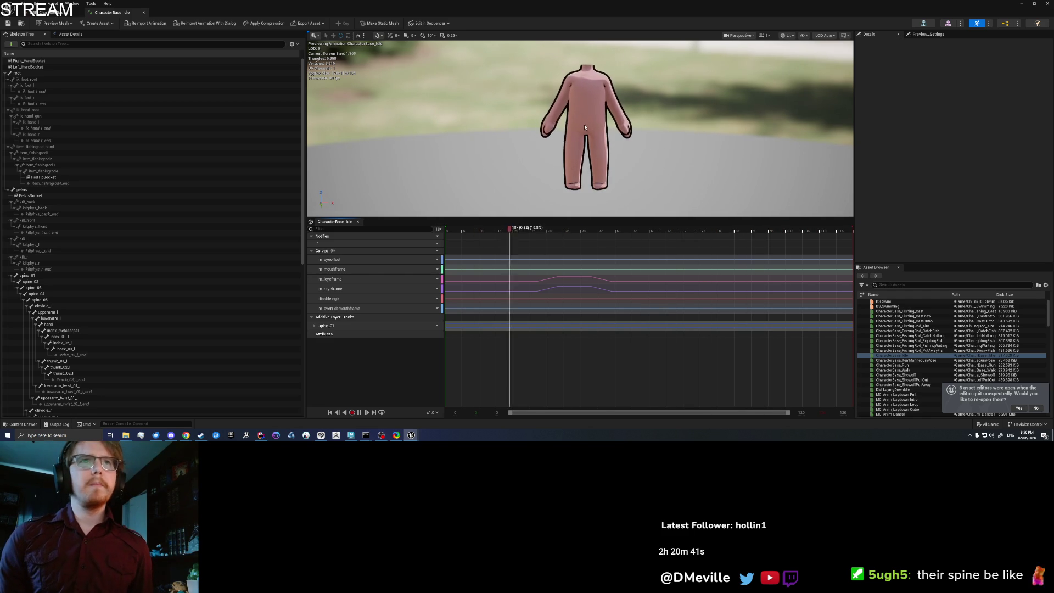
pyautogui.moveTo(584, 124); pyautogui.dragTo(637, 124)
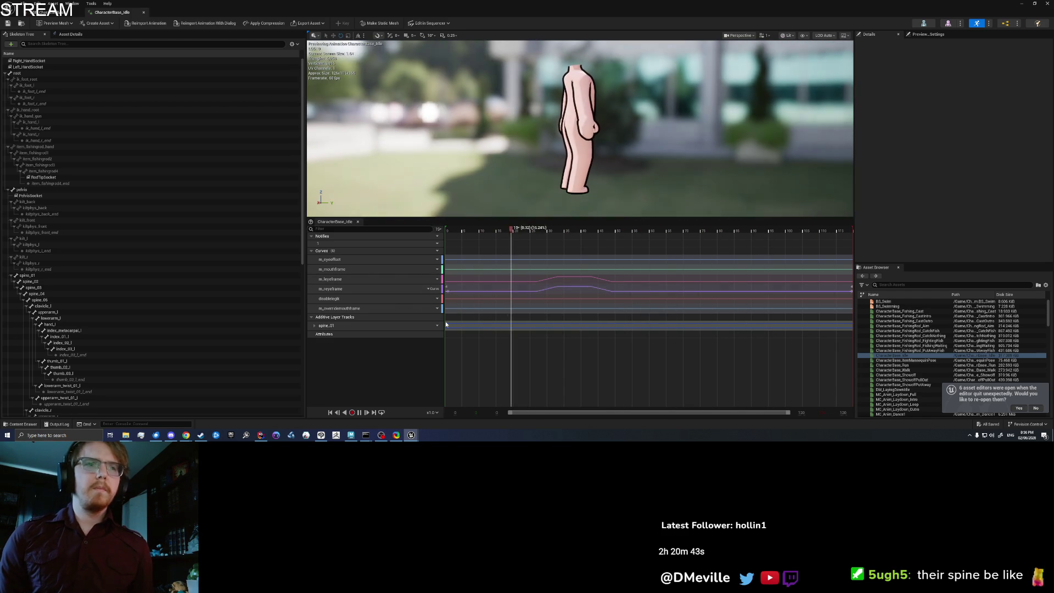
pyautogui.click(385, 326)
pyautogui.rightClick(385, 326)
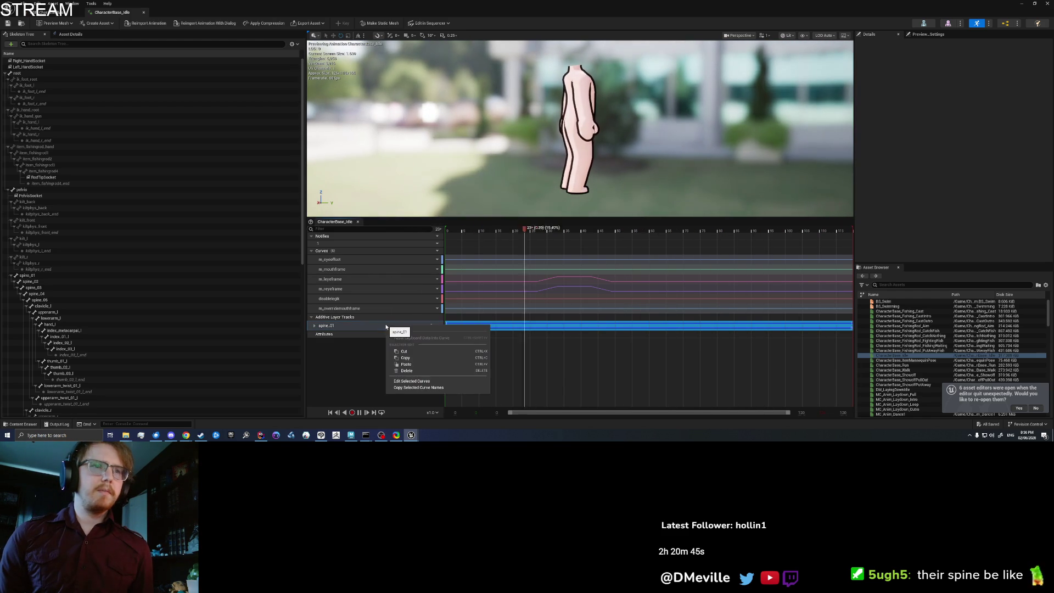
pyautogui.click(409, 371)
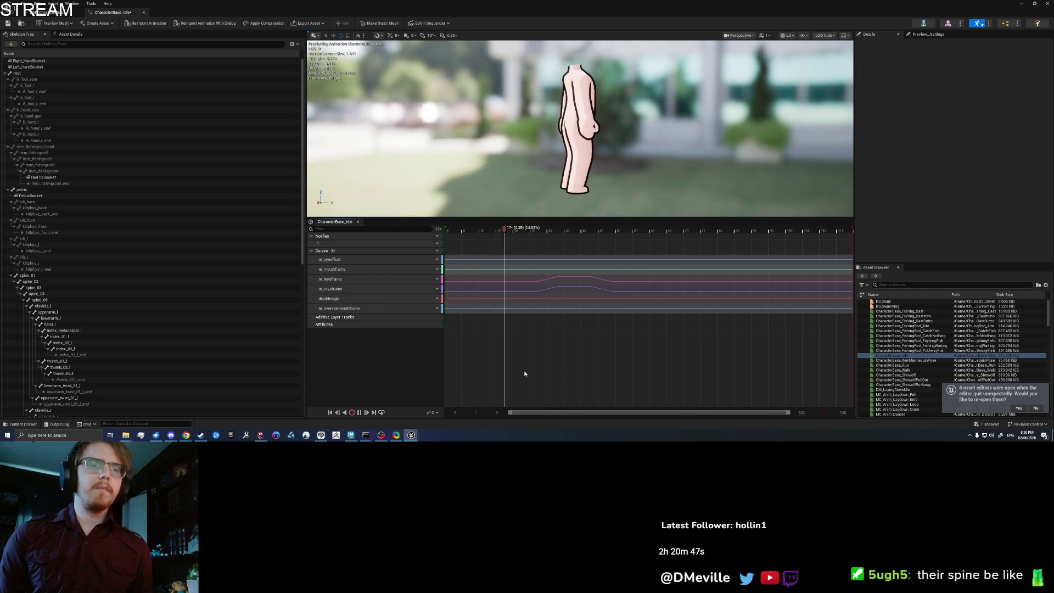
# Rotate spine_02 forward to bend the torso and key the pose
pyautogui.click(46, 282)
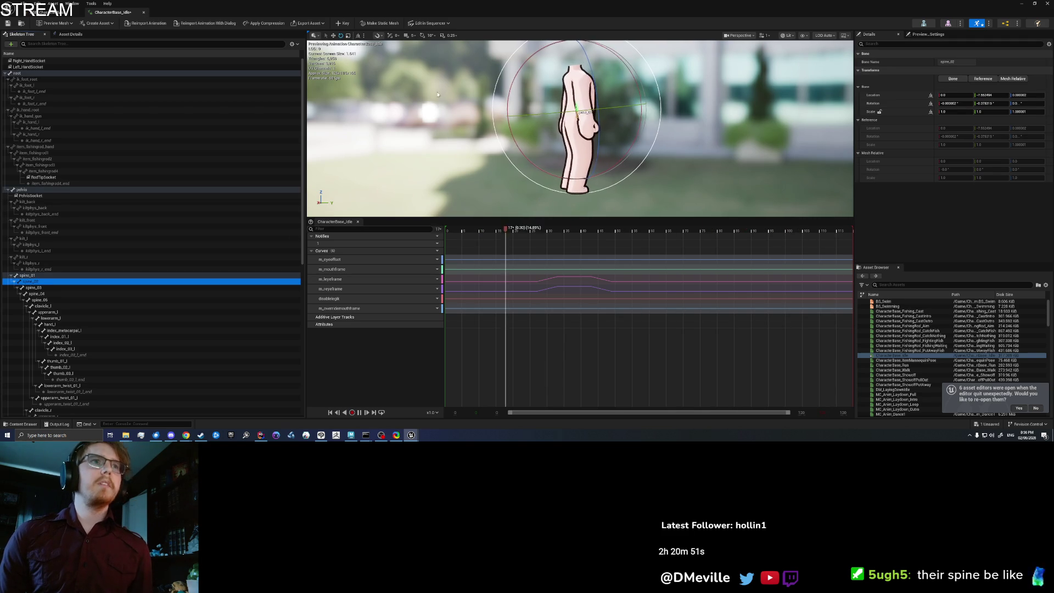
pyautogui.moveTo(507, 102); pyautogui.dragTo(502, 225)
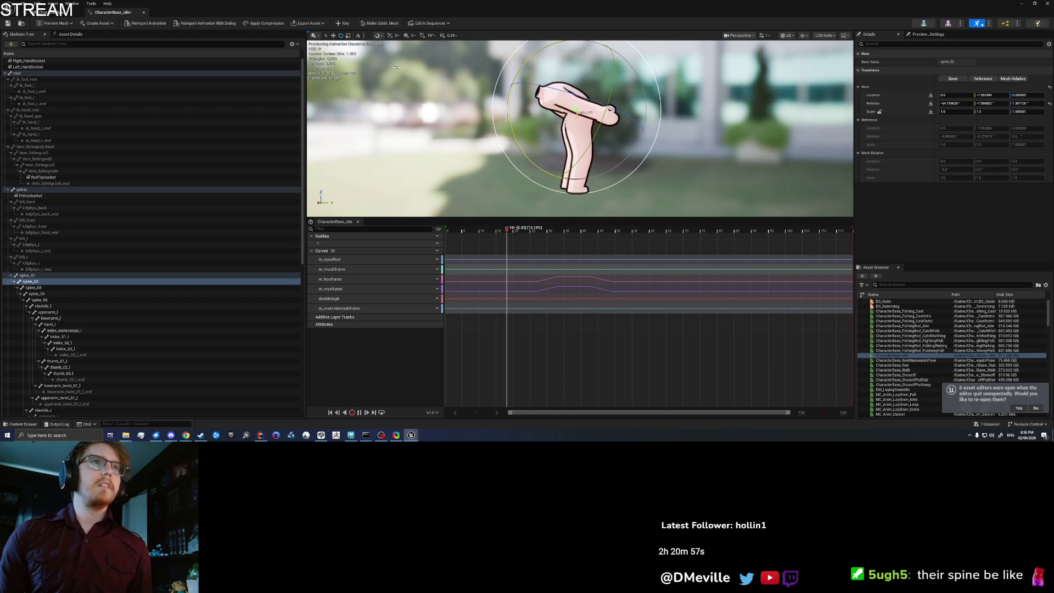
pyautogui.click(342, 24)
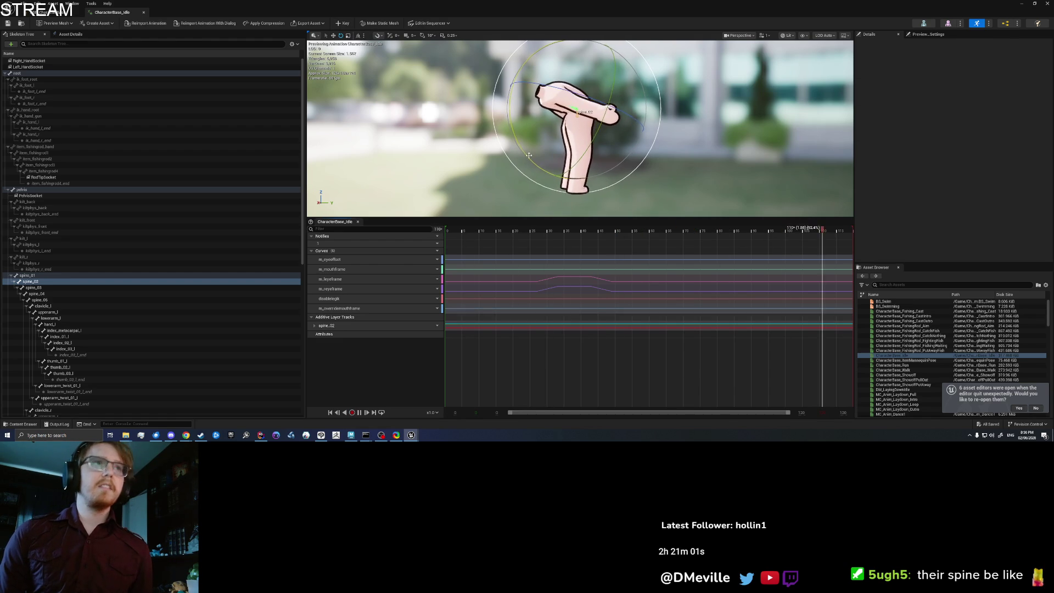
# Reopen CharacterBase_Idle to check the bend, then go back to the island level editor
pyautogui.click(145, 12)
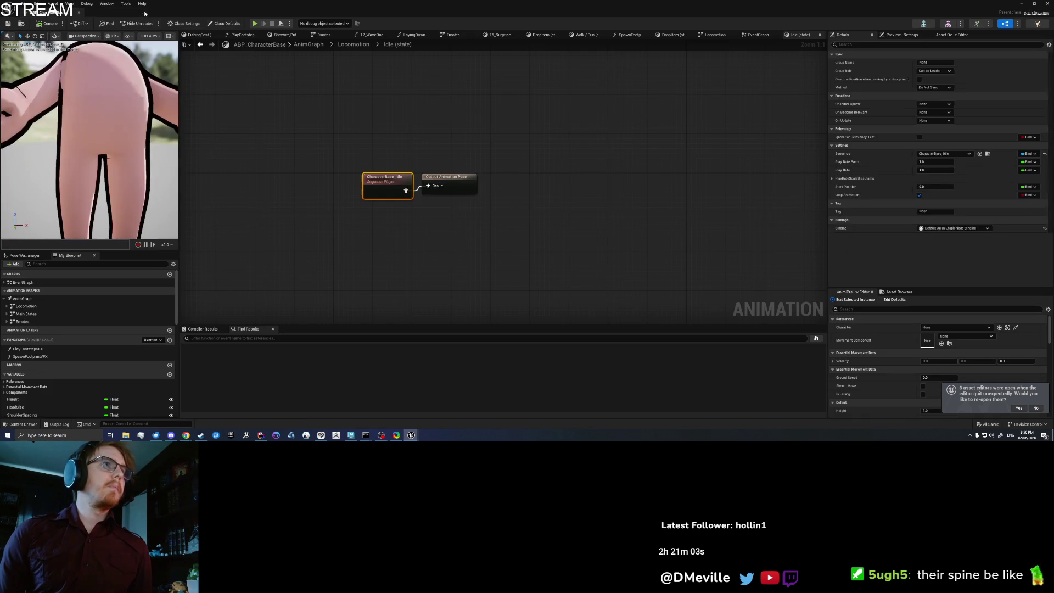
pyautogui.doubleClick(368, 189)
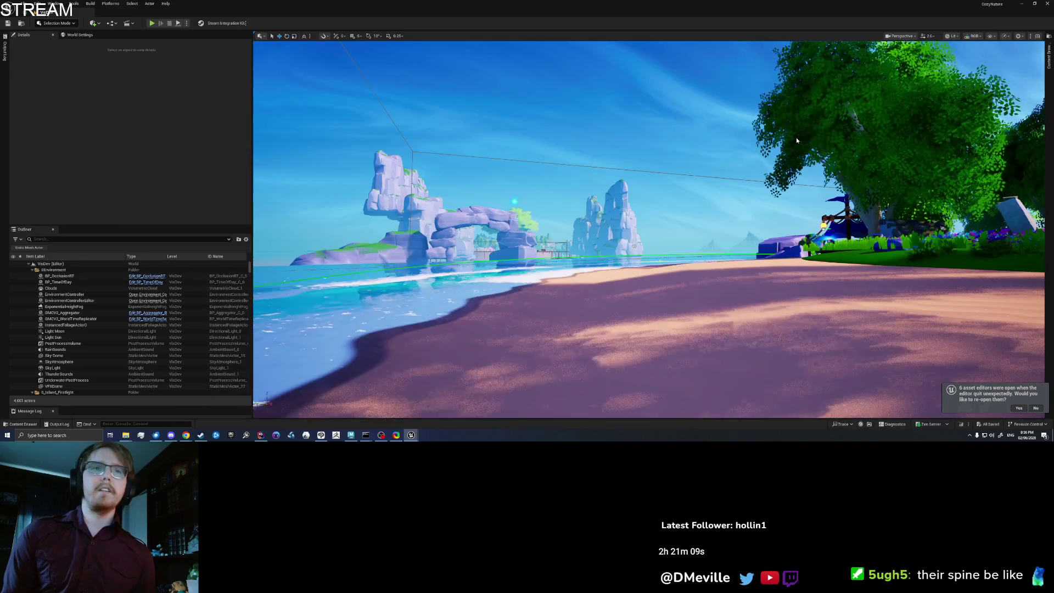
pyautogui.click(1022, 3)
pyautogui.rightClick(587, 309)
# Start play-in-editor and run the character along the beach, casting toward the ocean
pyautogui.click(597, 304)
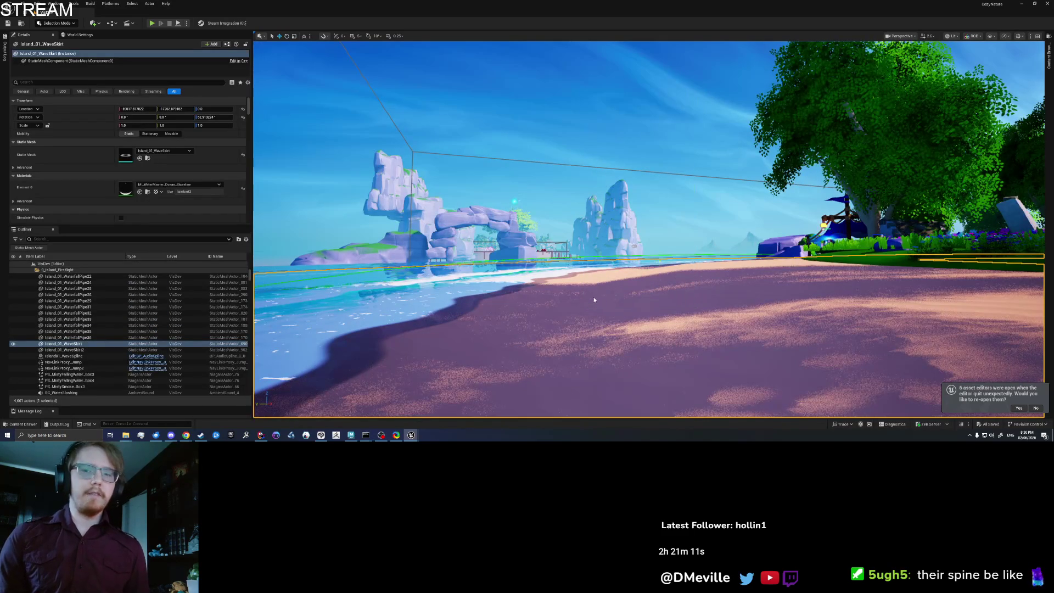
pyautogui.hotkey('alt', 'p')
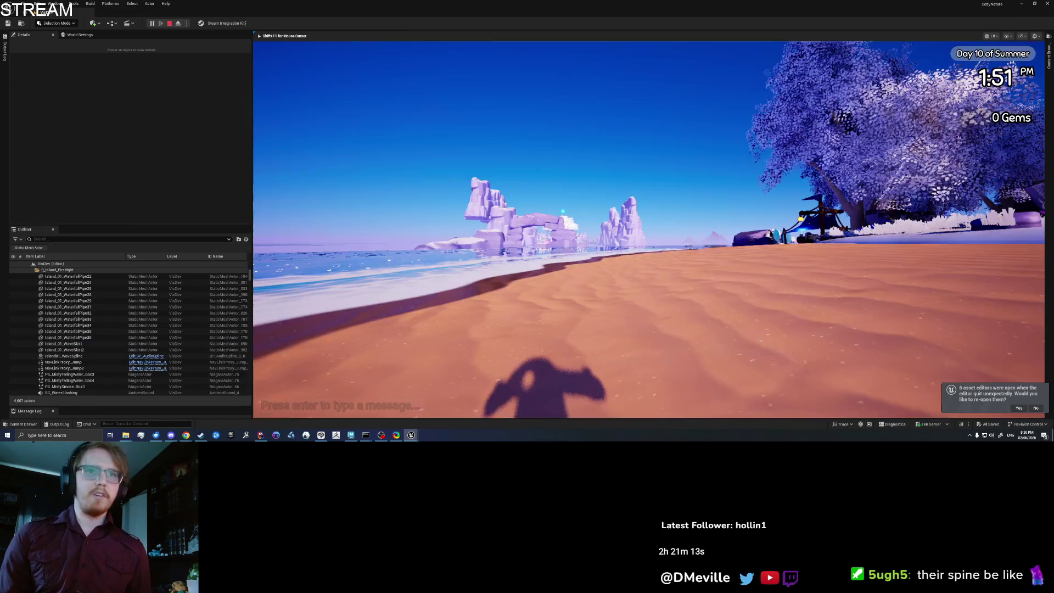
pyautogui.press('w')
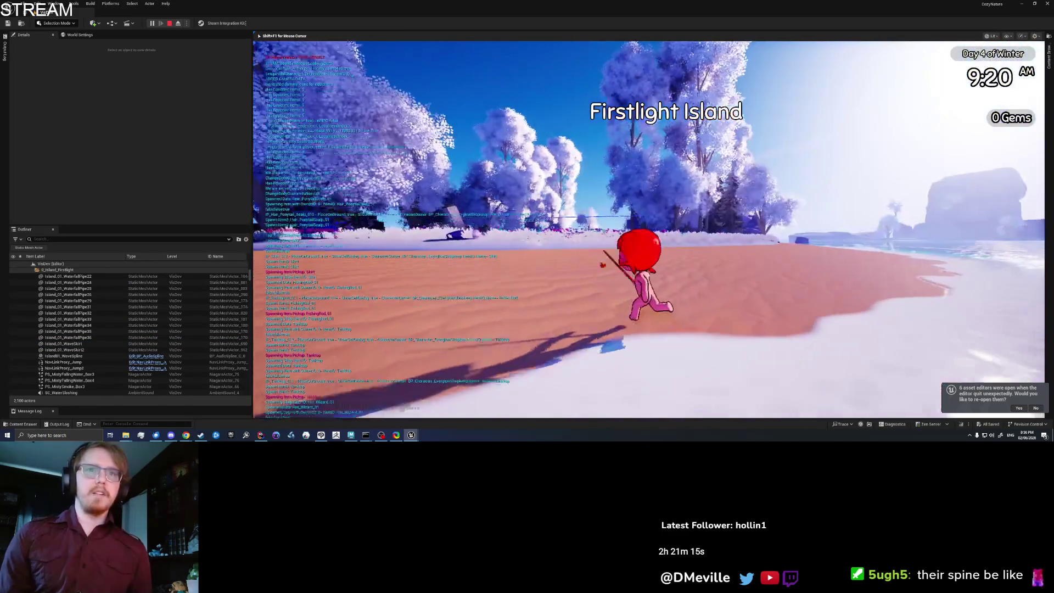
pyautogui.press('w')
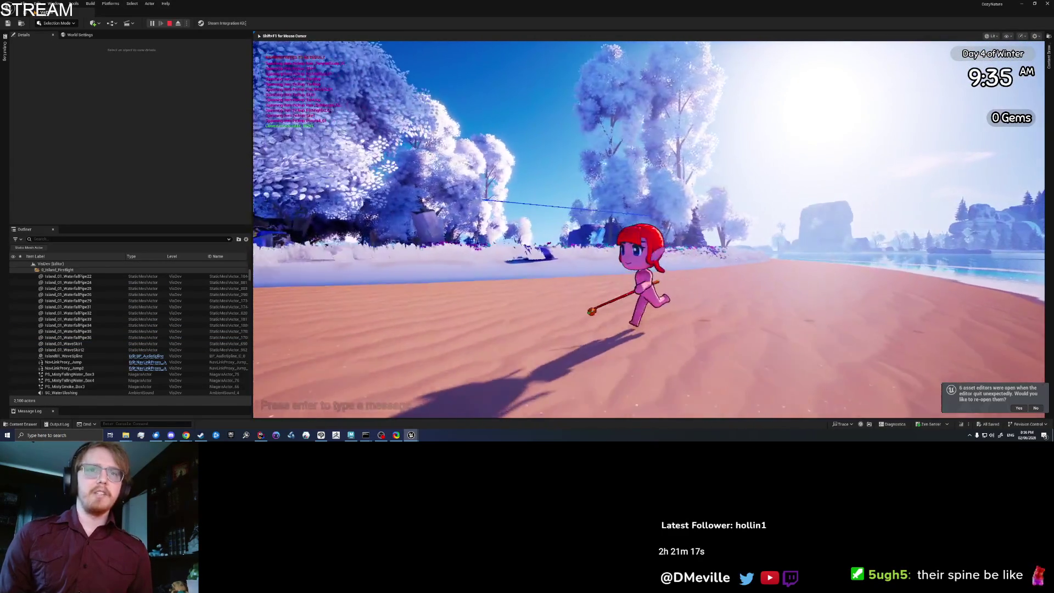
pyautogui.press('w')
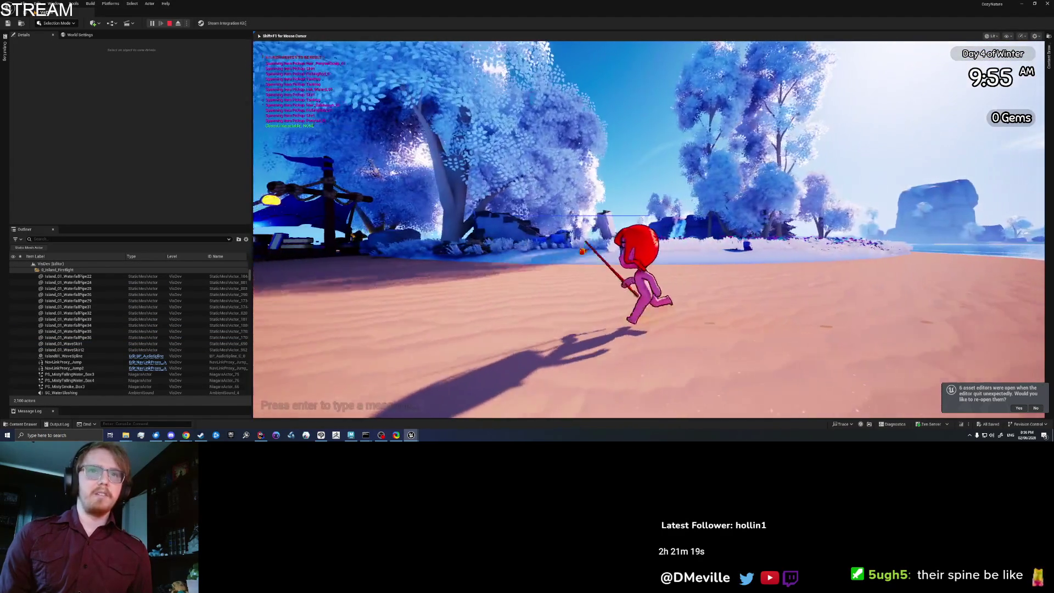
pyautogui.press('w')
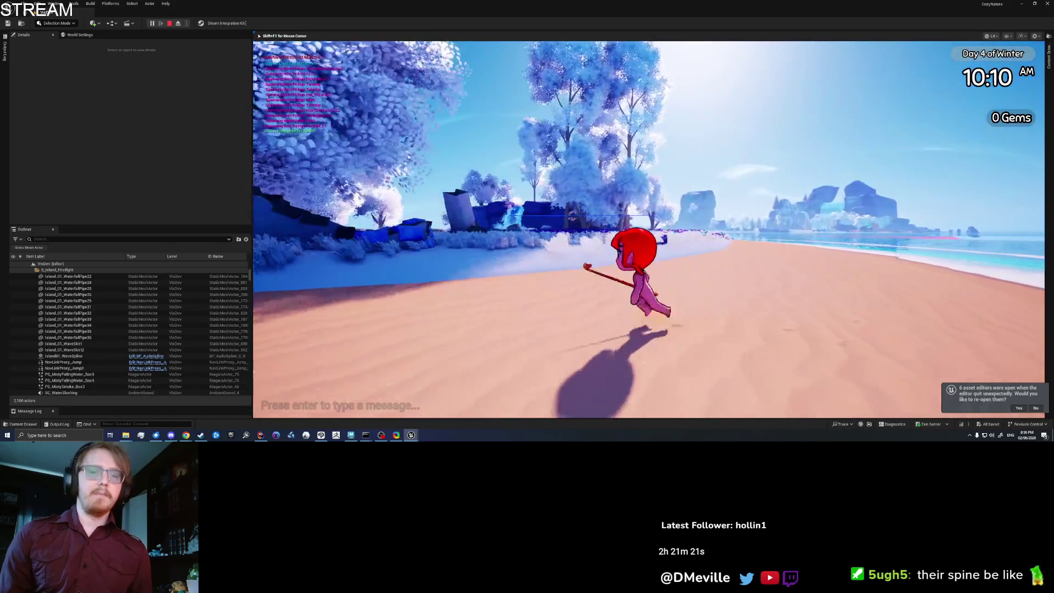
pyautogui.press('w')
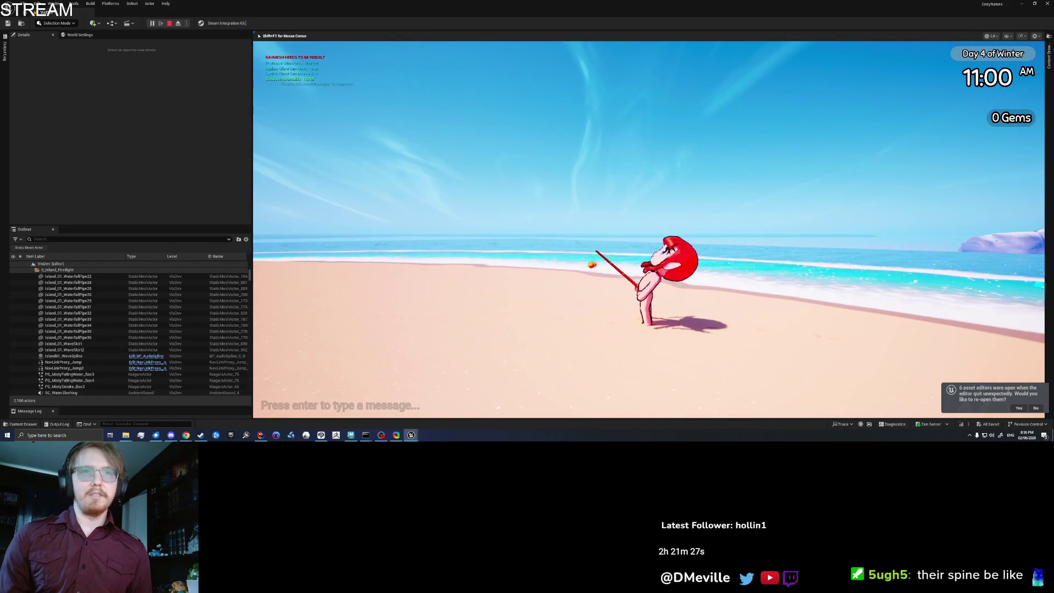
# Walk the character on toward the shallow water, then stop the play session with Esc
pyautogui.press('w')
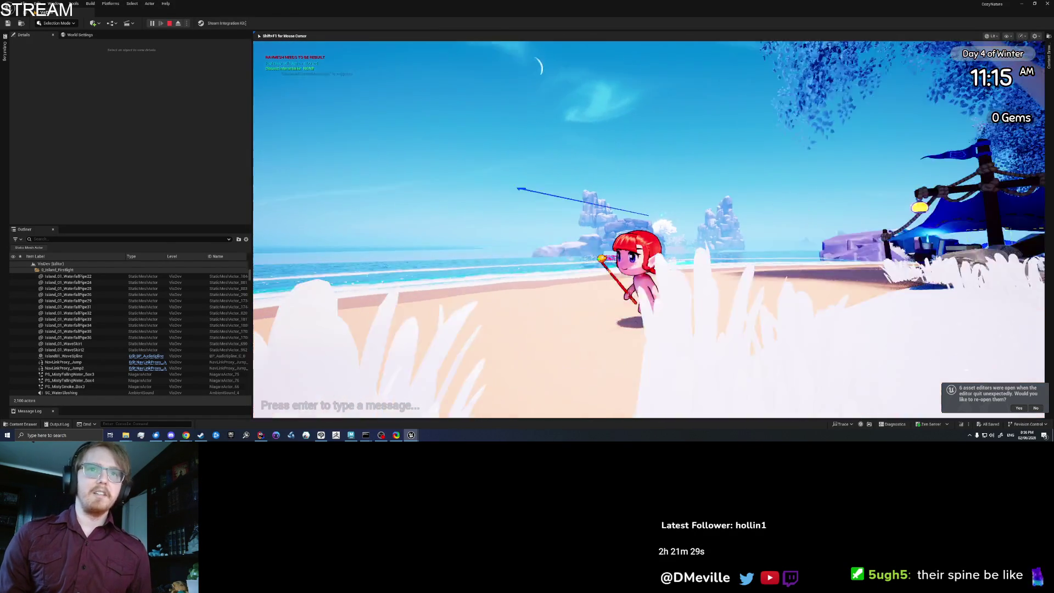
pyautogui.press('w')
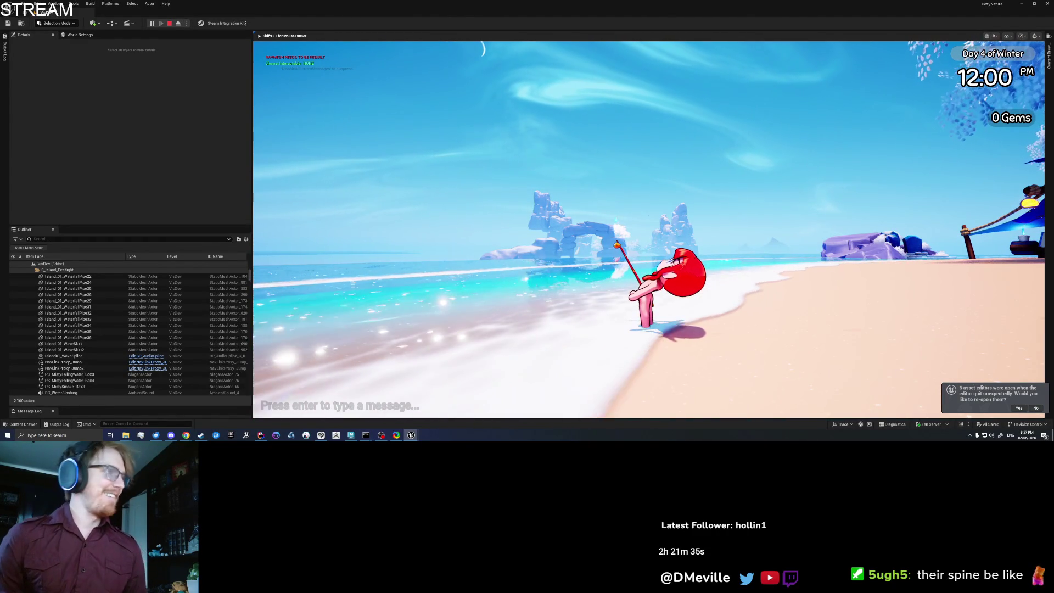
pyautogui.press('a')
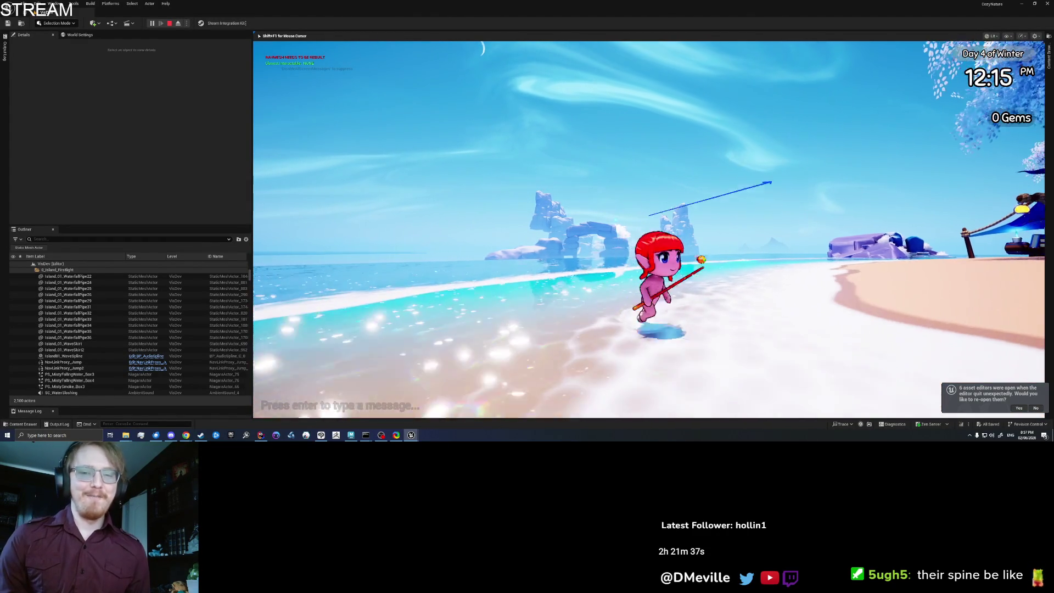
pyautogui.press('w')
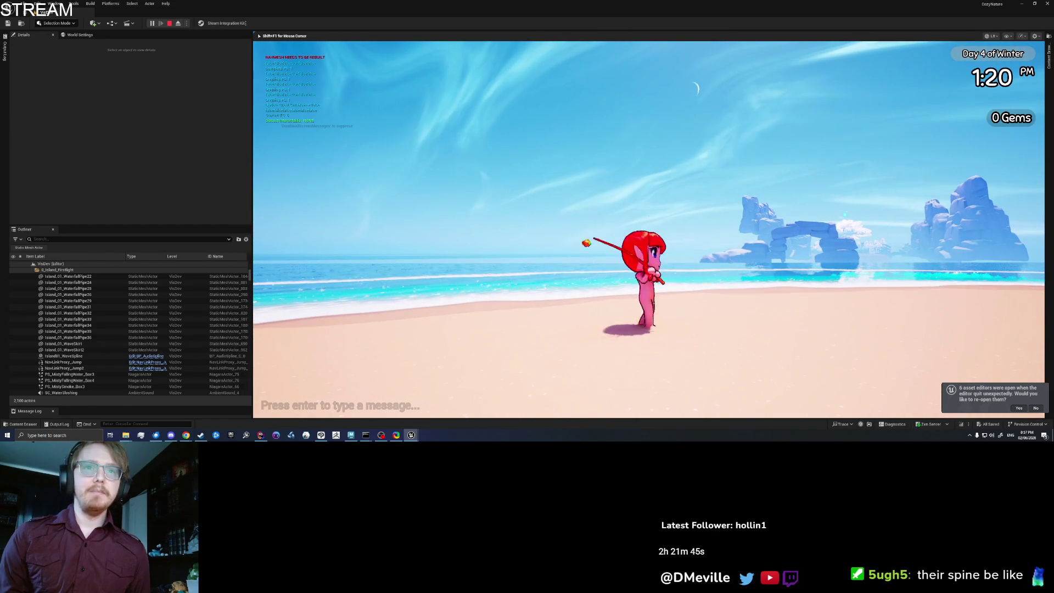
pyautogui.press('Escape')
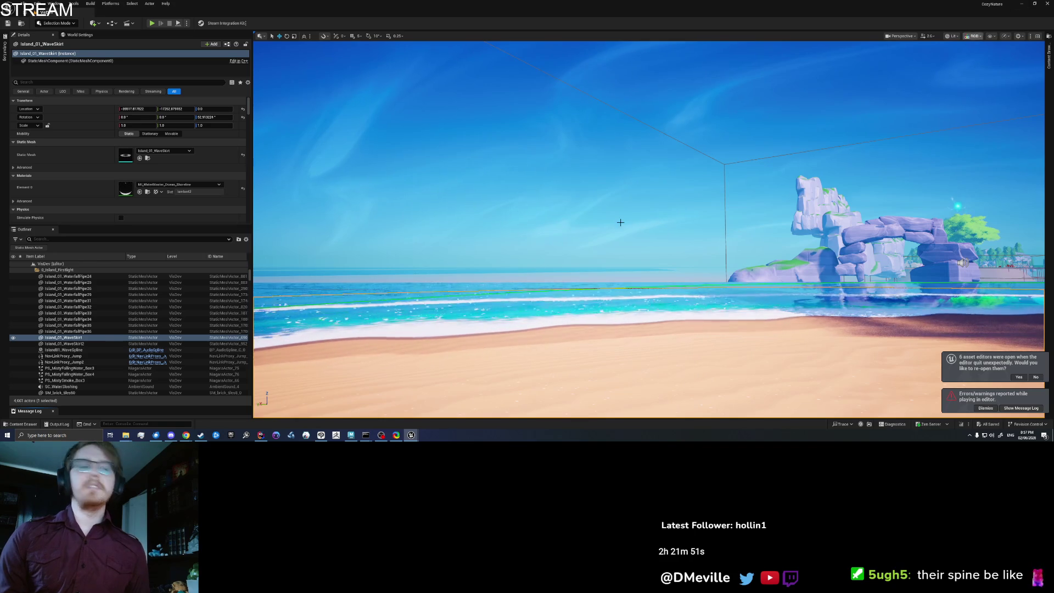
# Bring CharacterBase_Idle forward and delete its spine_02 additive layer track
pyautogui.moveTo(407, 437)
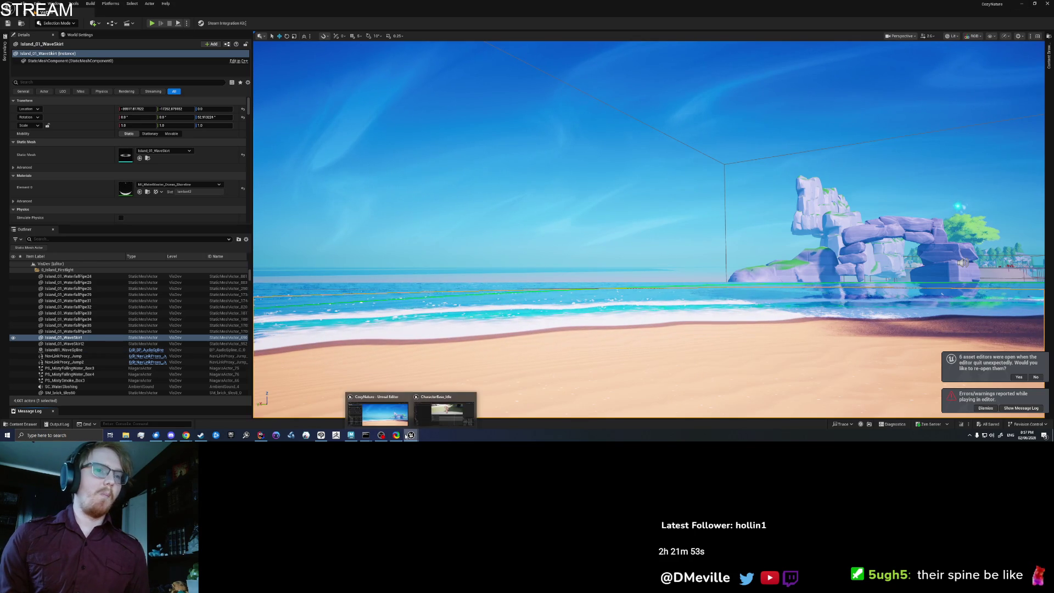
pyautogui.click(434, 417)
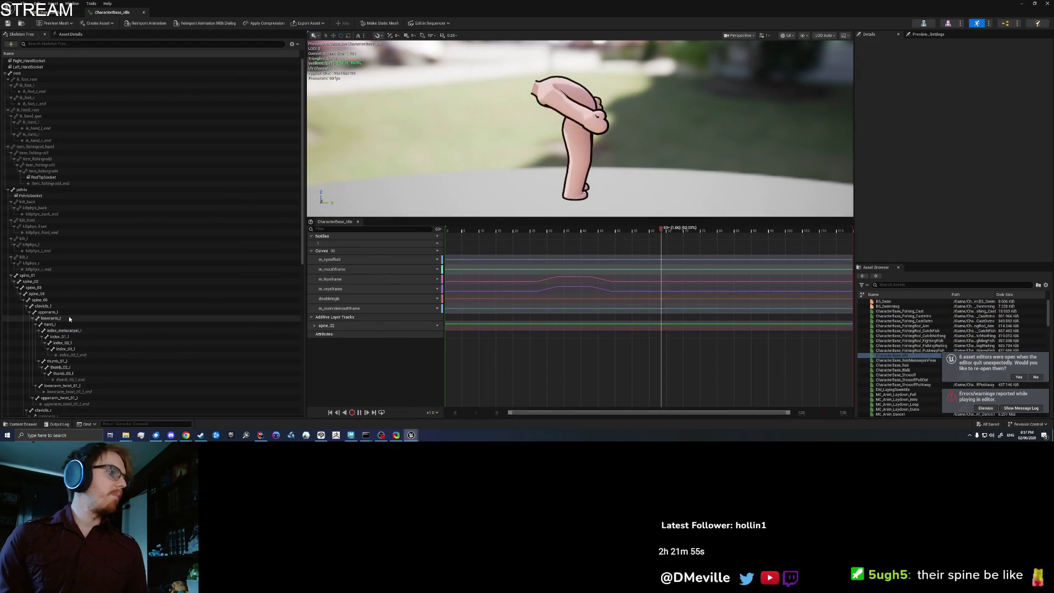
pyautogui.click(363, 325)
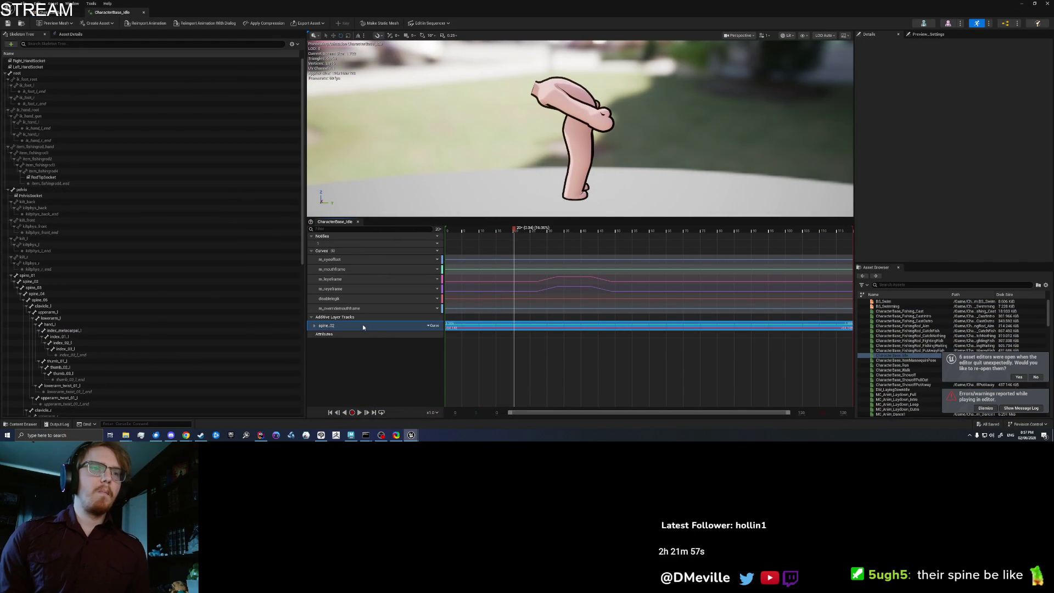
pyautogui.rightClick(363, 326)
pyautogui.click(384, 371)
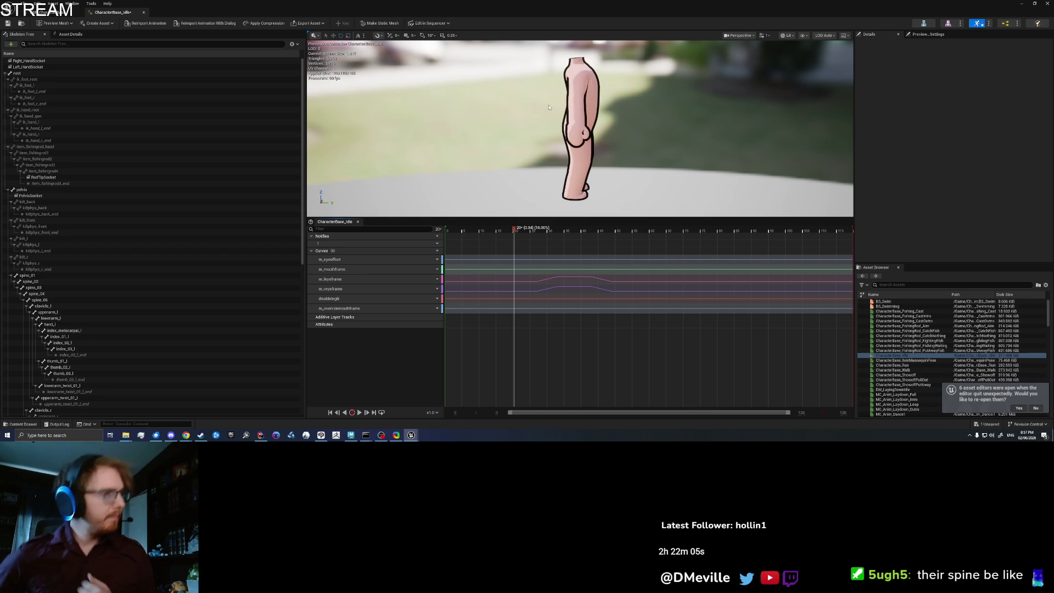
# Restore the animation editor to a floating window and move it over the browser
pyautogui.doubleClick(506, 6)
pyautogui.moveTo(538, 54)
pyautogui.mouseDown()
pyautogui.moveTo(796, 50)
pyautogui.moveTo(607, 46)
pyautogui.moveTo(669, 44)
pyautogui.mouseUp()
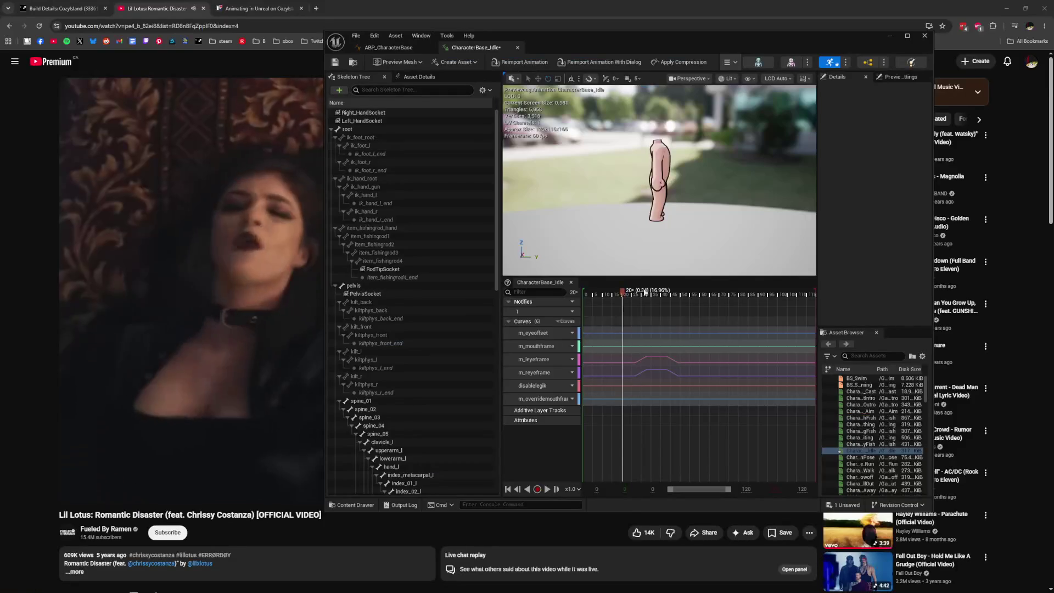
pyautogui.scroll(3, 703, 231)
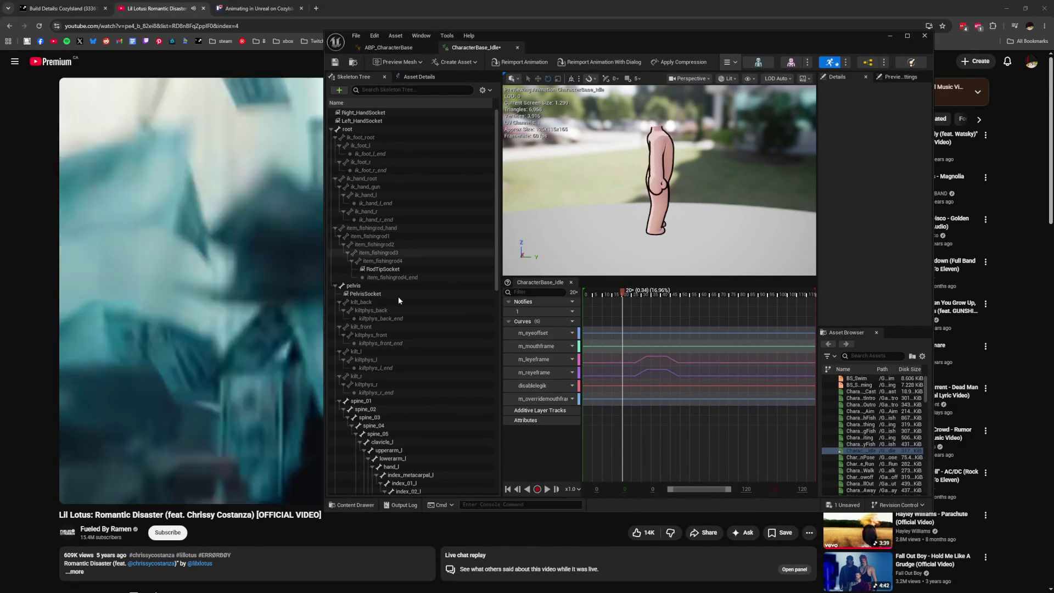
# Select spine_01 in the Skeleton Tree and orbit the preview around the character
pyautogui.click(380, 294)
pyautogui.click(385, 409)
pyautogui.click(384, 401)
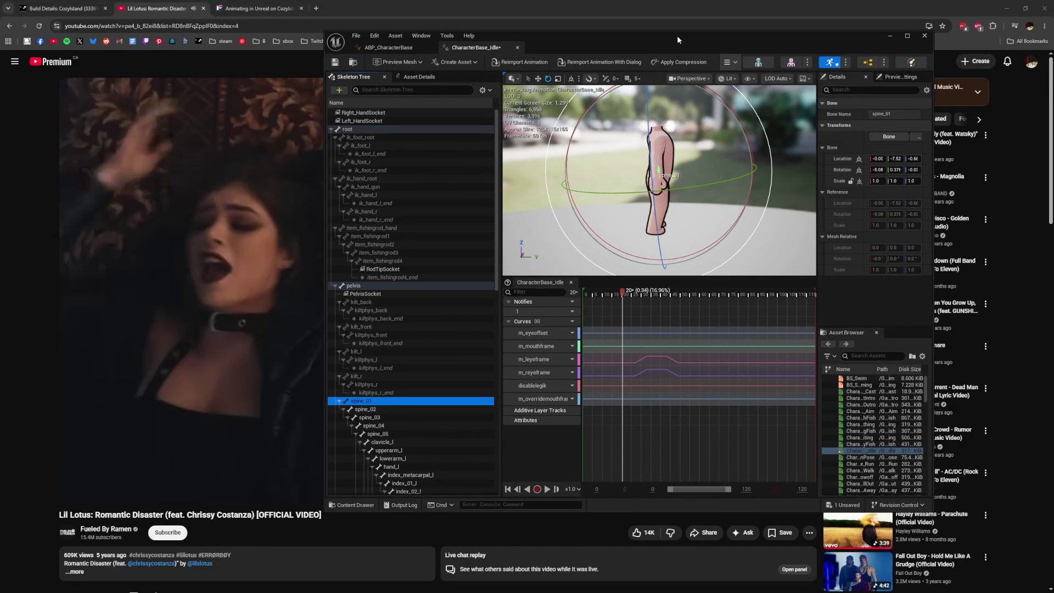
pyautogui.moveTo(677, 36); pyautogui.dragTo(668, 44)
pyautogui.moveTo(650, 186); pyautogui.dragTo(700, 170)
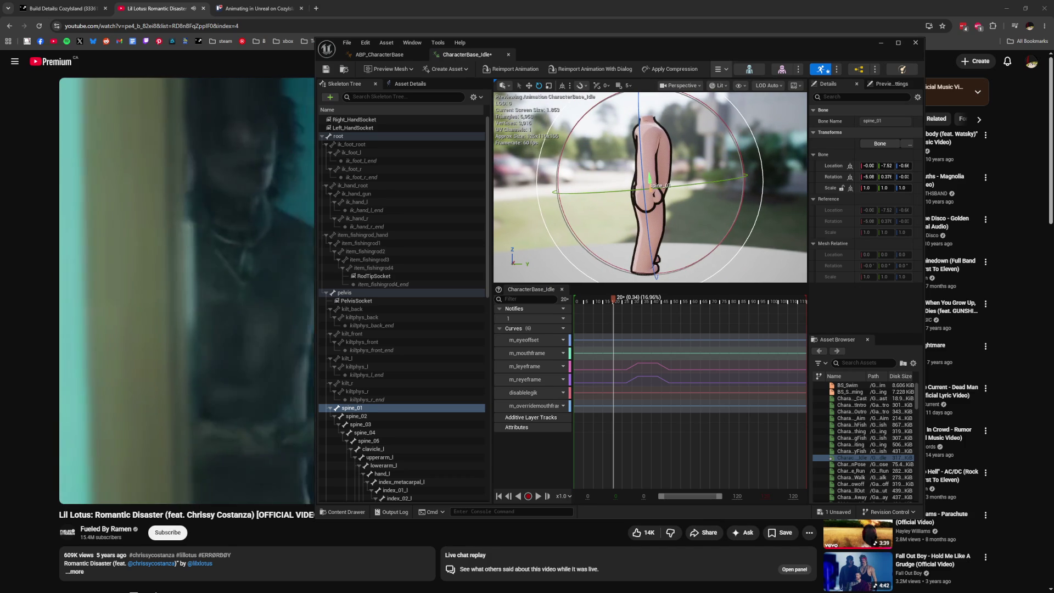
pyautogui.scroll(-4, 650, 187)
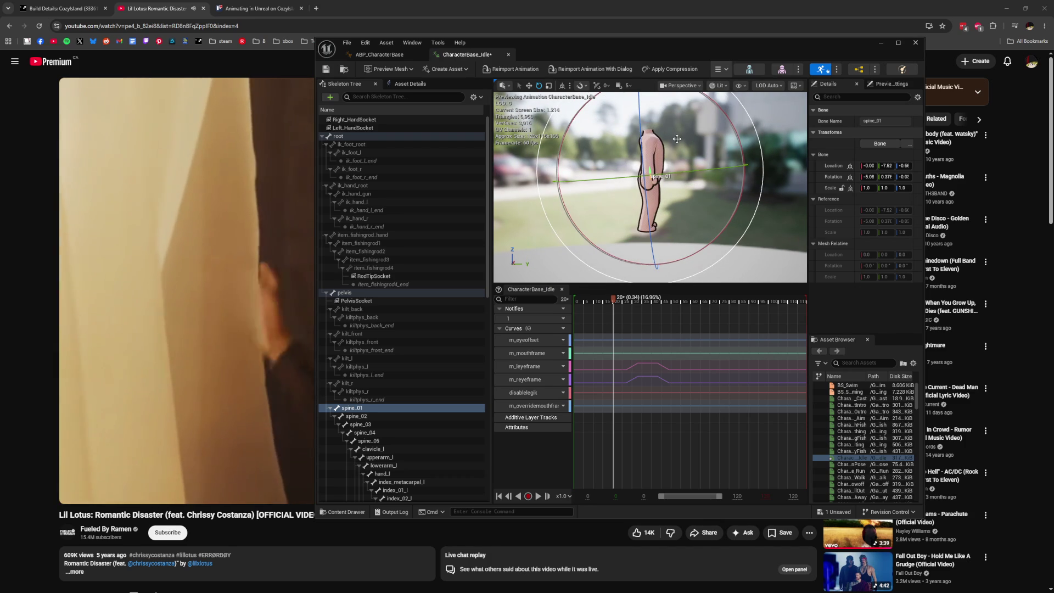
pyautogui.moveTo(678, 141)
pyautogui.mouseDown()
pyautogui.moveTo(698, 137)
pyautogui.moveTo(570, 144)
pyautogui.mouseUp()
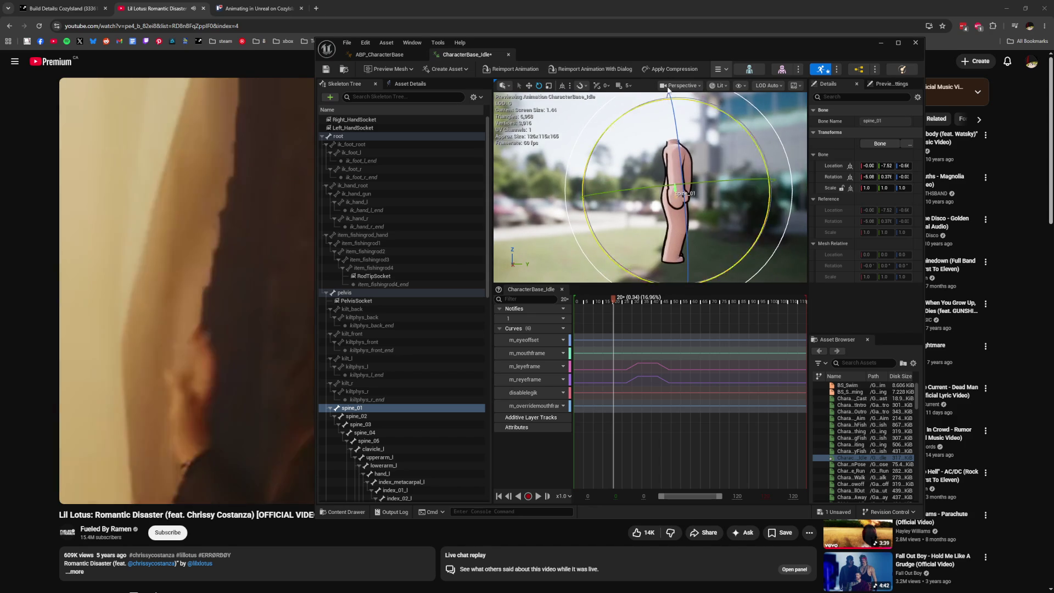
# Switch the preview viewport to Front orthographic view
pyautogui.click(679, 87)
pyautogui.click(693, 157)
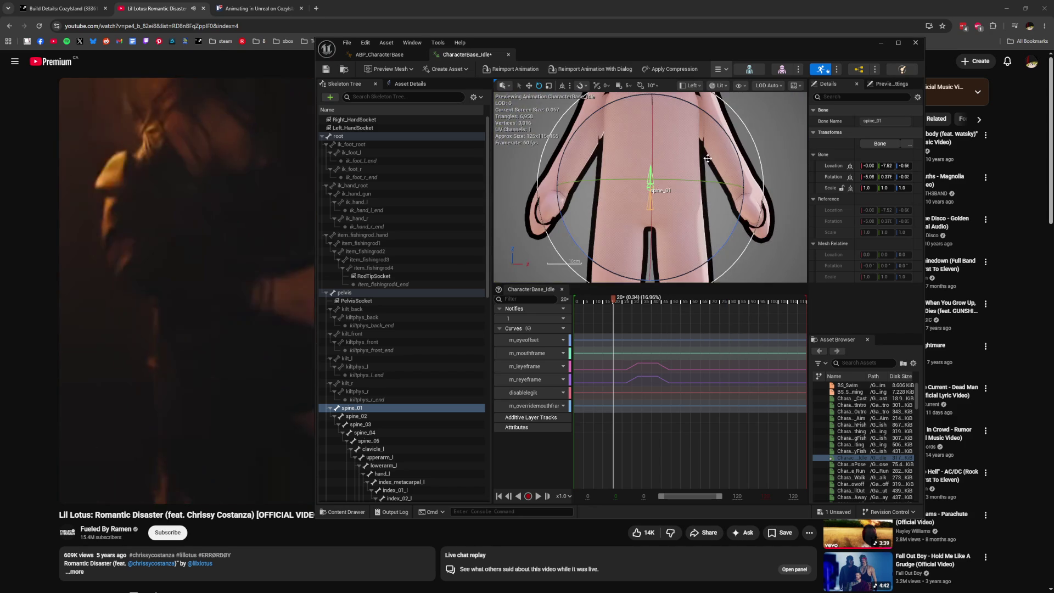
pyautogui.click(693, 87)
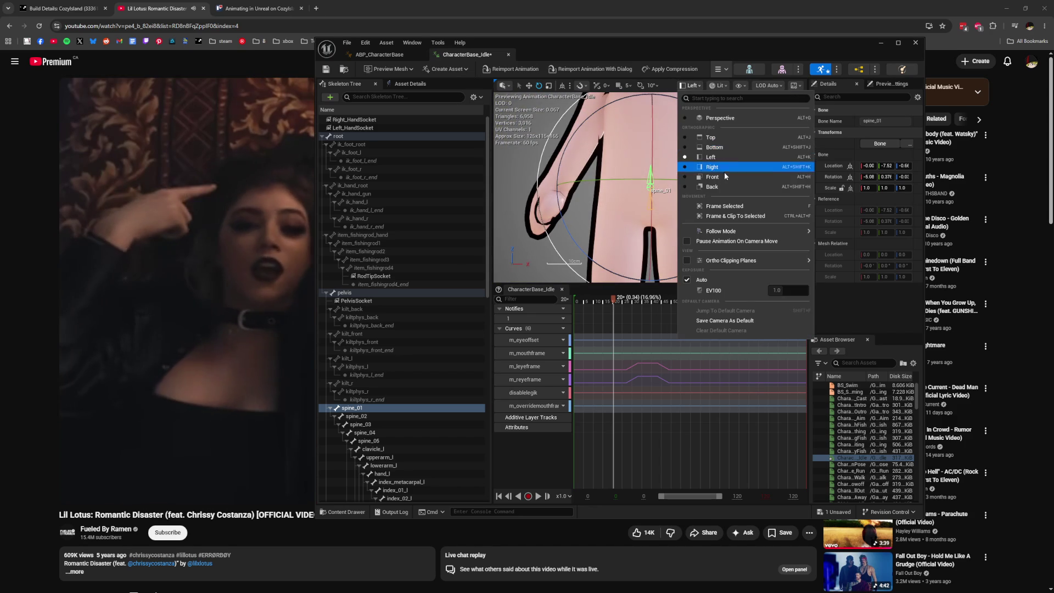
pyautogui.click(724, 177)
pyautogui.scroll(2, 729, 173)
pyautogui.scroll(-1, 725, 172)
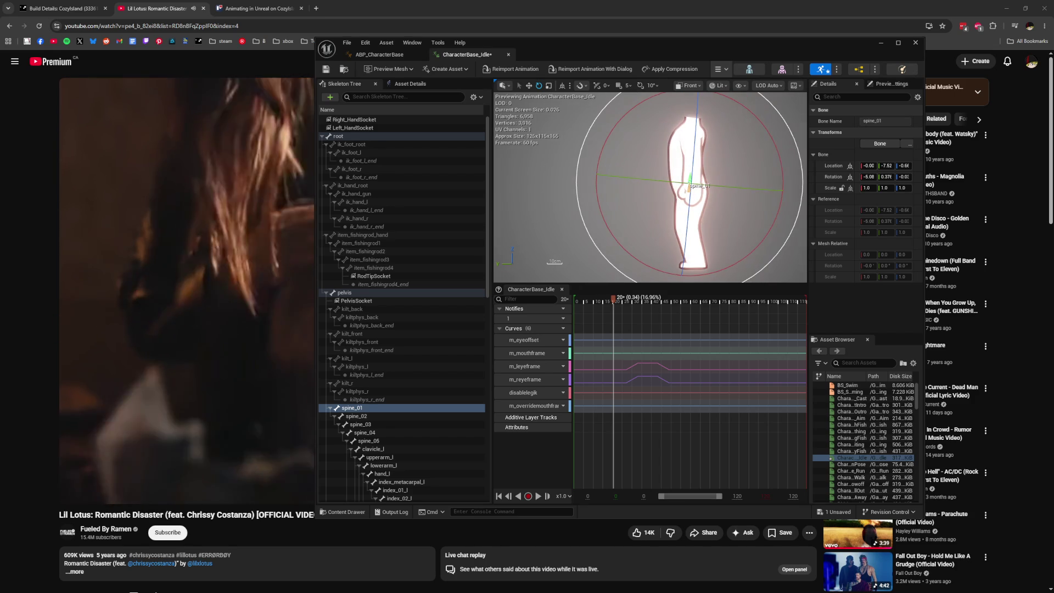
# Rotate spine_01 to straighten the lower back and spine_02 to bend the torso
pyautogui.click(387, 447)
pyautogui.click(384, 442)
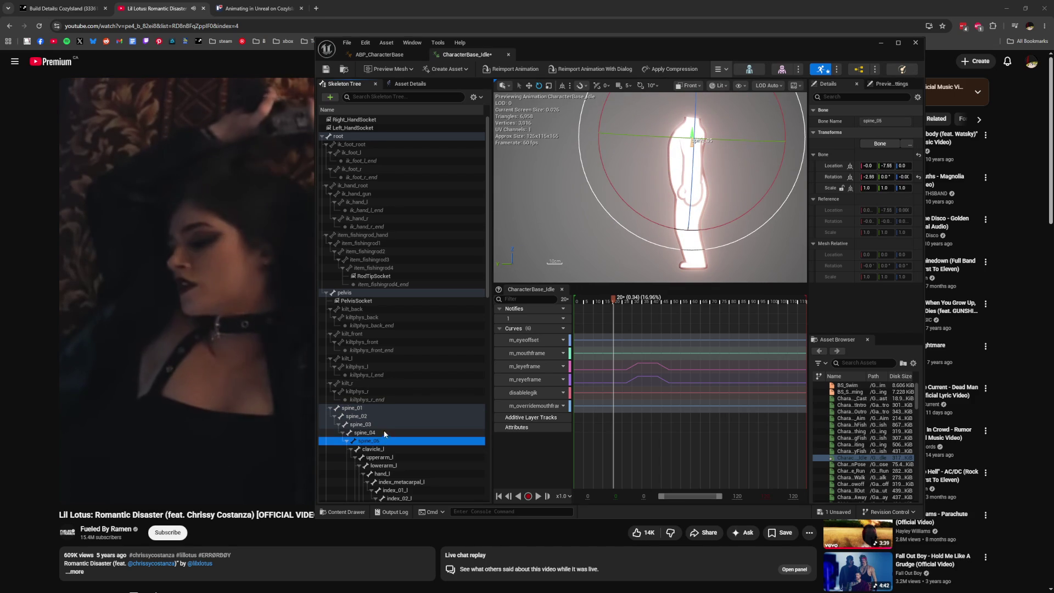
pyautogui.click(370, 407)
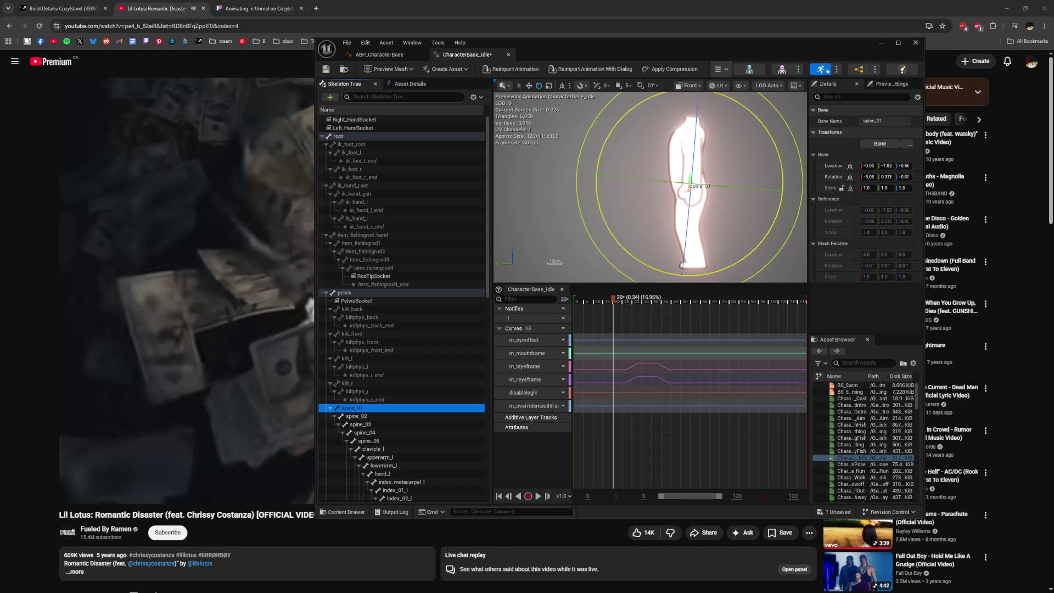
pyautogui.moveTo(614, 235); pyautogui.dragTo(620, 237)
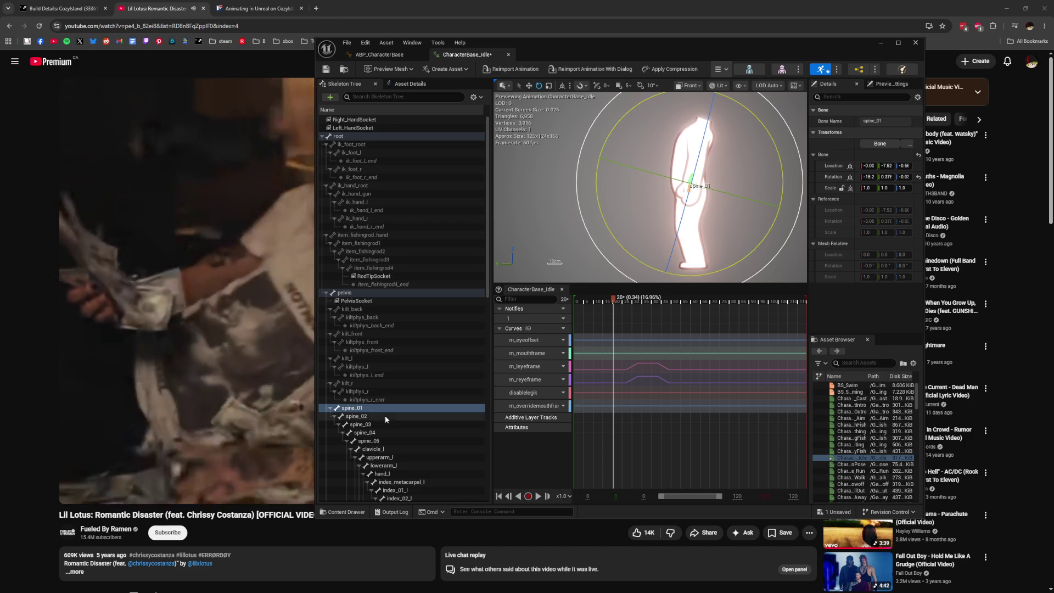
pyautogui.click(384, 417)
pyautogui.moveTo(701, 263); pyautogui.dragTo(718, 260)
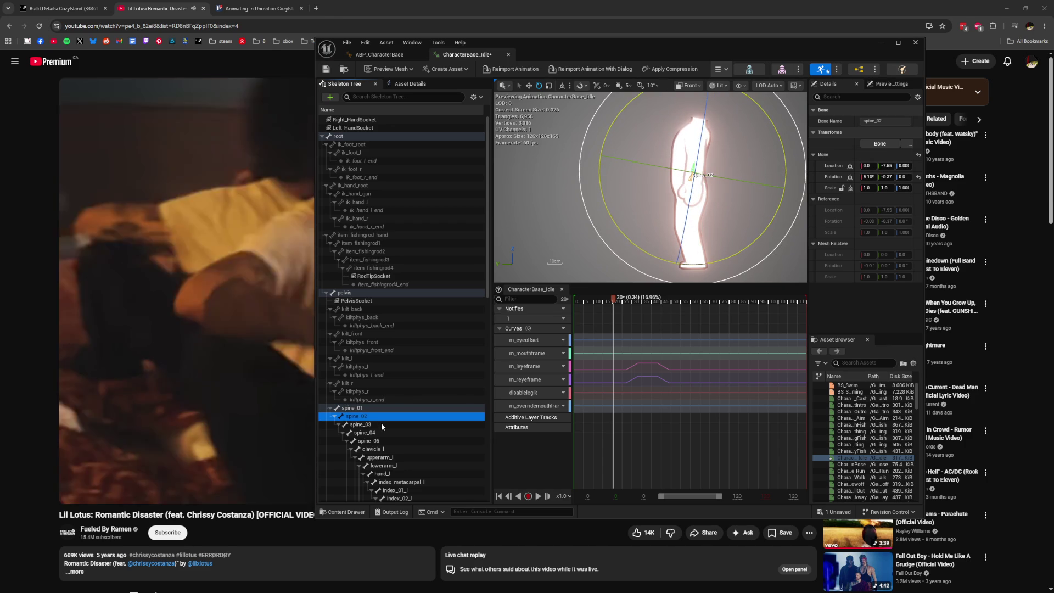
# Bend spine_04 forward to test the upper torso, then undo the sharp bend
pyautogui.click(381, 424)
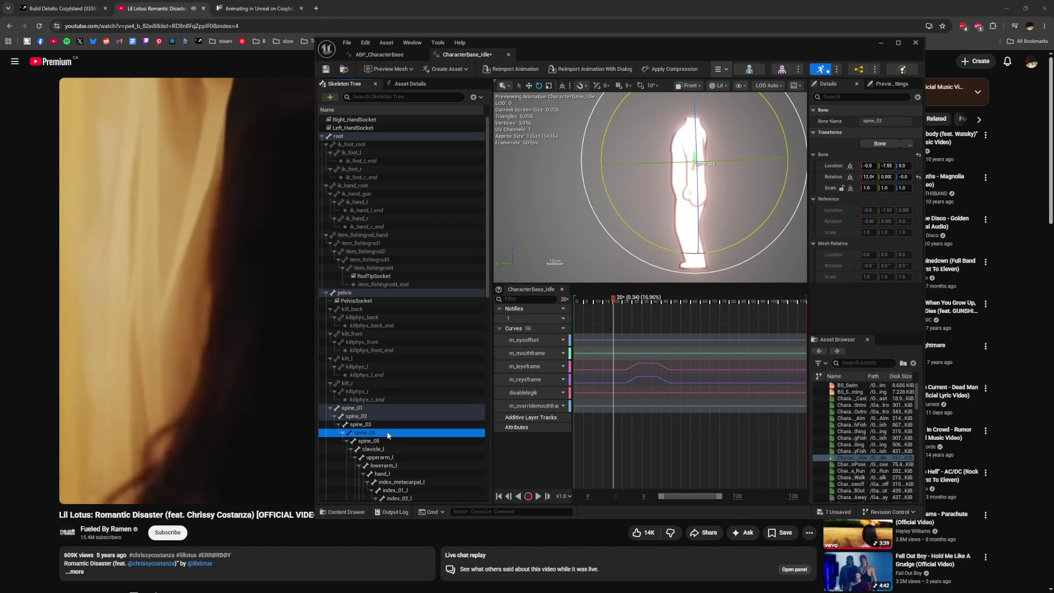
pyautogui.click(388, 434)
pyautogui.moveTo(715, 240); pyautogui.dragTo(738, 234)
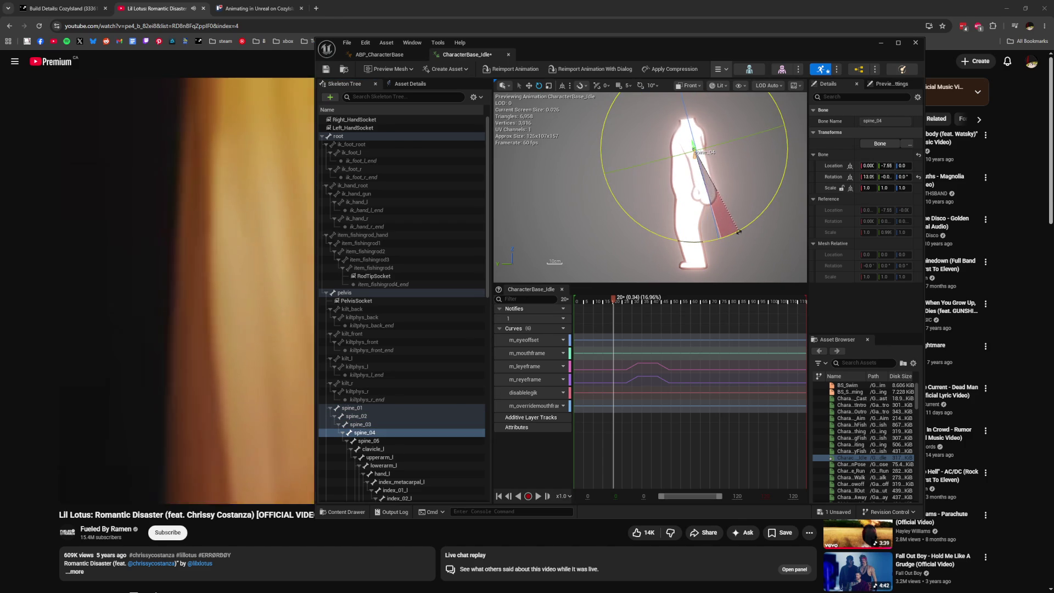
pyautogui.moveTo(724, 230); pyautogui.dragTo(724, 229)
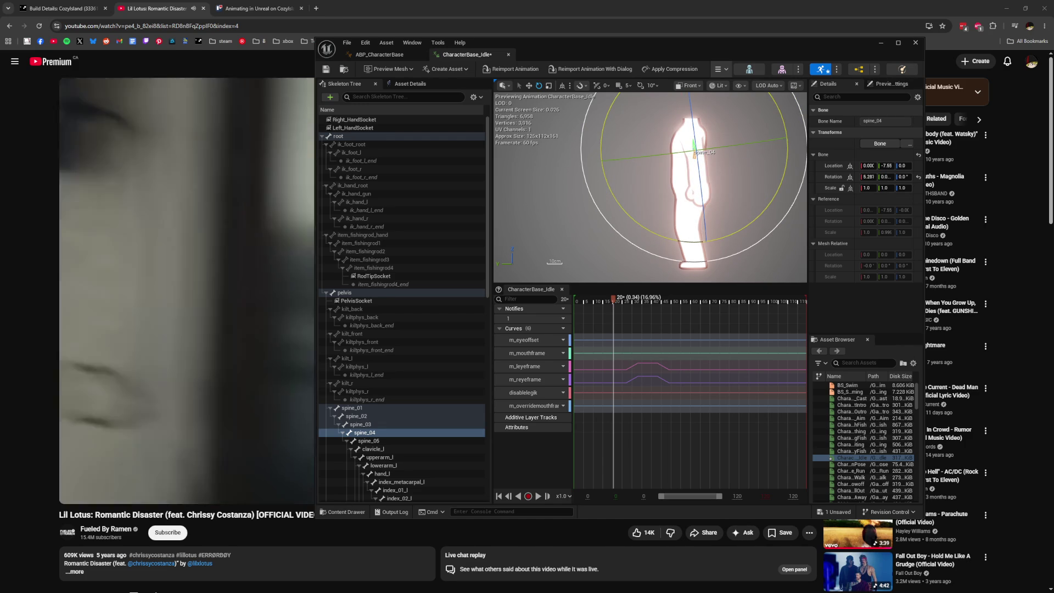
pyautogui.moveTo(780, 261); pyautogui.dragTo(737, 264)
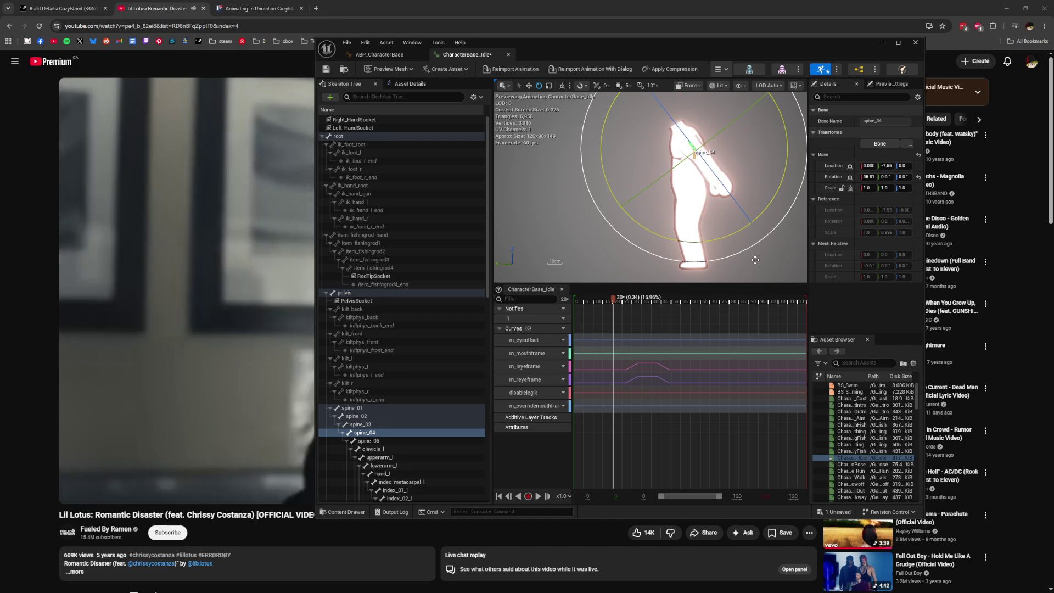
pyautogui.hotkey('ctrl', 'z')
# Undo the spine lean back to upright and select spine_01 through spine_05 together
pyautogui.click(372, 417)
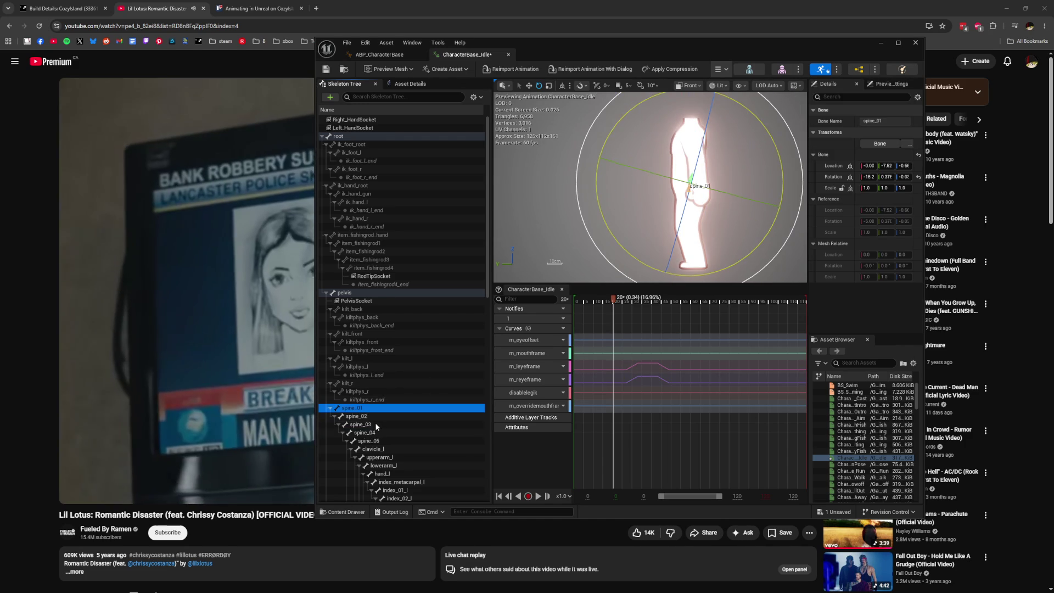
pyautogui.click(386, 440)
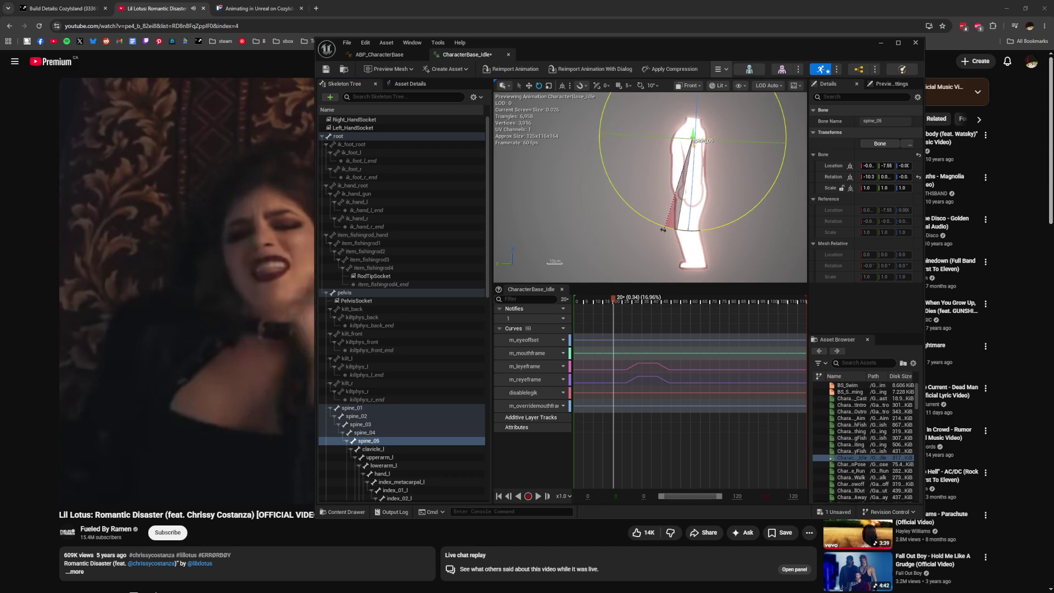
pyautogui.hotkey('ctrl', 'z')
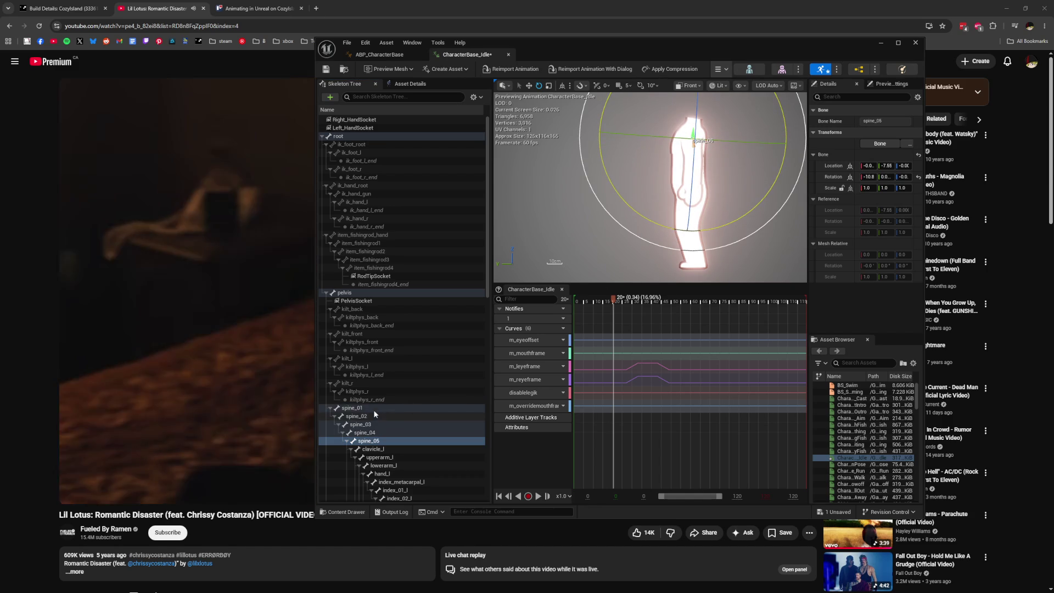
pyautogui.keyDown('shift'); pyautogui.click(352, 408); pyautogui.keyUp('shift')
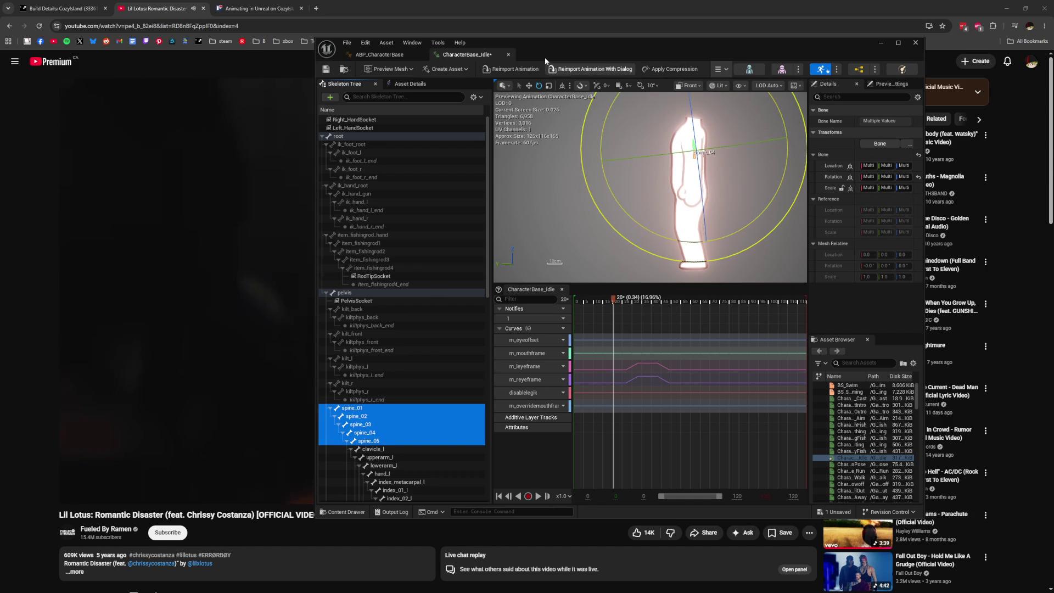
# Set a key on the five selected spine bones and return the preview to Perspective
pyautogui.click(728, 70)
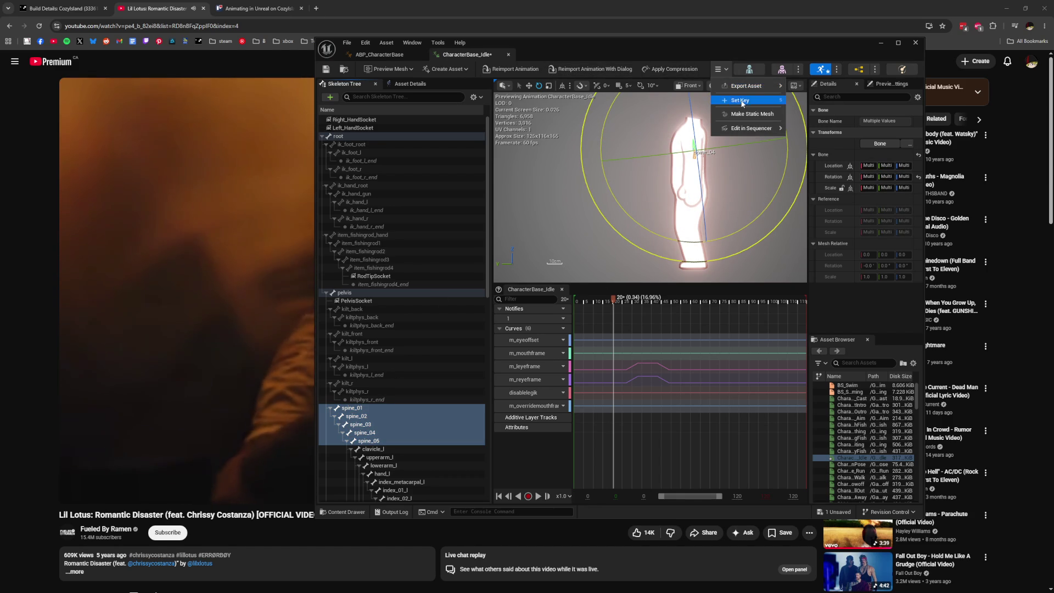
pyautogui.click(740, 101)
pyautogui.click(581, 201)
pyautogui.click(691, 85)
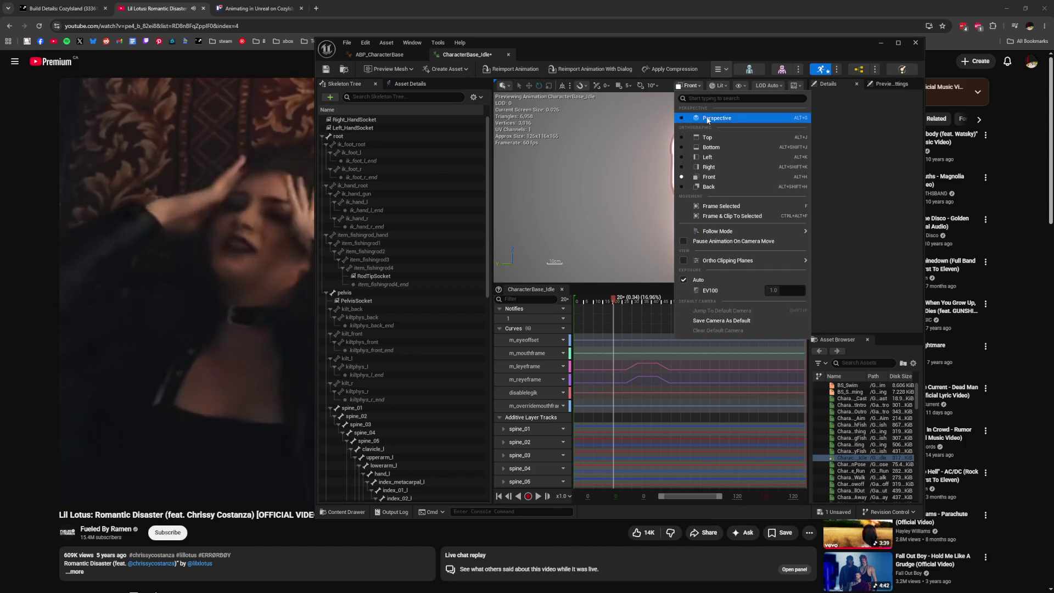
pyautogui.click(707, 119)
# Orbit the preview to check the pose from side and front, then save CharacterBase_Idle
pyautogui.scroll(-3, 671, 189)
pyautogui.scroll(3, 671, 189)
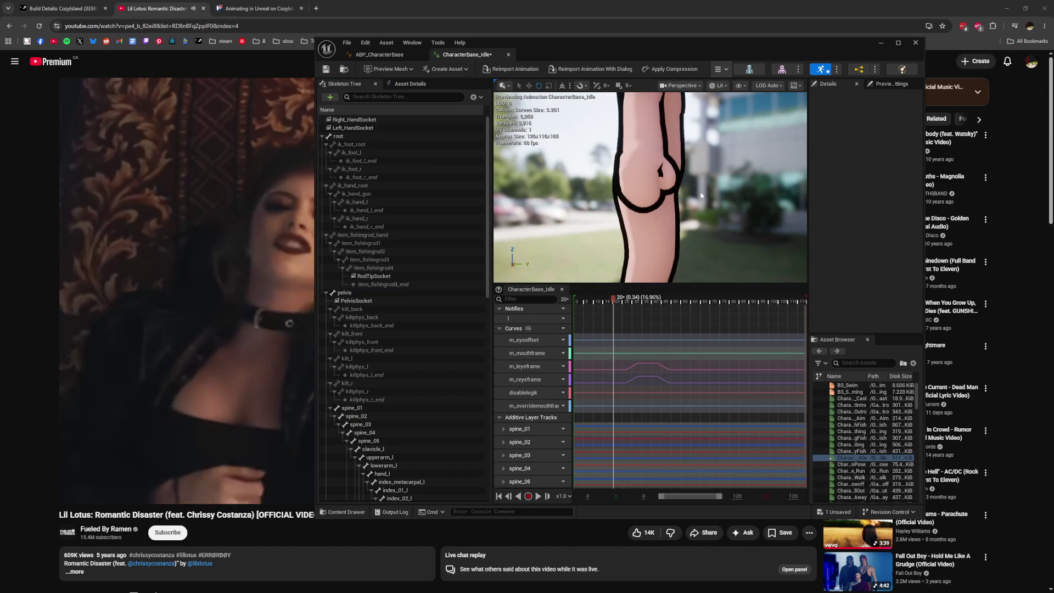
pyautogui.scroll(-3, 701, 190)
pyautogui.moveTo(701, 190)
pyautogui.mouseDown()
pyautogui.moveTo(731, 190)
pyautogui.moveTo(577, 190)
pyautogui.mouseUp()
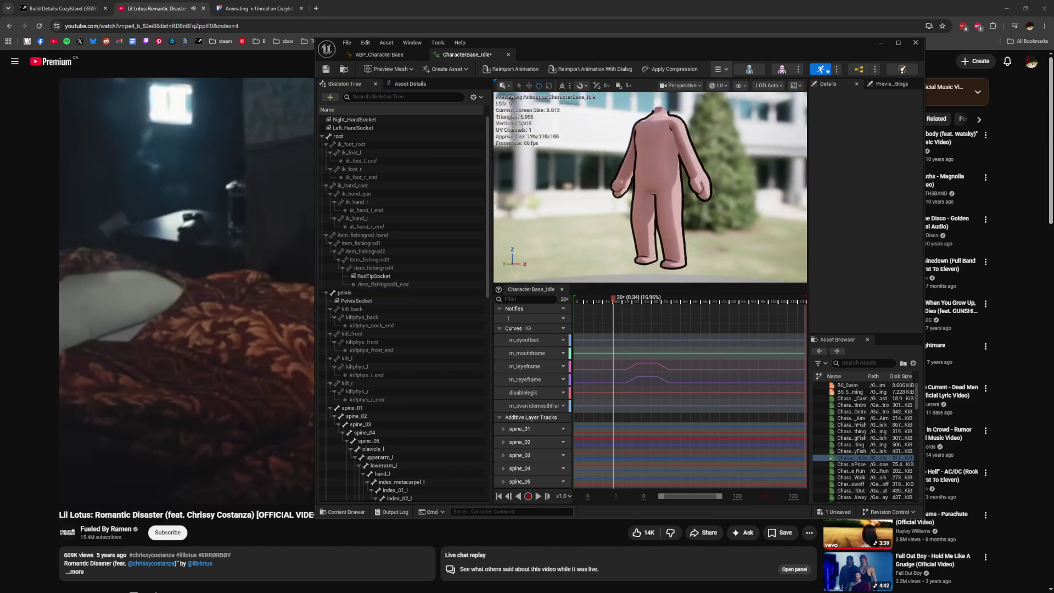
pyautogui.moveTo(793, 181)
pyautogui.mouseDown()
pyautogui.moveTo(768, 181)
pyautogui.moveTo(794, 181)
pyautogui.mouseUp()
pyautogui.hotkey('ctrl', 's')
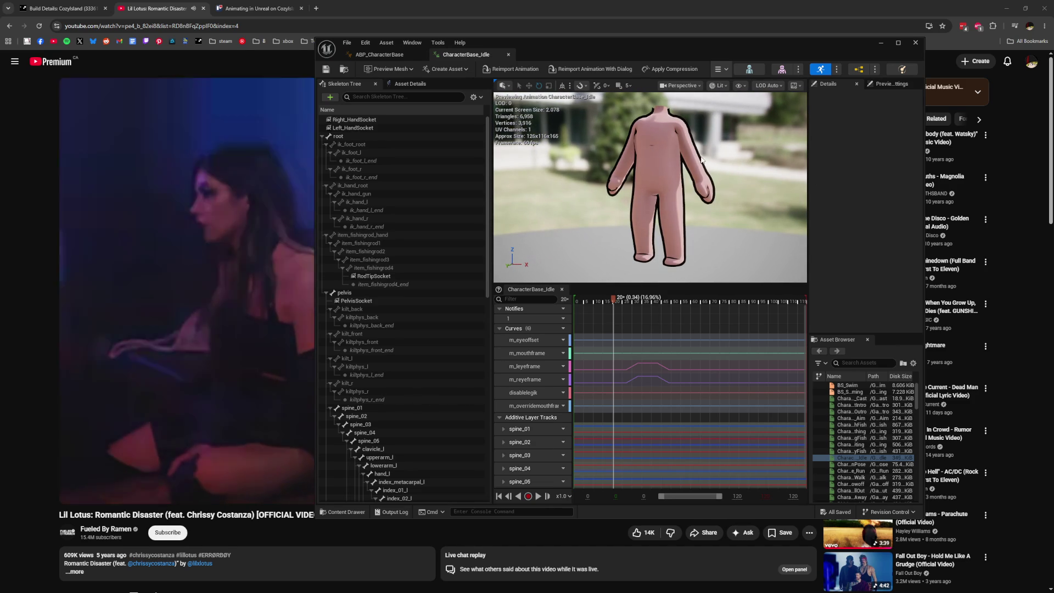
pyautogui.click(385, 54)
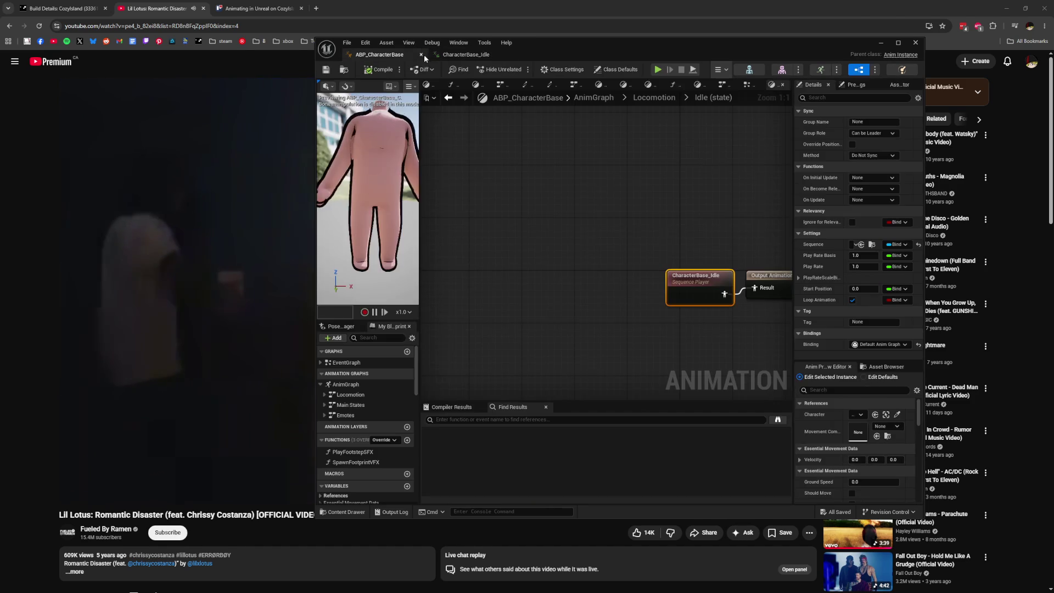
# Close the animation editors and use Play From Here on the island level
pyautogui.click(423, 54)
pyautogui.click(423, 54)
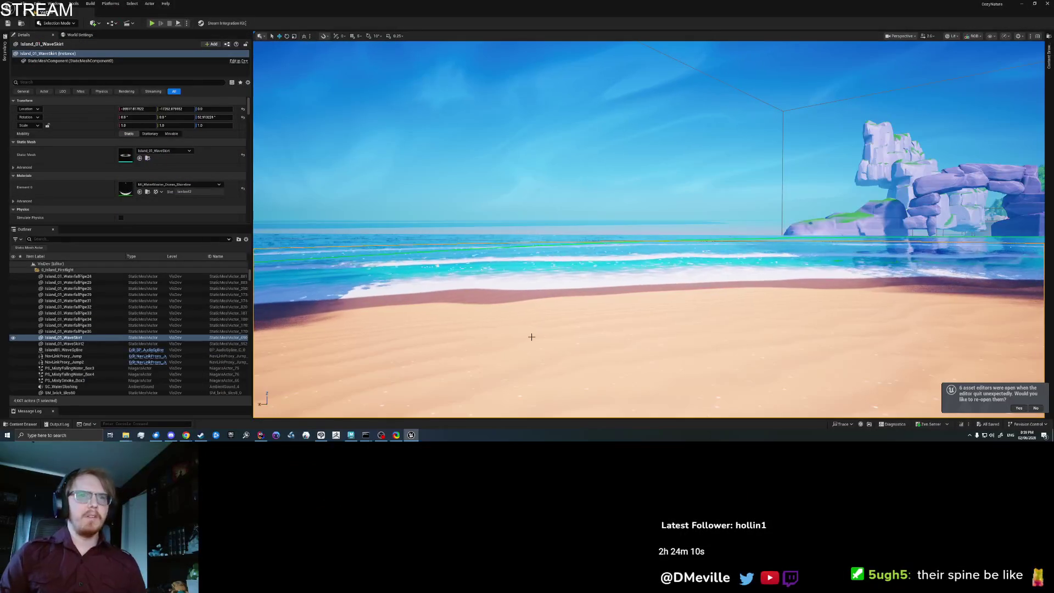
pyautogui.rightClick(531, 336)
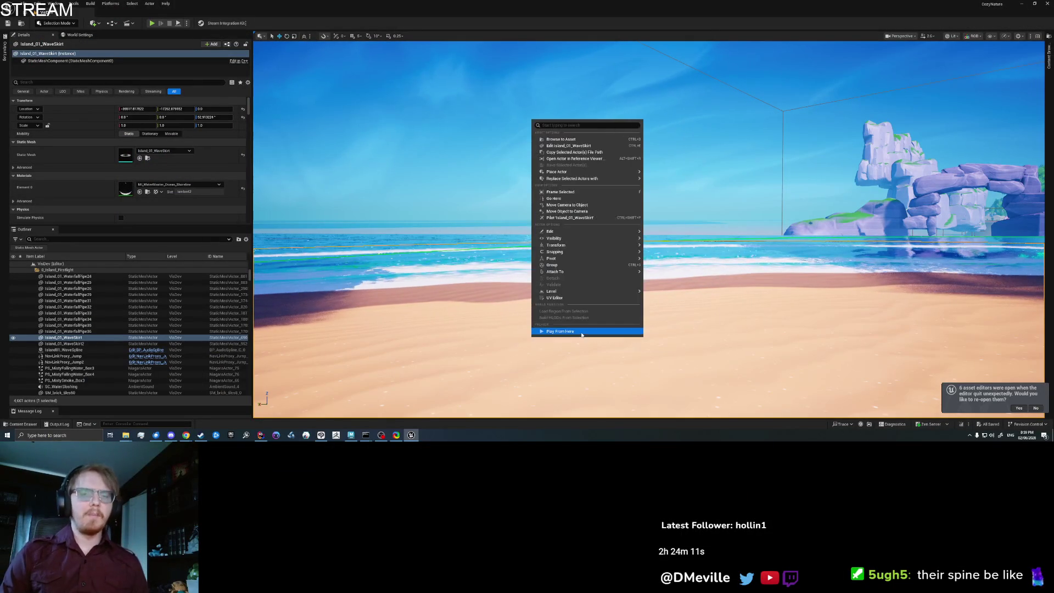
pyautogui.click(582, 329)
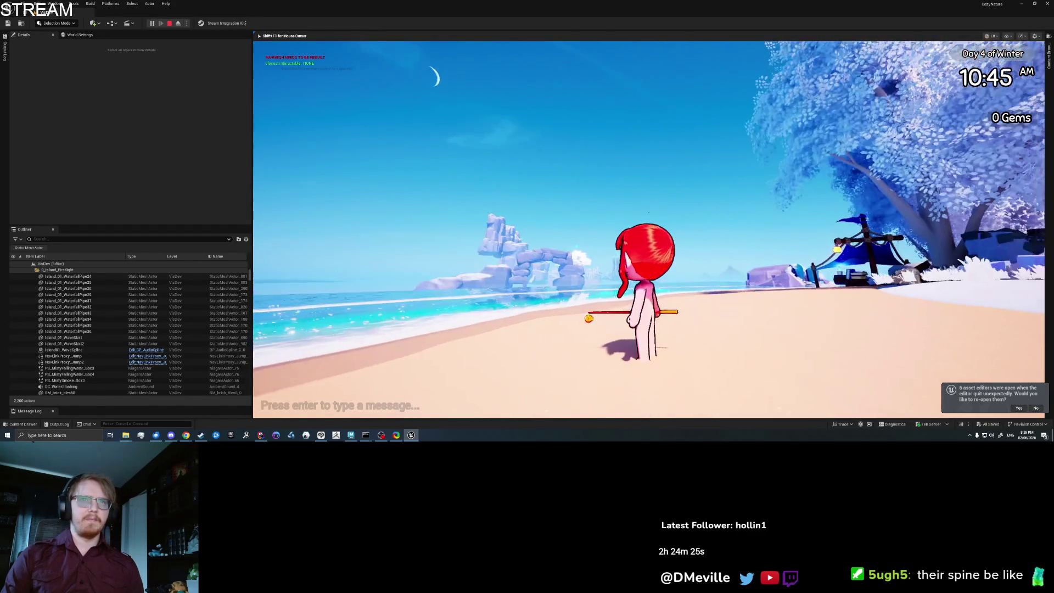
# Equip the striped tank top and the skirt from the collection book's clothing page
pyautogui.press('Tab')
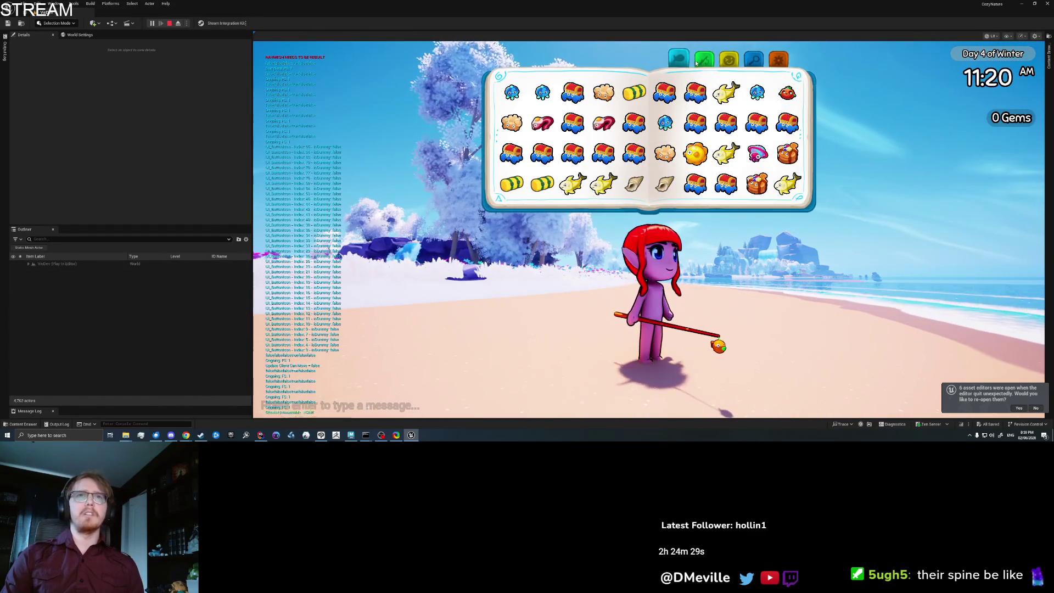
pyautogui.press('e')
pyautogui.click(548, 128)
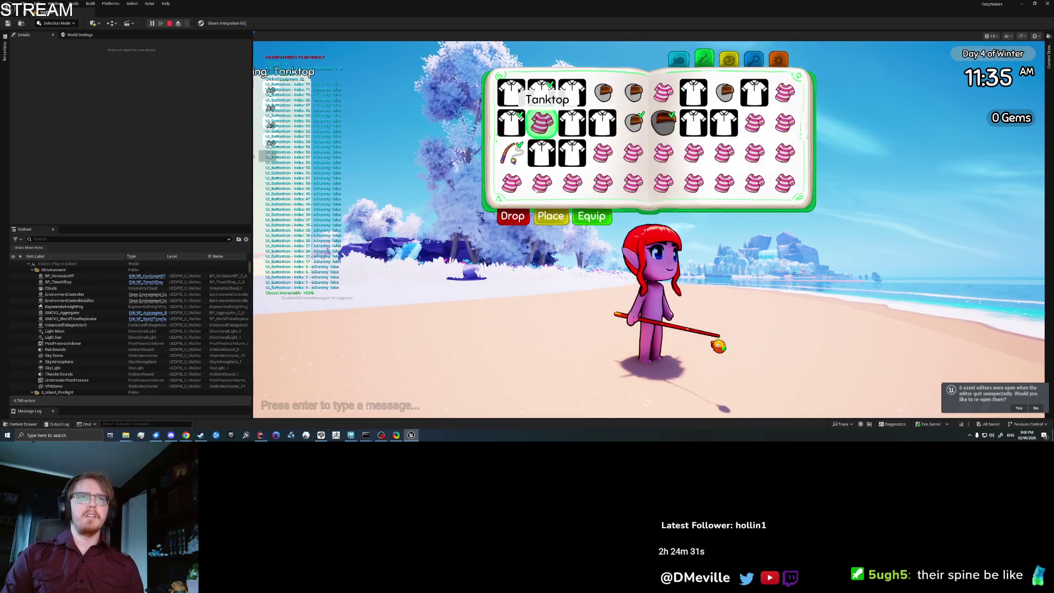
pyautogui.click(603, 153)
pyautogui.click(545, 275)
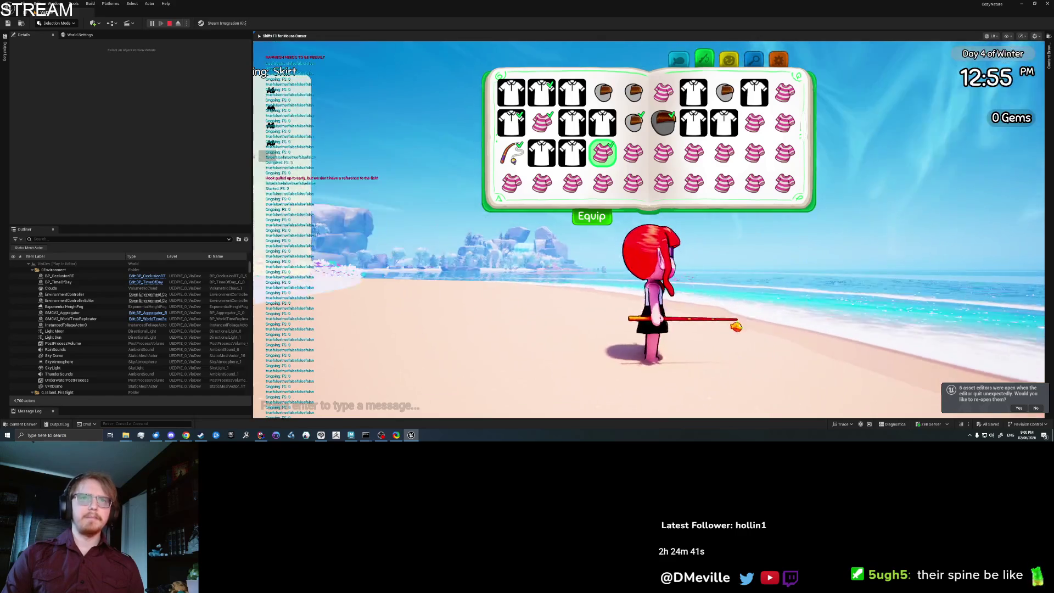
# Reel in the fishing line and run the character along the beach to the bunny
pyautogui.click(716, 326)
pyautogui.press('Tab')
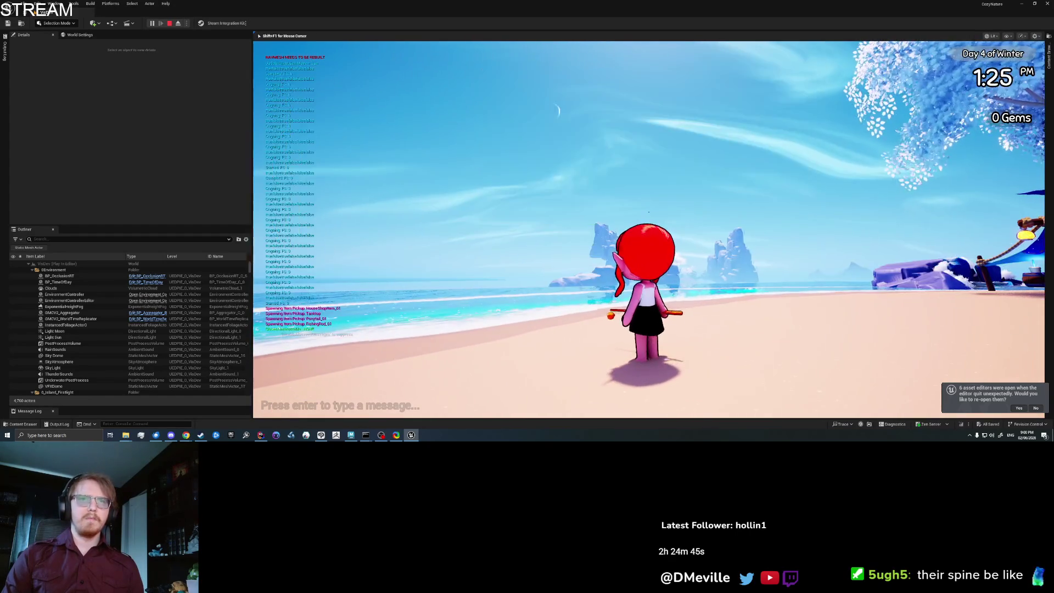
pyautogui.press('w')
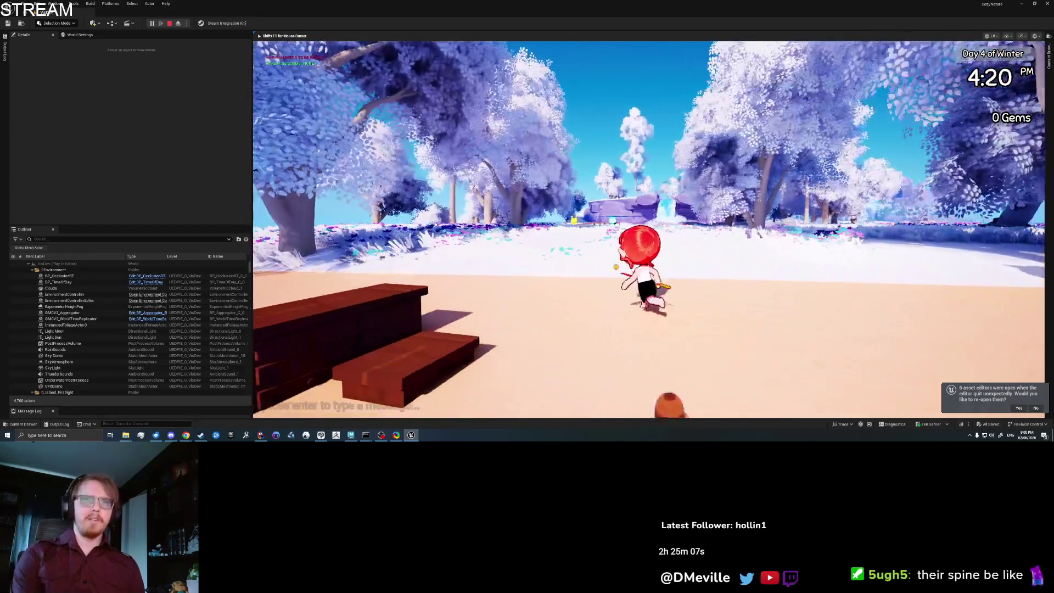
pyautogui.press('Tab')
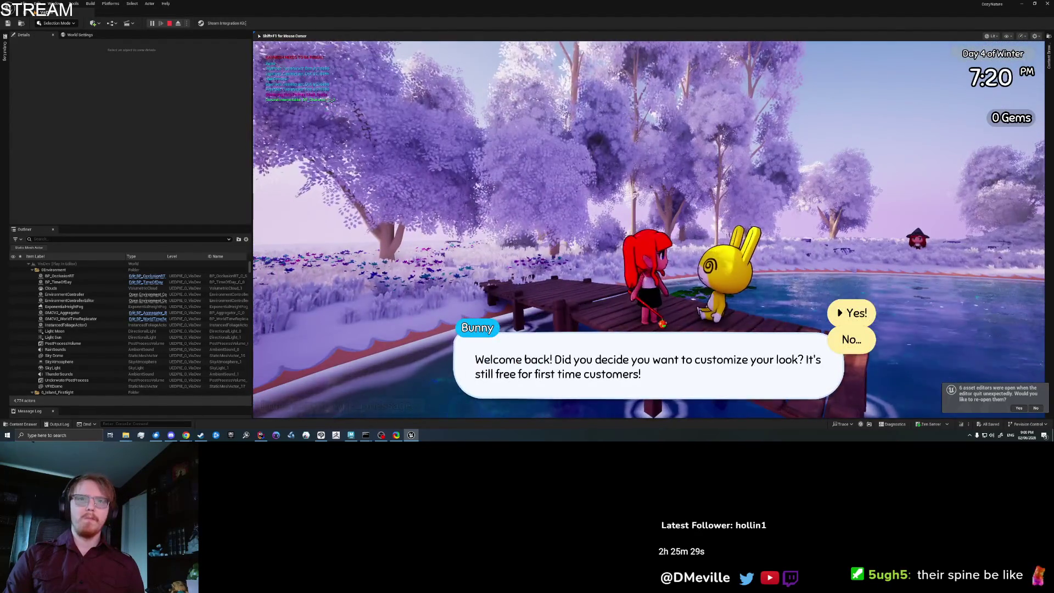
# Accept the bunny's customization offer, setting Waist to maximum, Stomach to about 0.45, Chest to maximum
pyautogui.press('Return')
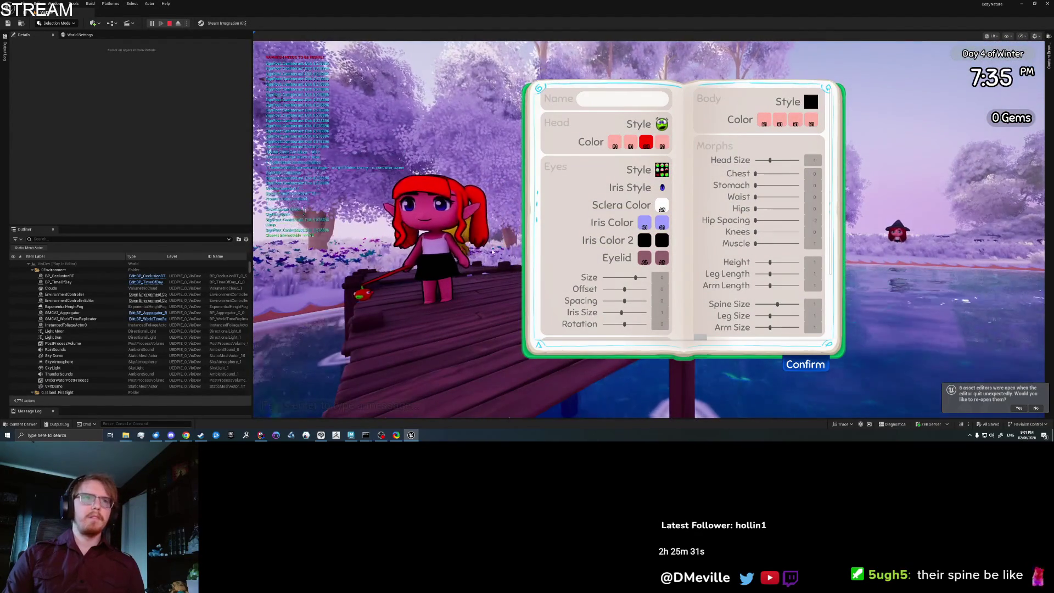
pyautogui.click(492, 251)
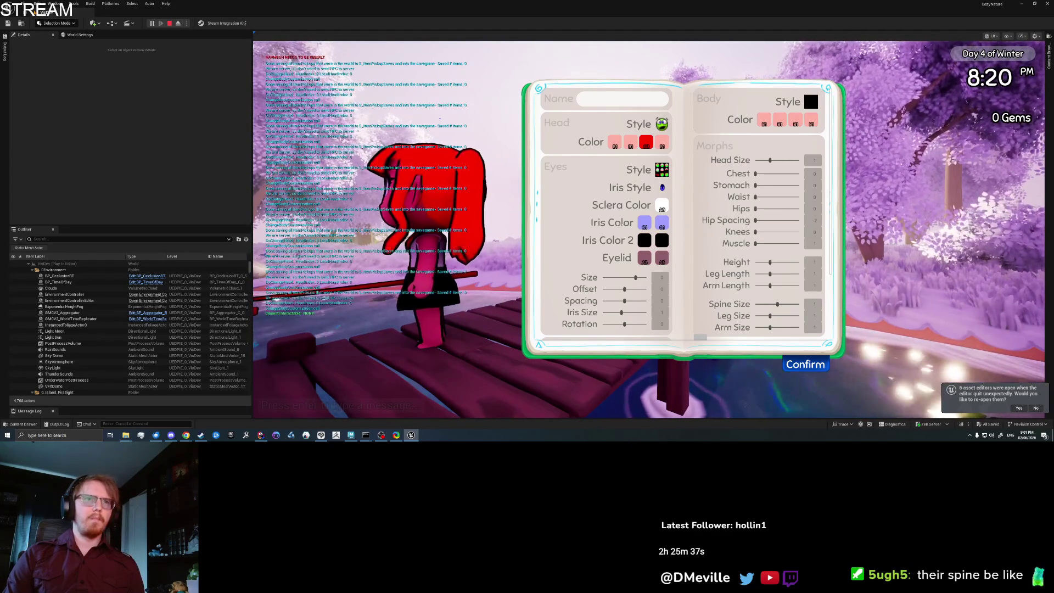
pyautogui.moveTo(757, 197); pyautogui.dragTo(826, 192)
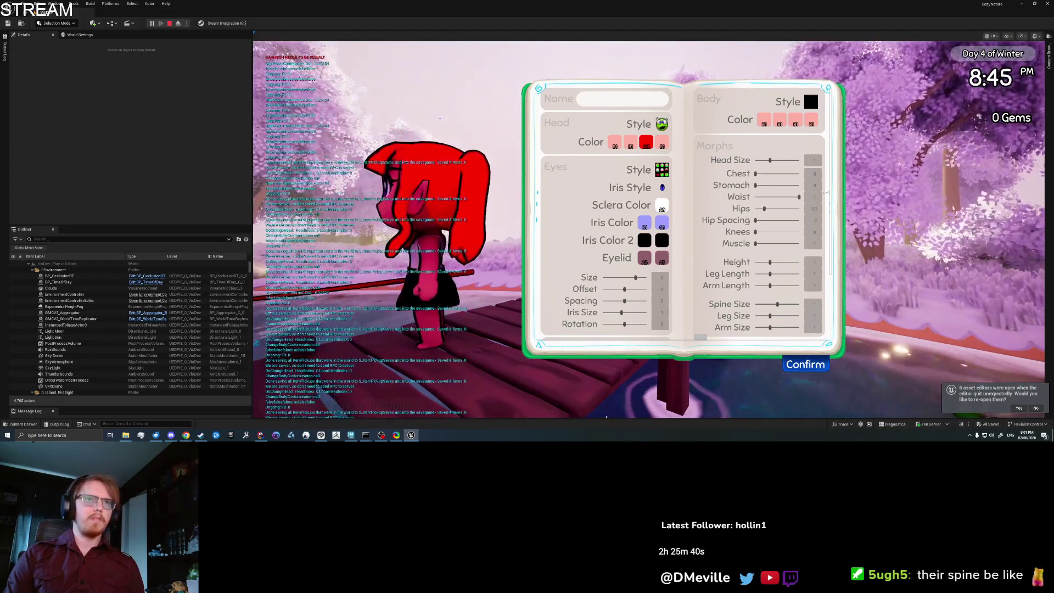
pyautogui.click(761, 185)
pyautogui.moveTo(853, 183); pyautogui.dragTo(778, 186)
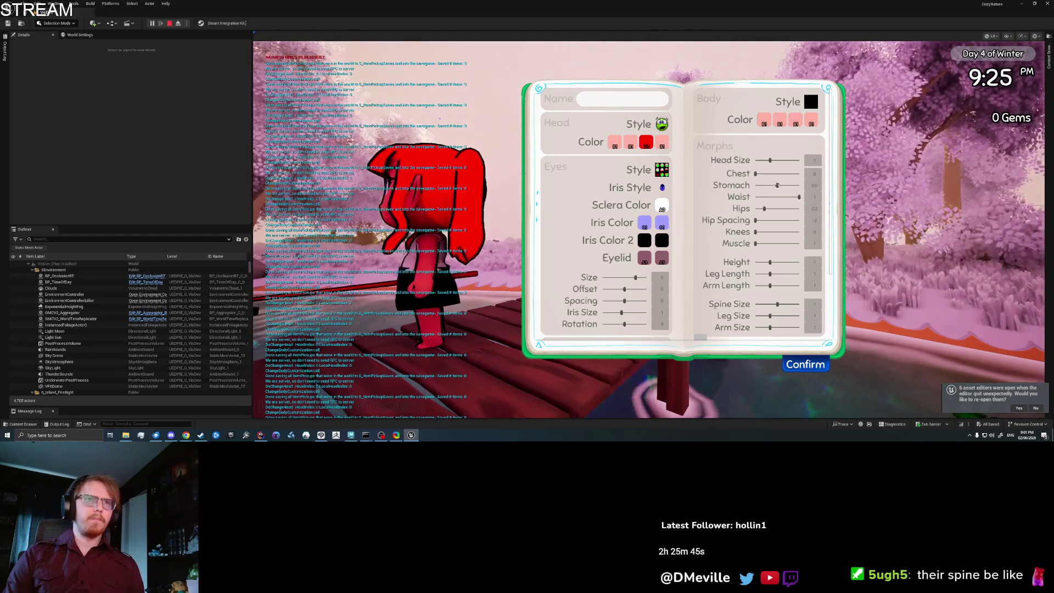
pyautogui.moveTo(756, 174)
pyautogui.mouseDown()
pyautogui.moveTo(832, 171)
pyautogui.moveTo(798, 174)
pyautogui.mouseUp()
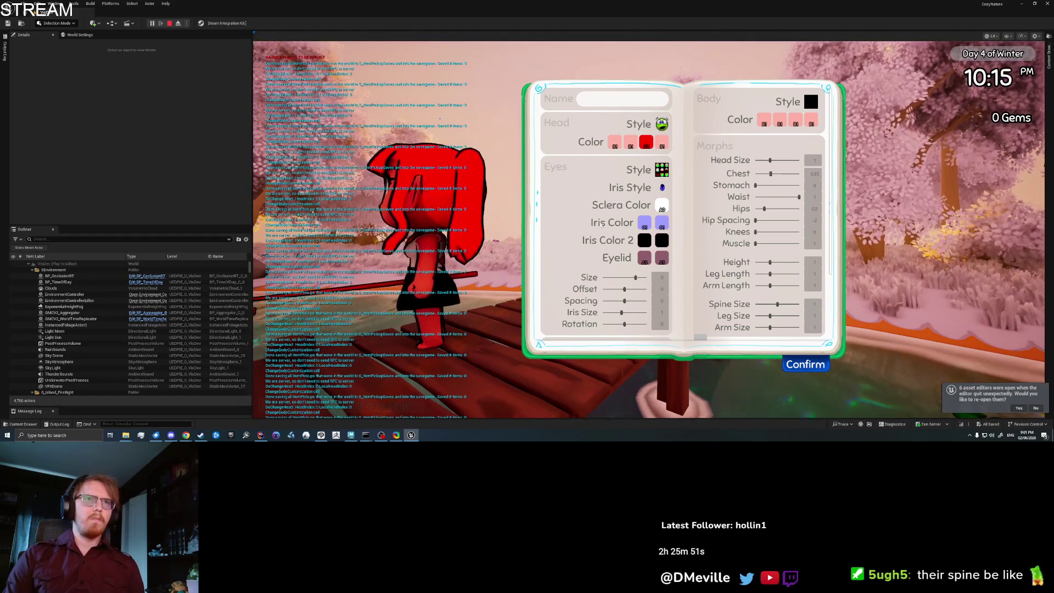
# Try Waist morph values of 0.2, 0.3 and maximum, settling around 0.6
pyautogui.click(476, 278)
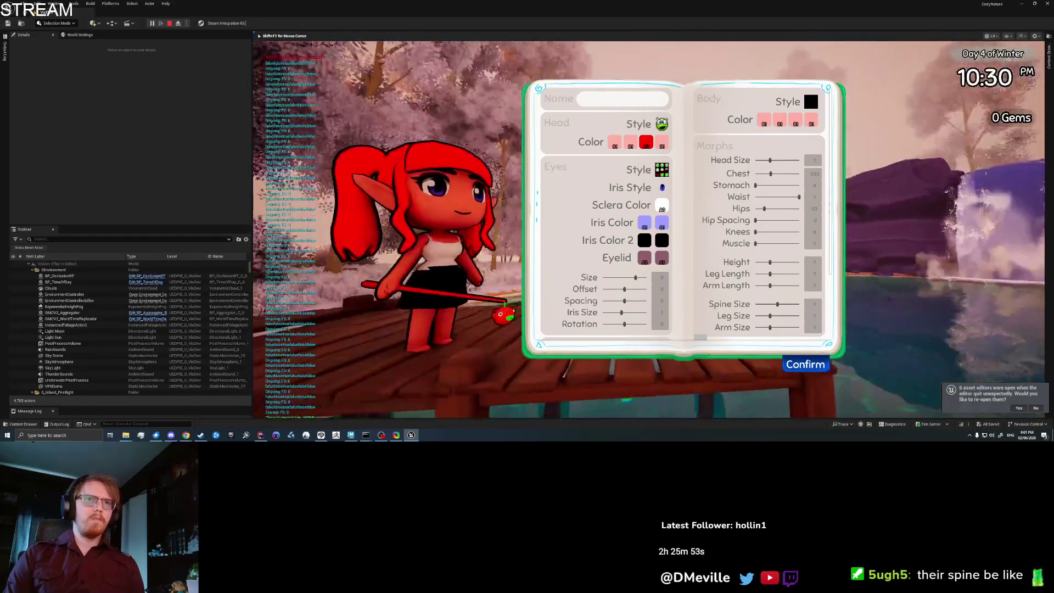
pyautogui.hotkey('shift', 'F1')
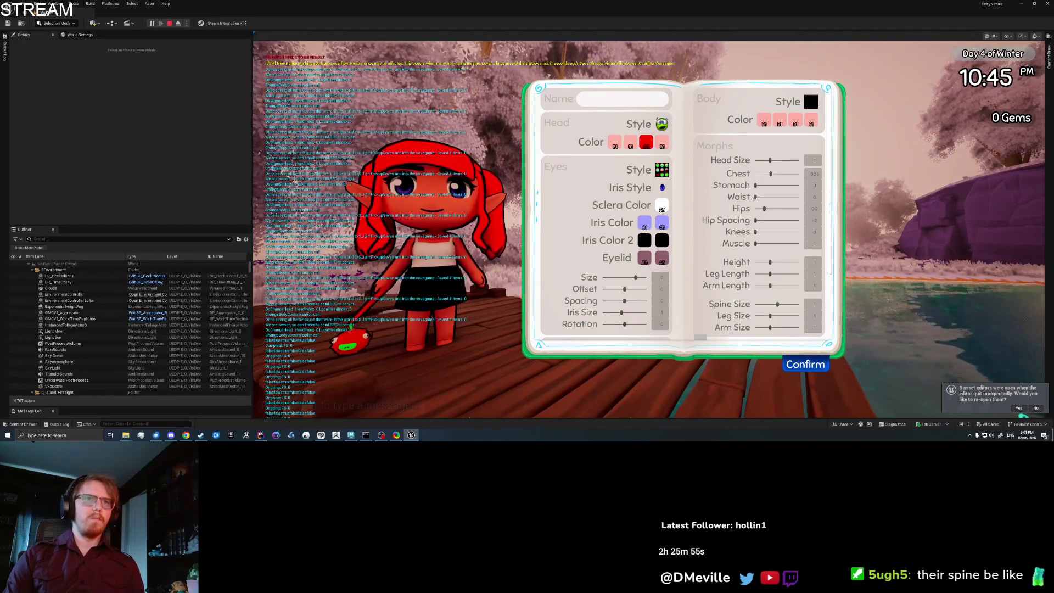
pyautogui.moveTo(799, 197); pyautogui.dragTo(769, 196)
pyautogui.click(448, 124)
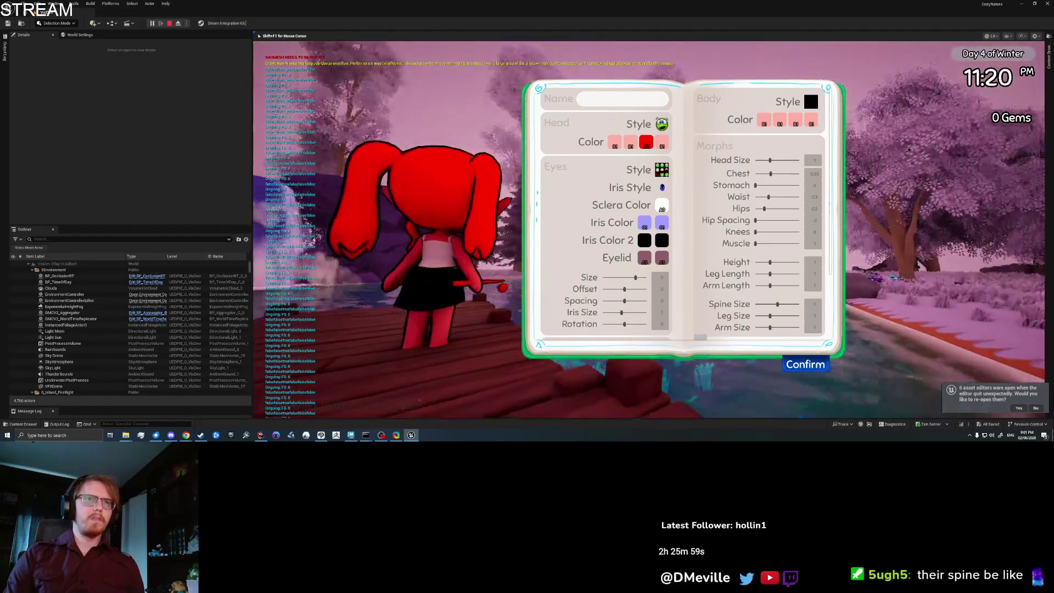
pyautogui.hotkey('shift', 'F1')
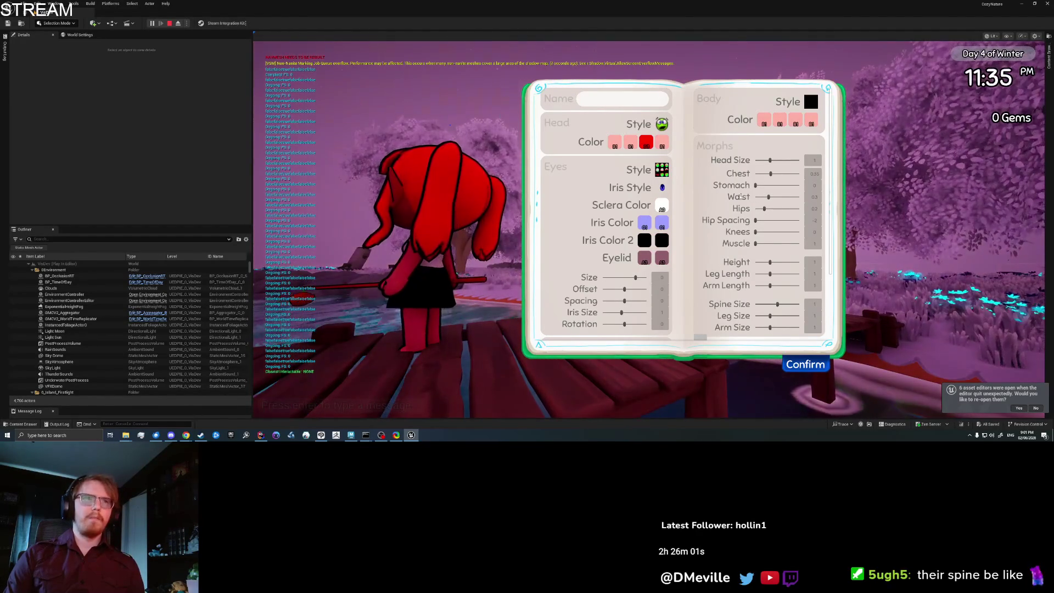
pyautogui.moveTo(769, 196); pyautogui.dragTo(884, 194)
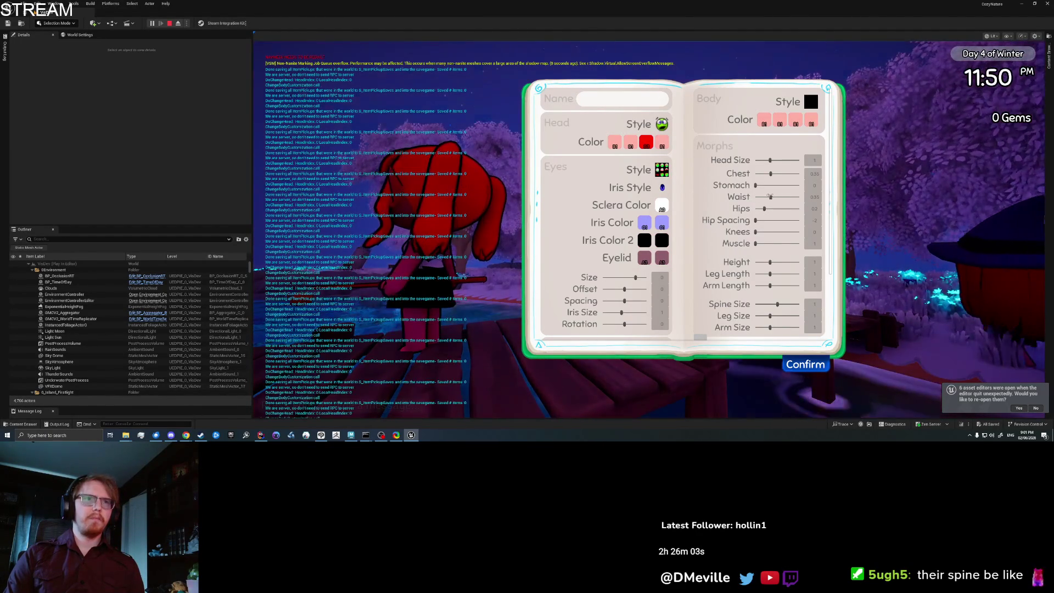
pyautogui.click(782, 197)
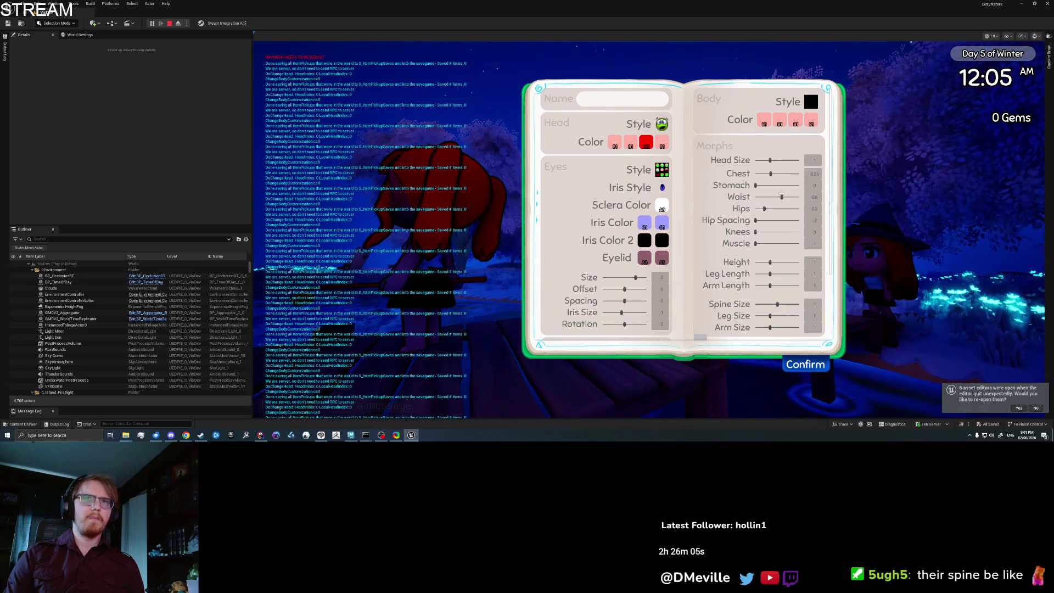
# Drop the Hips morph to 0, close the customization book and resume play on the dock
pyautogui.click(394, 267)
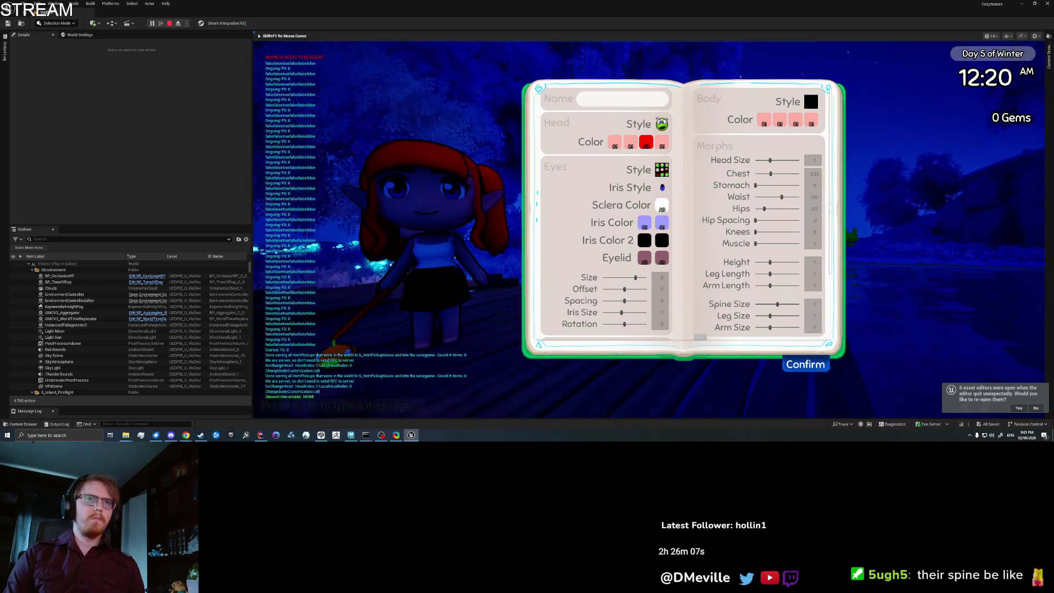
pyautogui.hotkey('shift', 'F1')
pyautogui.moveTo(765, 209)
pyautogui.mouseDown()
pyautogui.moveTo(736, 209)
pyautogui.moveTo(768, 209)
pyautogui.moveTo(759, 185)
pyautogui.moveTo(818, 172)
pyautogui.mouseUp()
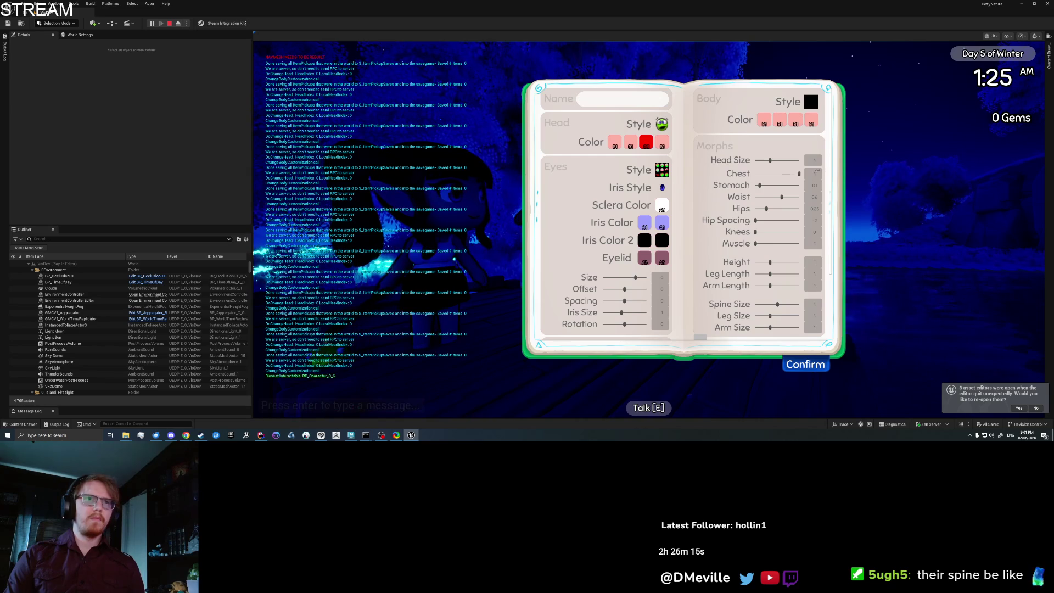
pyautogui.click(814, 173)
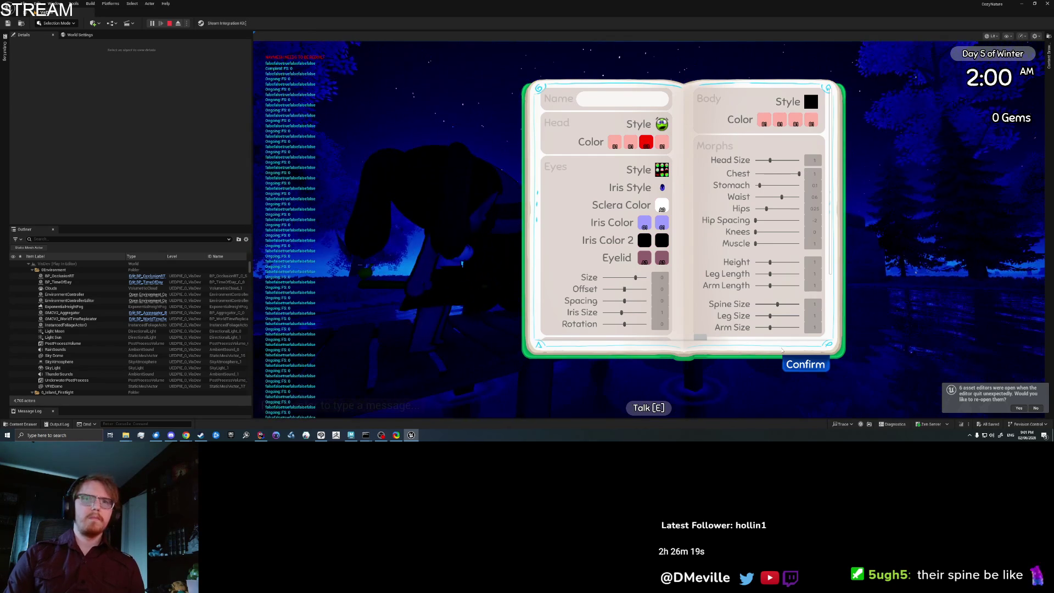
pyautogui.press('Escape')
pyautogui.press('e')
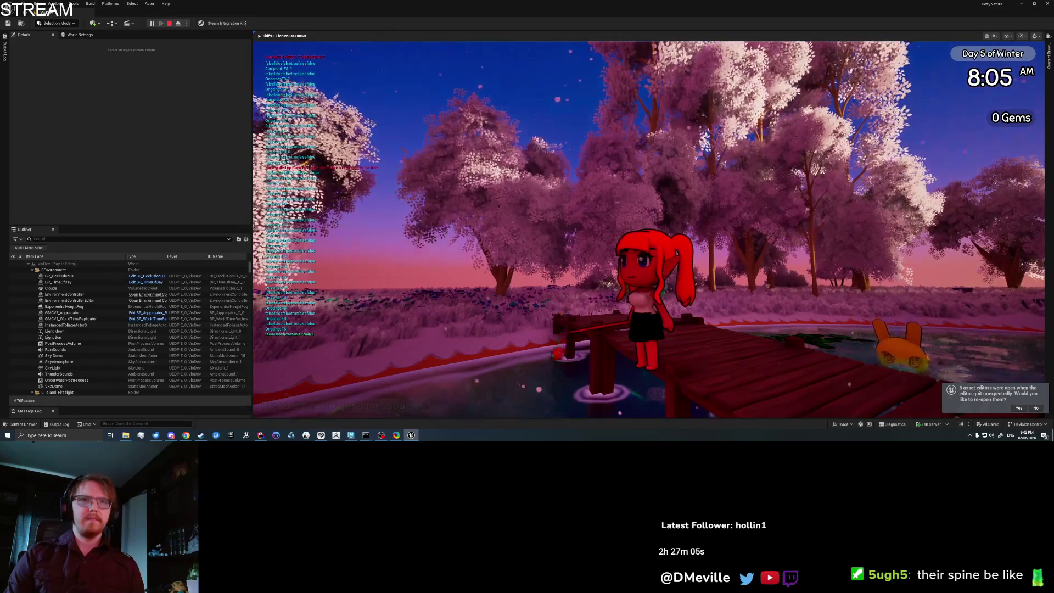
# Play the Talk and Dance emotes from the emote book
pyautogui.press('i')
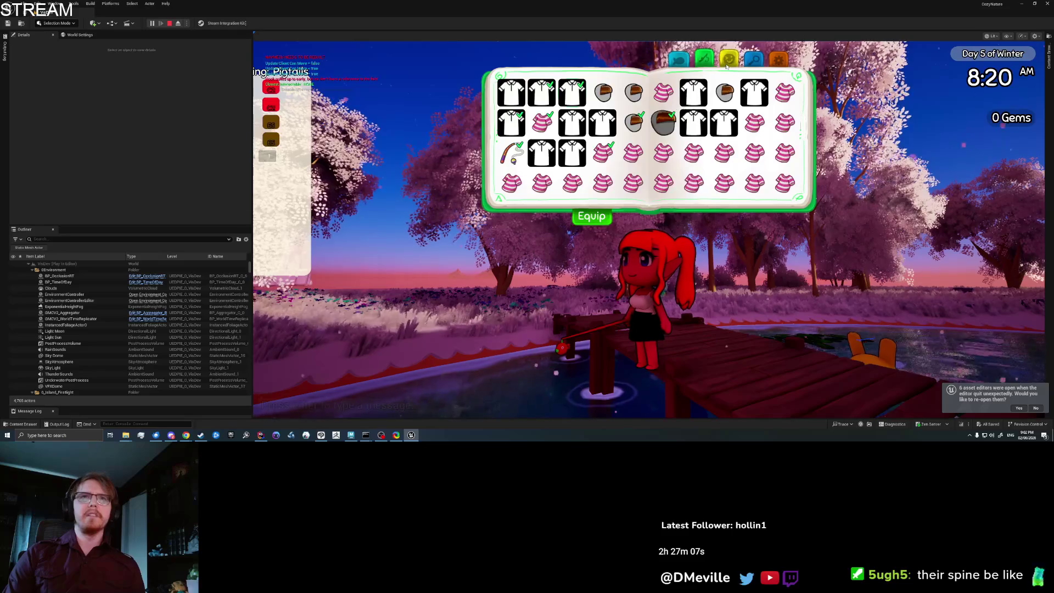
pyautogui.click(728, 60)
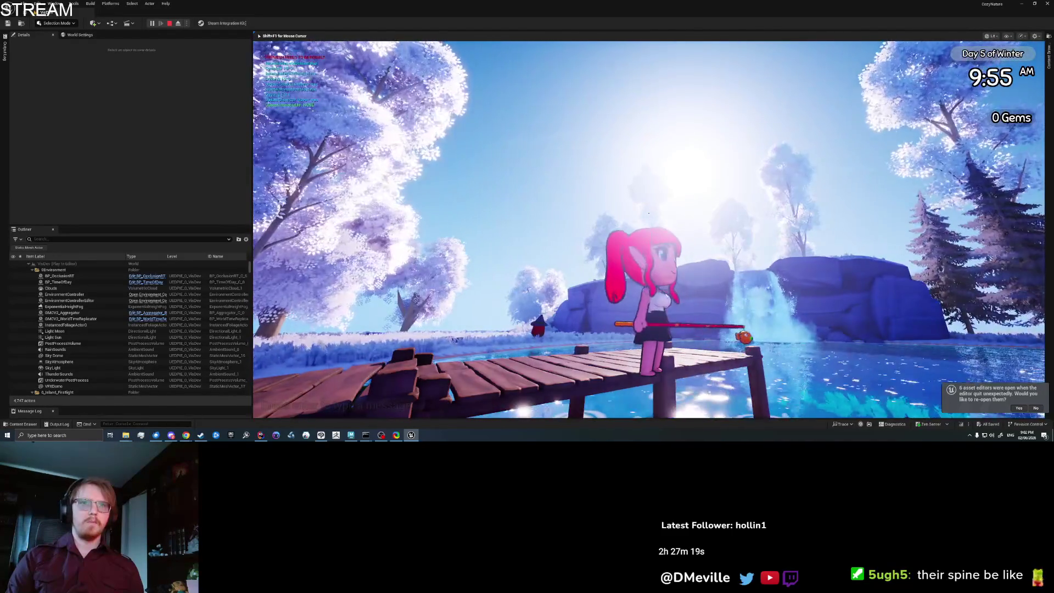
pyautogui.press('Tab')
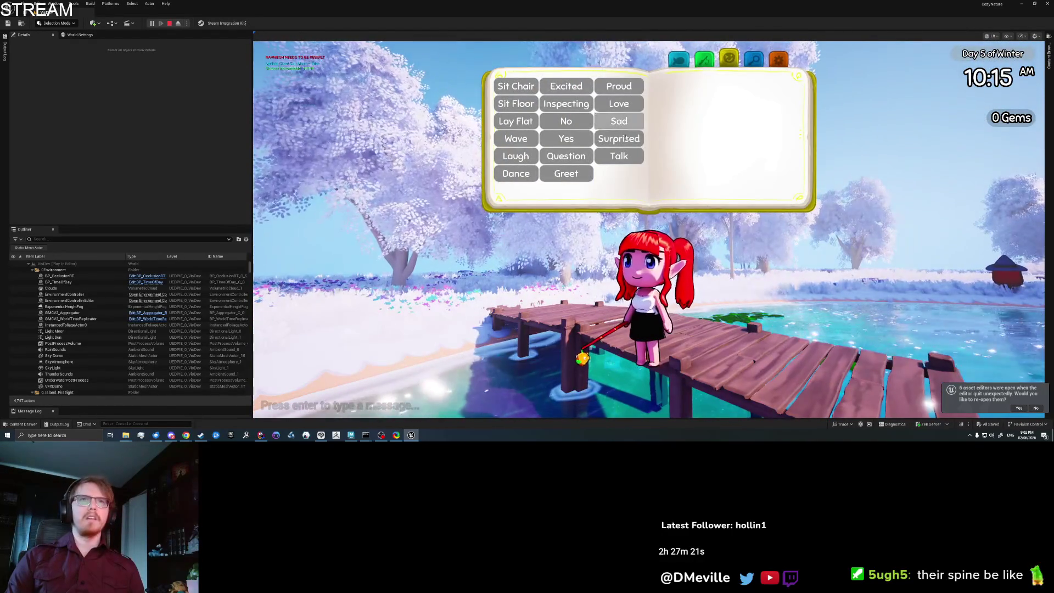
pyautogui.click(602, 138)
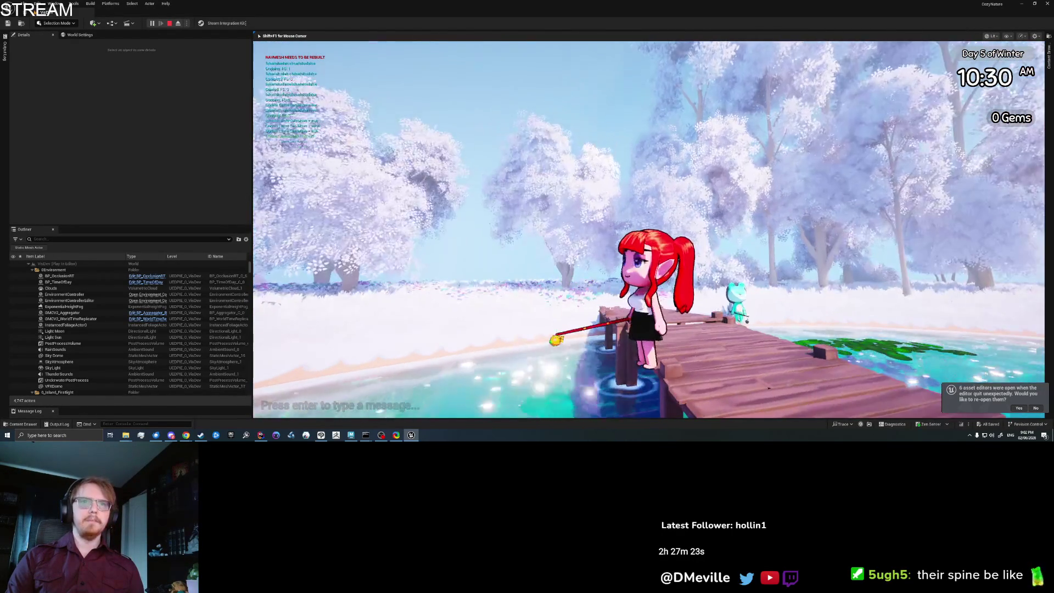
pyautogui.press('Tab')
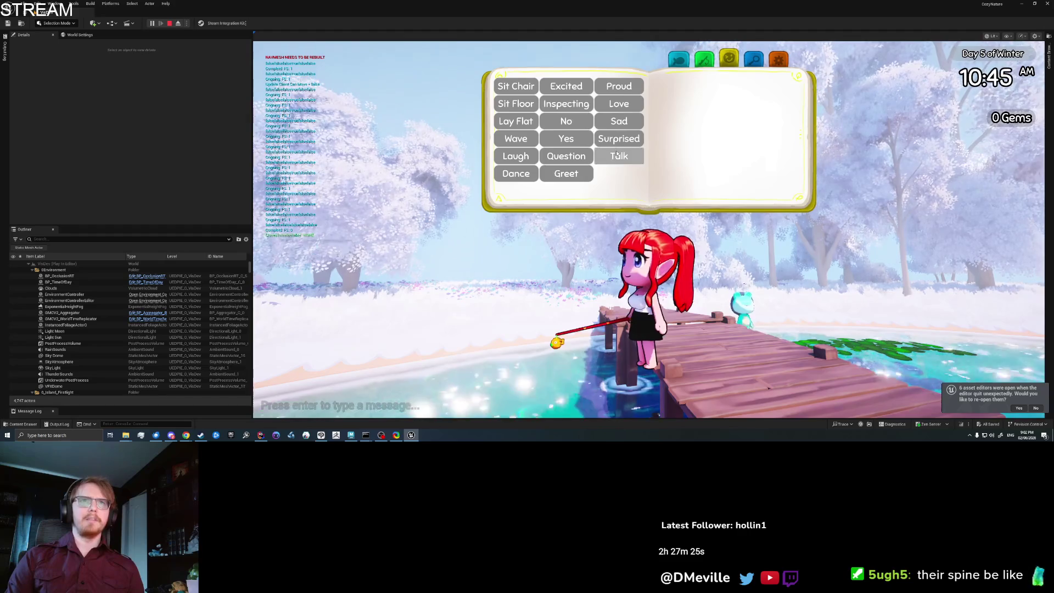
pyautogui.click(617, 154)
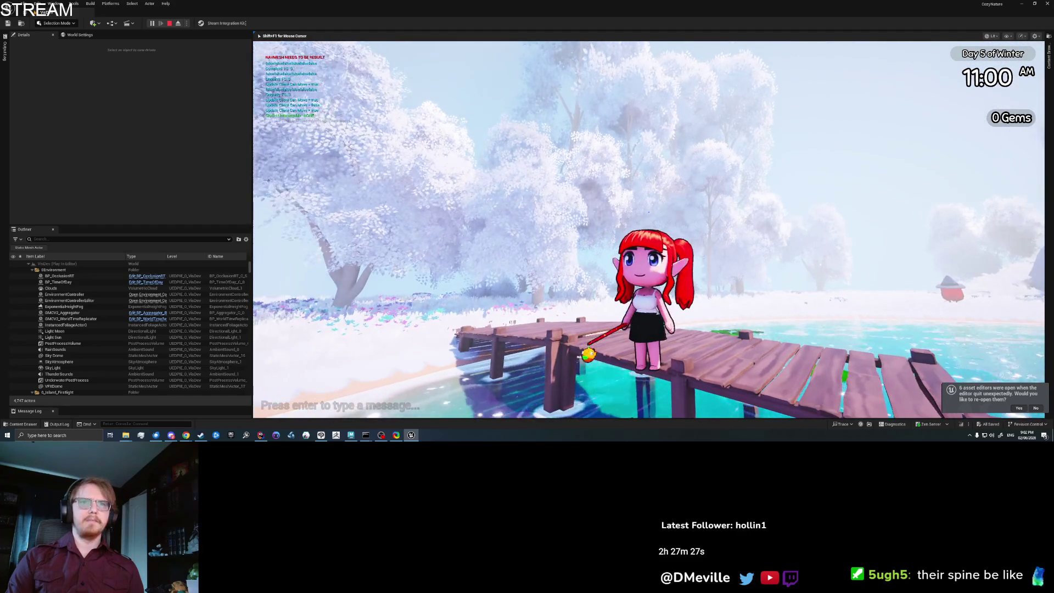
pyautogui.press('Tab')
pyautogui.press('Tab')
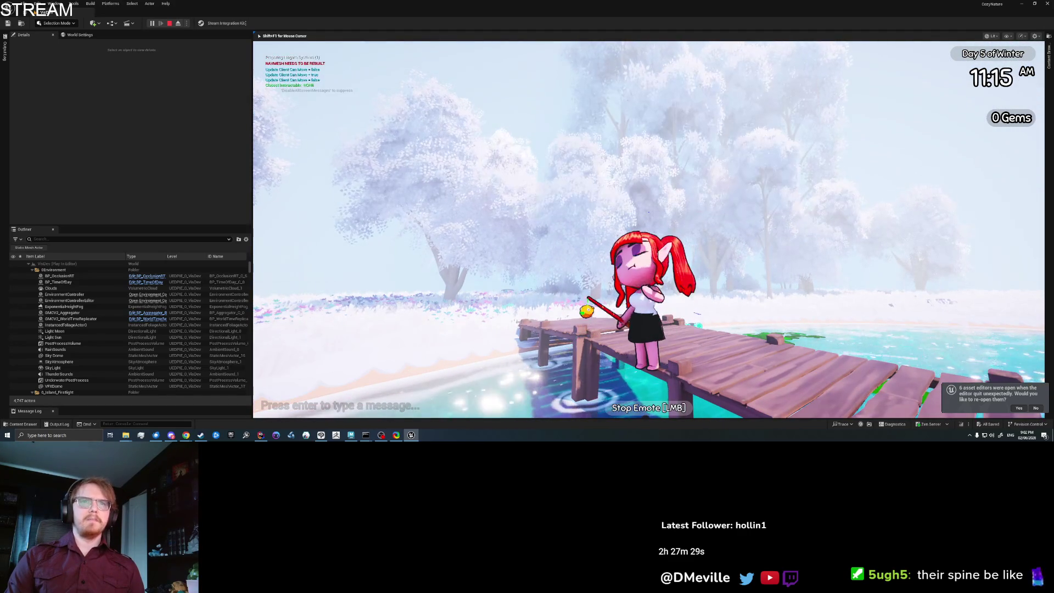
pyautogui.press('Tab')
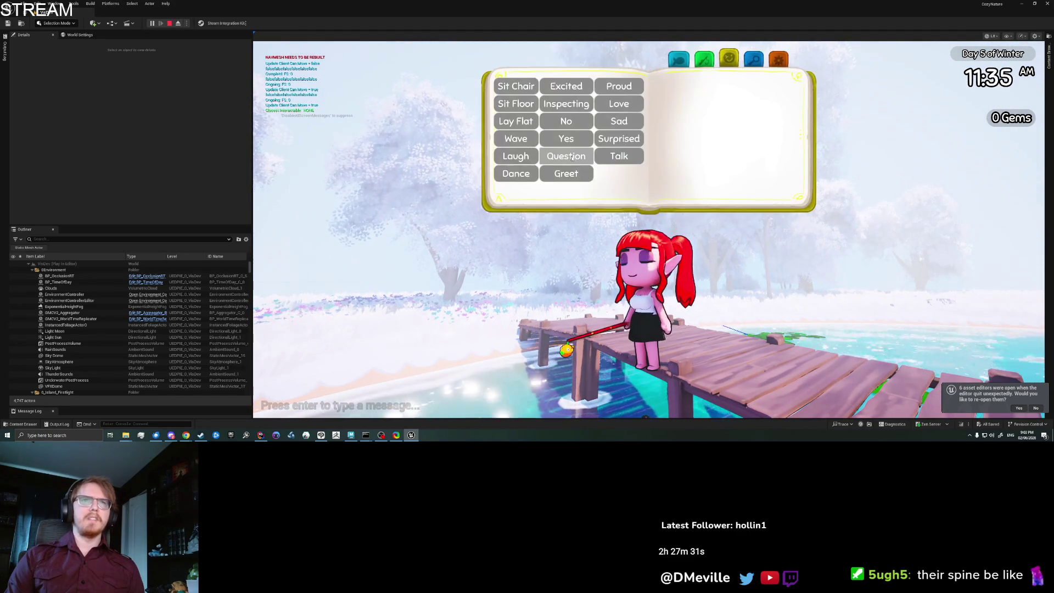
pyautogui.click(515, 180)
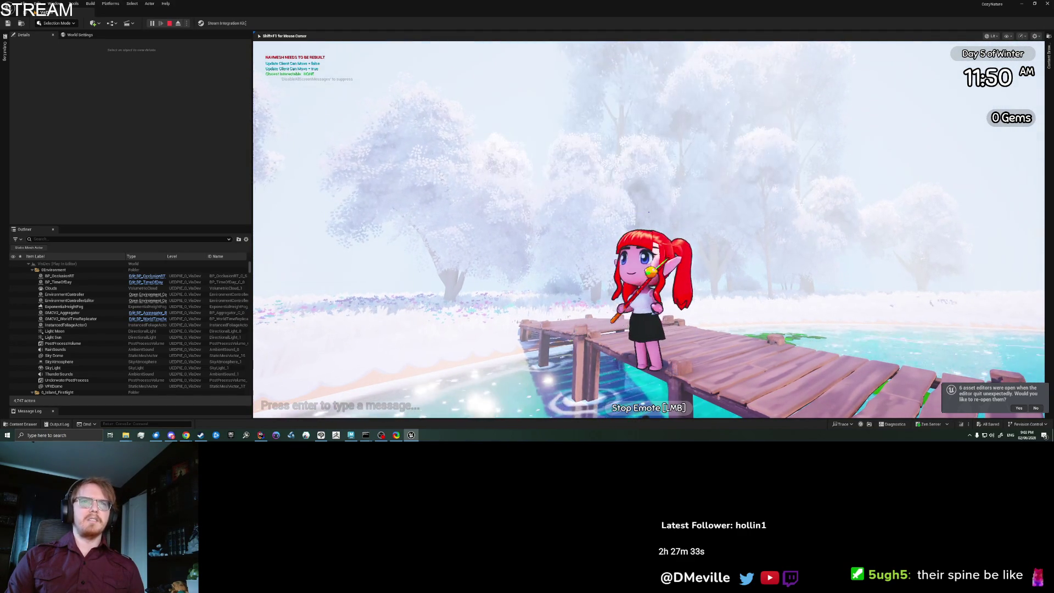
pyautogui.press('Tab')
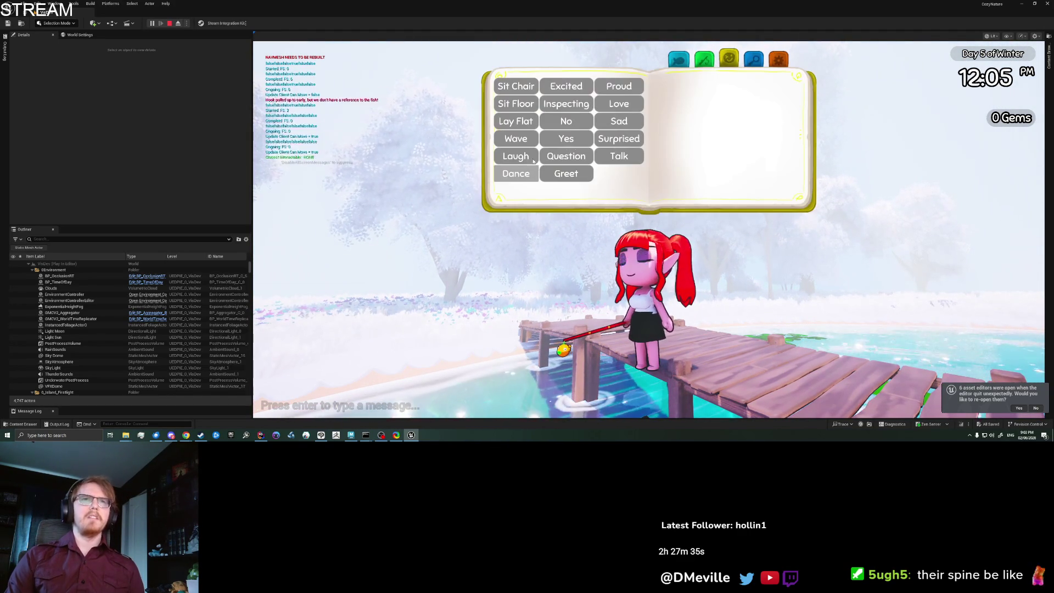
pyautogui.click(873, 346)
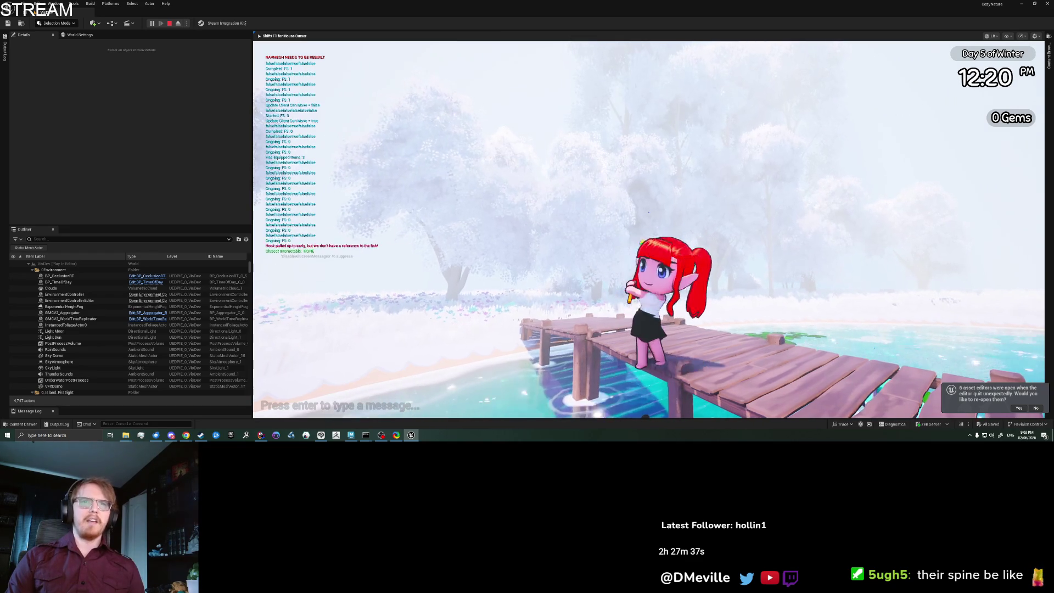
# Cast and reel the fishing line repeatedly from the pier
pyautogui.click(873, 346)
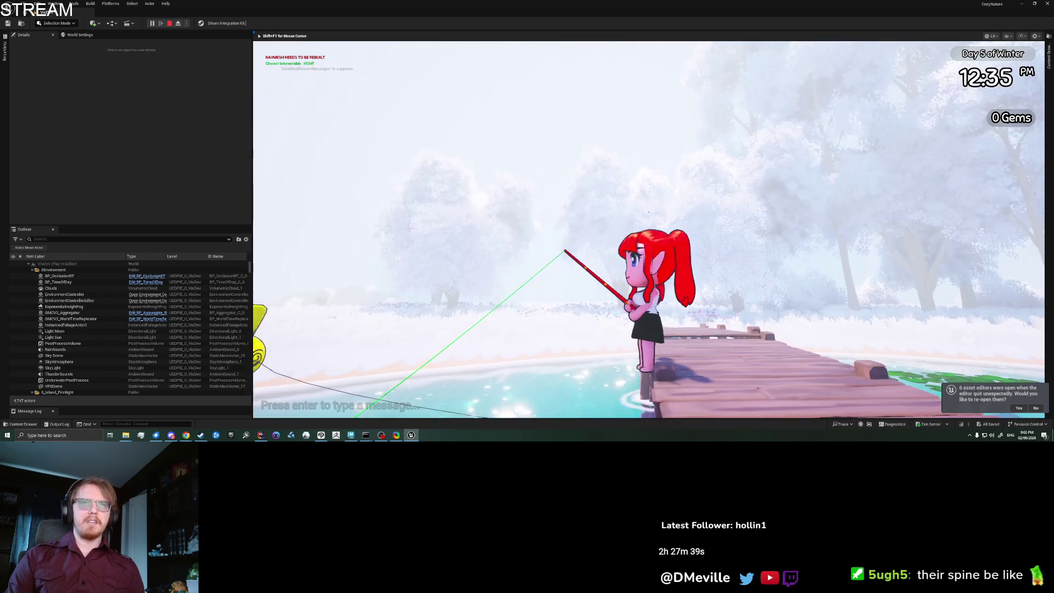
pyautogui.click(649, 212)
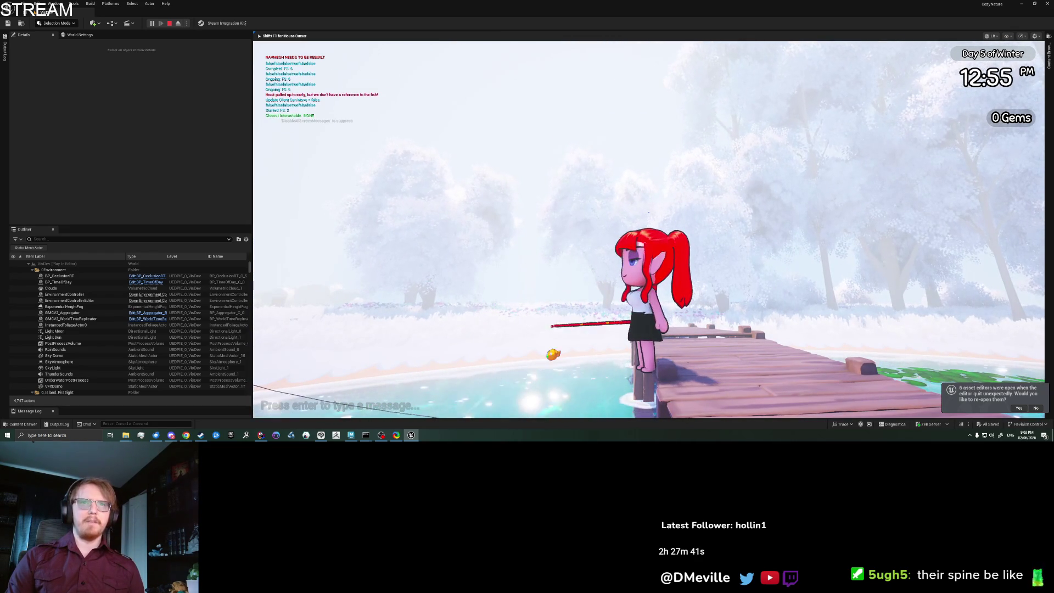
pyautogui.click(648, 212)
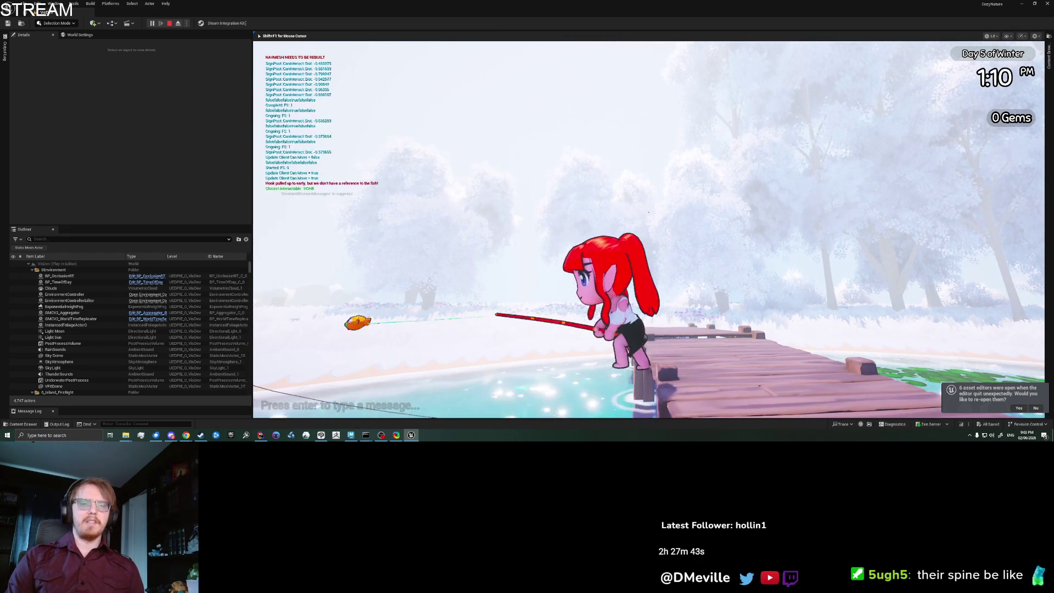
pyautogui.click(649, 212)
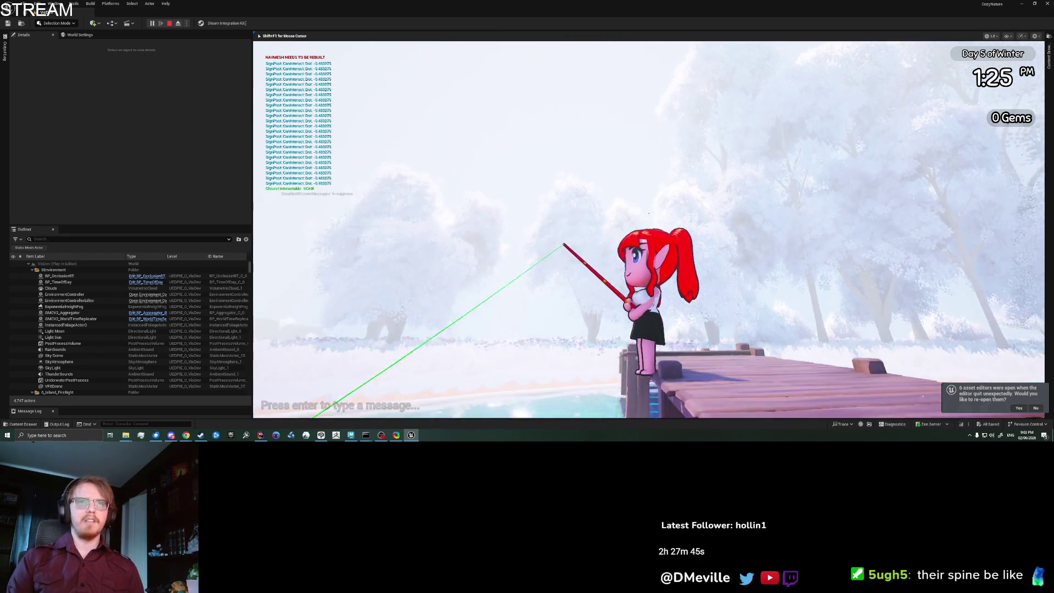
pyautogui.click(648, 212)
pyautogui.click(648, 212)
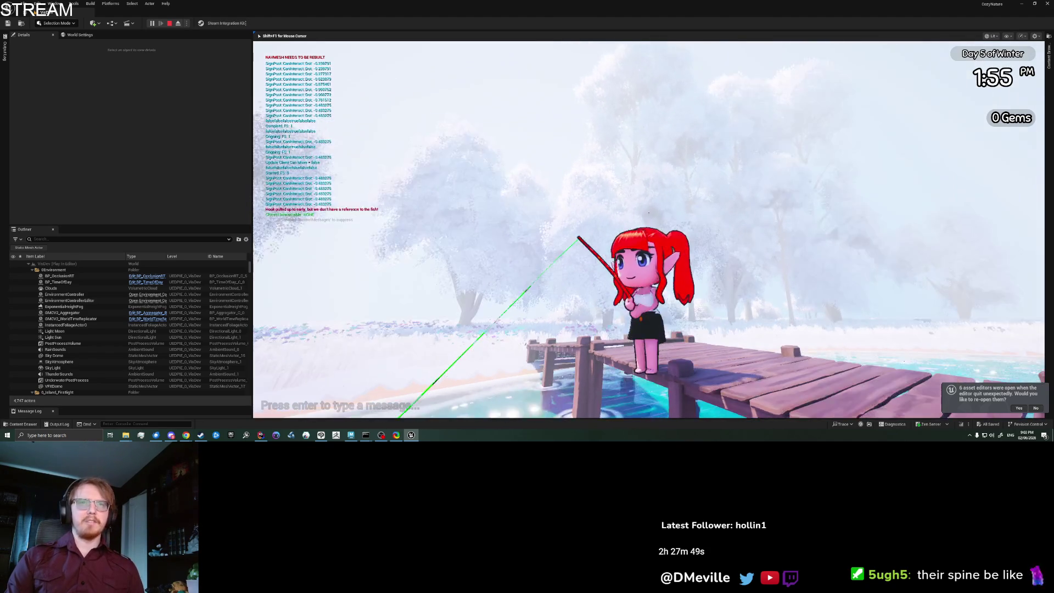
pyautogui.click(648, 212)
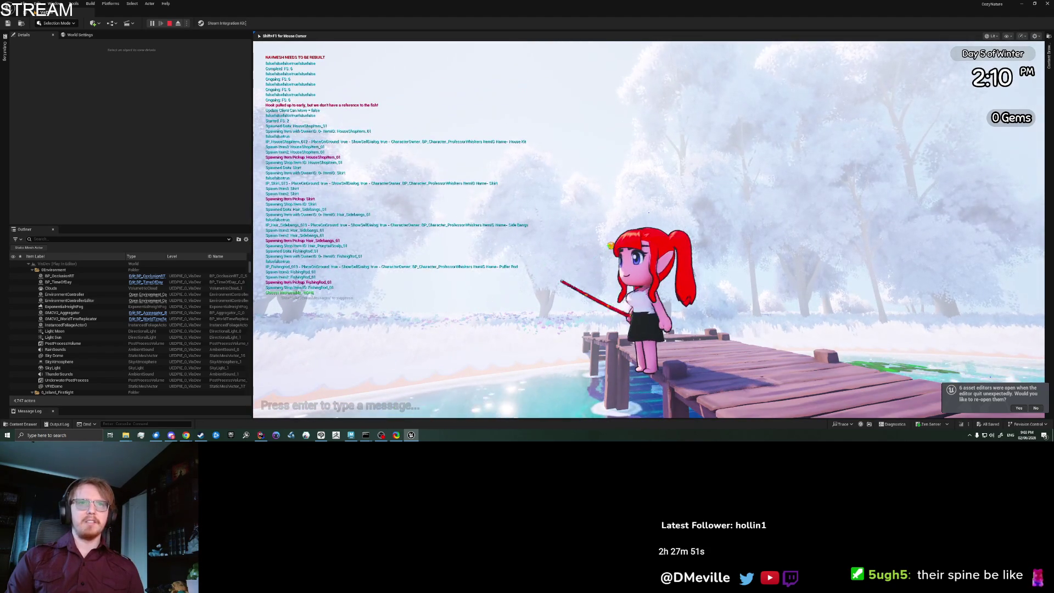
pyautogui.click(649, 212)
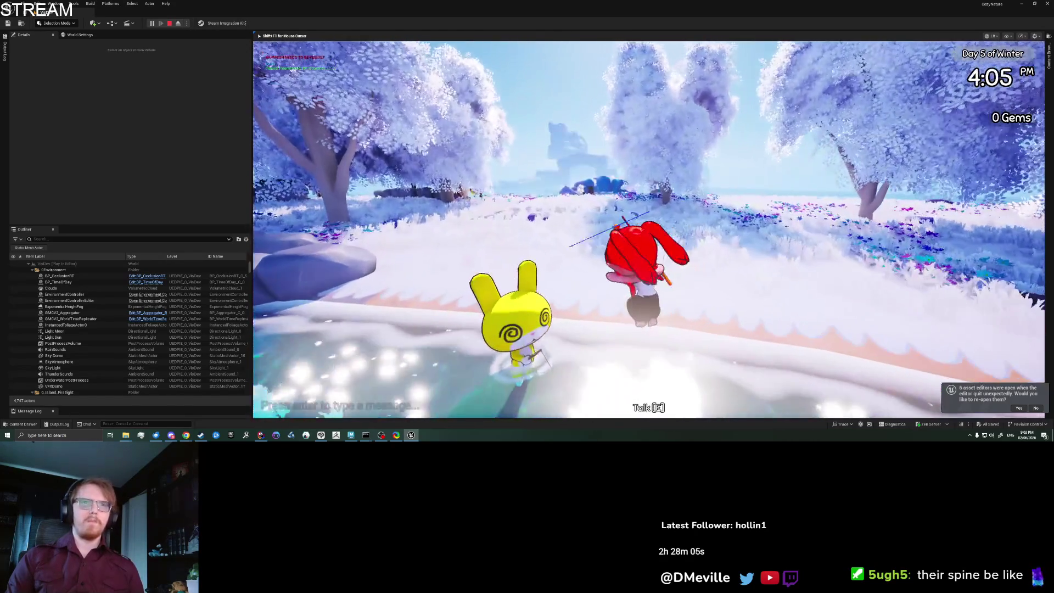
# Talk to the yellow bunny, drag Chest from 0.2 to 0.15, and confirm the customization
pyautogui.press('e')
pyautogui.press('e')
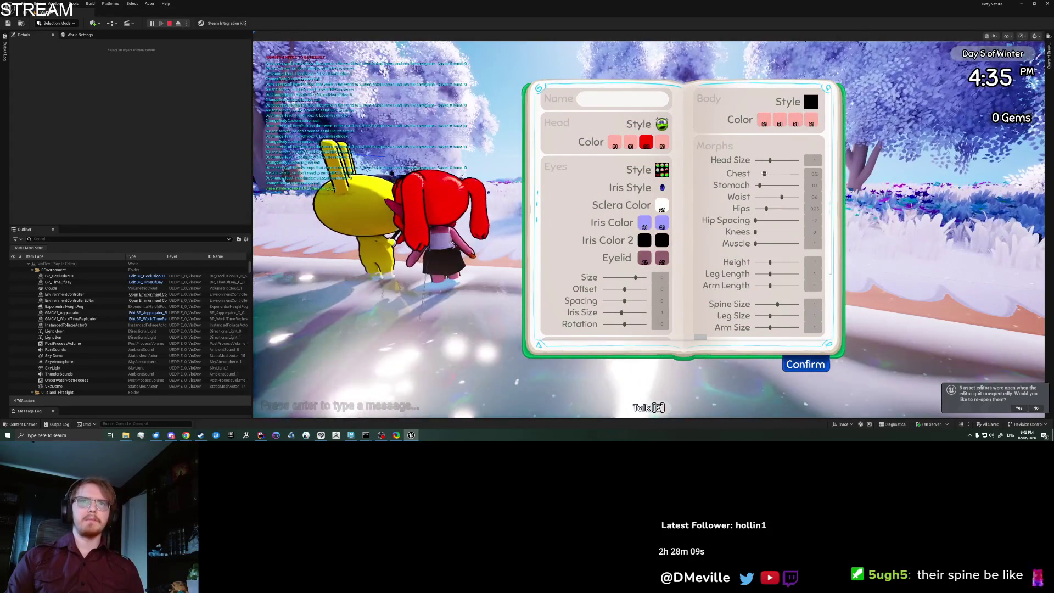
pyautogui.moveTo(764, 173); pyautogui.dragTo(762, 174)
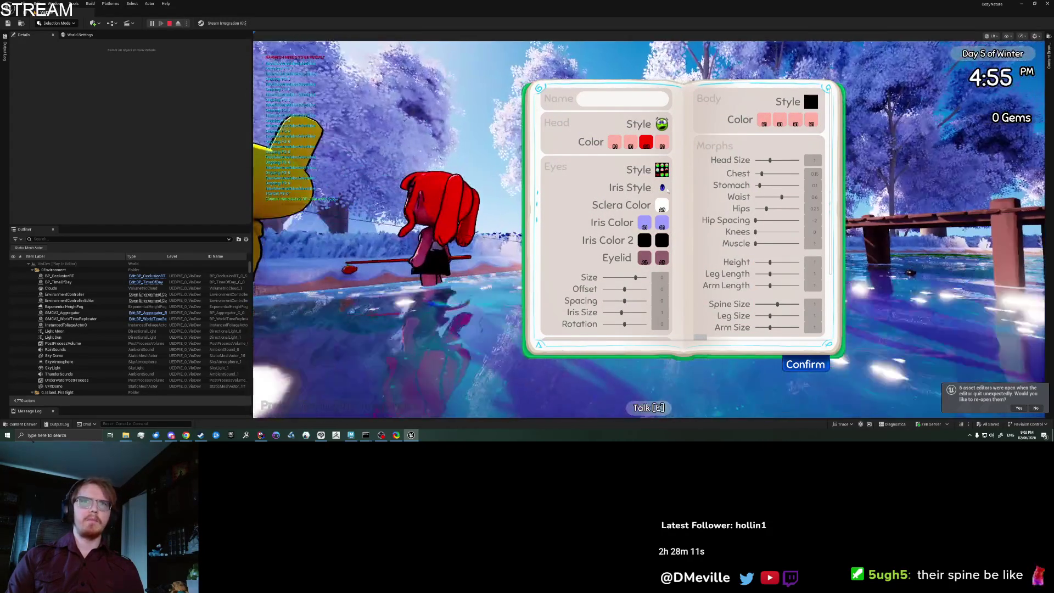
pyautogui.click(800, 350)
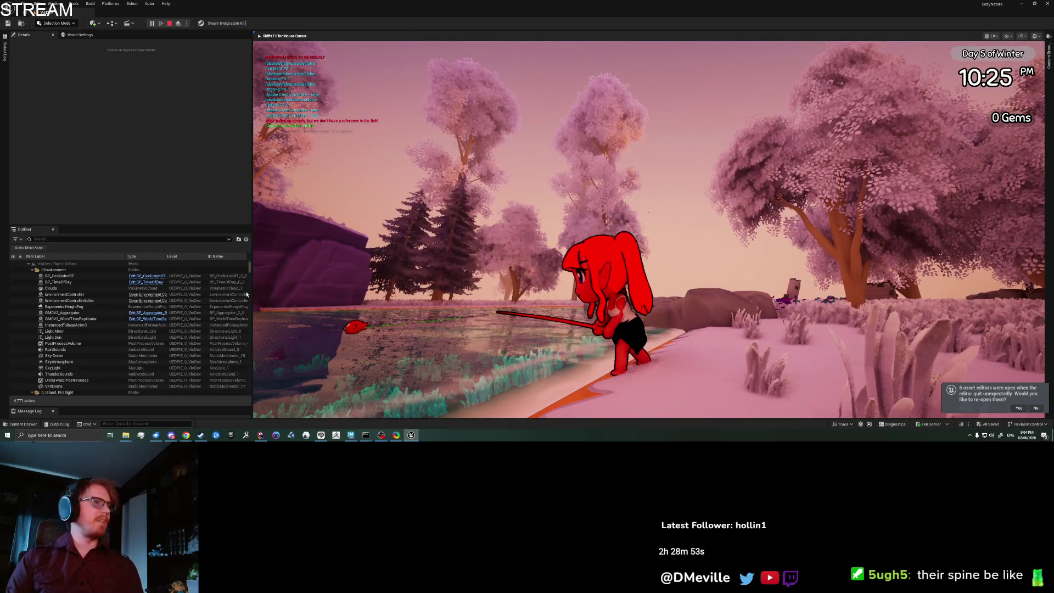
# Stop play-in-editor, open ABP_Char from the Content Drawer, then close the drawer
pyautogui.press('Escape')
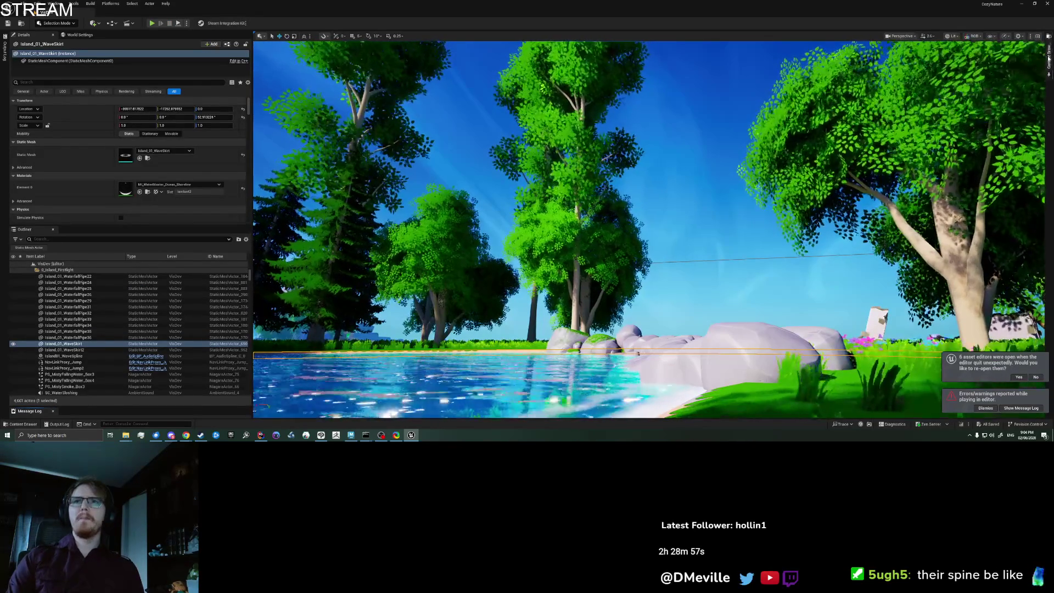
pyautogui.hotkey('ctrl', 'space')
pyautogui.doubleClick(881, 75)
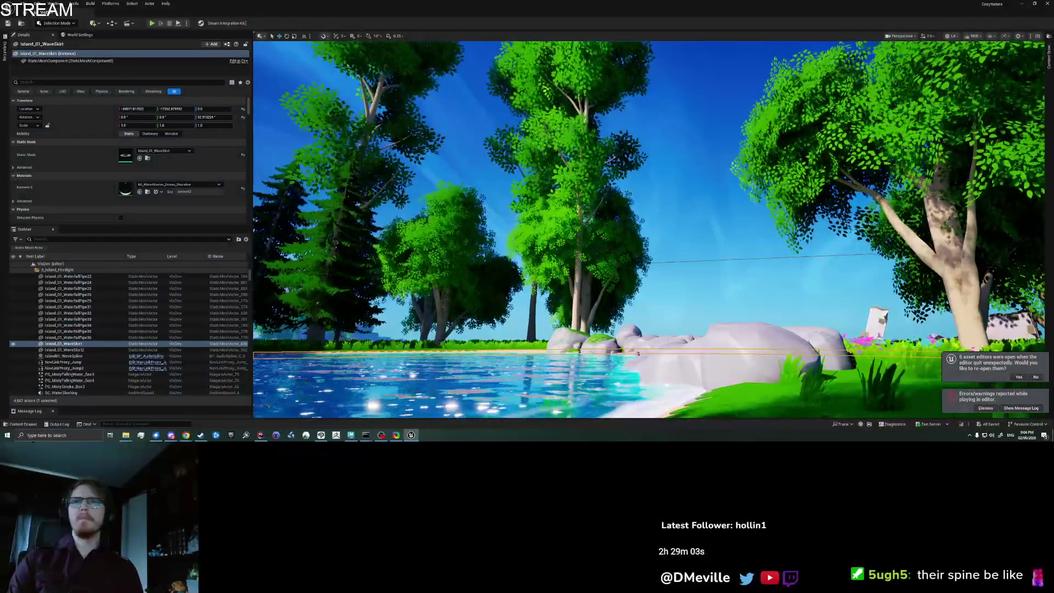
pyautogui.click(1050, 65)
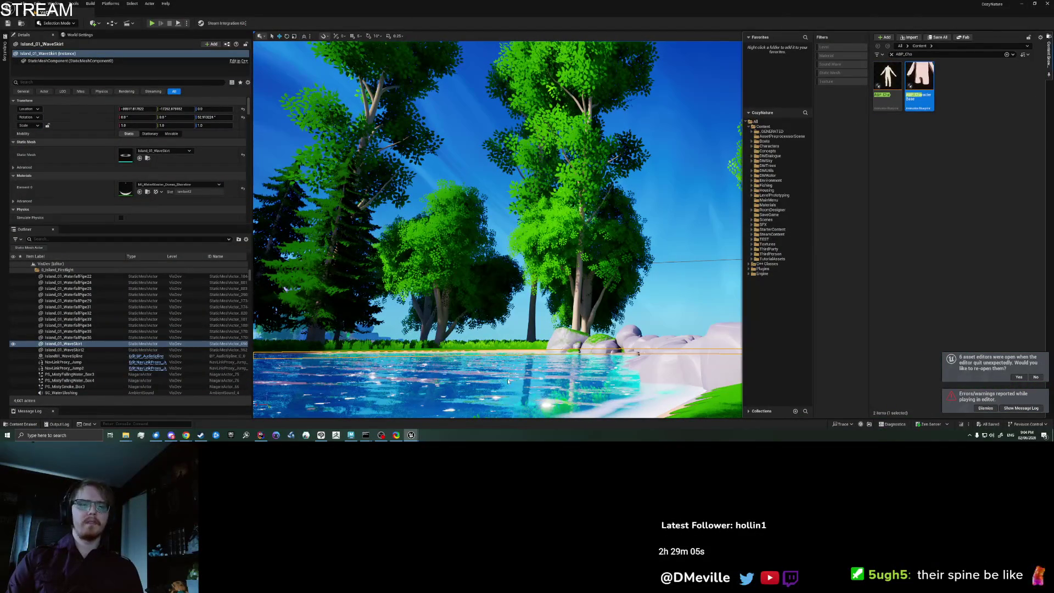
pyautogui.click(171, 435)
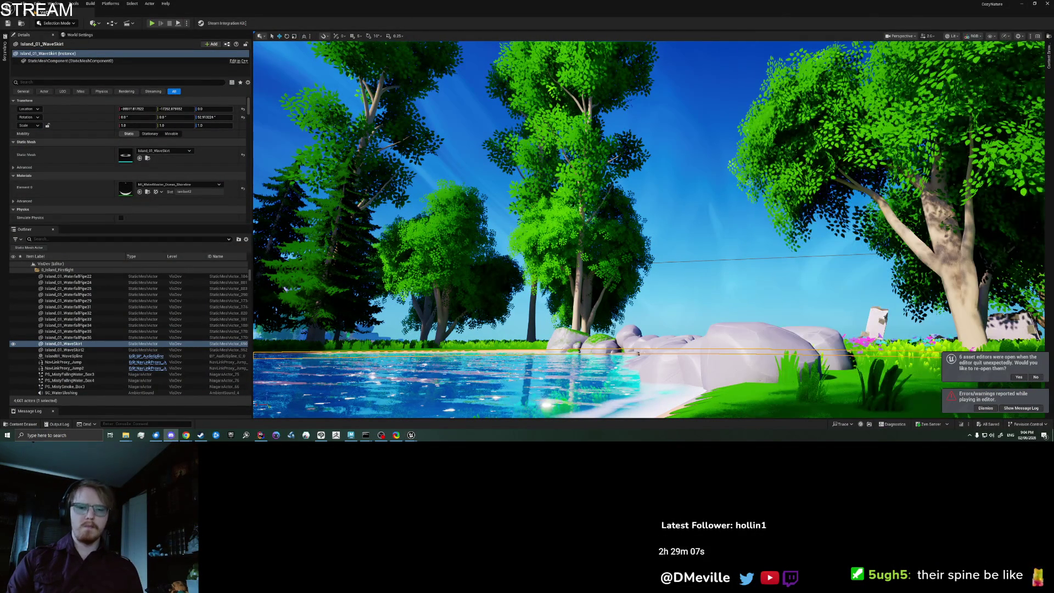
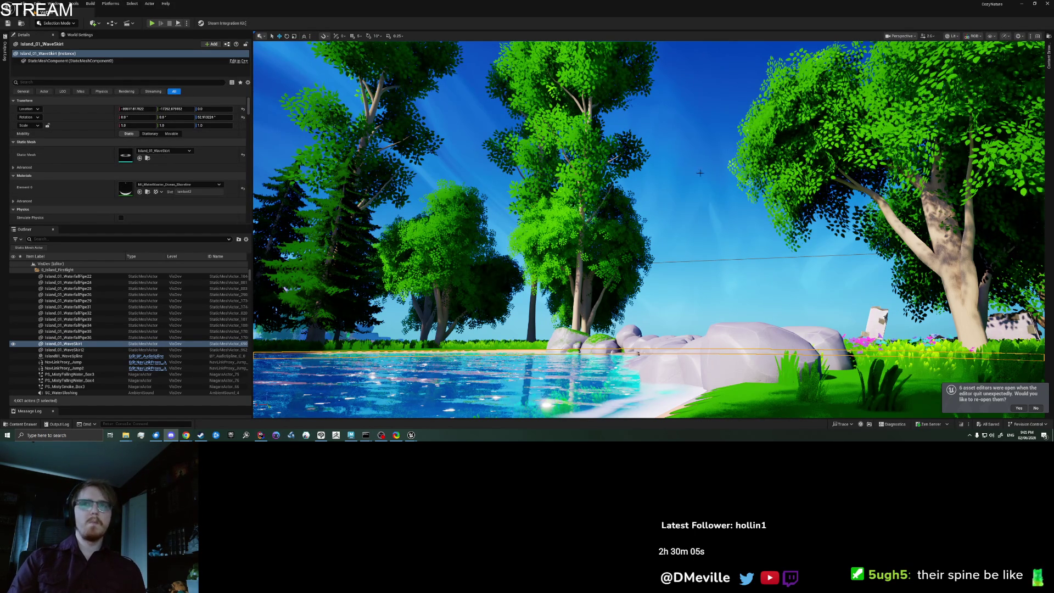
# Open ABP_CharacterBase from the Content Browser and maximize its editor window
pyautogui.click(1047, 63)
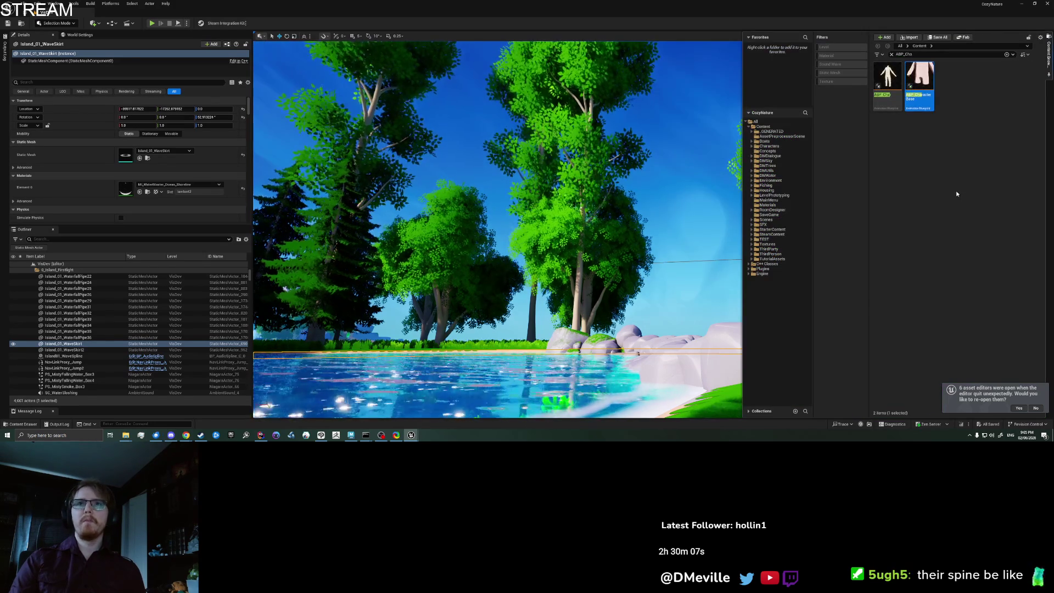
pyautogui.doubleClick(920, 82)
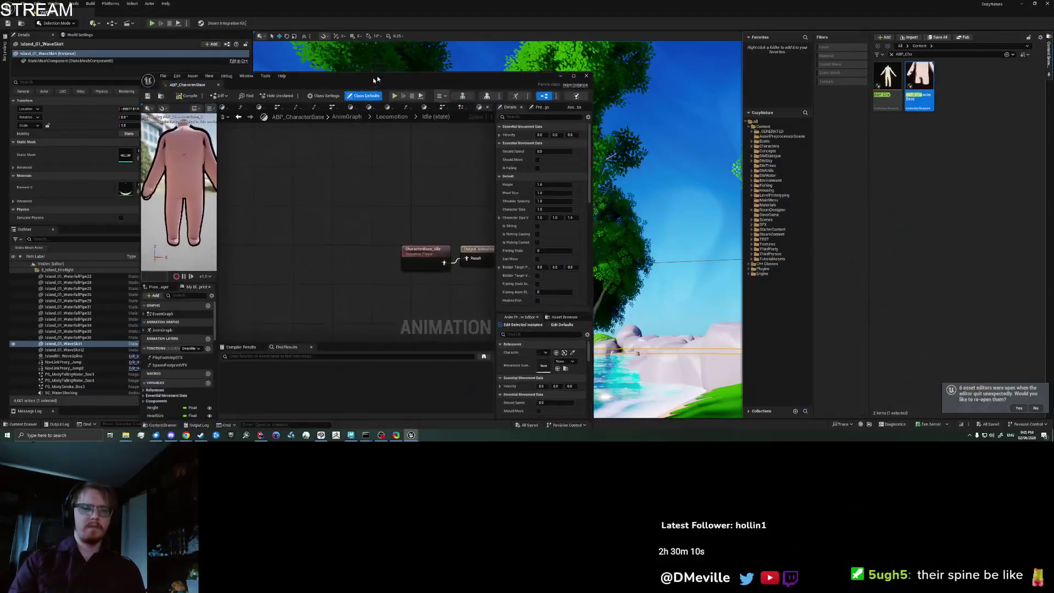
pyautogui.moveTo(375, 80); pyautogui.dragTo(400, 64)
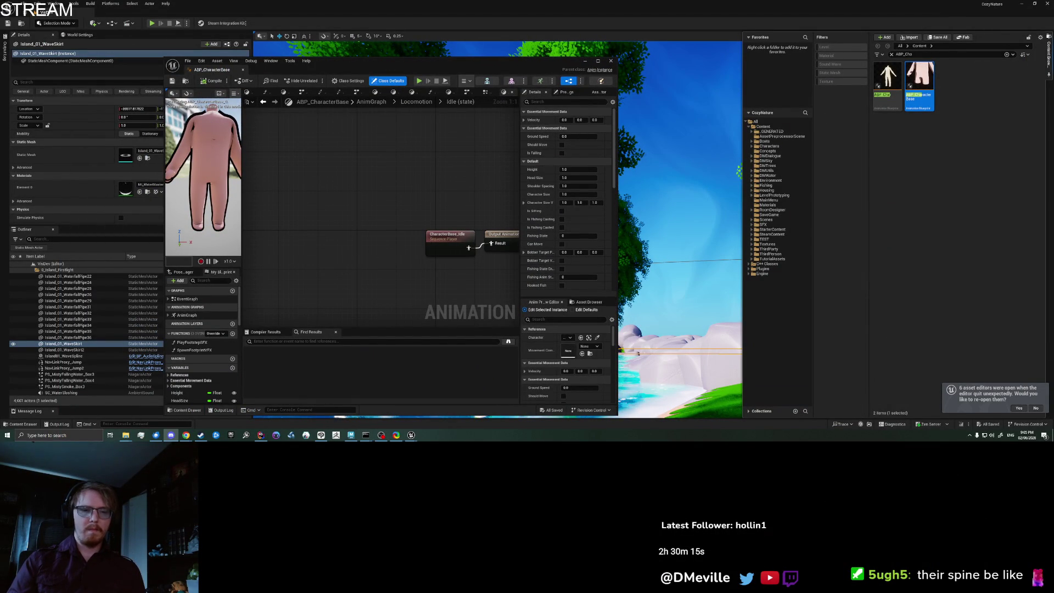
pyautogui.moveTo(430, 69); pyautogui.dragTo(472, 41)
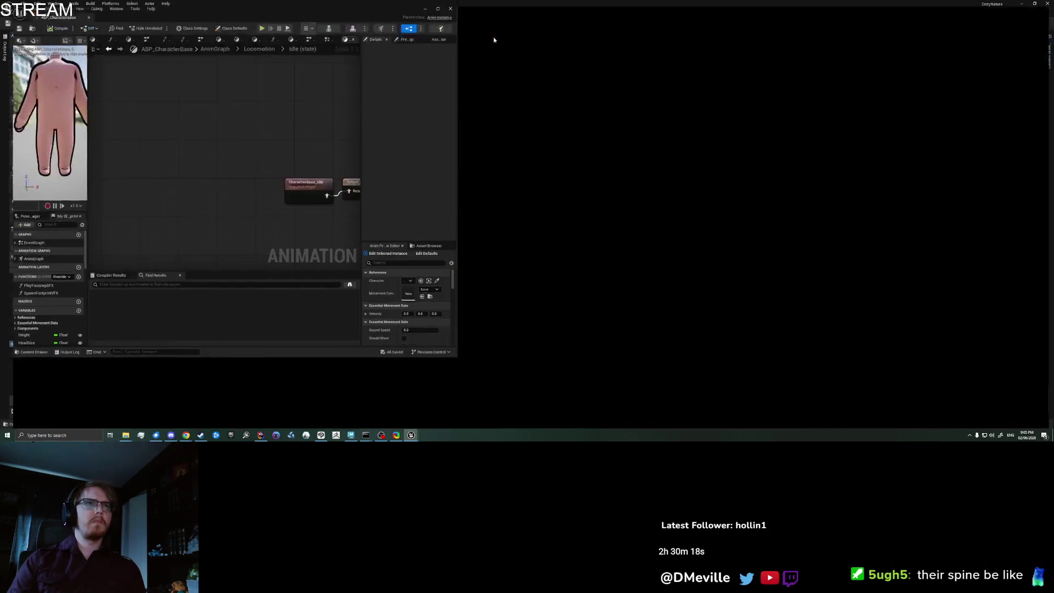
pyautogui.doubleClick(494, 41)
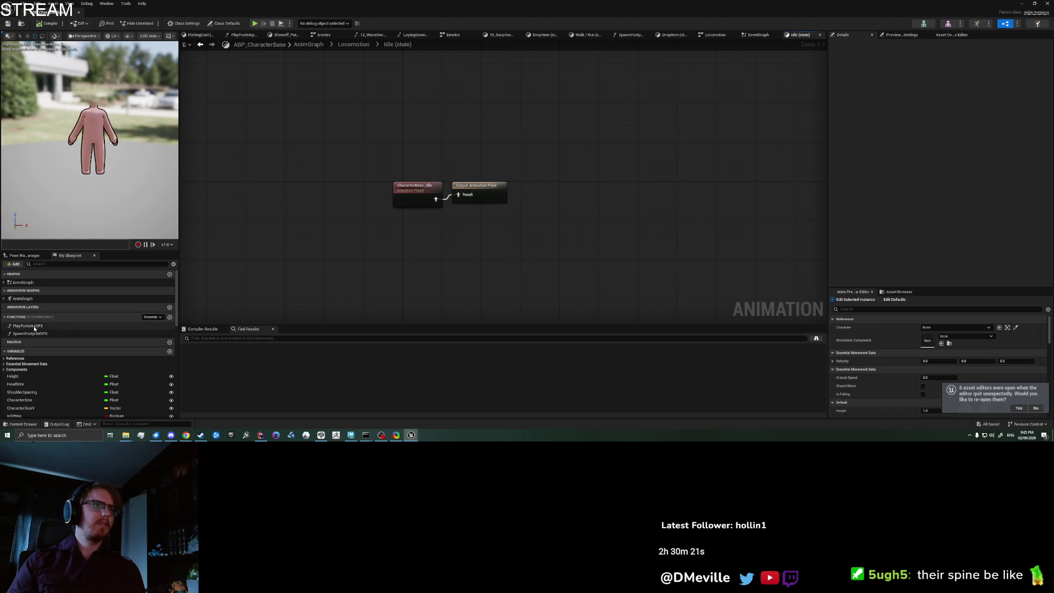
# Open the Locomotion state machine and inspect the PutAwayFish and FishingCatch states
pyautogui.click(4, 298)
pyautogui.click(32, 306)
pyautogui.doubleClick(32, 307)
pyautogui.moveTo(541, 226)
pyautogui.mouseDown()
pyautogui.moveTo(570, 196)
pyautogui.moveTo(458, 193)
pyautogui.mouseUp()
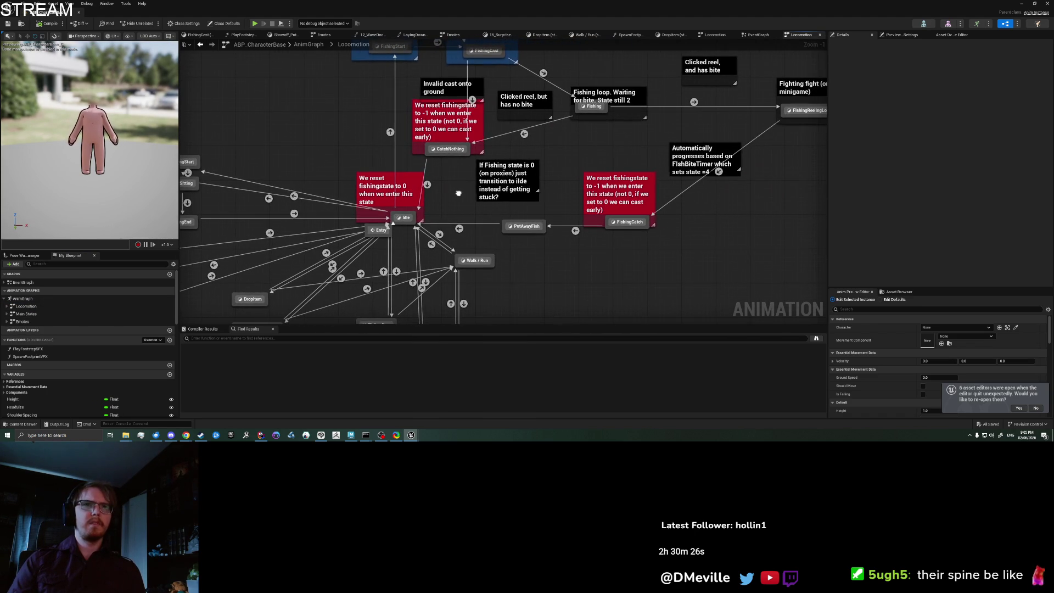
pyautogui.click(522, 226)
pyautogui.click(630, 223)
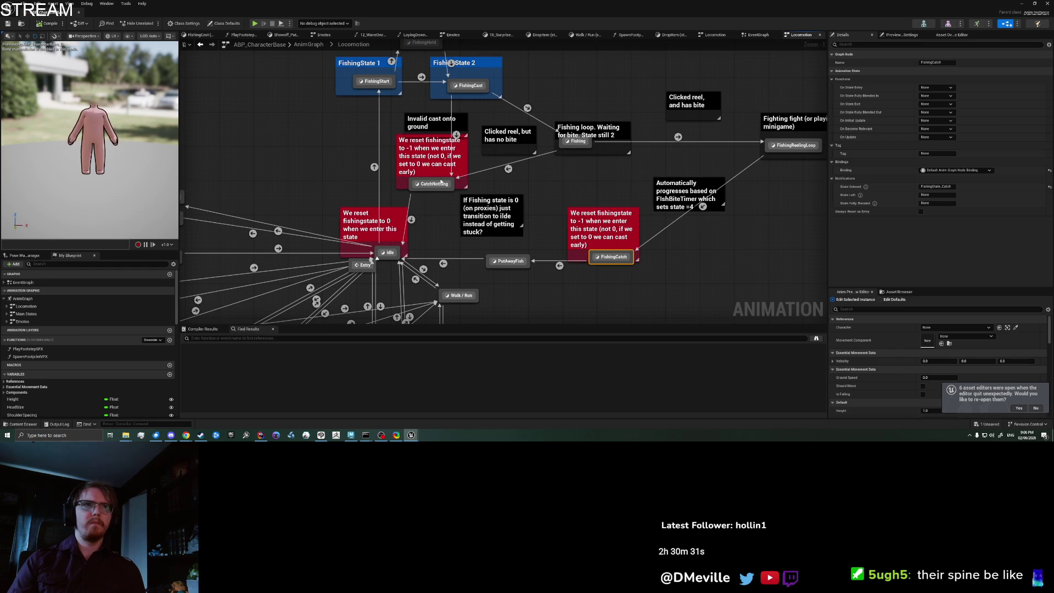
pyautogui.click(475, 182)
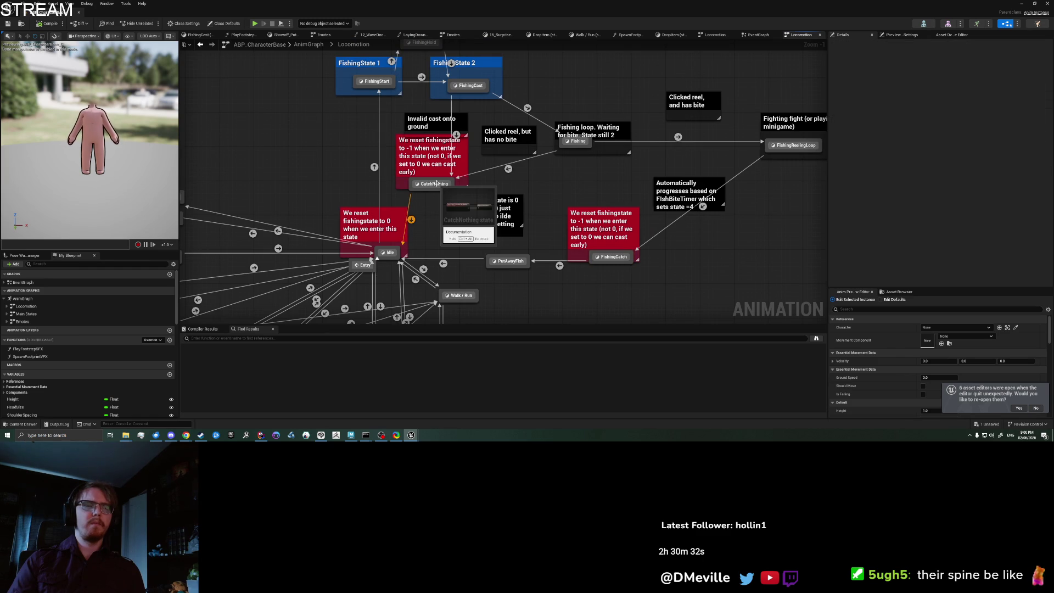
pyautogui.click(510, 261)
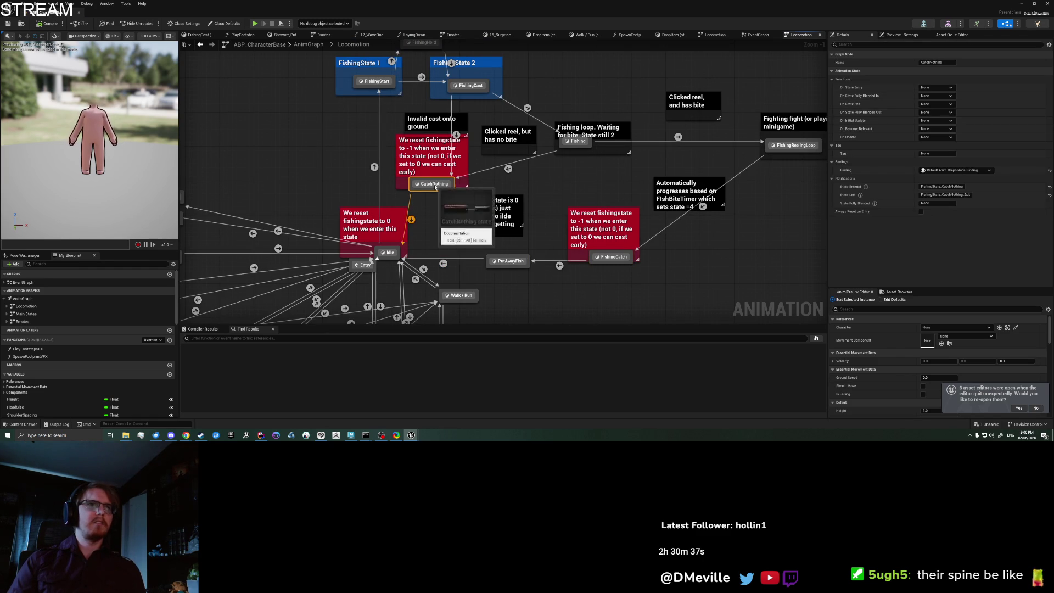
# Open the CatchNothing state and preview its CatchNothing animation sequence
pyautogui.doubleClick(435, 184)
pyautogui.click(434, 185)
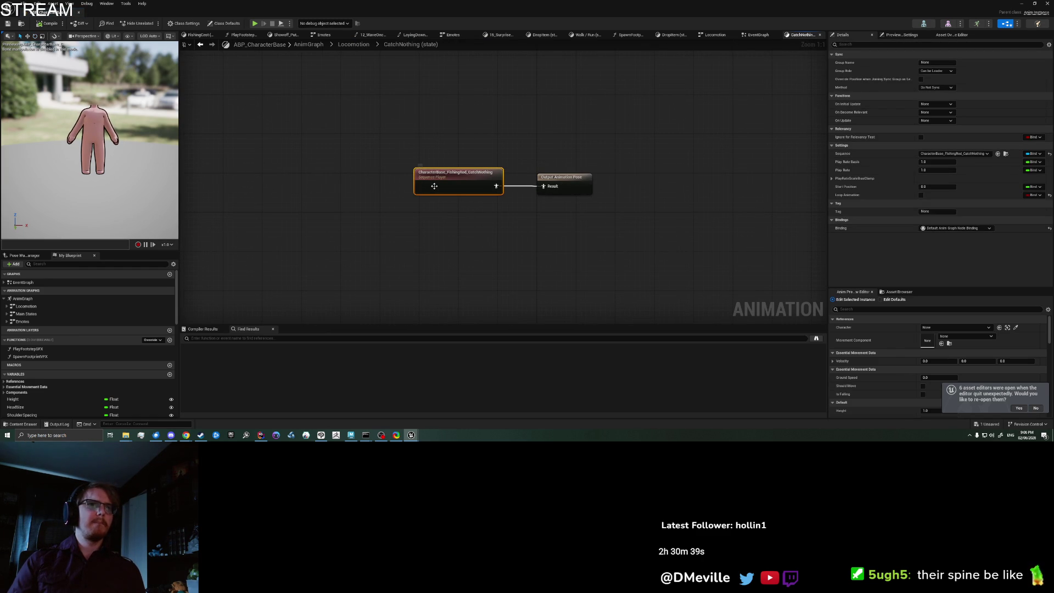
pyautogui.doubleClick(434, 186)
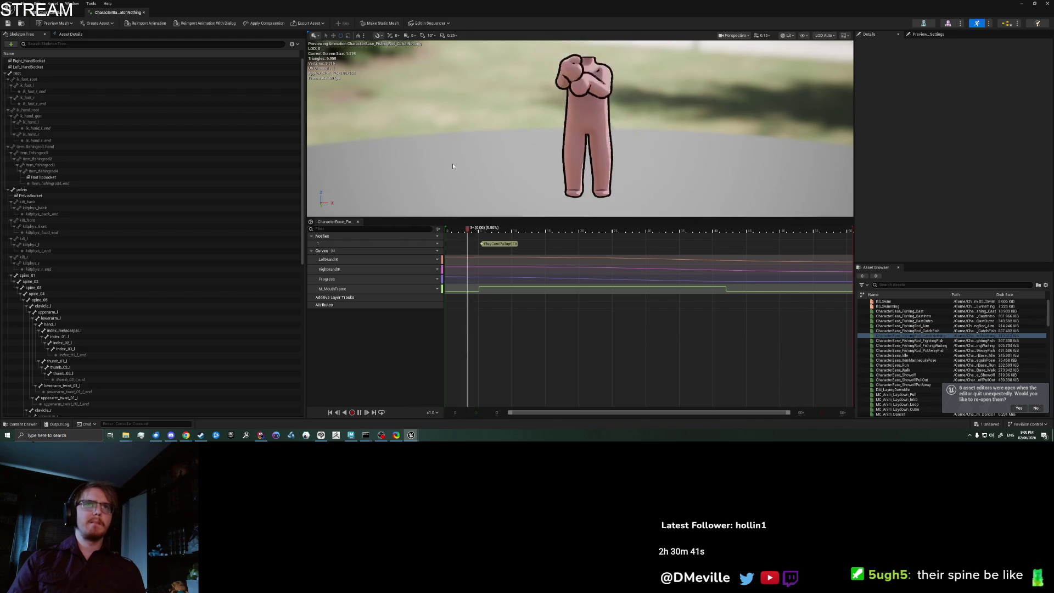
pyautogui.scroll(-5, 528, 155)
pyautogui.moveTo(528, 154); pyautogui.dragTo(593, 155)
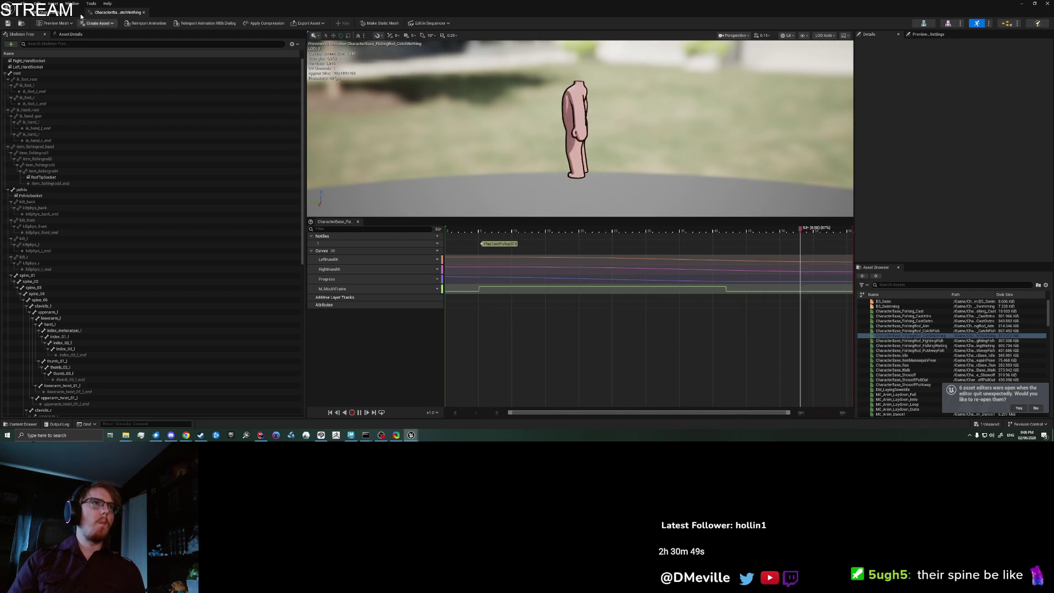
# Return to Locomotion and open the CatchNothing to Idle transition rule
pyautogui.click(54, 12)
pyautogui.click(285, 116)
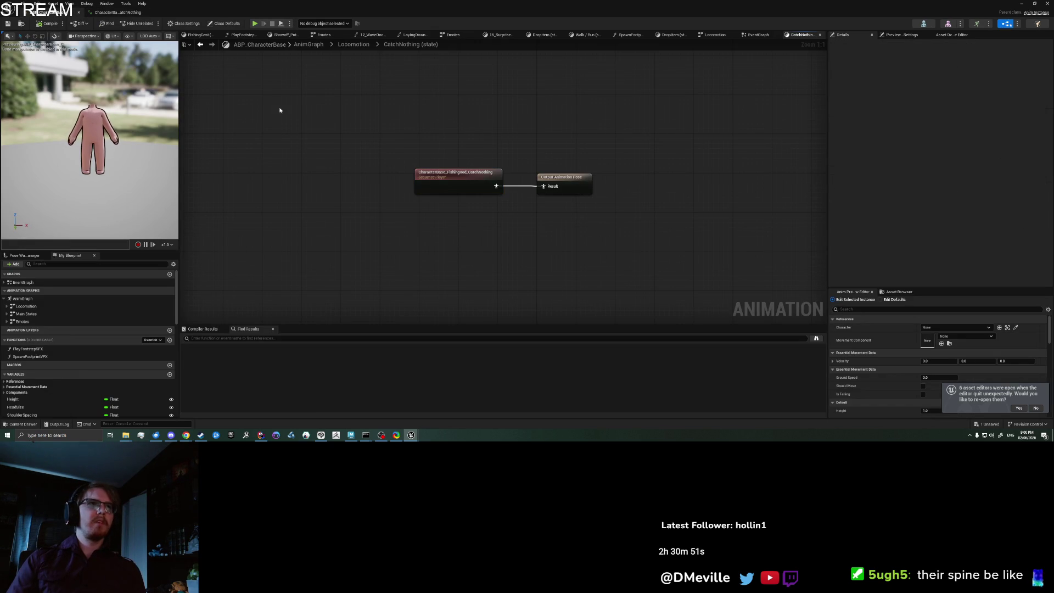
pyautogui.click(199, 46)
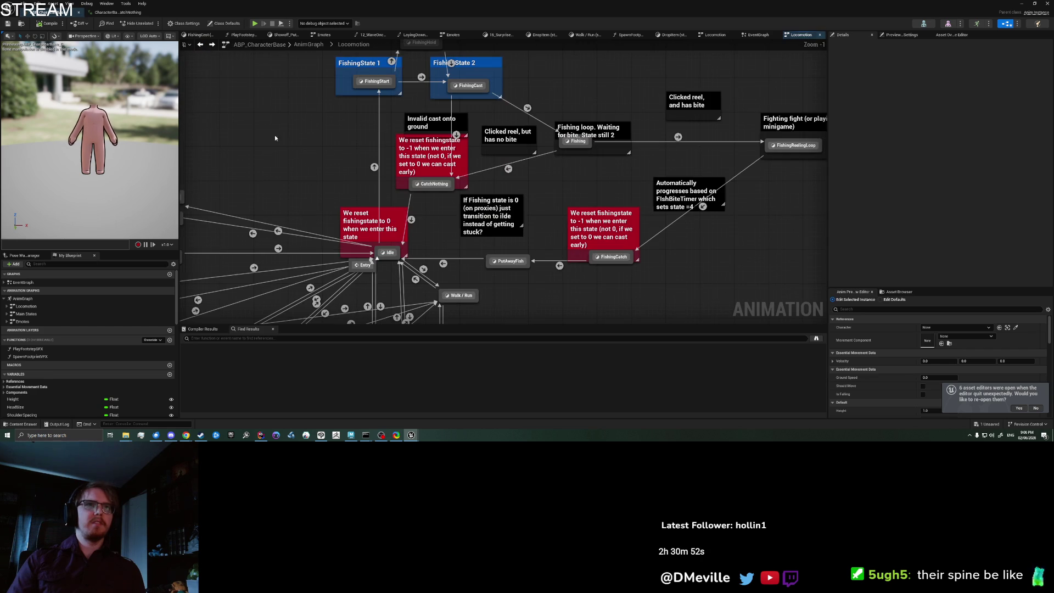
pyautogui.click(412, 220)
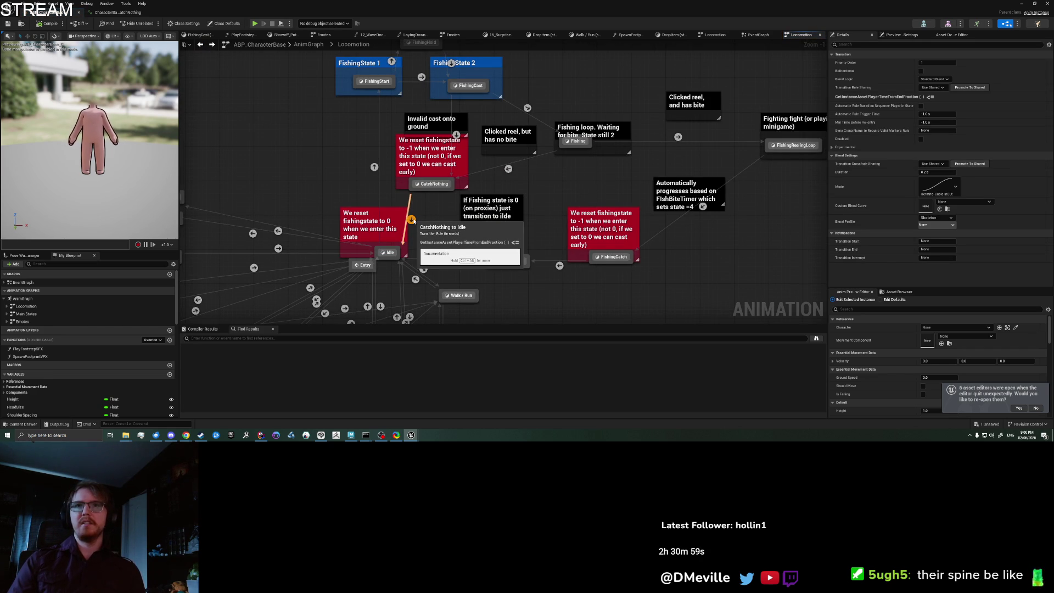
pyautogui.doubleClick(413, 219)
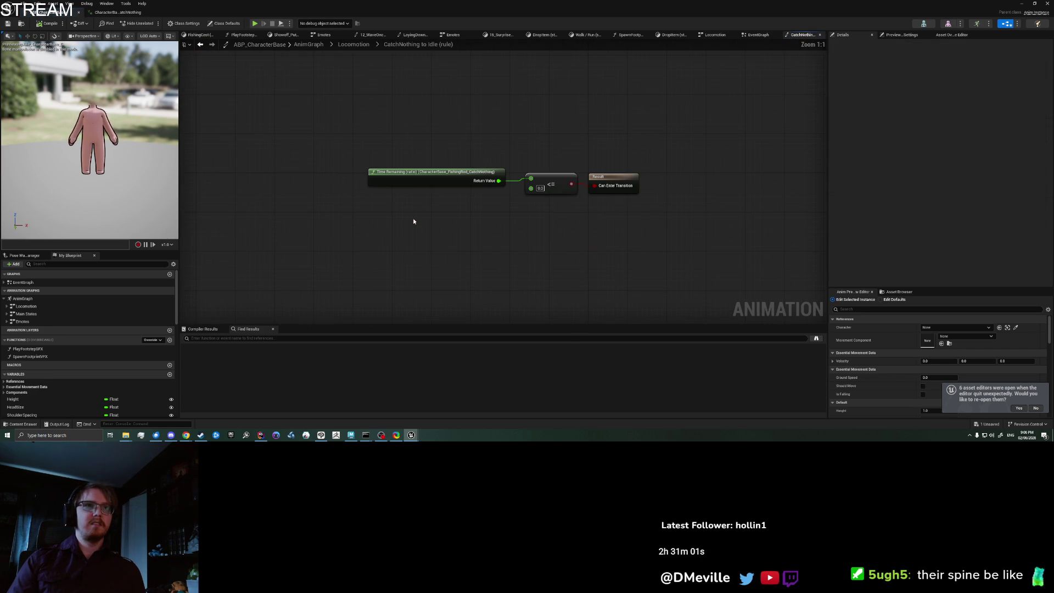
# Set the rule's time-remaining <= threshold to 0.2
pyautogui.click(413, 172)
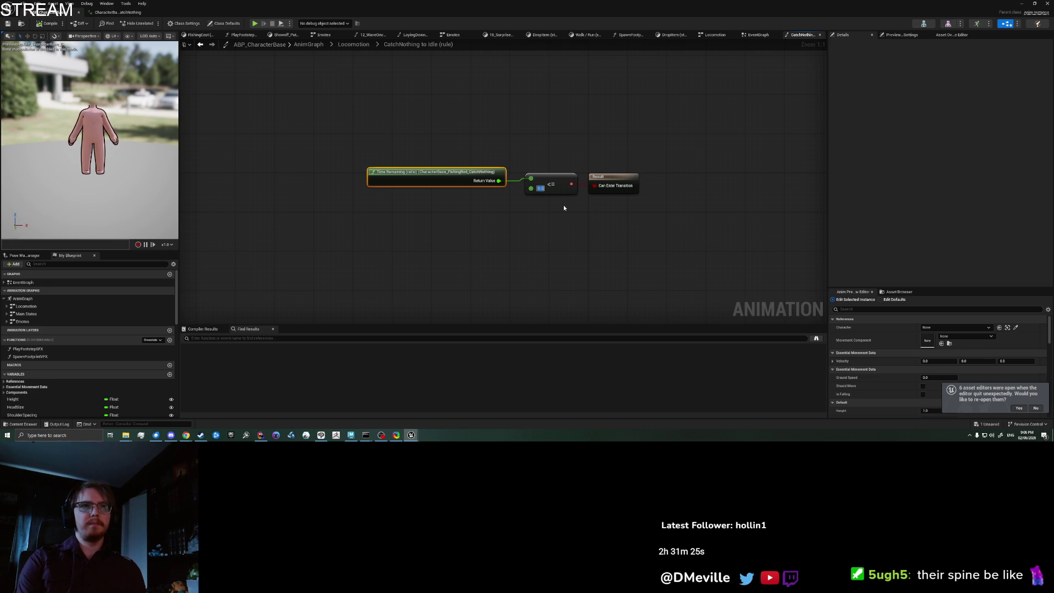
pyautogui.write('0.2')
pyautogui.press('Return')
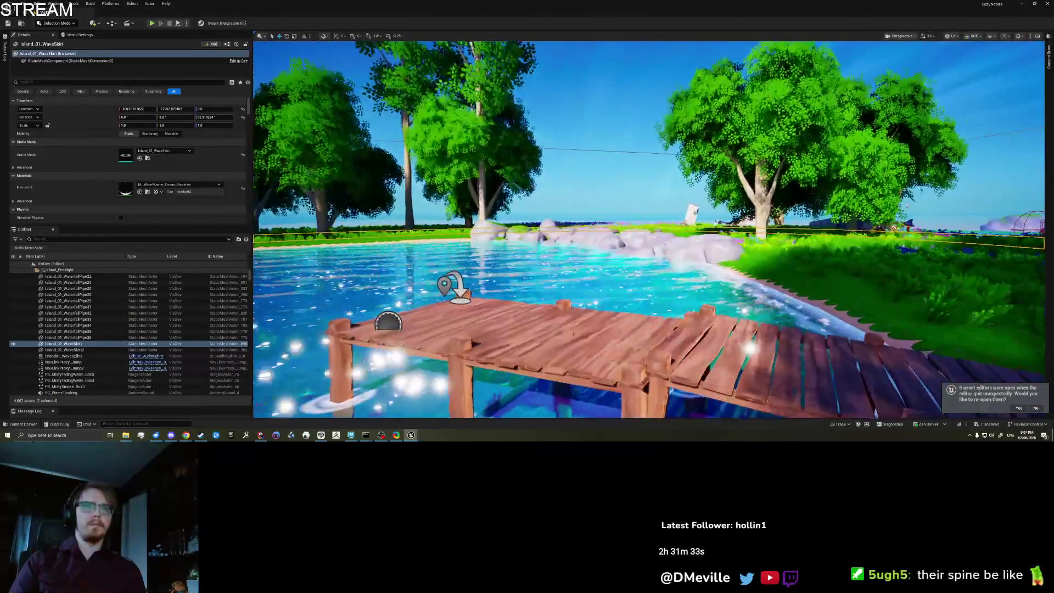
# Play from the dock, move to the edge and cast the fishing line
pyautogui.rightClick(538, 333)
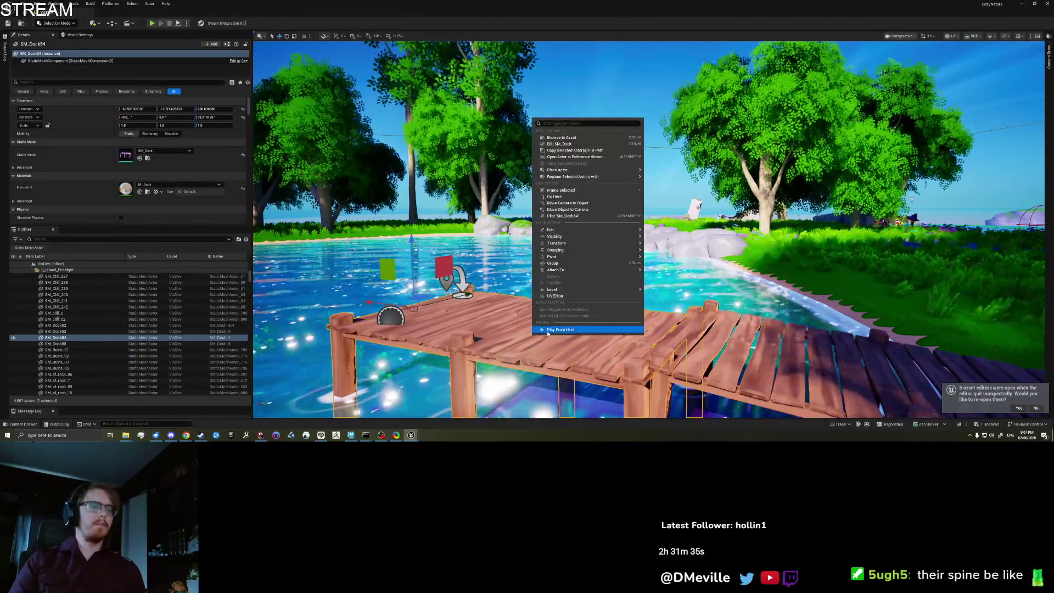
pyautogui.click(547, 330)
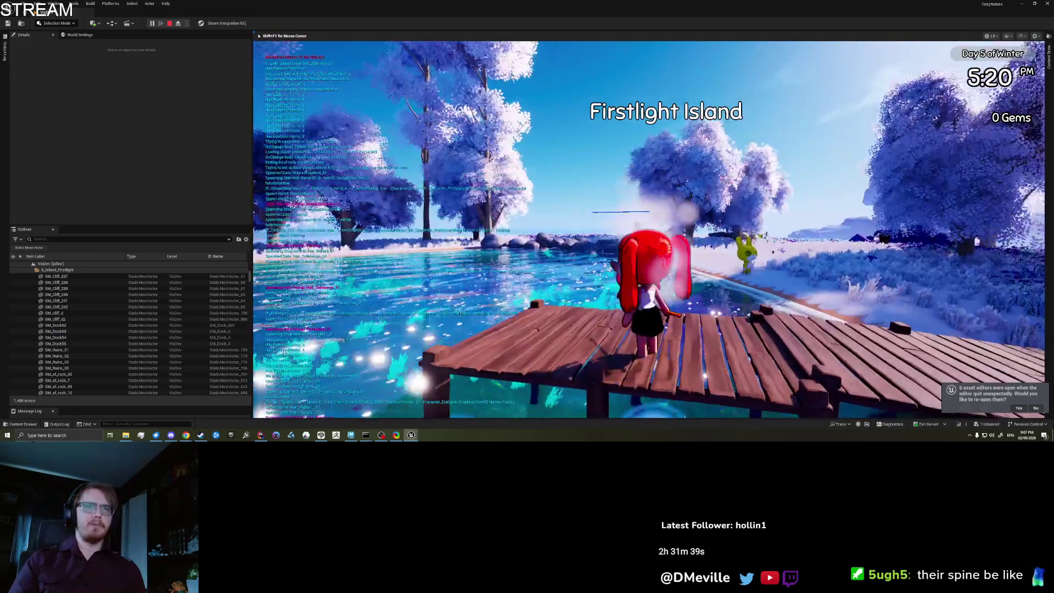
pyautogui.press('a')
pyautogui.press('d')
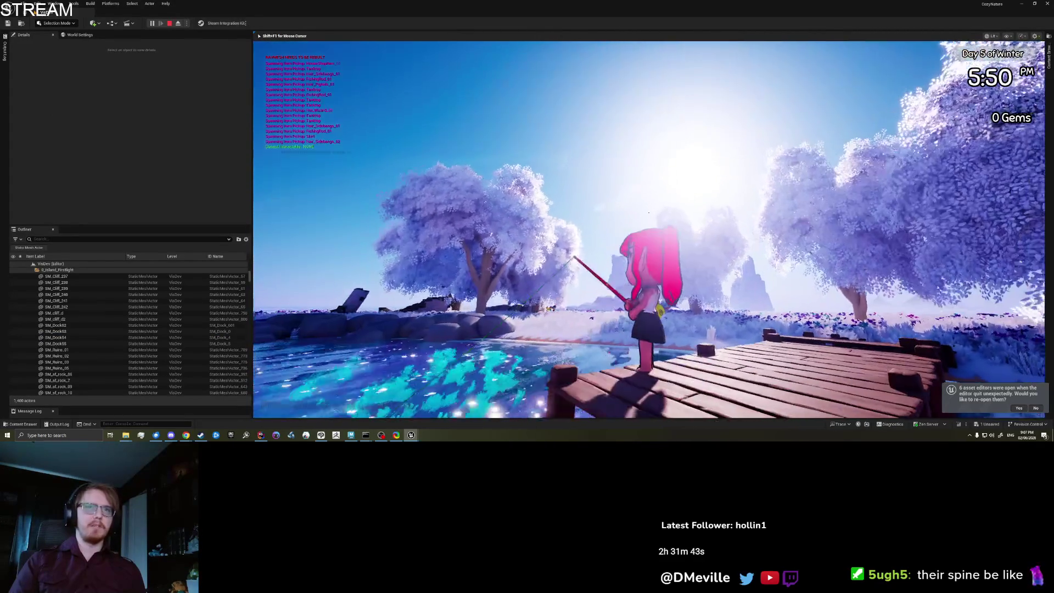
pyautogui.press('s')
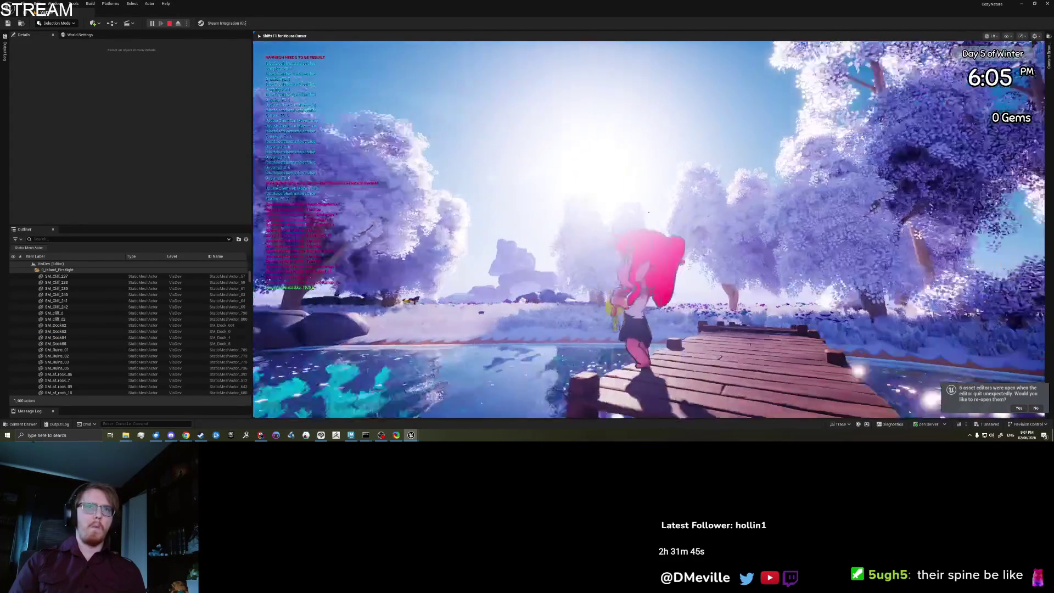
pyautogui.click(732, 283)
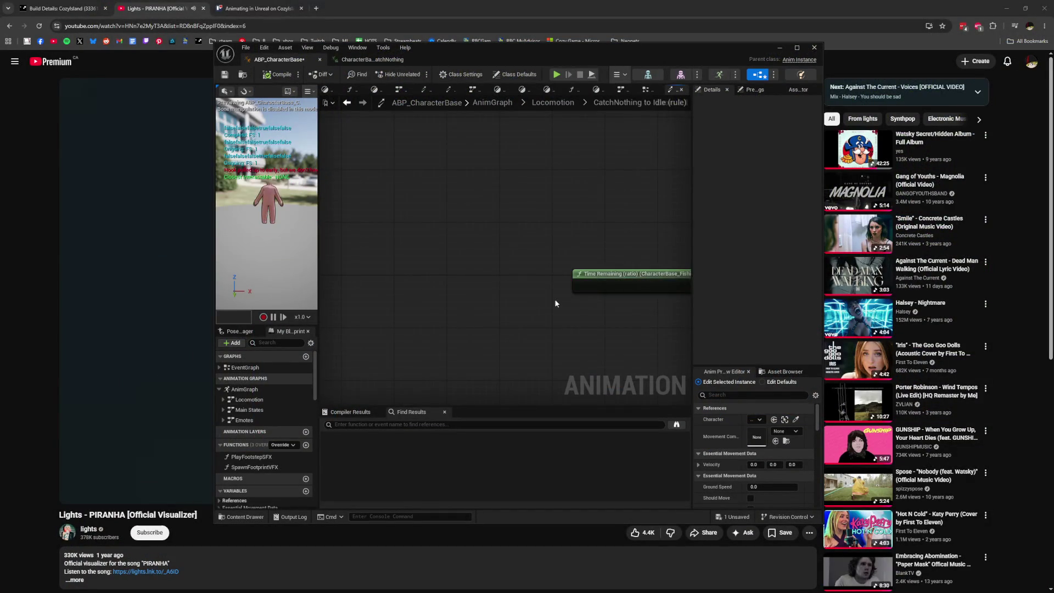
# Reset the time-remaining threshold in the transition rule to 0
pyautogui.scroll(-2, 562, 306)
pyautogui.moveTo(562, 306); pyautogui.dragTo(435, 298)
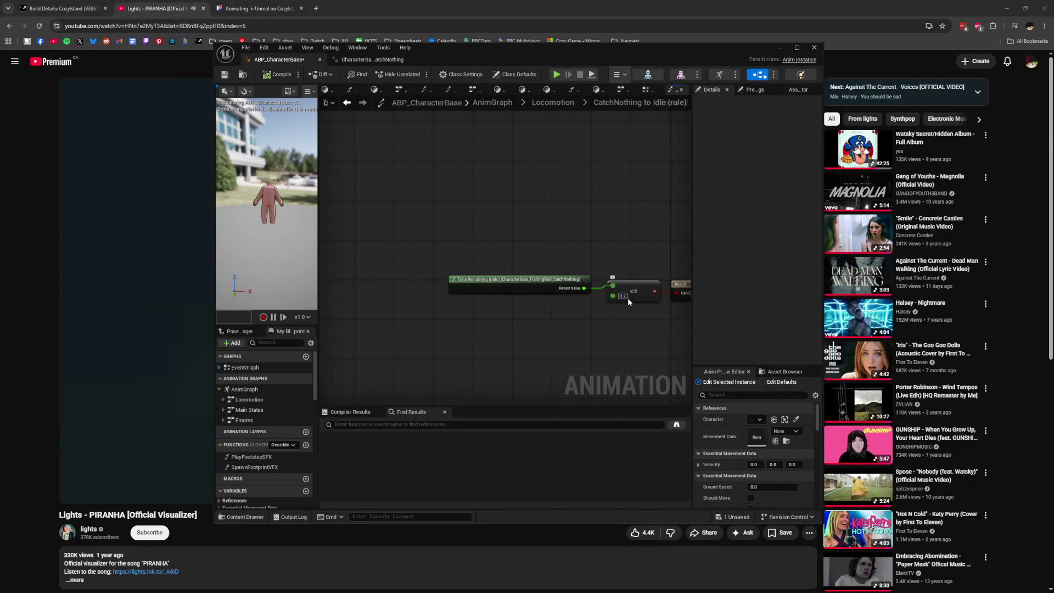
pyautogui.write('0')
pyautogui.press('Return')
pyautogui.click(505, 157)
# Check the CatchNothing animation and return to the maximized blueprint editor
pyautogui.click(374, 60)
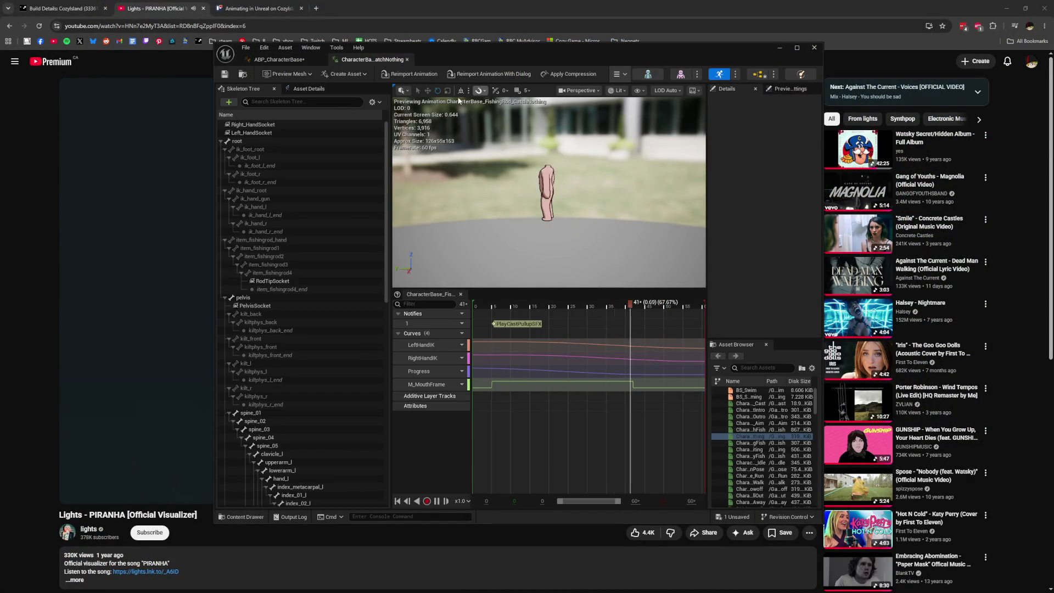
pyautogui.click(280, 59)
pyautogui.moveTo(453, 58); pyautogui.dragTo(433, 51)
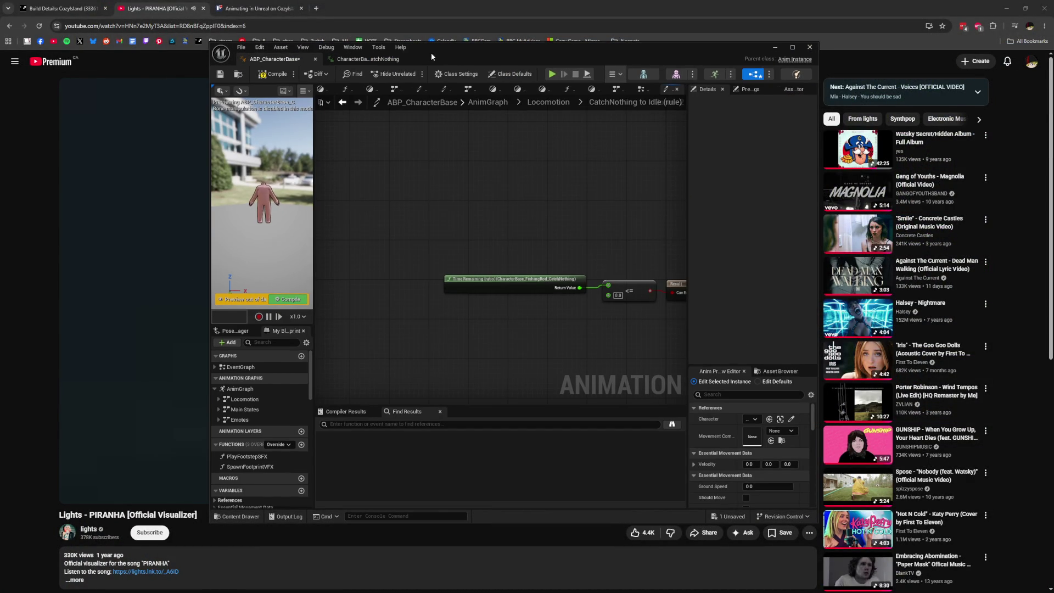
pyautogui.doubleClick(426, 51)
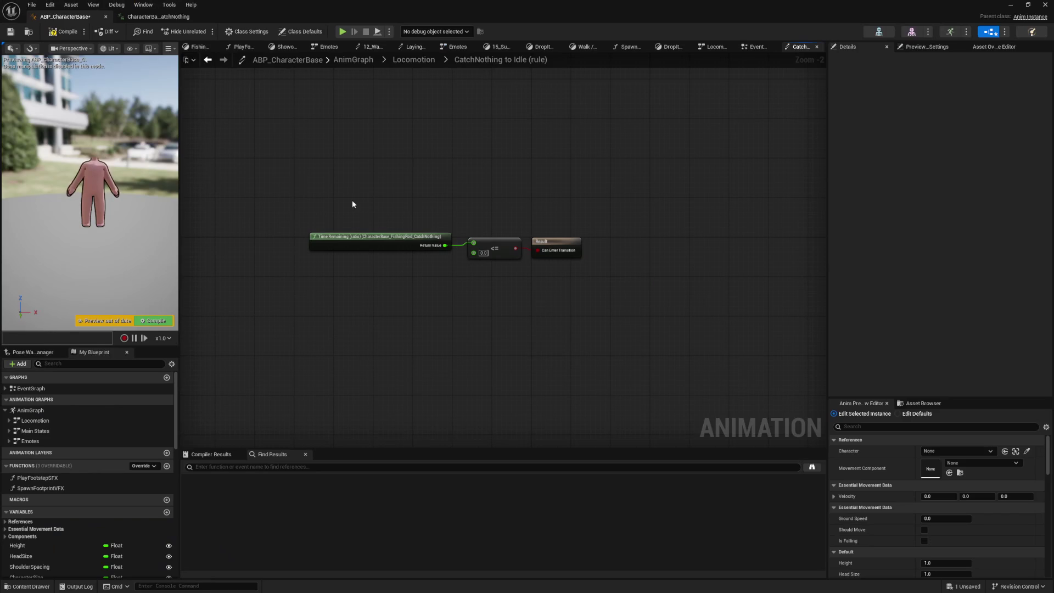
# Open the Idle state and its CharacterBase_Idle animation asset
pyautogui.click(39, 421)
pyautogui.click(9, 420)
pyautogui.doubleClick(44, 422)
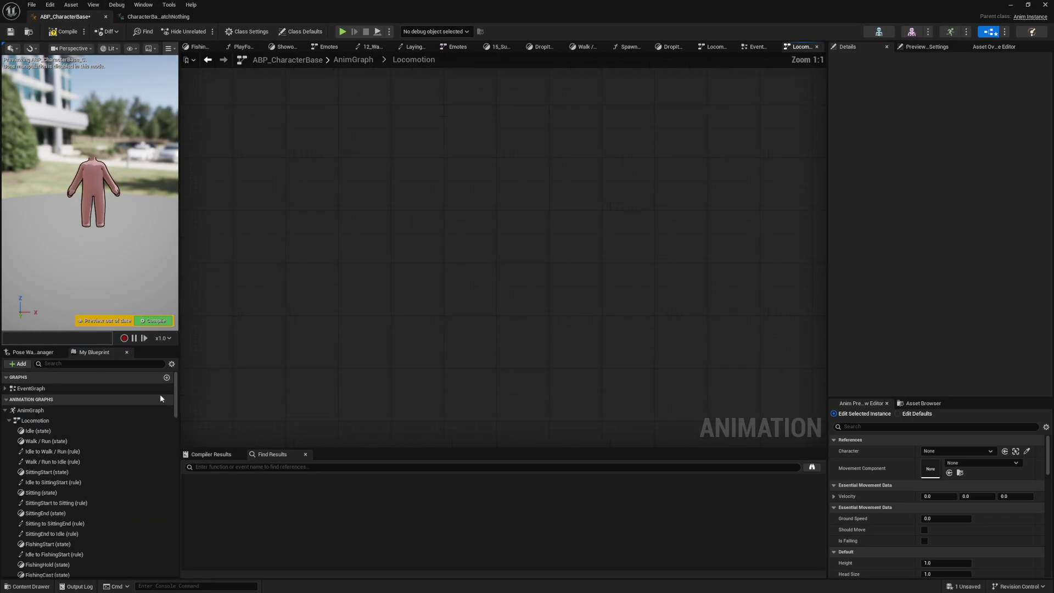
pyautogui.doubleClick(415, 287)
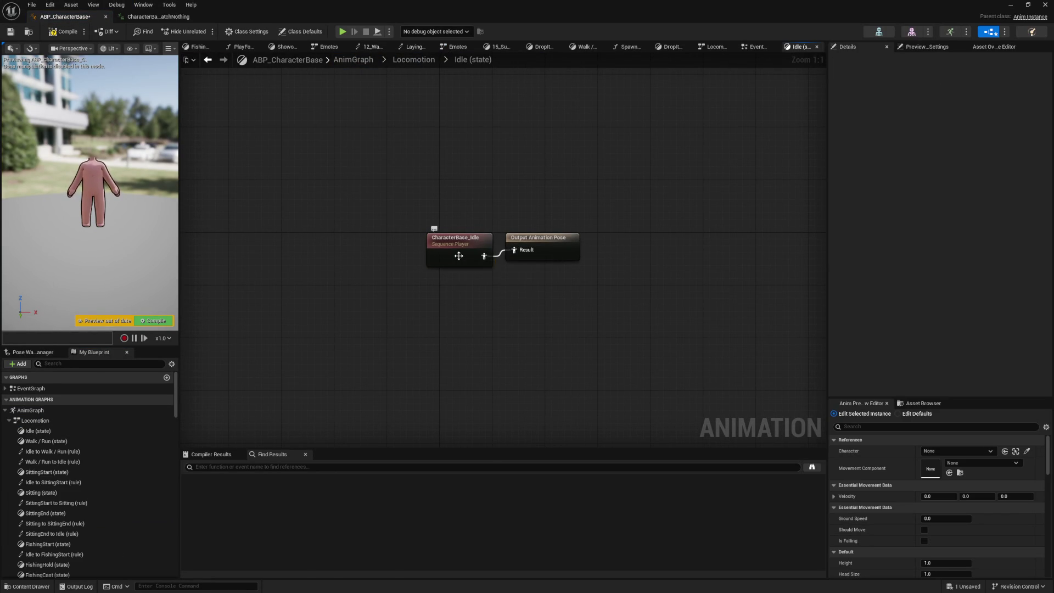
pyautogui.doubleClick(459, 259)
pyautogui.click(75, 19)
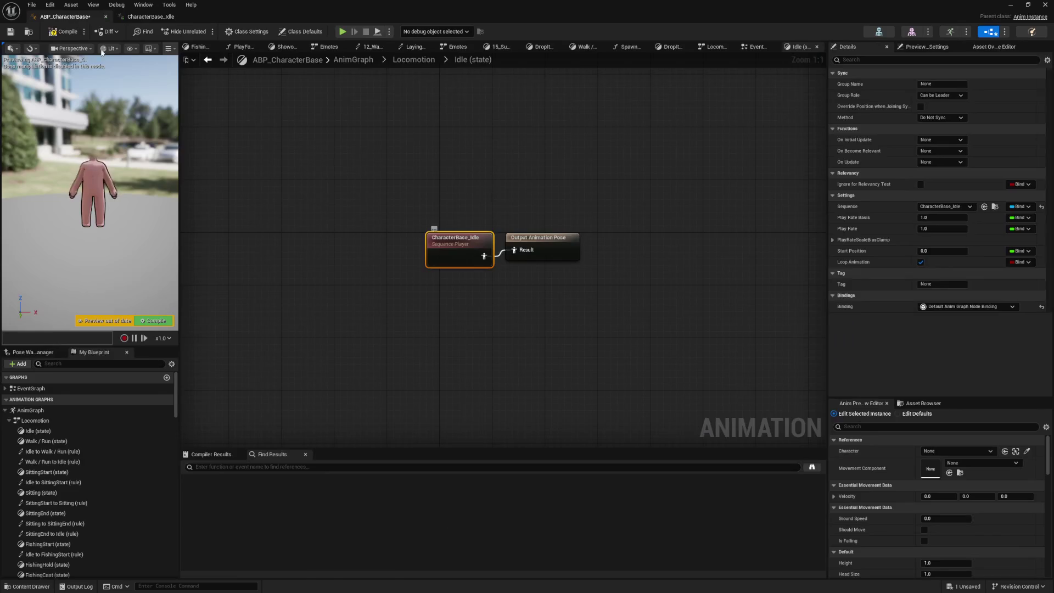
pyautogui.click(150, 17)
pyautogui.click(64, 17)
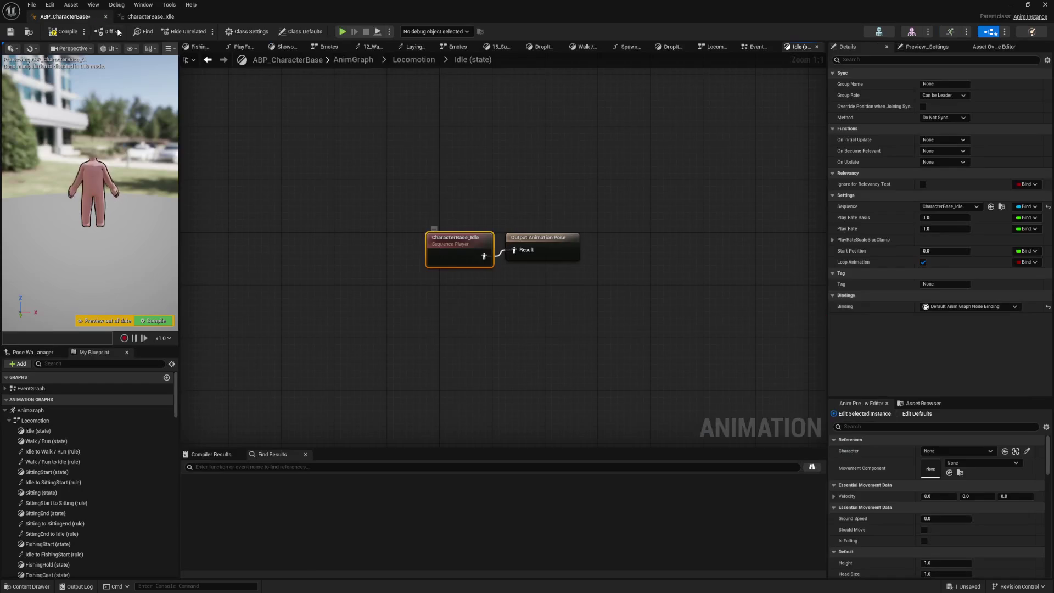
# Reopen CharacterBase_Idle from its node, then go up to the Locomotion state machine
pyautogui.rightClick(452, 263)
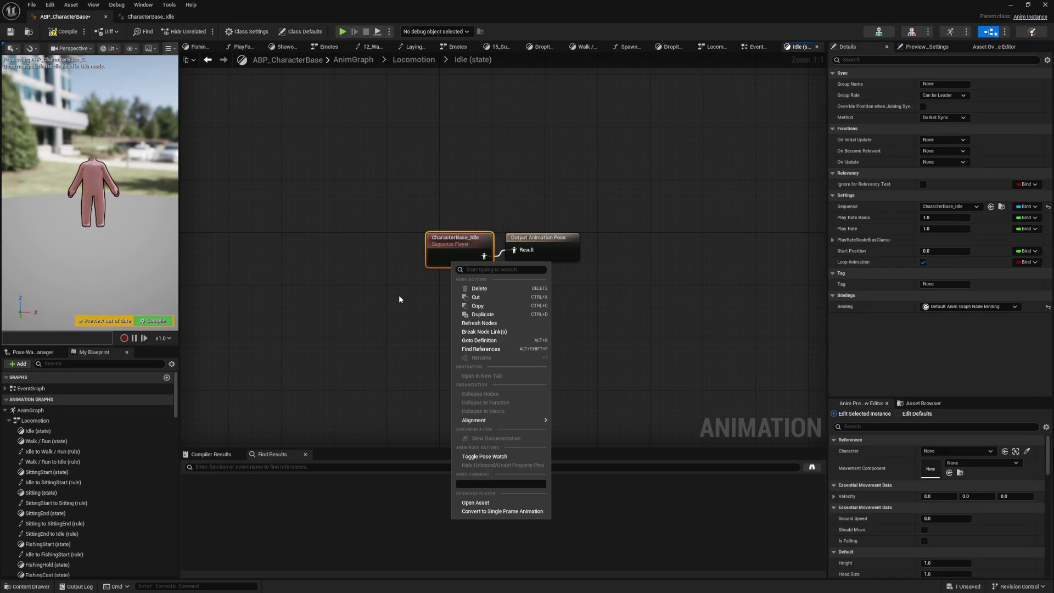
pyautogui.click(400, 297)
pyautogui.doubleClick(442, 255)
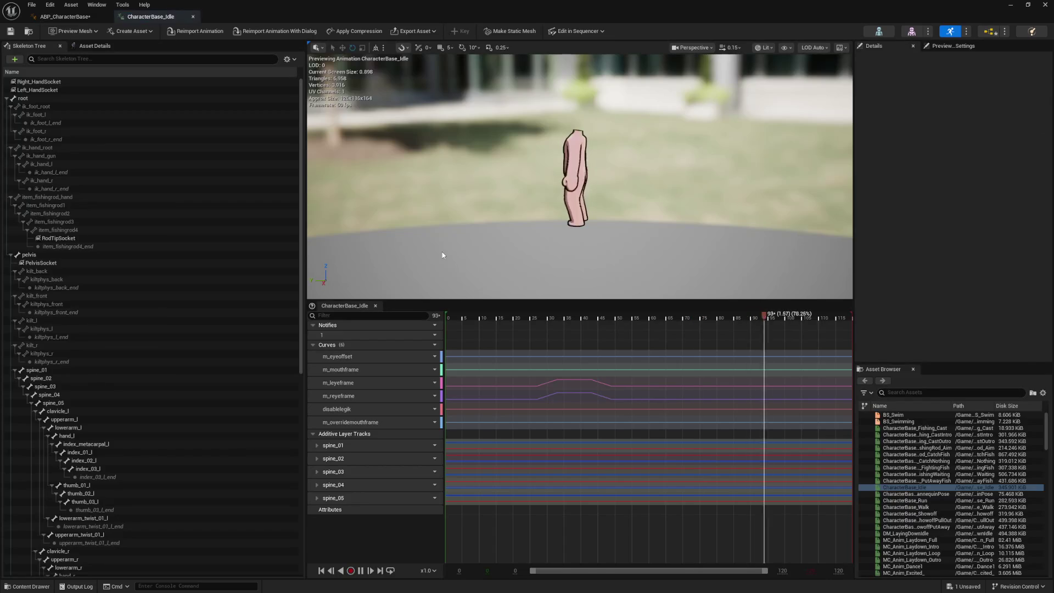
pyautogui.click(78, 17)
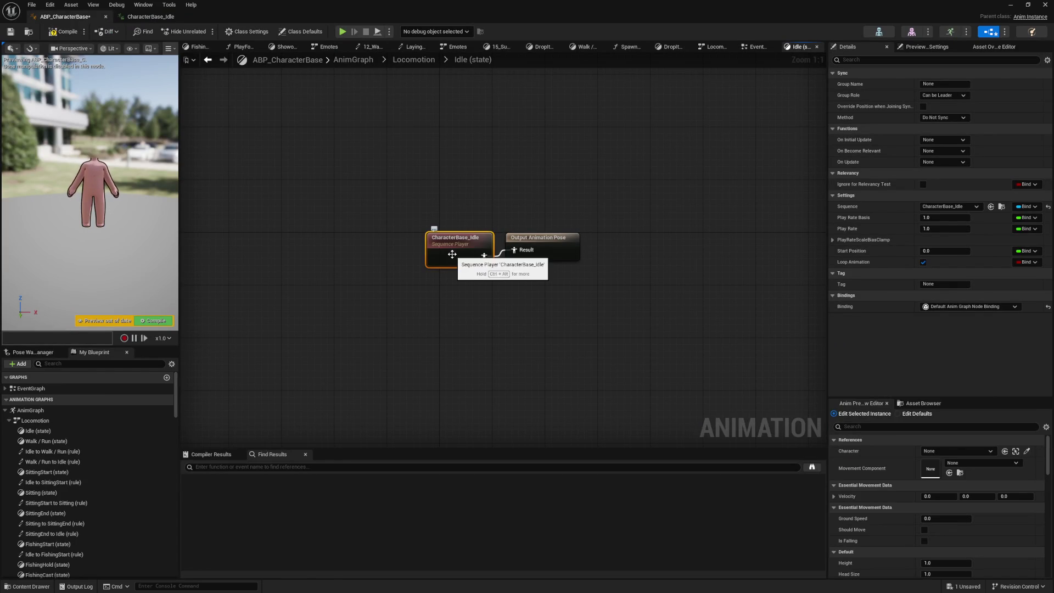
pyautogui.doubleClick(453, 254)
pyautogui.click(69, 20)
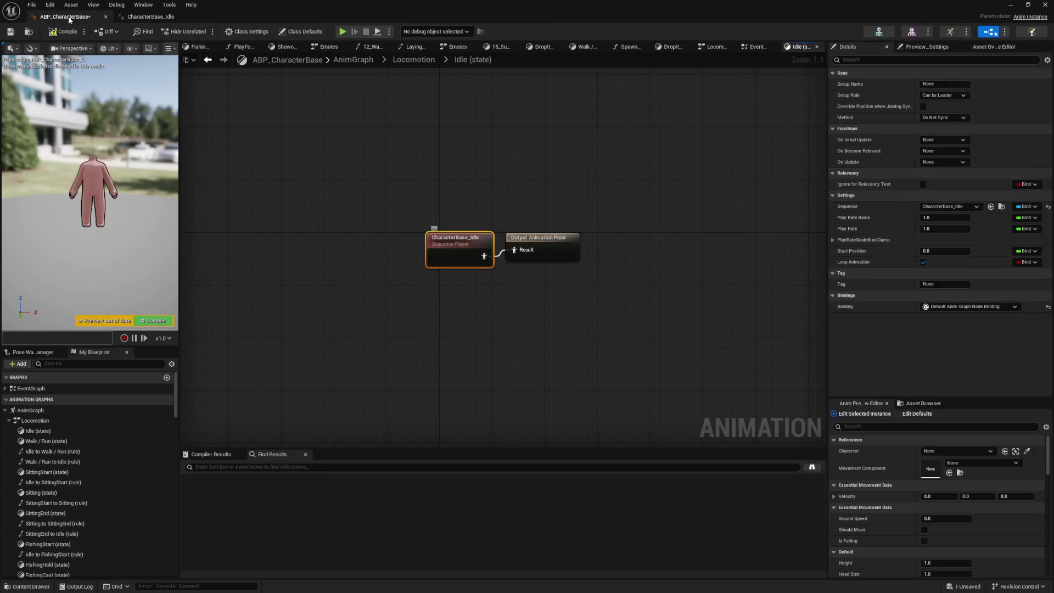
pyautogui.doubleClick(107, 421)
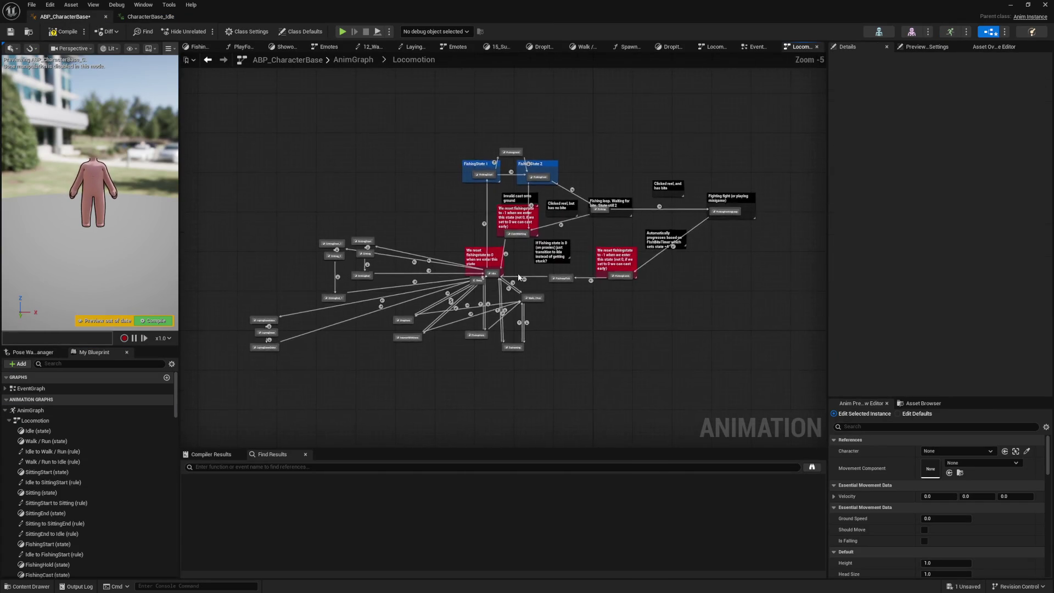
# Open CharacterBase_FishingRod_CatchNothing from the CatchNothing state's Sequence Player
pyautogui.doubleClick(518, 192)
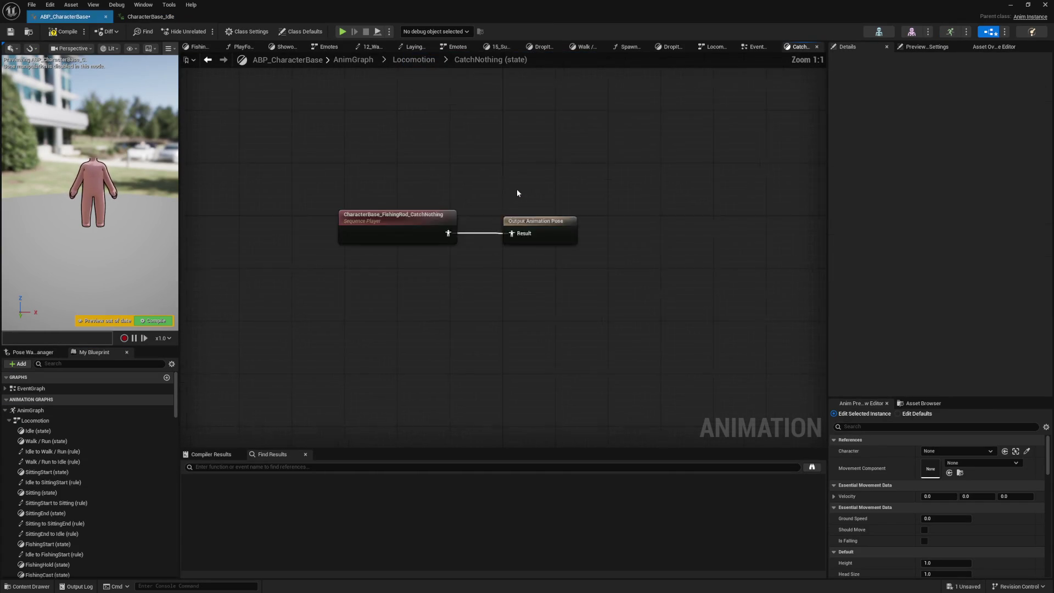
pyautogui.click(435, 243)
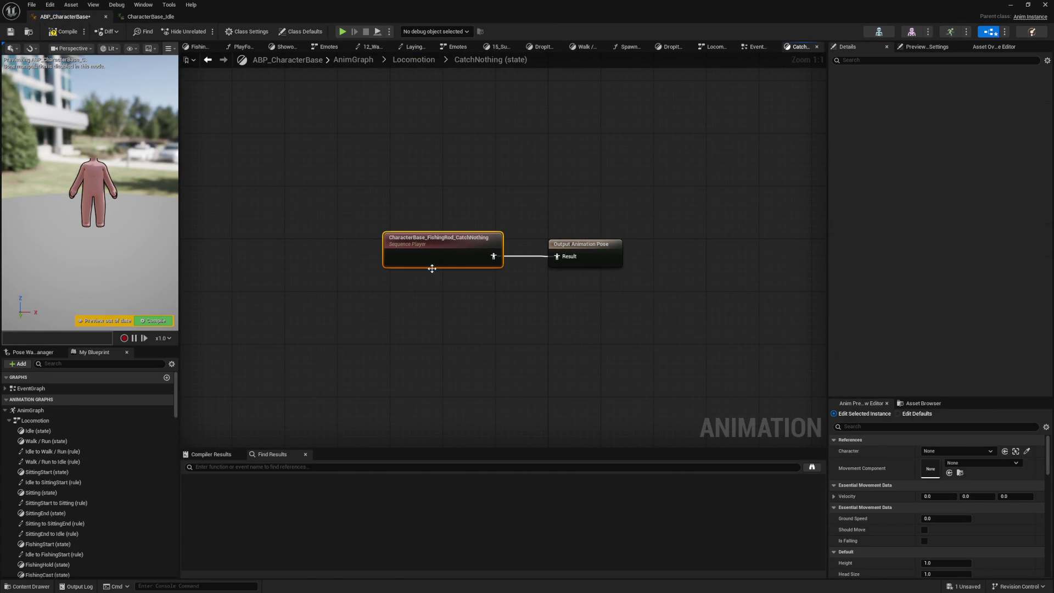
pyautogui.doubleClick(432, 268)
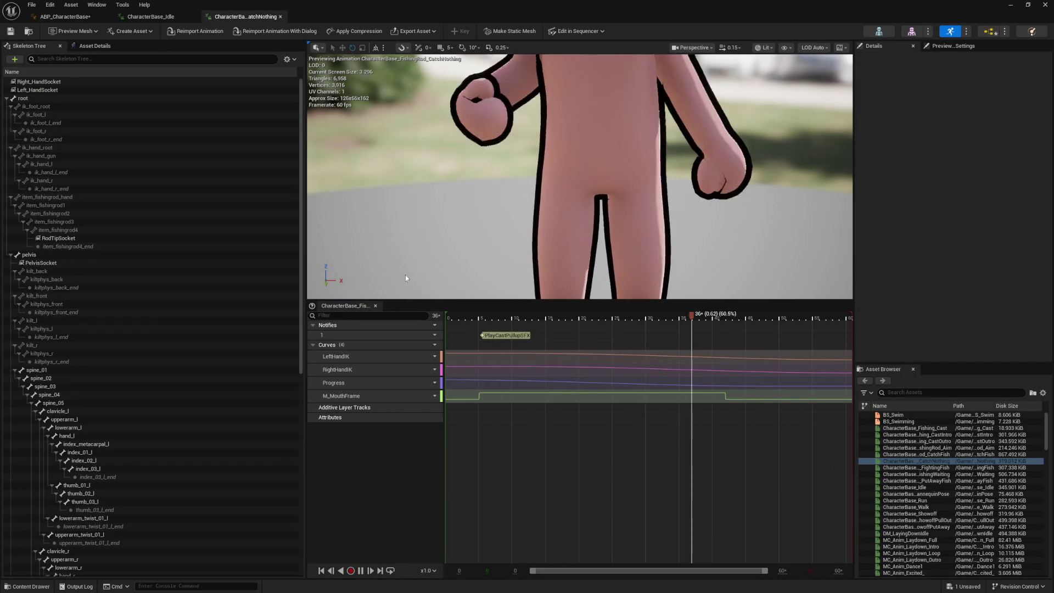
# Paste the spine_01–spine_05 additive layer tracks from CharacterBase_Idle into CatchNothing
pyautogui.click(150, 17)
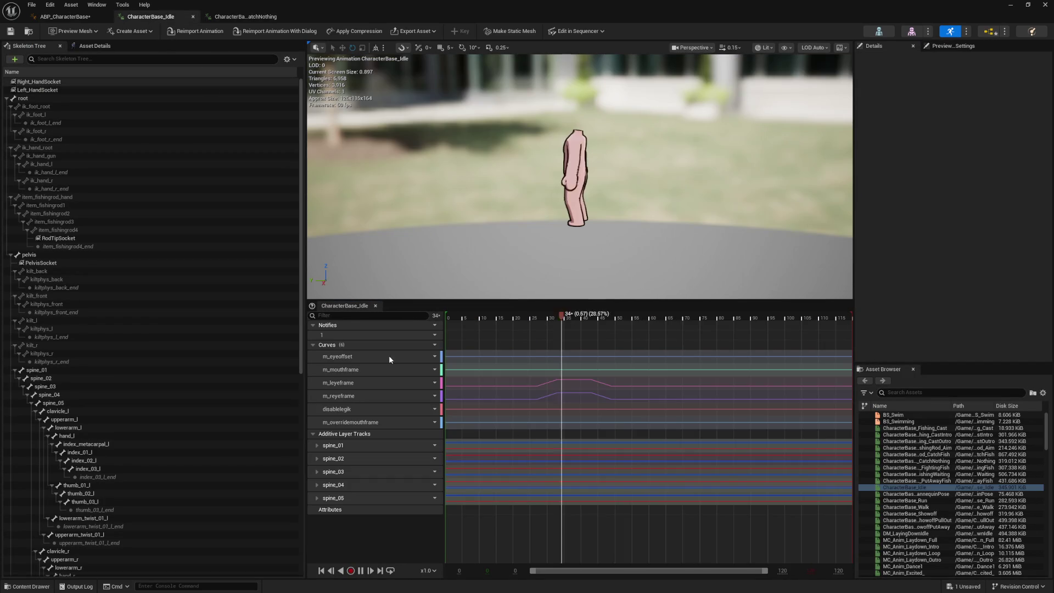
pyautogui.click(361, 445)
pyautogui.keyDown('shift'); pyautogui.click(366, 497); pyautogui.keyUp('shift')
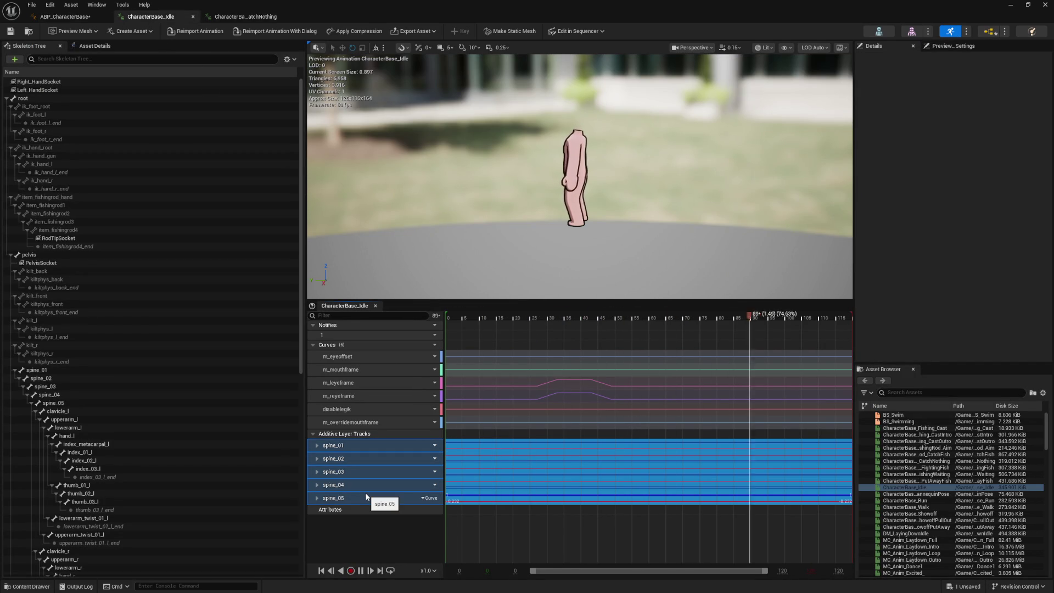
pyautogui.click(246, 16)
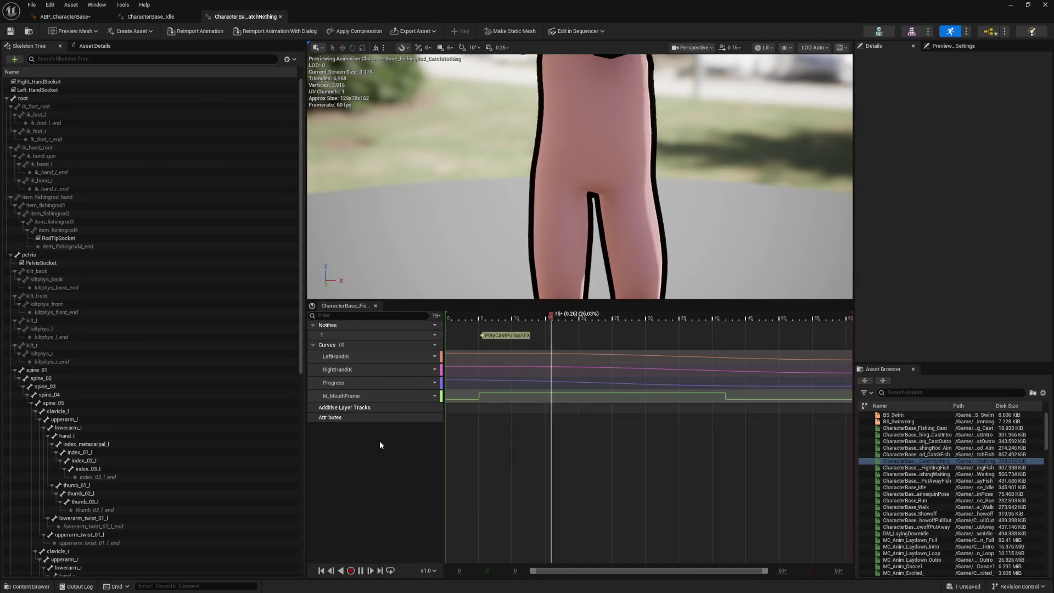
pyautogui.click(368, 407)
pyautogui.hotkey('ctrl', 'v')
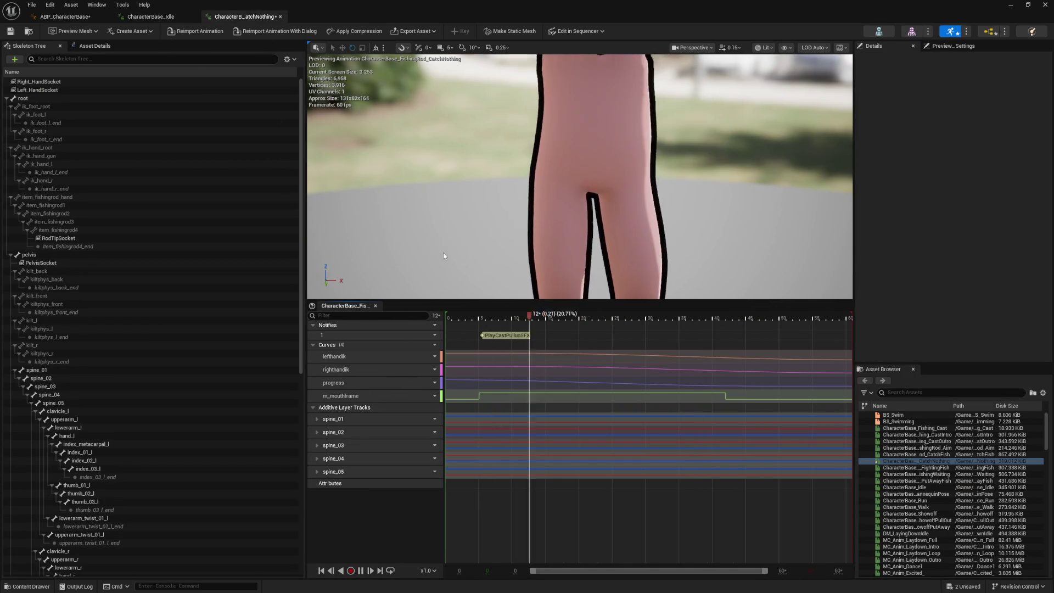
pyautogui.press('f')
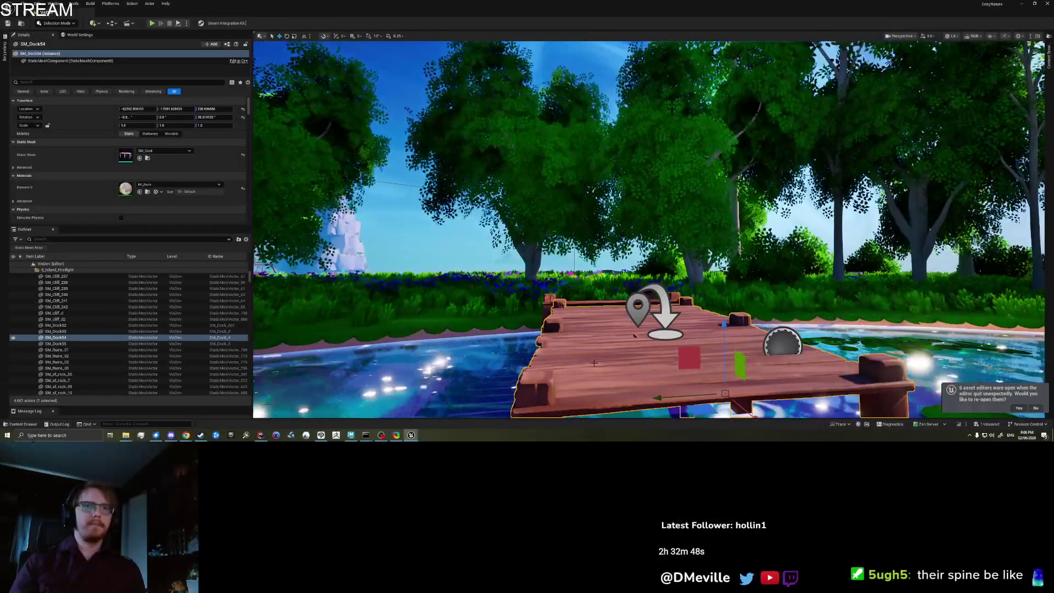
# Play from the dock, reel in, talk to Bunny and confirm the customization book
pyautogui.rightClick(611, 369)
pyautogui.click(616, 362)
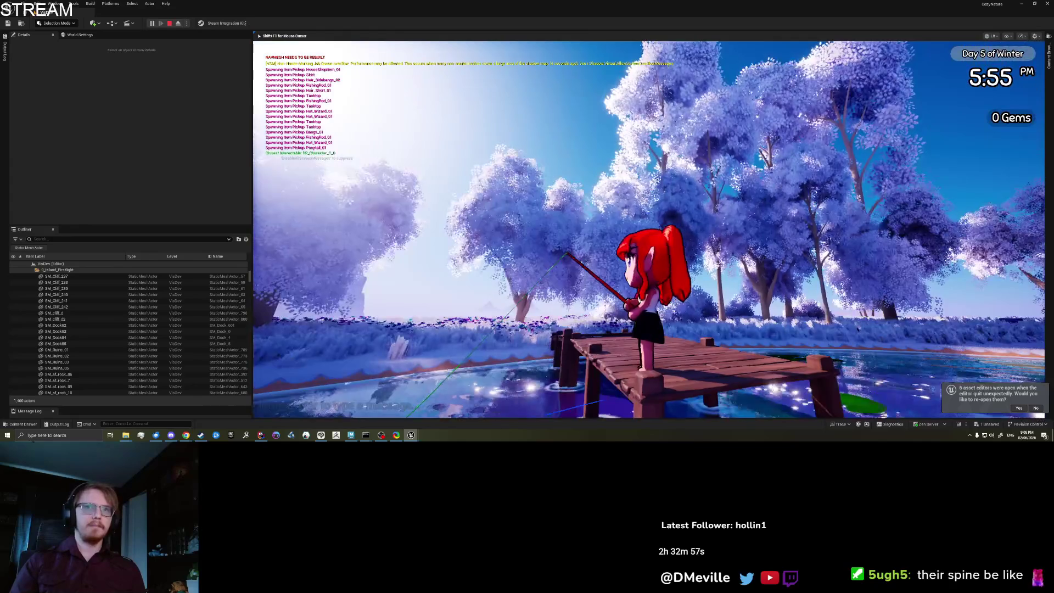
pyautogui.press('space')
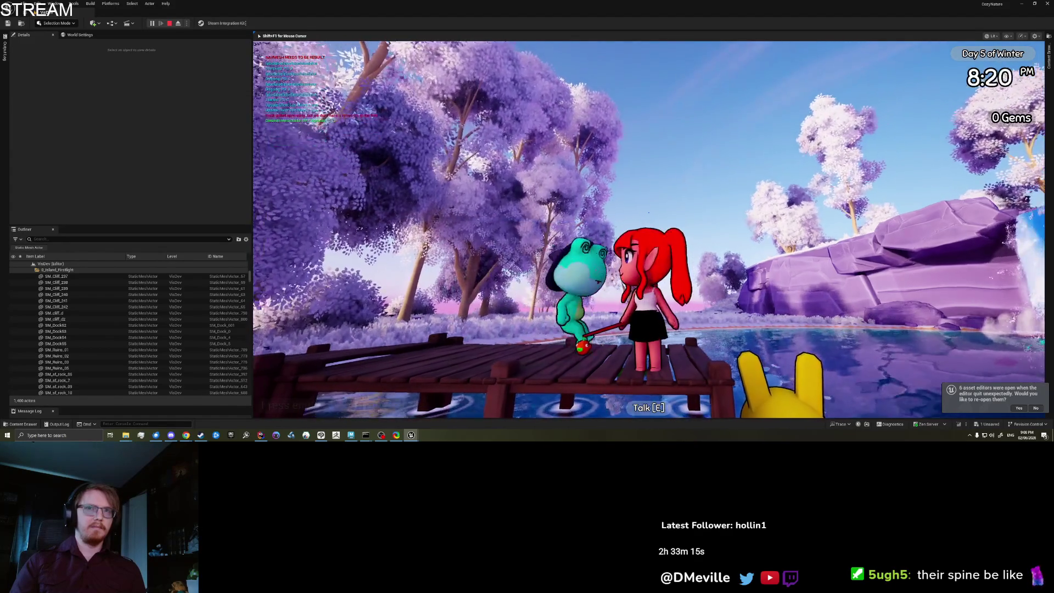
pyautogui.press('e')
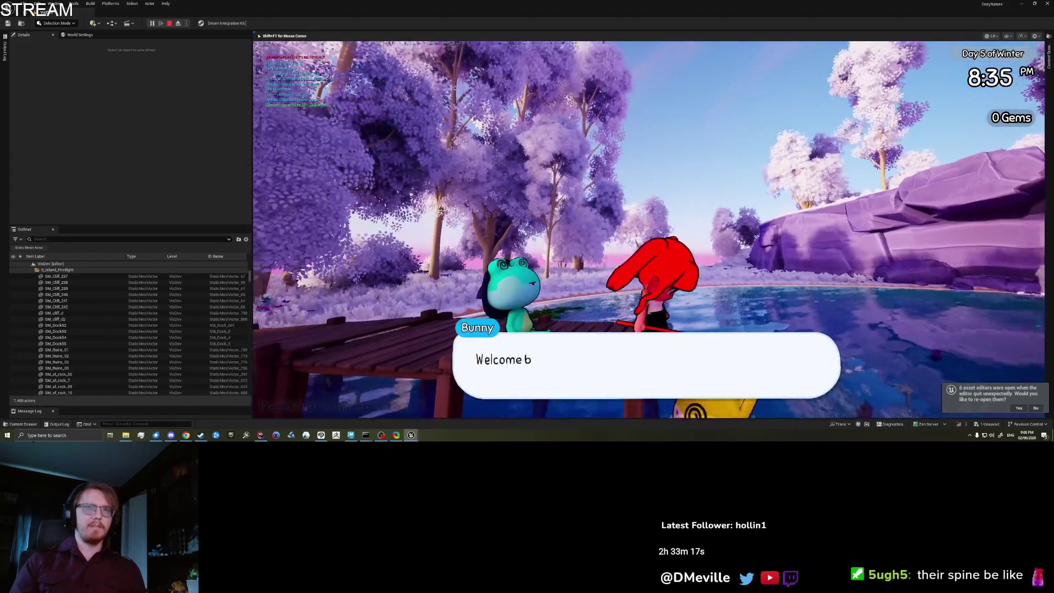
pyautogui.press('e')
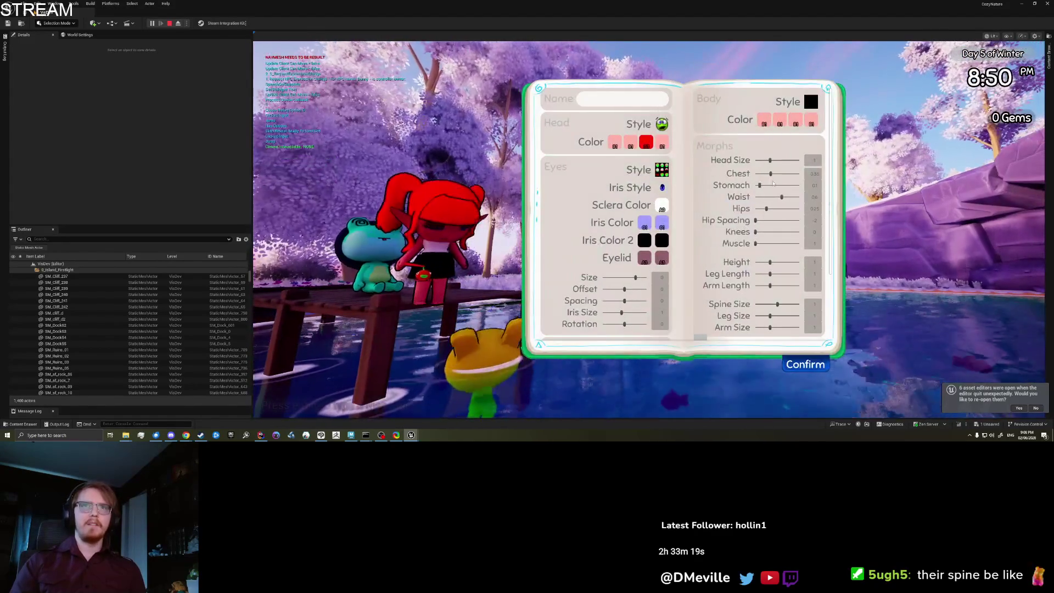
pyautogui.click(805, 364)
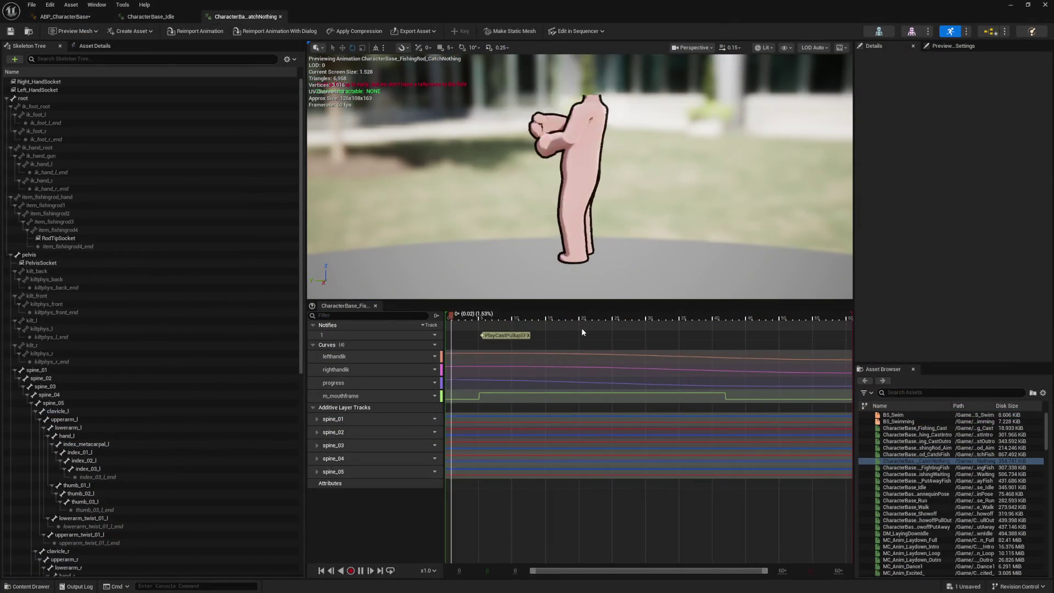
# At the first frame, rotate spine_04 and spine_03 to lean the character and key the pose
pyautogui.moveTo(490, 336); pyautogui.dragTo(427, 344)
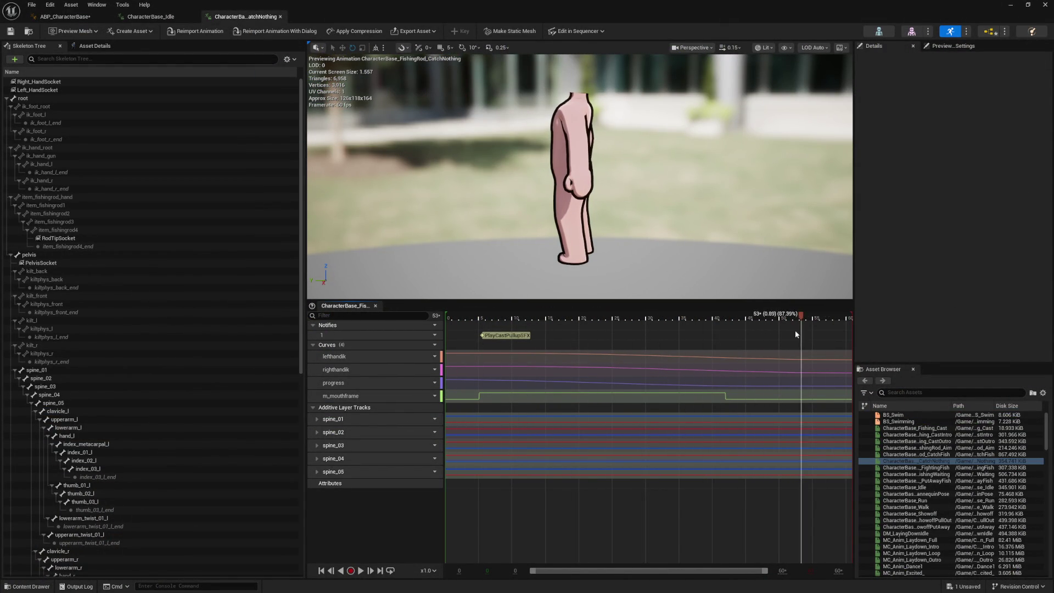
pyautogui.moveTo(625, 224); pyautogui.dragTo(598, 225)
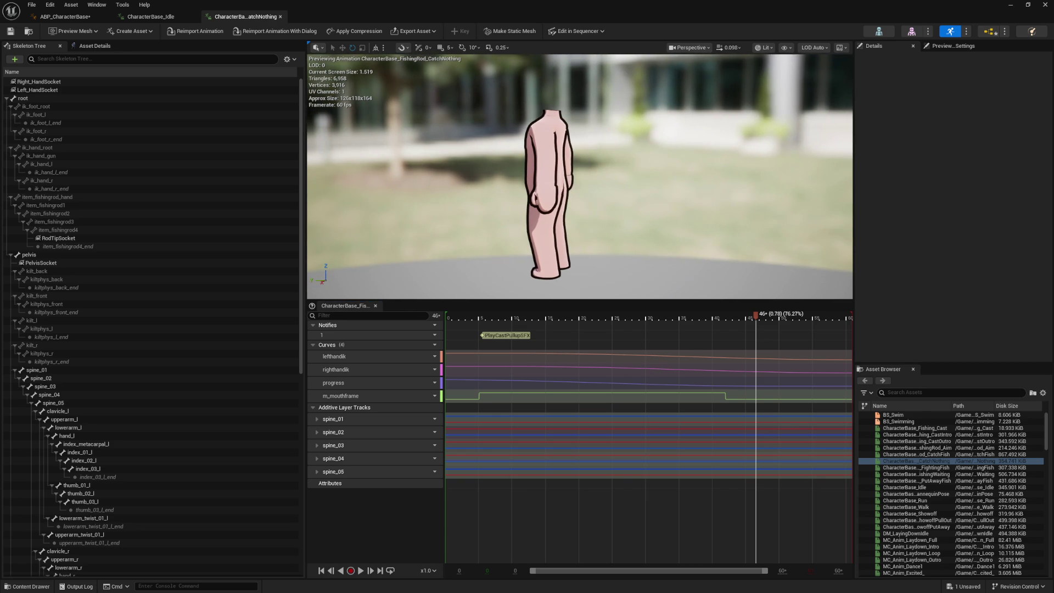
pyautogui.click(71, 404)
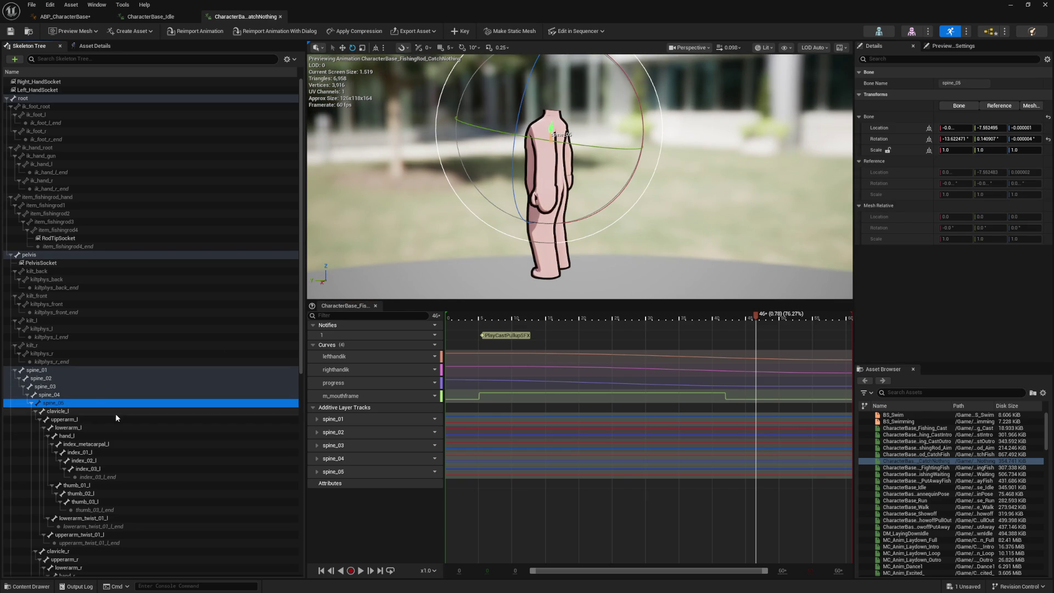
pyautogui.click(88, 396)
pyautogui.moveTo(628, 196); pyautogui.dragTo(635, 175)
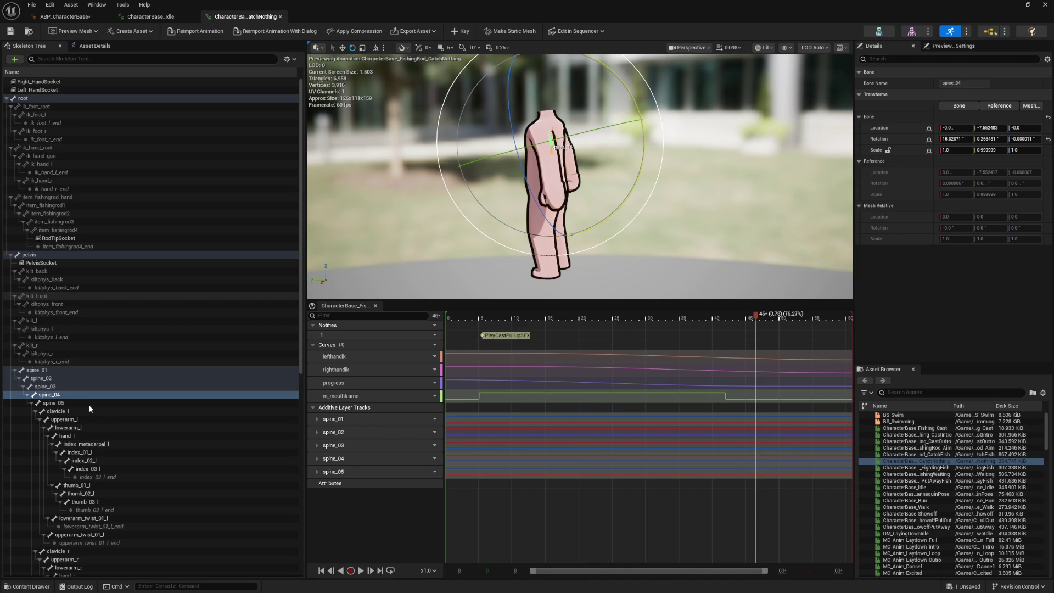
pyautogui.click(73, 388)
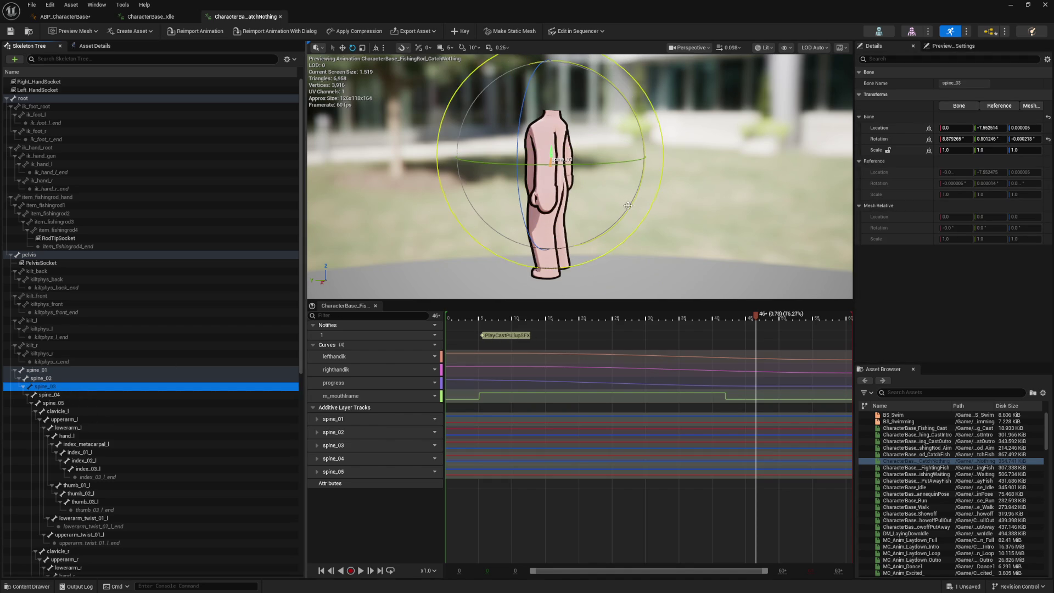
pyautogui.moveTo(623, 215)
pyautogui.mouseDown()
pyautogui.moveTo(626, 194)
pyautogui.moveTo(604, 221)
pyautogui.mouseUp()
pyautogui.click(74, 404)
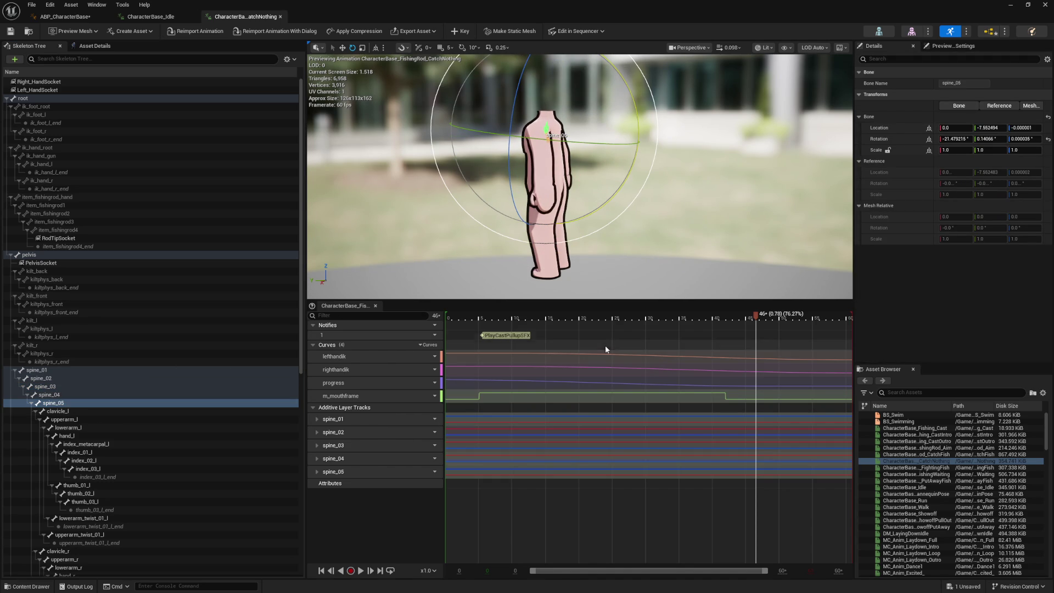
pyautogui.click(463, 32)
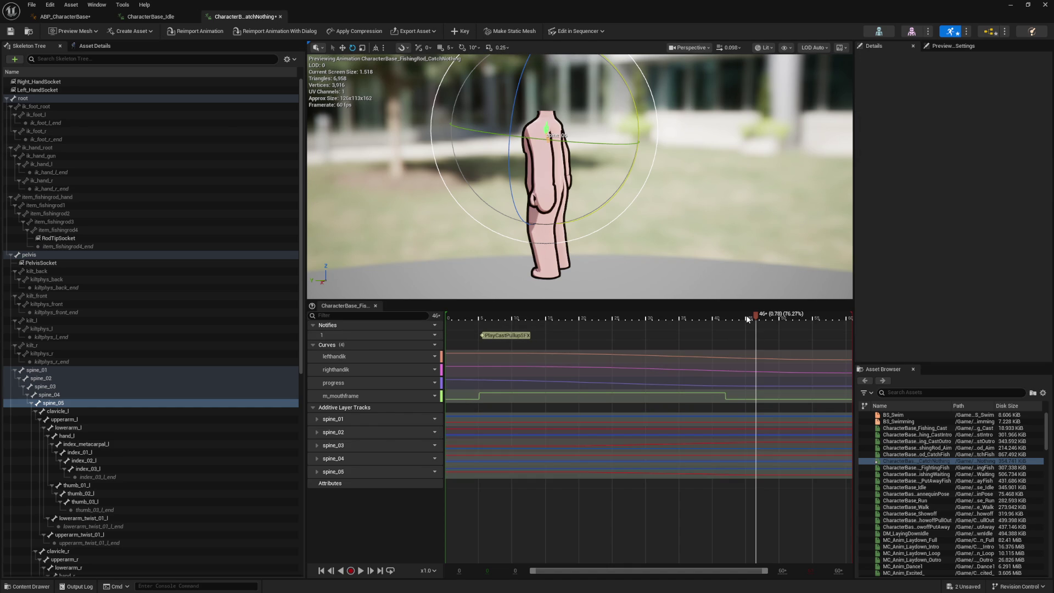
# Key all five spine bones, review frame 6, and save the CatchNothing animation
pyautogui.keyDown('shift'); pyautogui.click(34, 370); pyautogui.keyUp('shift')
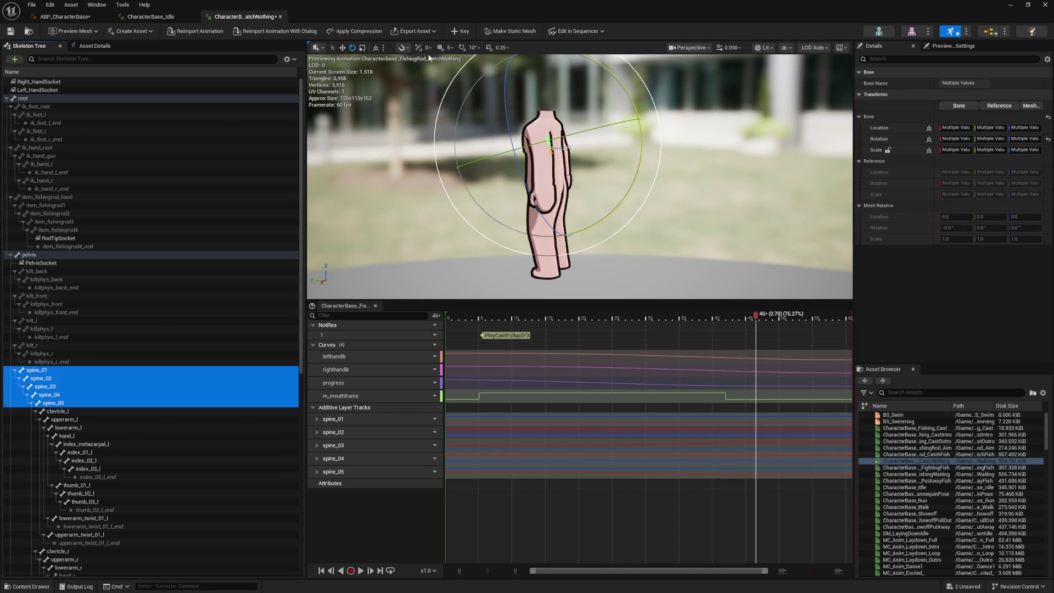
pyautogui.click(464, 32)
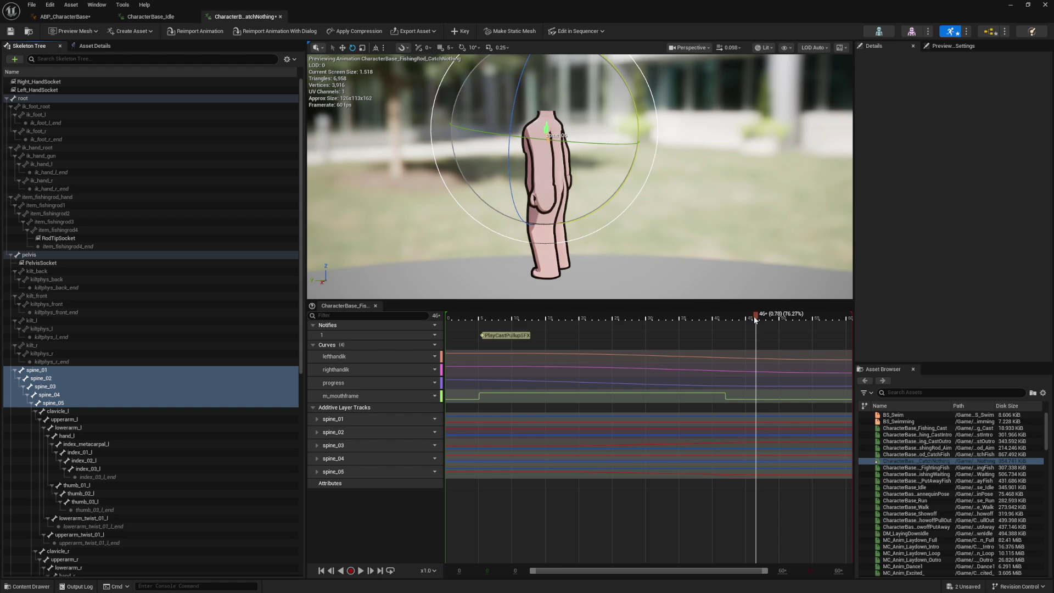
pyautogui.moveTo(746, 321)
pyautogui.mouseDown()
pyautogui.moveTo(448, 324)
pyautogui.moveTo(486, 324)
pyautogui.mouseUp()
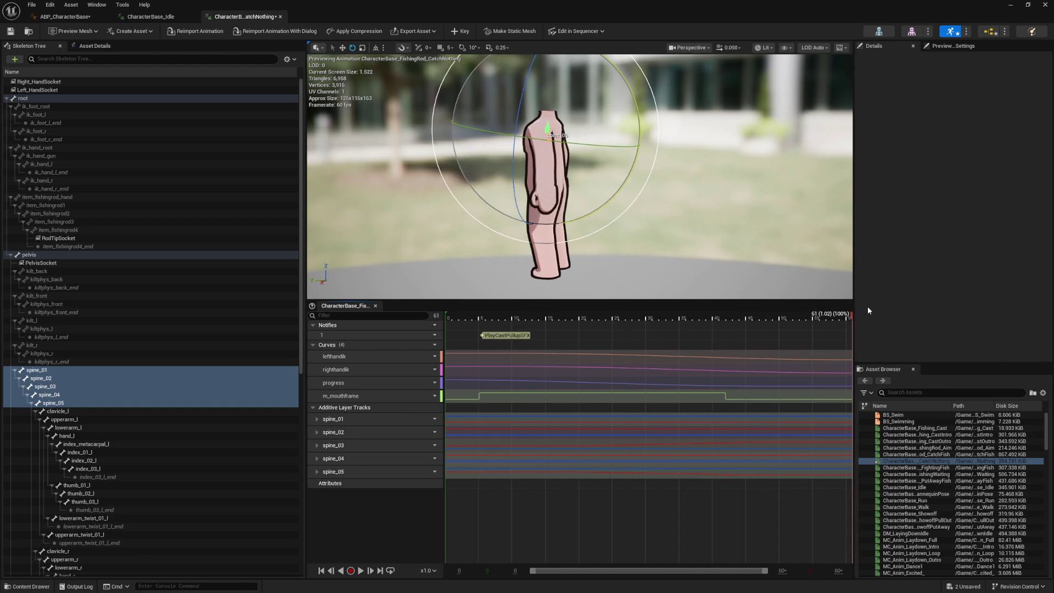
pyautogui.press('space')
pyautogui.moveTo(653, 252); pyautogui.dragTo(731, 296)
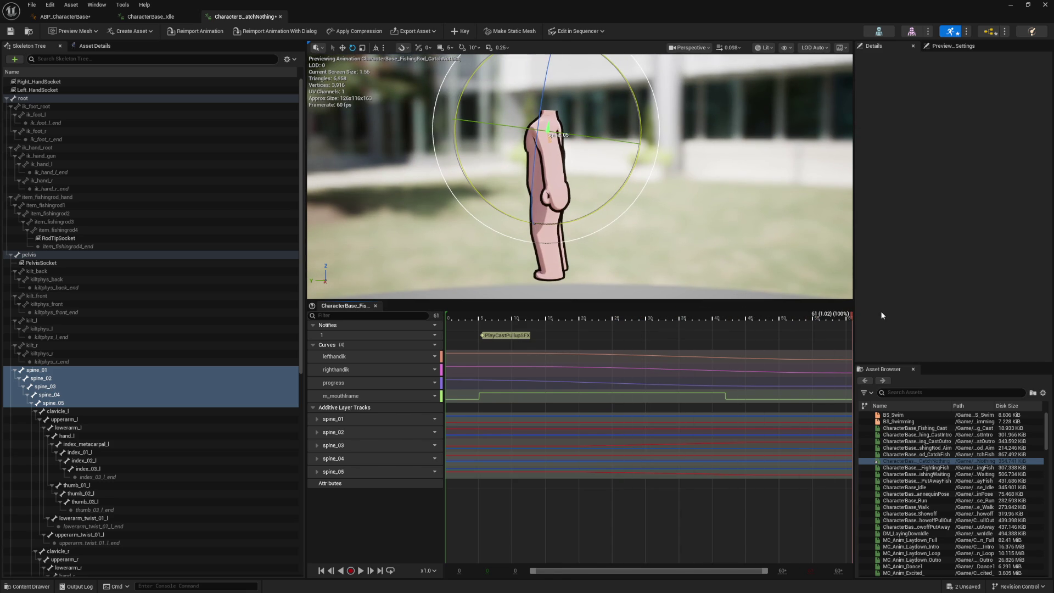
pyautogui.click(14, 33)
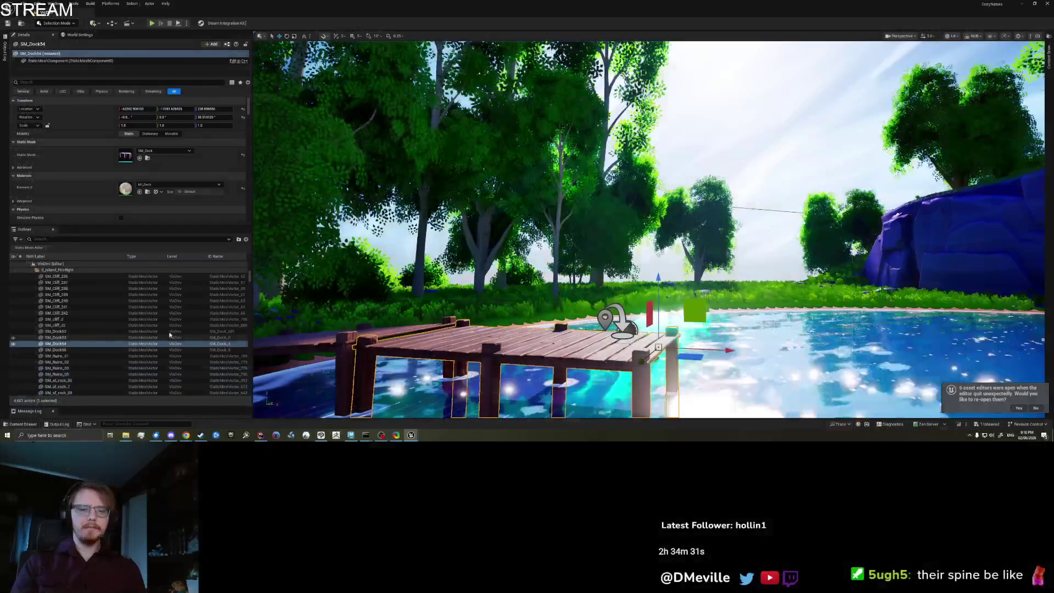
# Play in editor with Alt+P, walk to the dock end and cast the line
pyautogui.rightClick(518, 130)
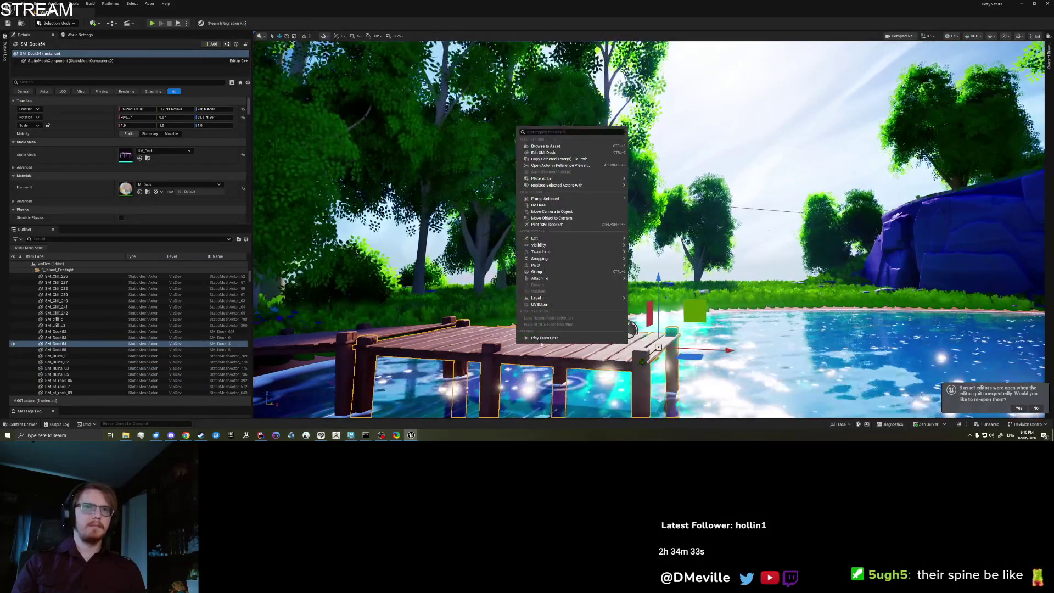
pyautogui.press('Escape')
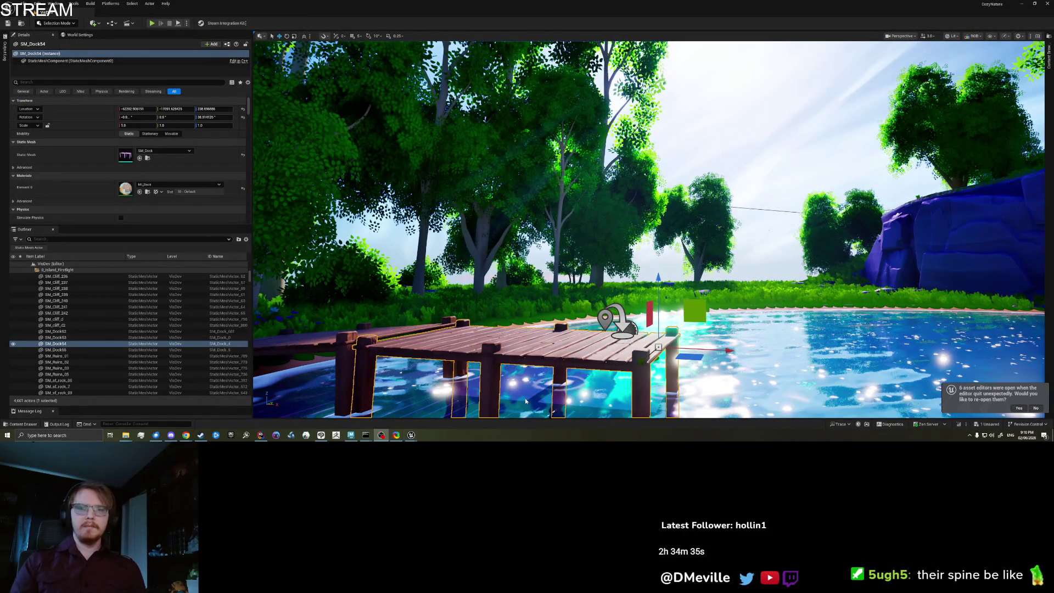
pyautogui.hotkey('alt', 'p')
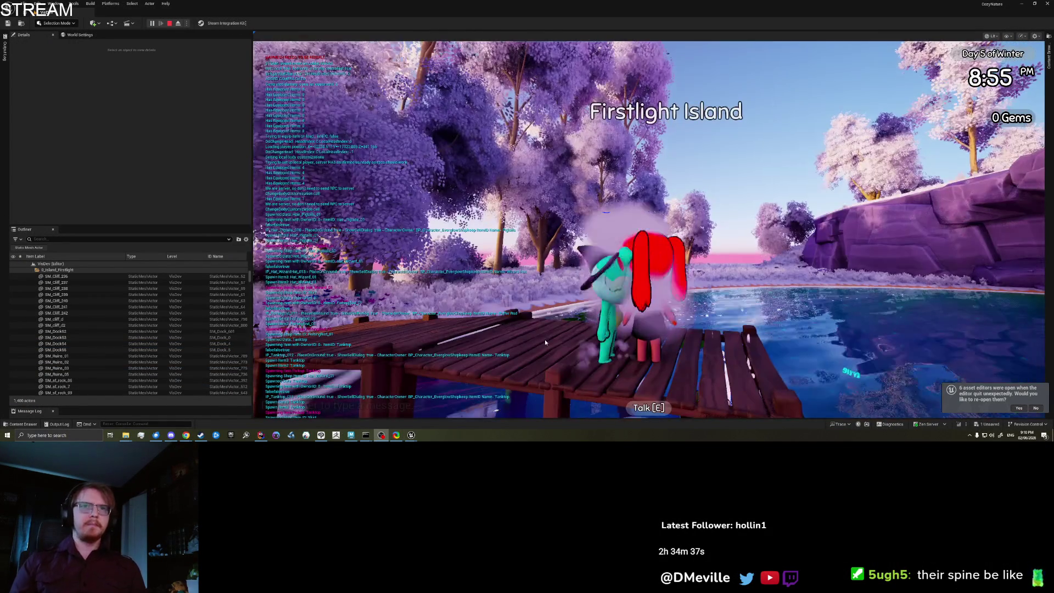
pyautogui.click(592, 348)
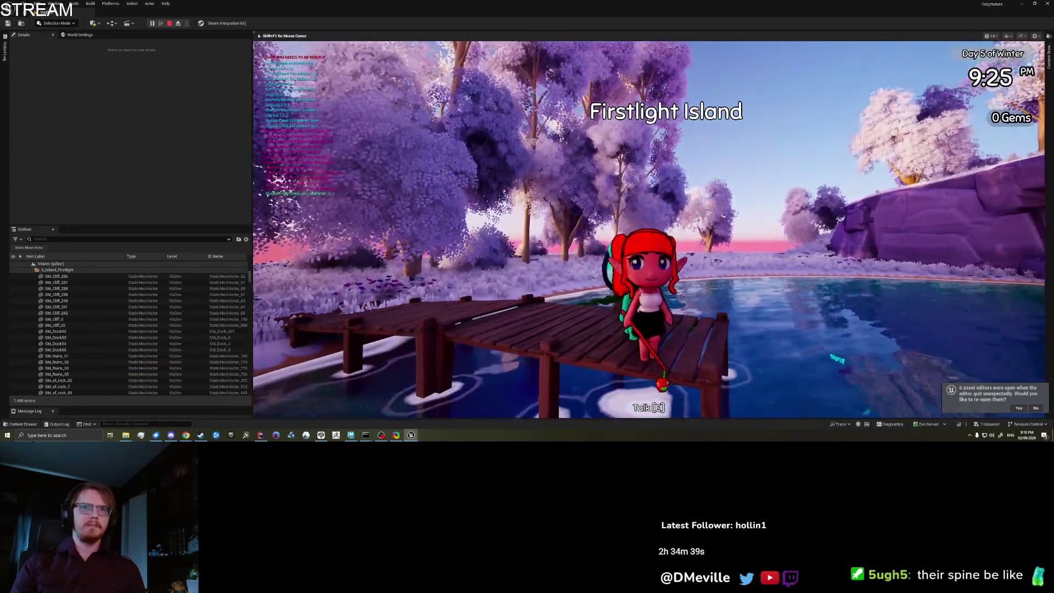
pyautogui.press('w')
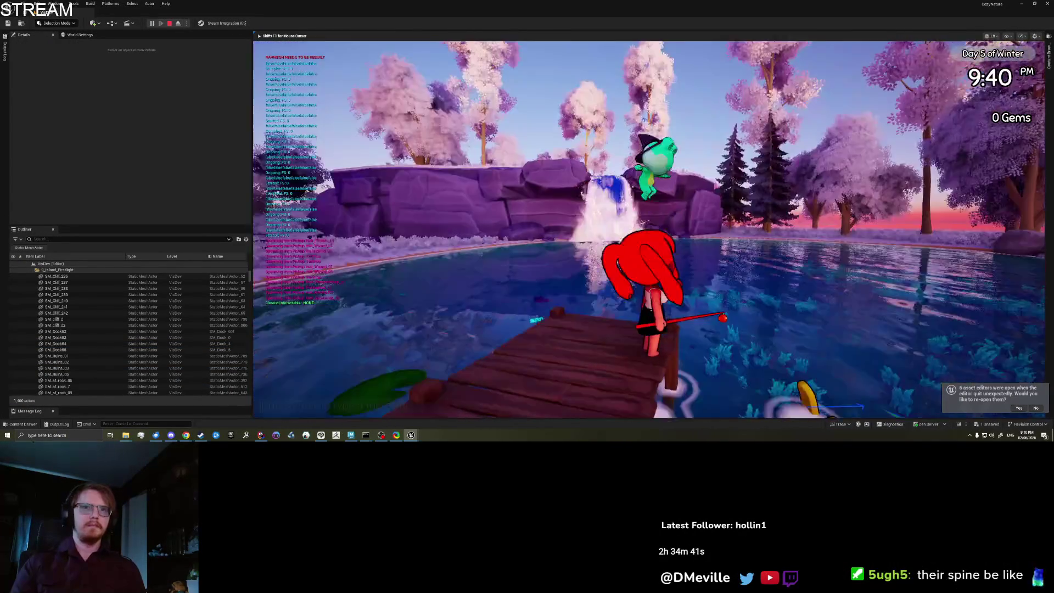
pyautogui.press('w')
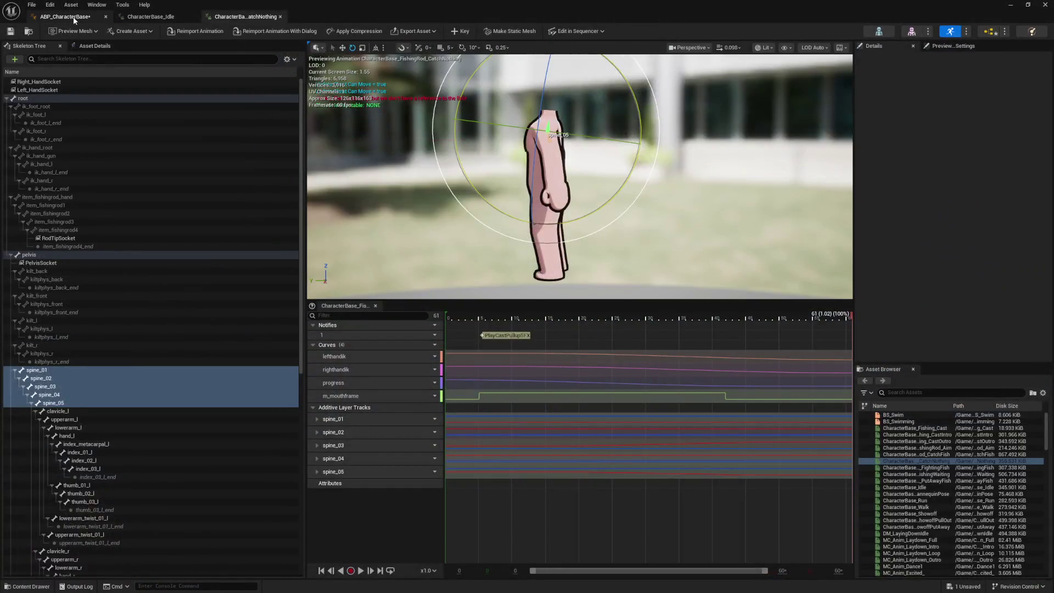
pyautogui.click(73, 17)
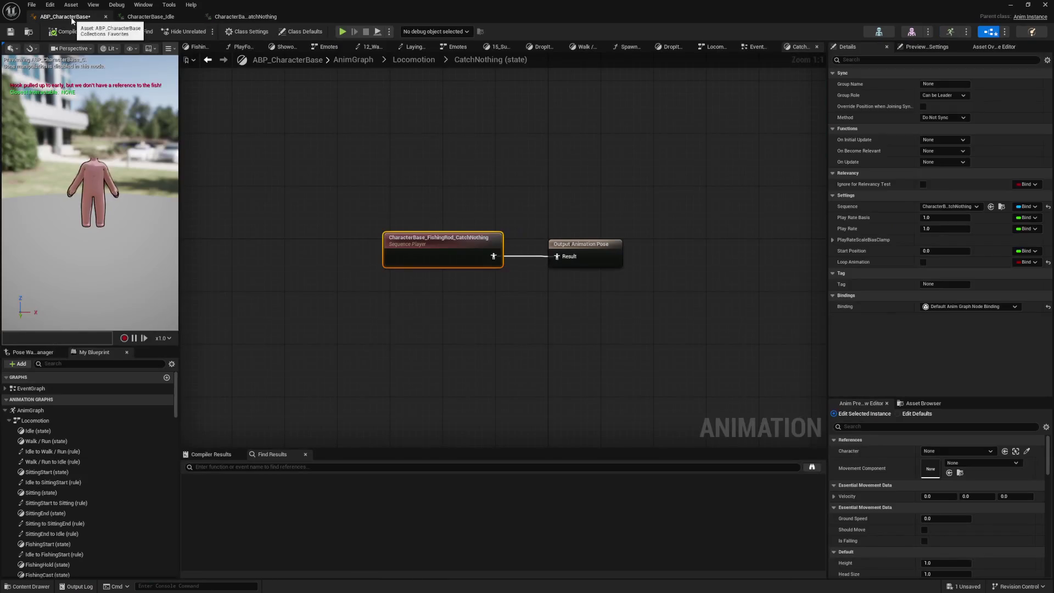
# Reopen the CatchNothing to Idle rule and set its <= threshold to 0.2
pyautogui.hotkey('alt', 'Left')
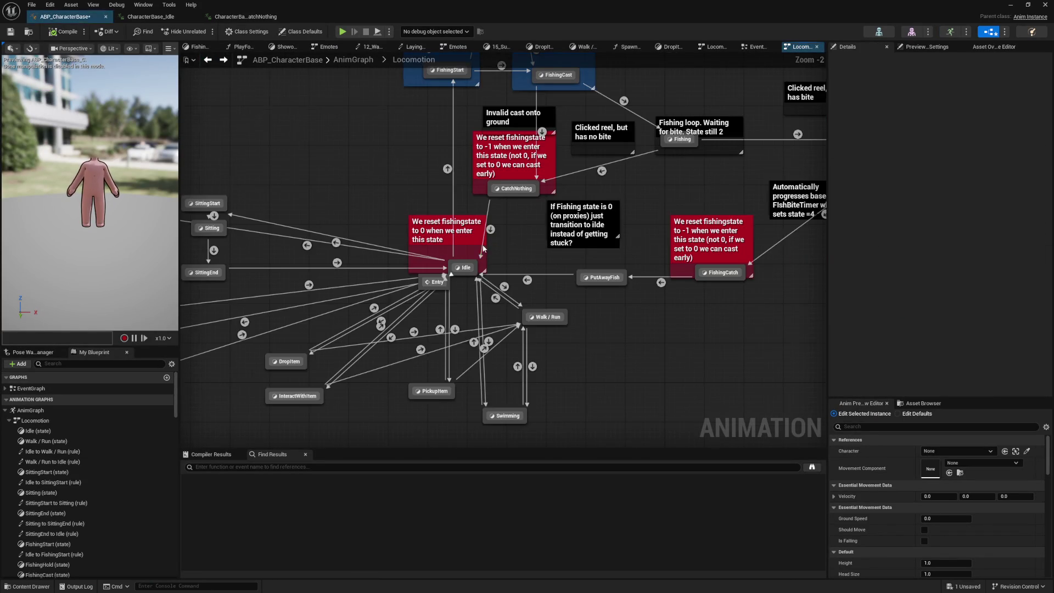
pyautogui.scroll(2, 483, 256)
pyautogui.doubleClick(526, 170)
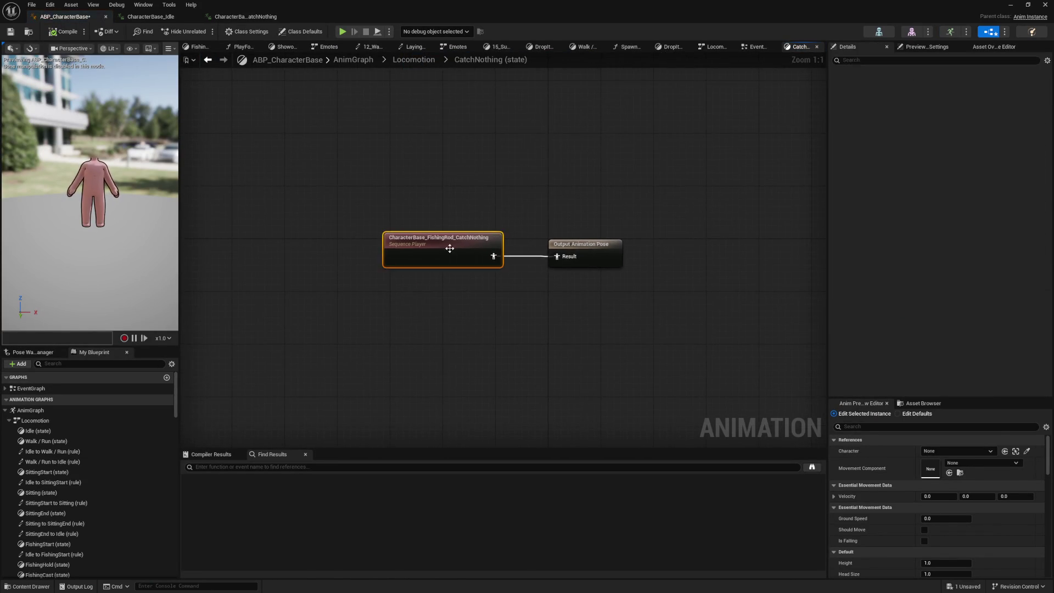
pyautogui.doubleClick(450, 248)
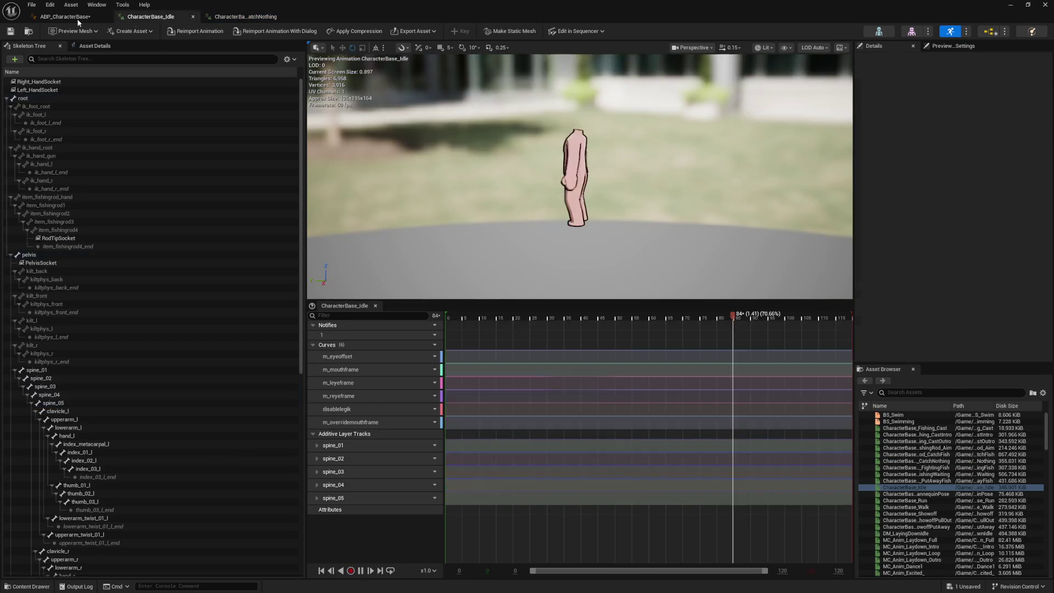
pyautogui.click(65, 17)
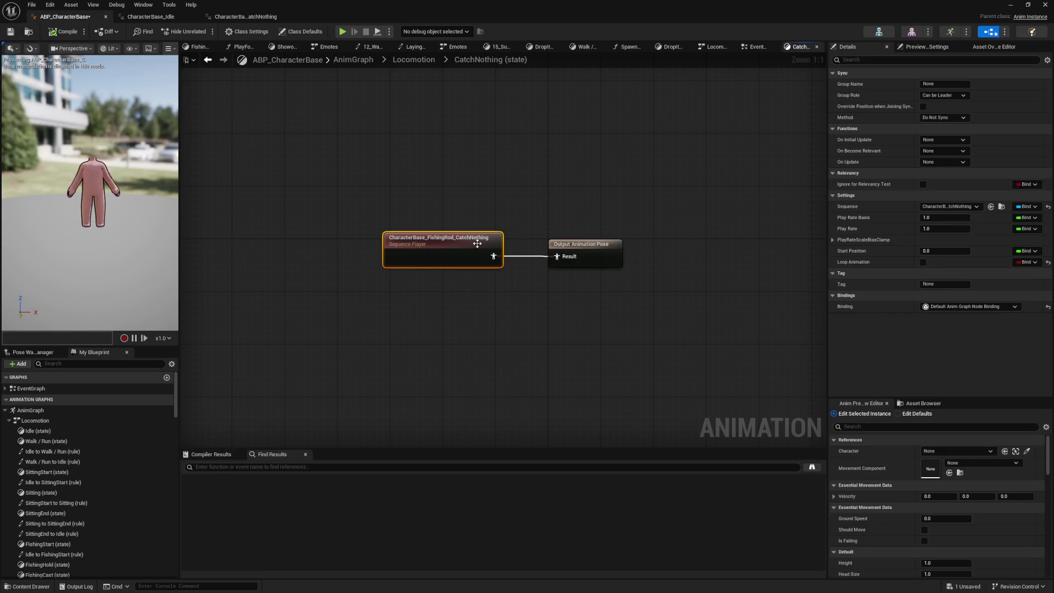
pyautogui.click(211, 61)
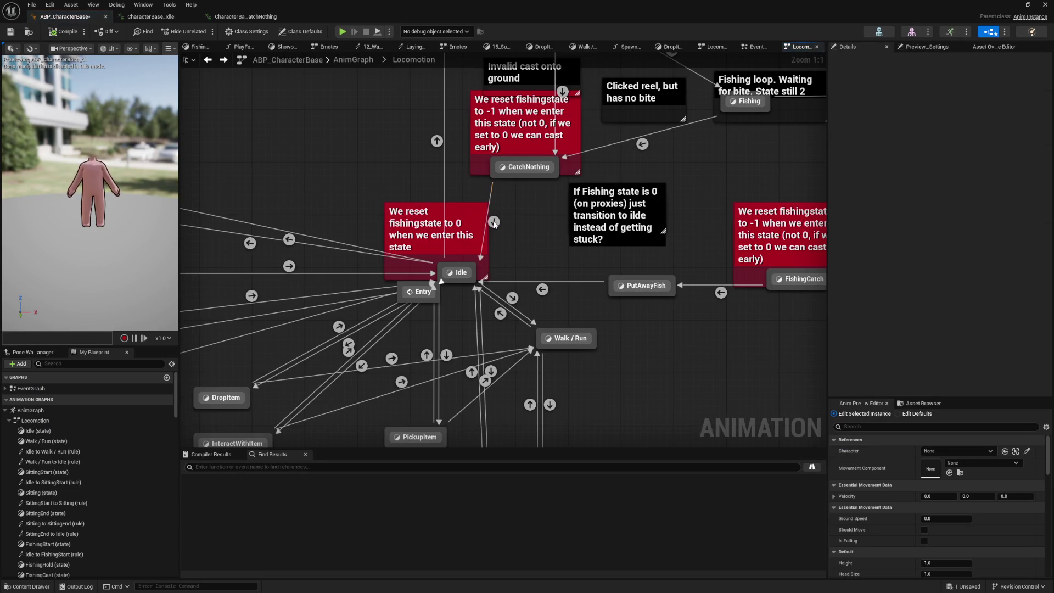
pyautogui.doubleClick(494, 220)
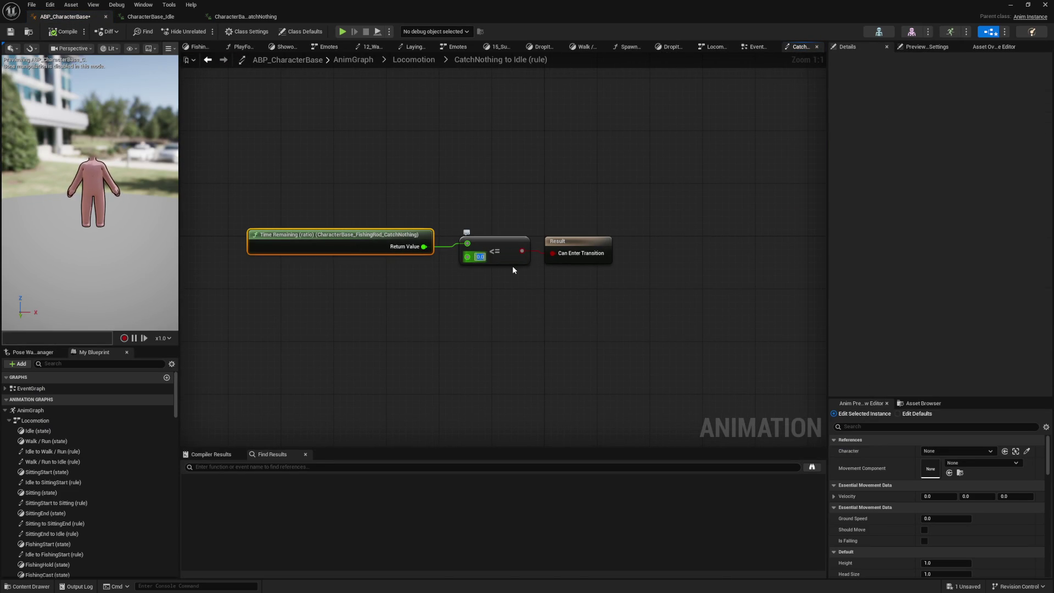
pyautogui.write('0.2')
pyautogui.press('Return')
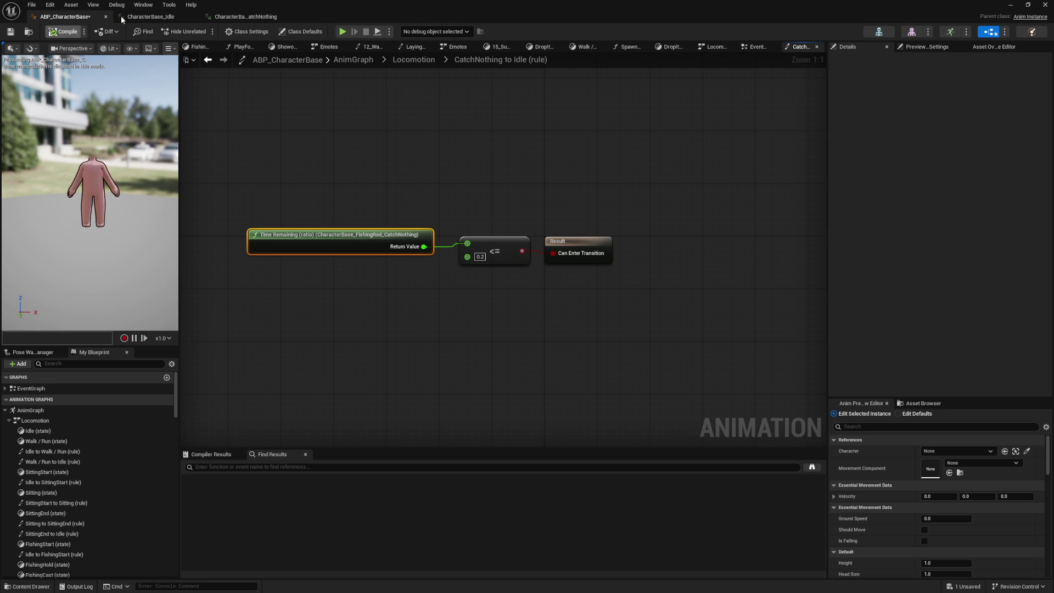
# Set the CatchNothing to Idle transition's blend duration to 0.4 s
pyautogui.click(153, 17)
pyautogui.click(246, 17)
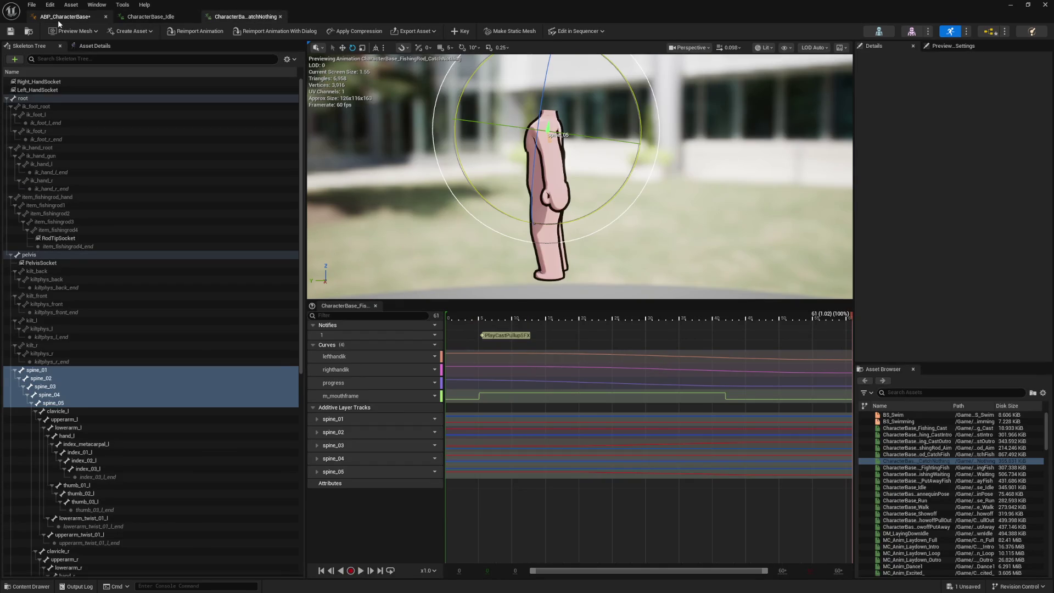
pyautogui.click(58, 17)
pyautogui.hotkey('alt', 'Left')
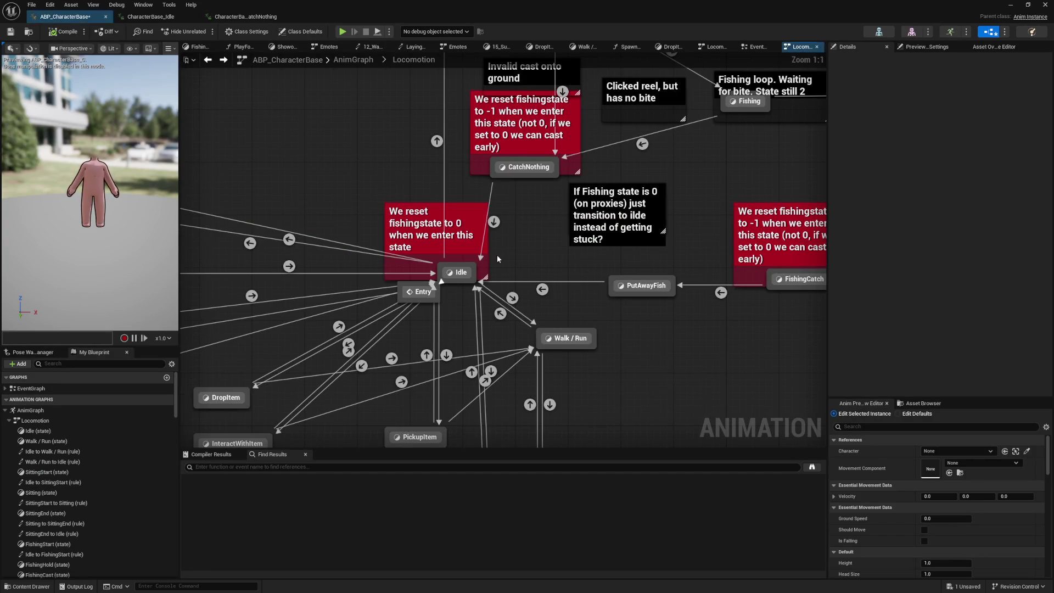
pyautogui.click(467, 234)
pyautogui.rightClick(467, 235)
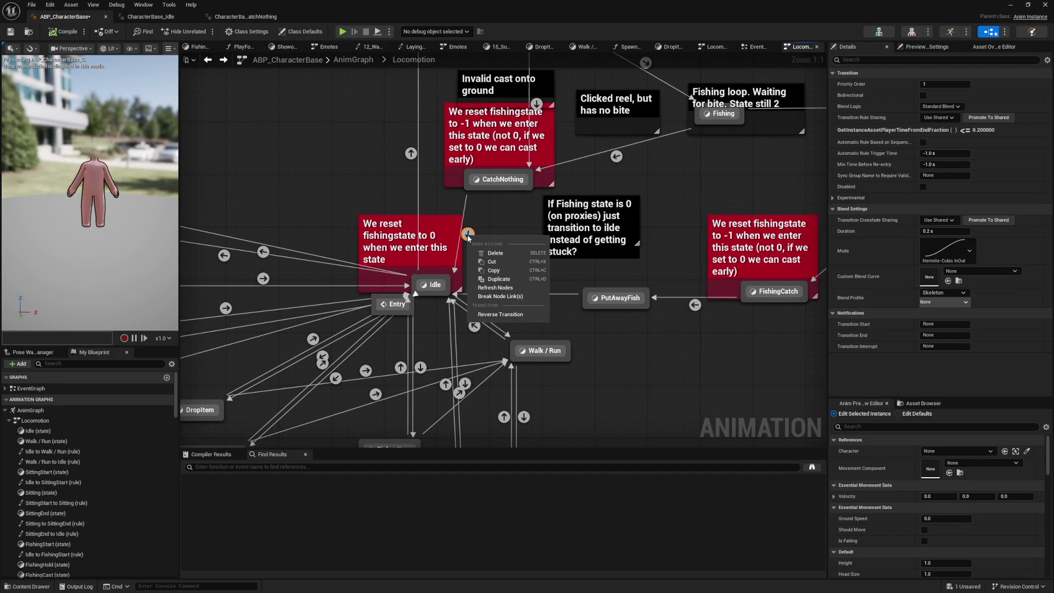
pyautogui.click(452, 220)
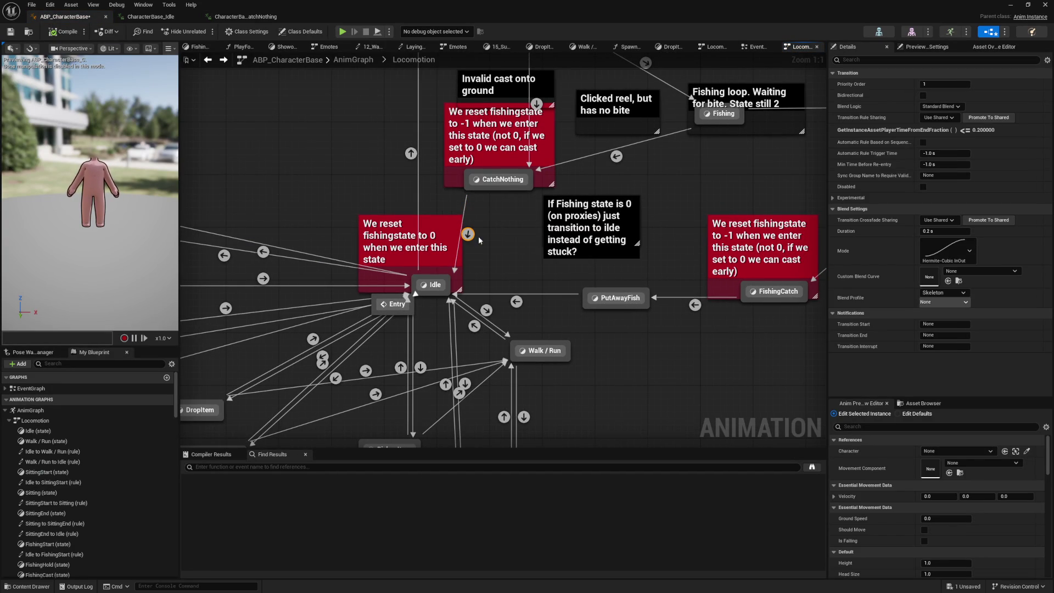
pyautogui.click(449, 219)
pyautogui.click(480, 236)
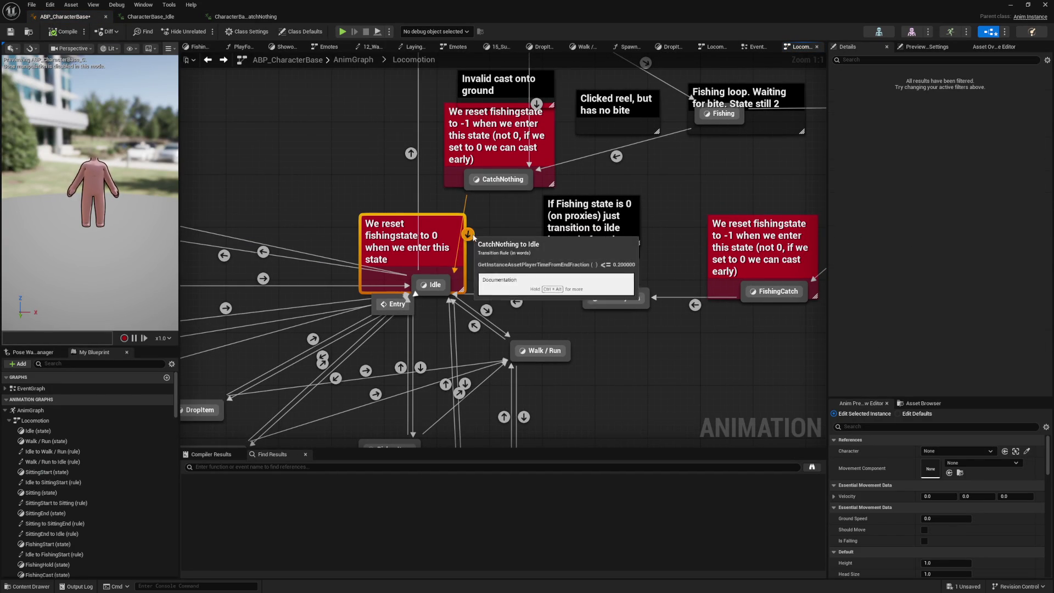
pyautogui.click(469, 234)
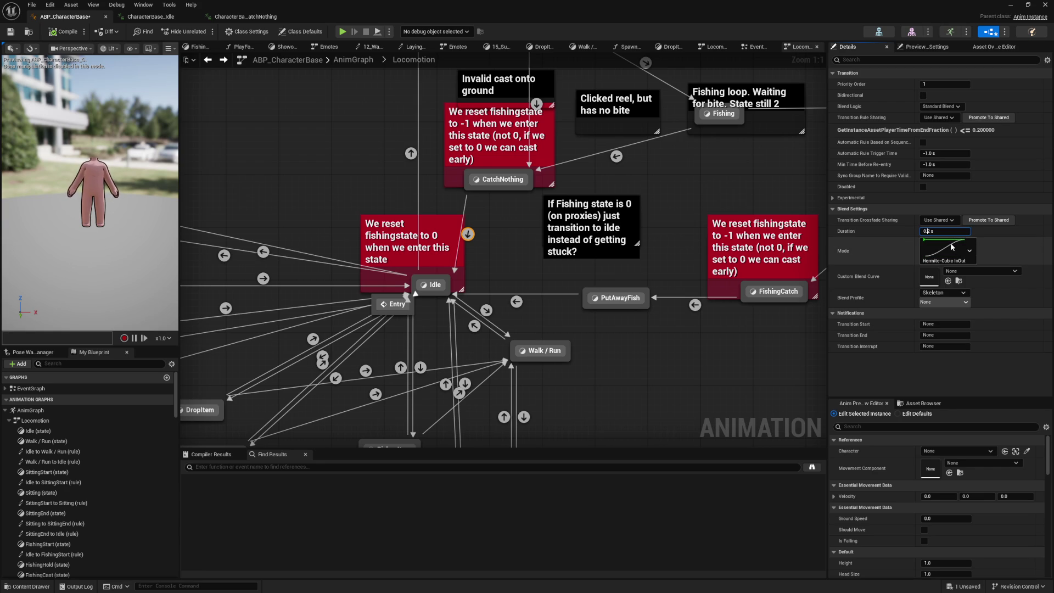
pyautogui.press('Return')
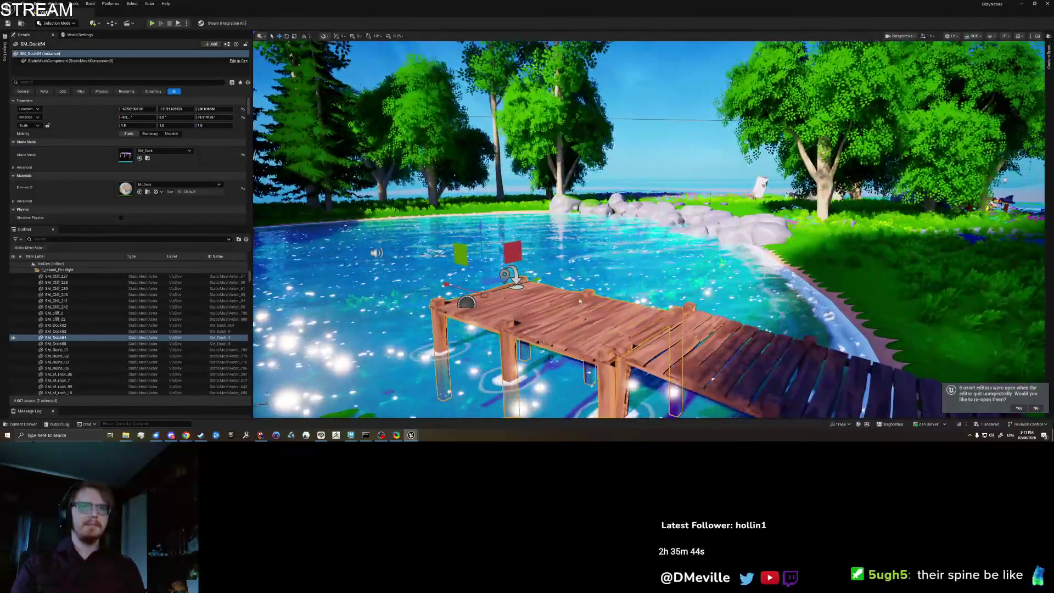
# In play-in-editor, walk the character back along the dock to its edge
pyautogui.rightClick(580, 301)
pyautogui.click(579, 294)
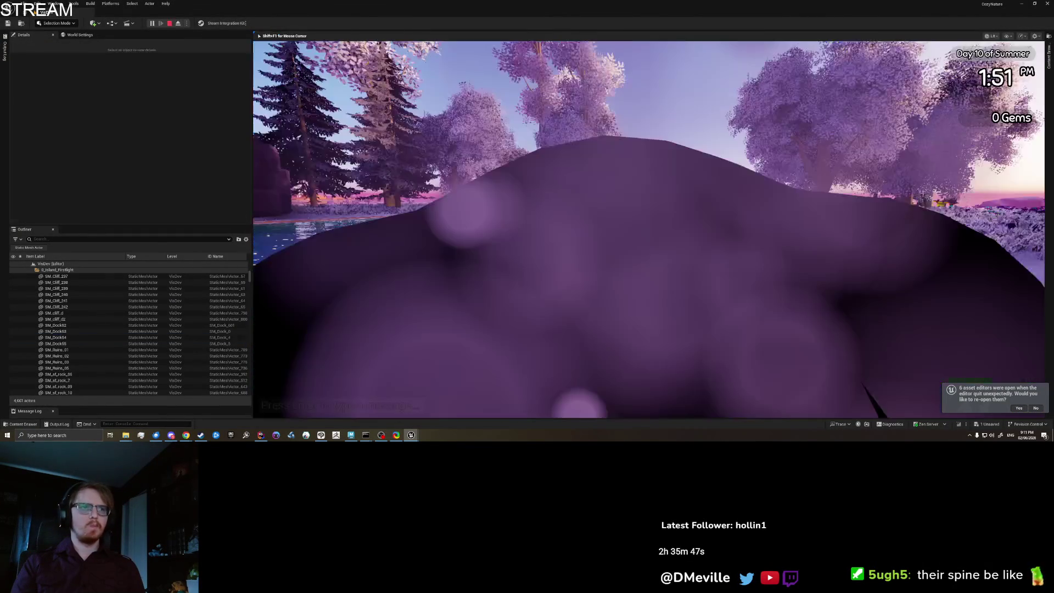
pyautogui.press('s')
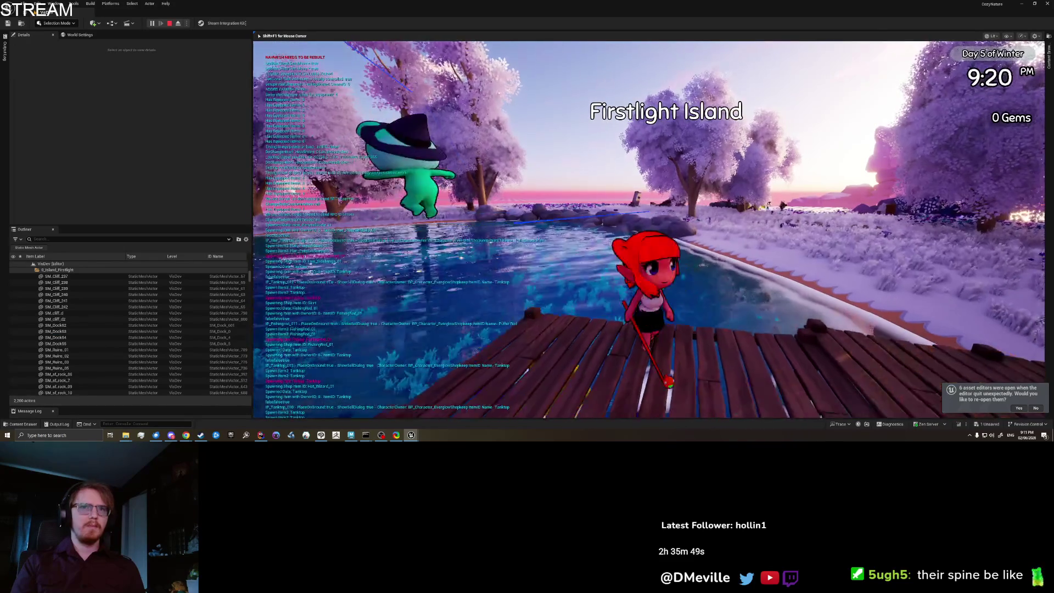
pyautogui.press('d')
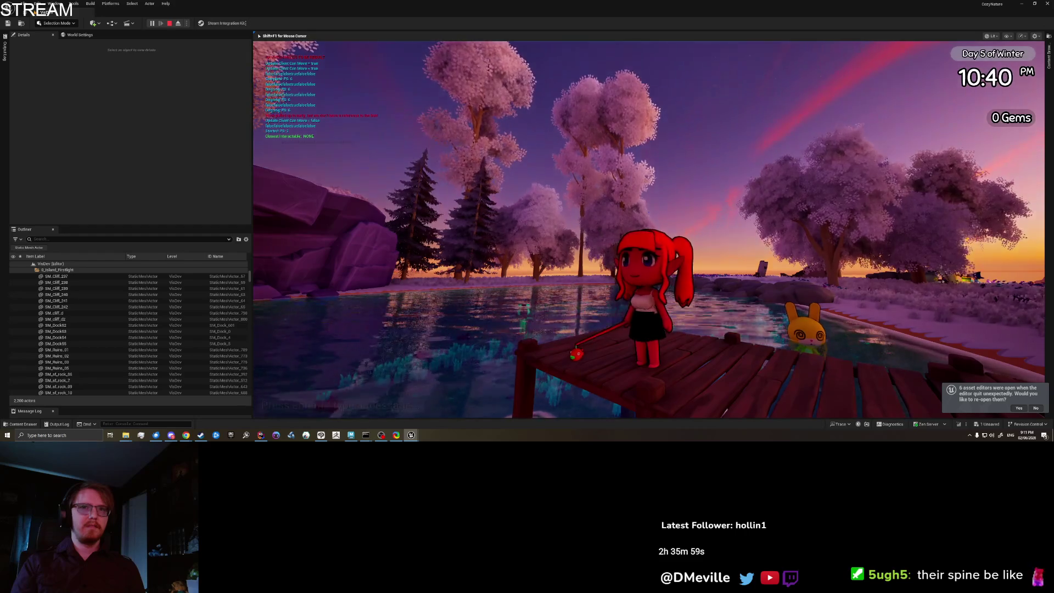
# Stop the play session and restart play from dock piece SM_Dock54
pyautogui.press('Escape')
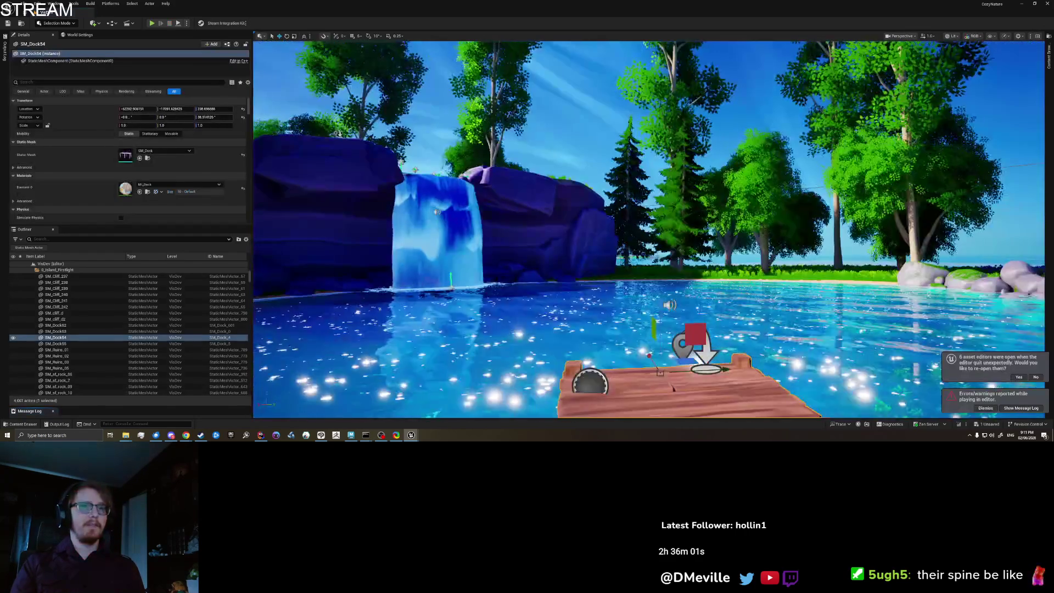
pyautogui.rightClick(661, 396)
pyautogui.click(676, 392)
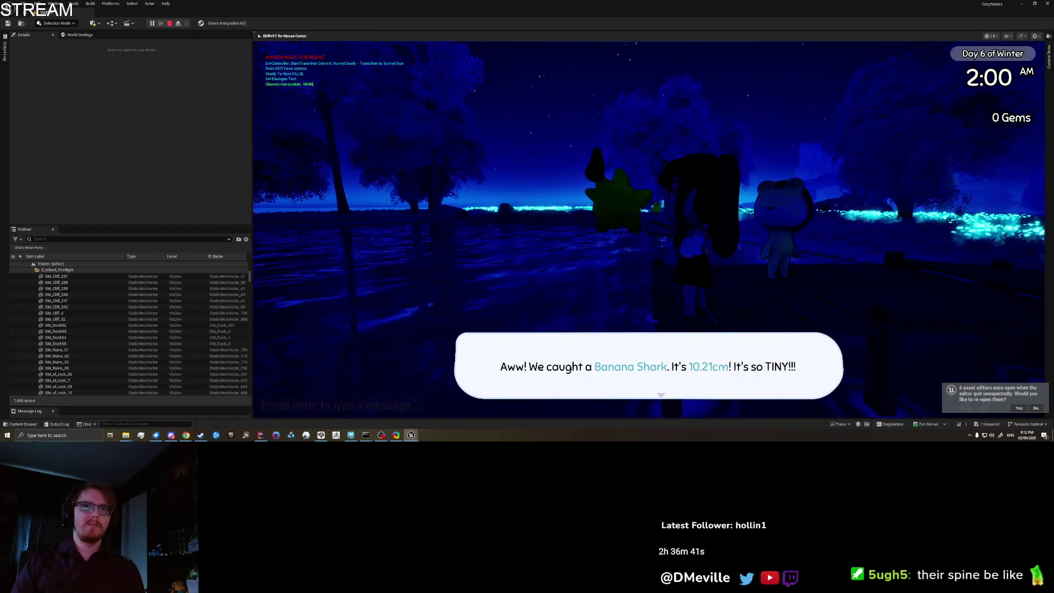
# Close the Banana Shark catch message, chat with Froggy, and run along the glowing shore
pyautogui.press('space')
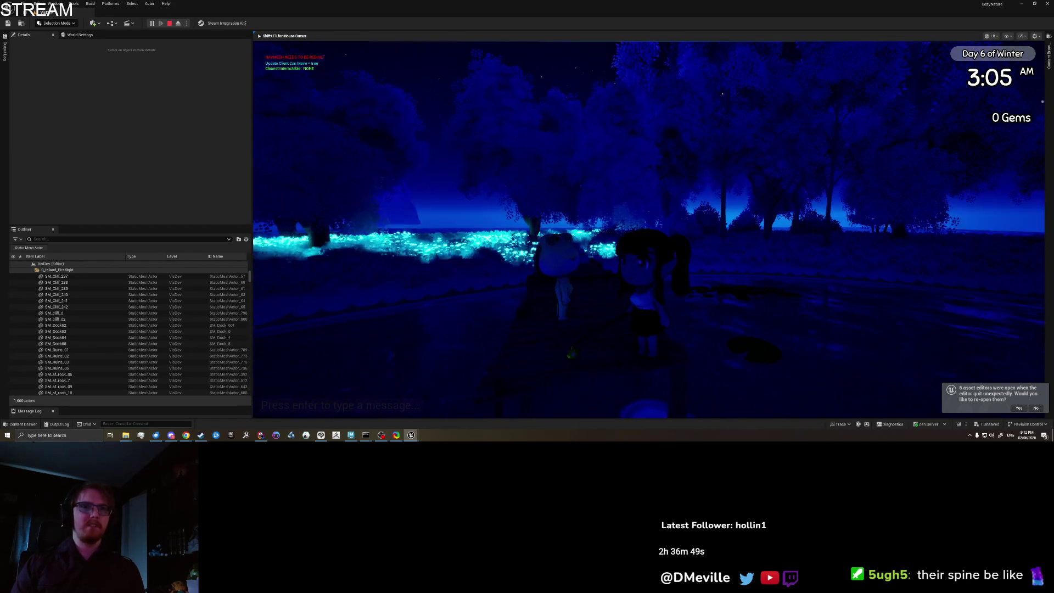
pyautogui.press('e')
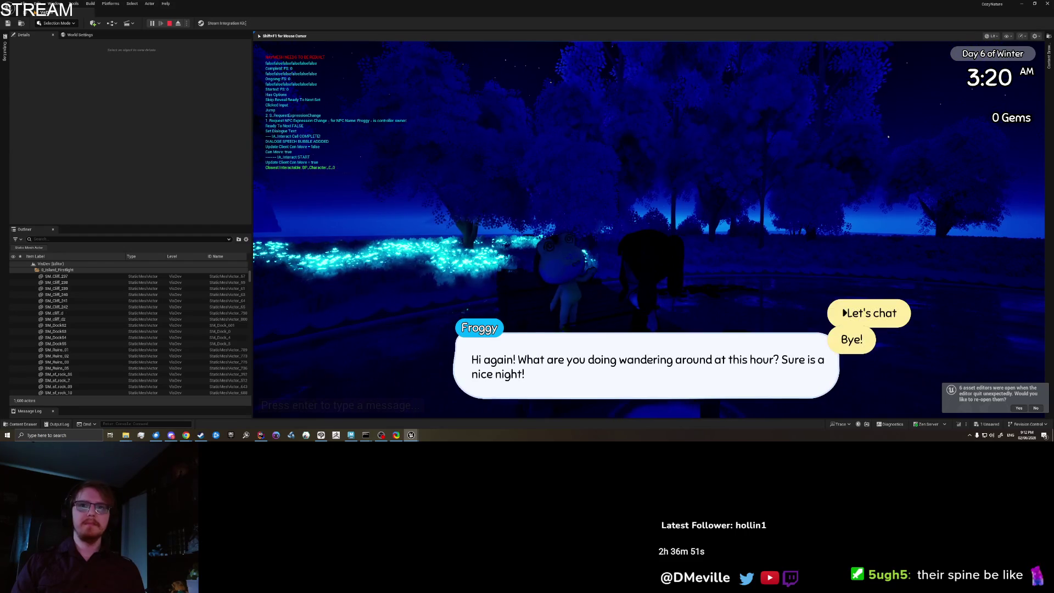
pyautogui.press('space')
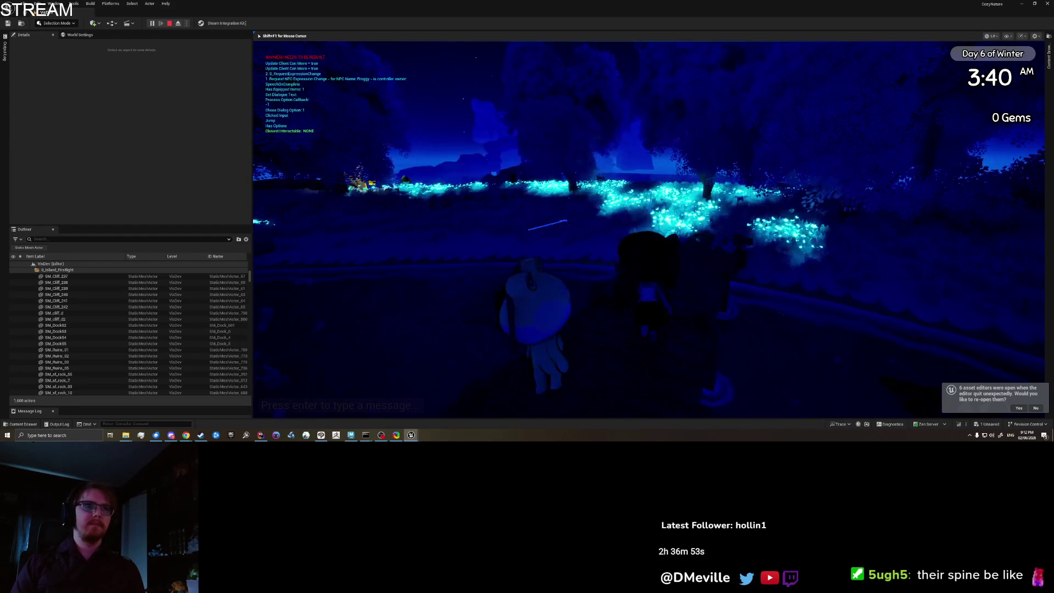
pyautogui.press('w')
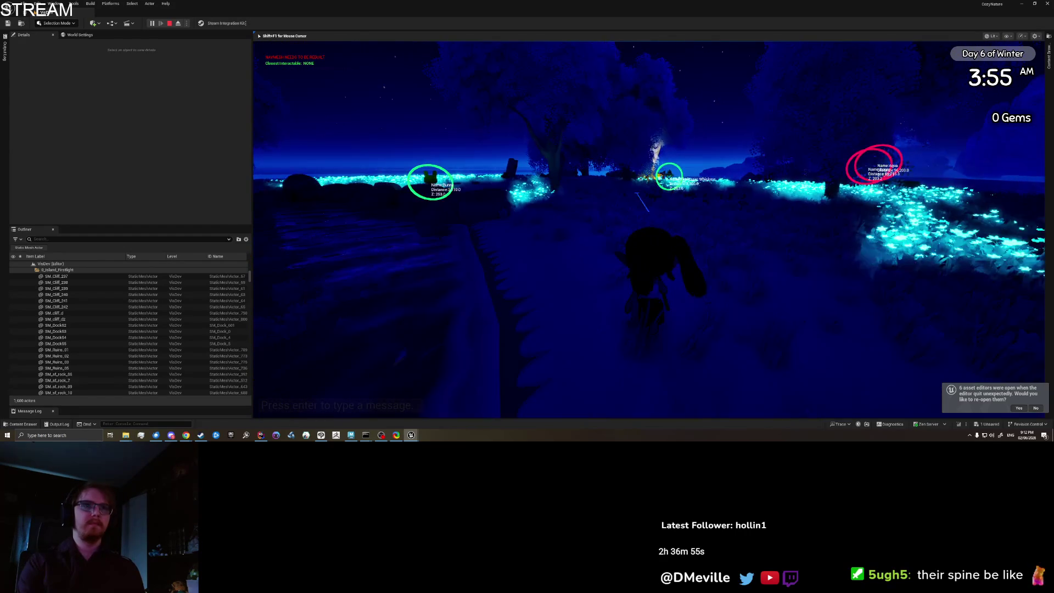
pyautogui.press('w')
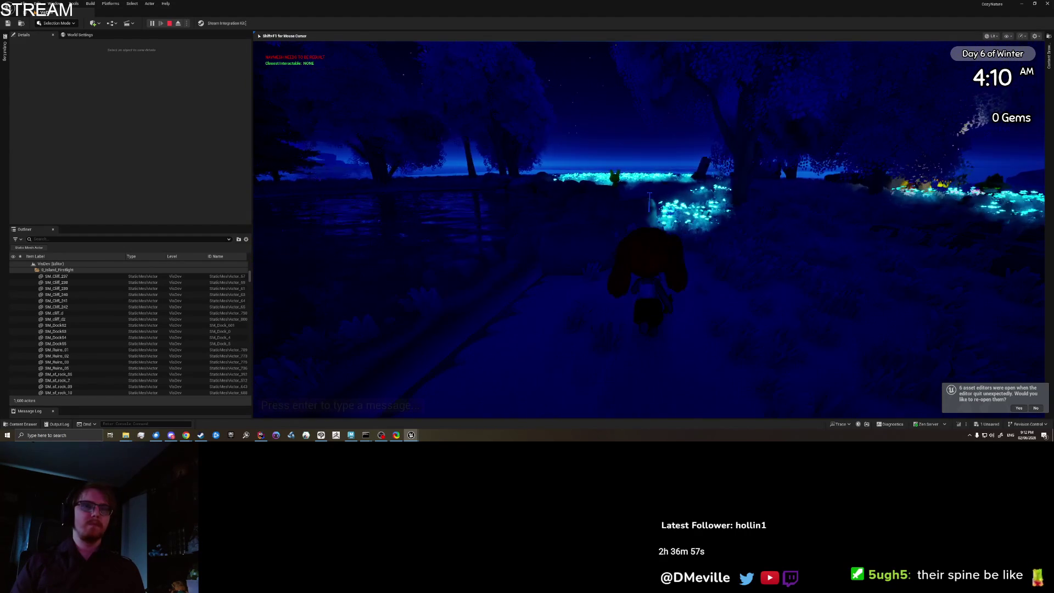
pyautogui.press('w')
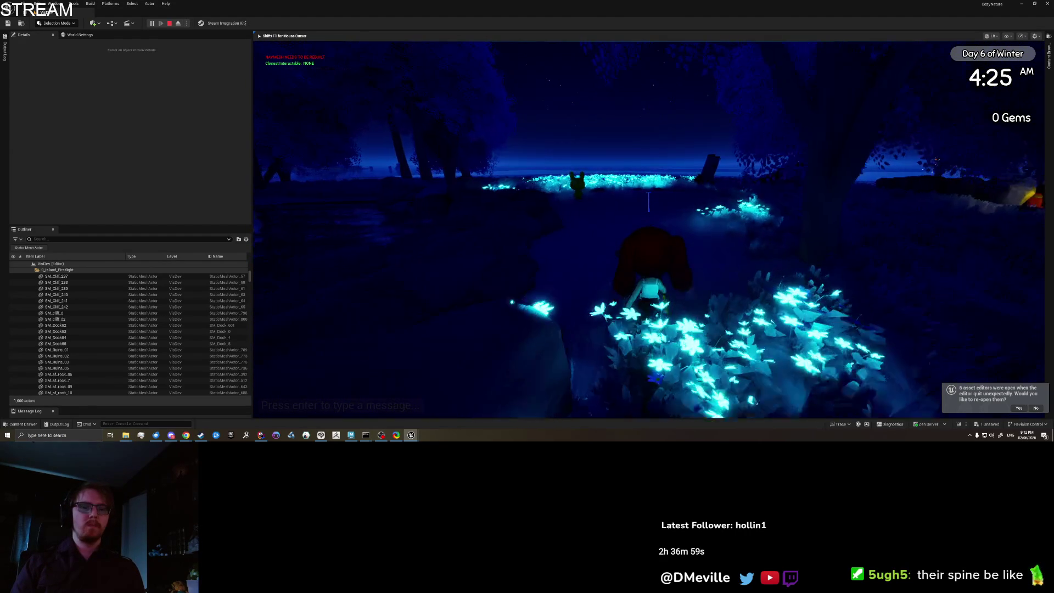
pyautogui.press('w')
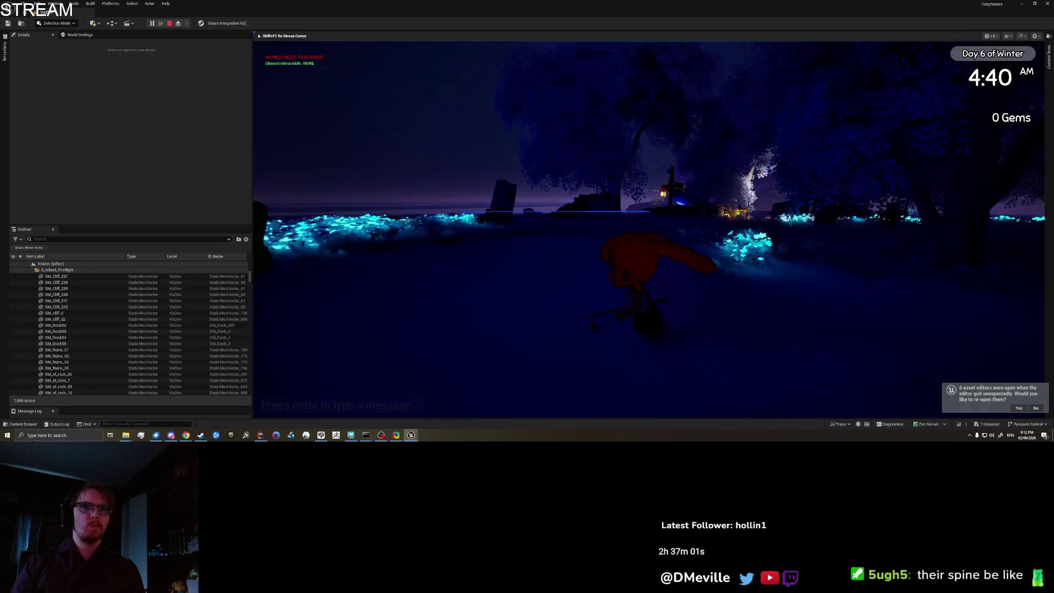
# Talk to Bunny and decline the customisation offer
pyautogui.press('e')
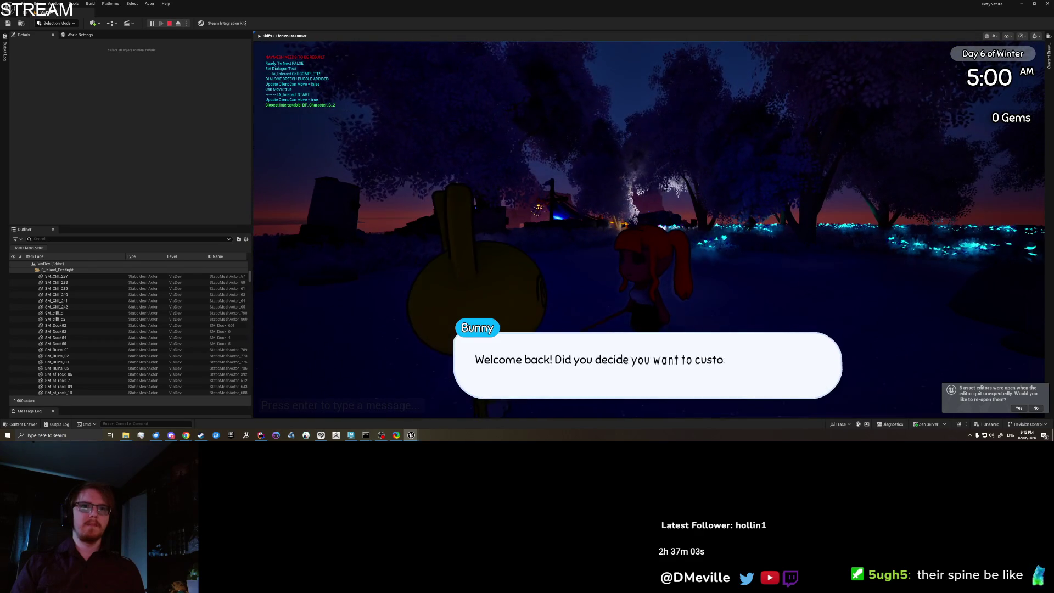
pyautogui.press('space')
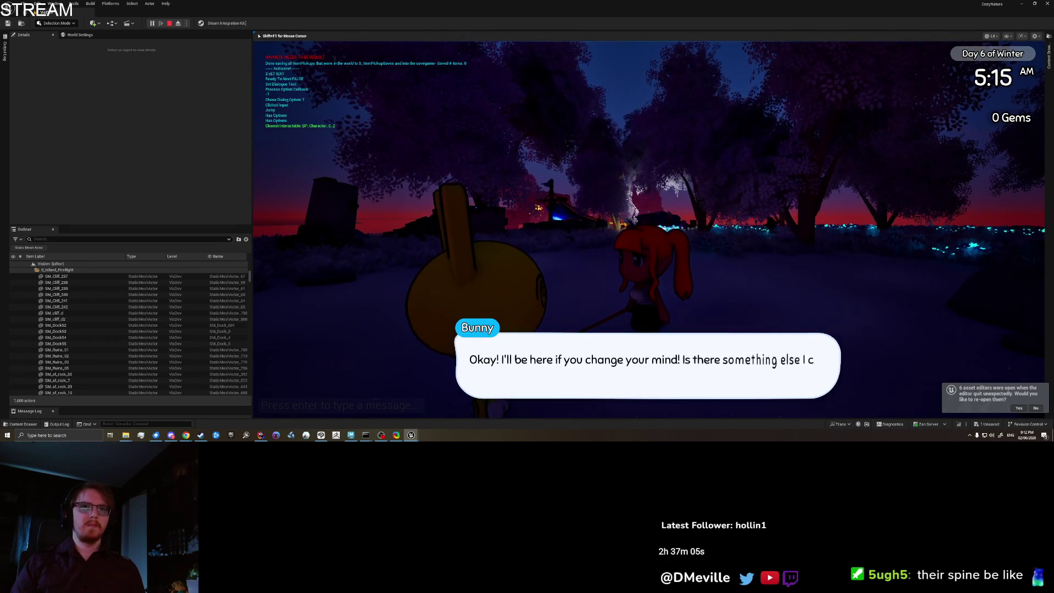
pyautogui.press('space')
pyautogui.press('w')
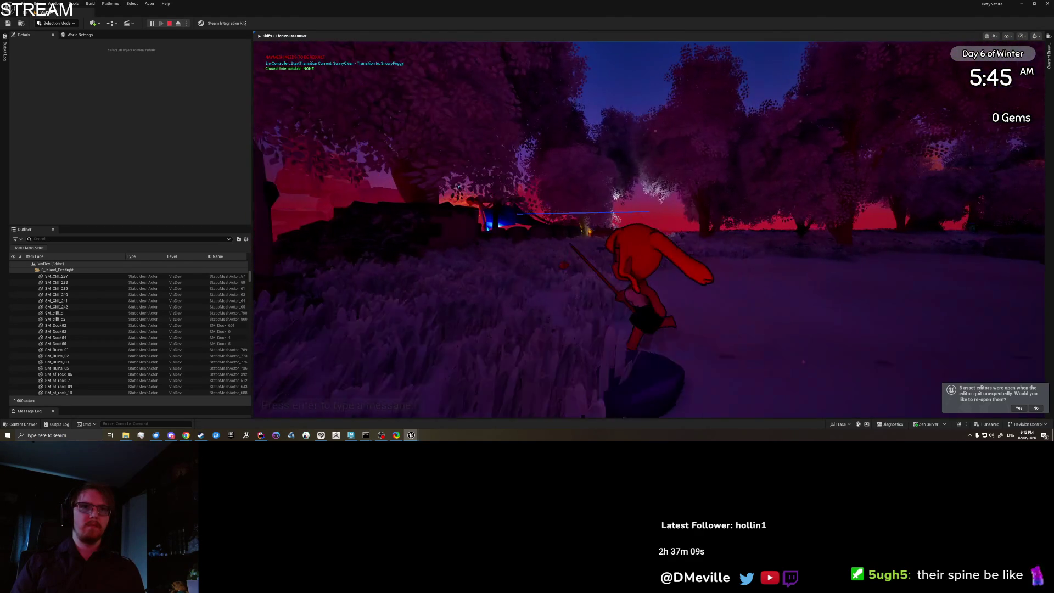
# Run the character past the ruined building and back toward the dock
pyautogui.press('s')
pyautogui.press('w')
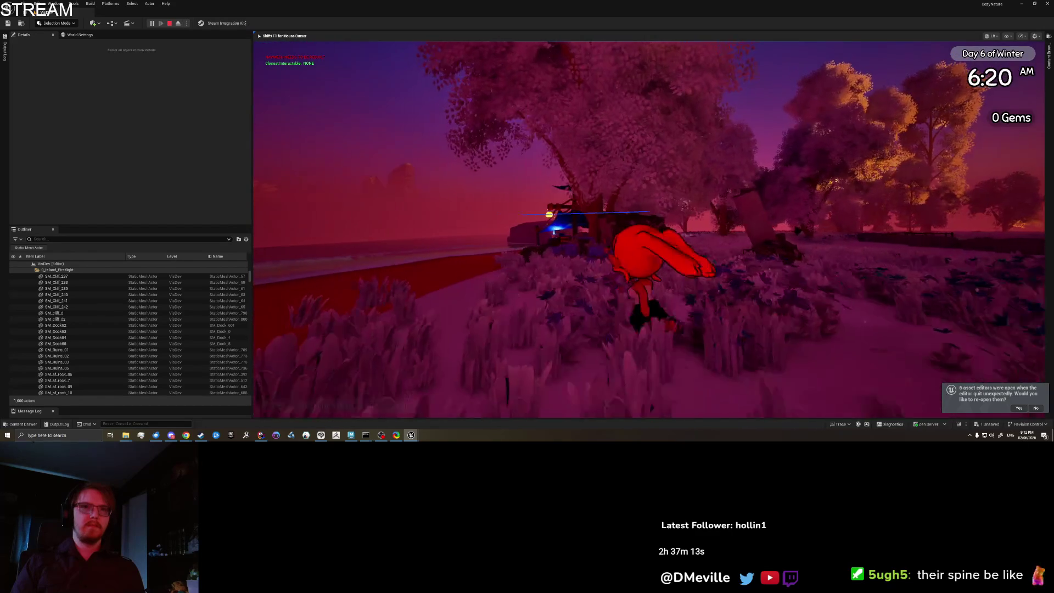
pyautogui.press('a')
pyautogui.press('s')
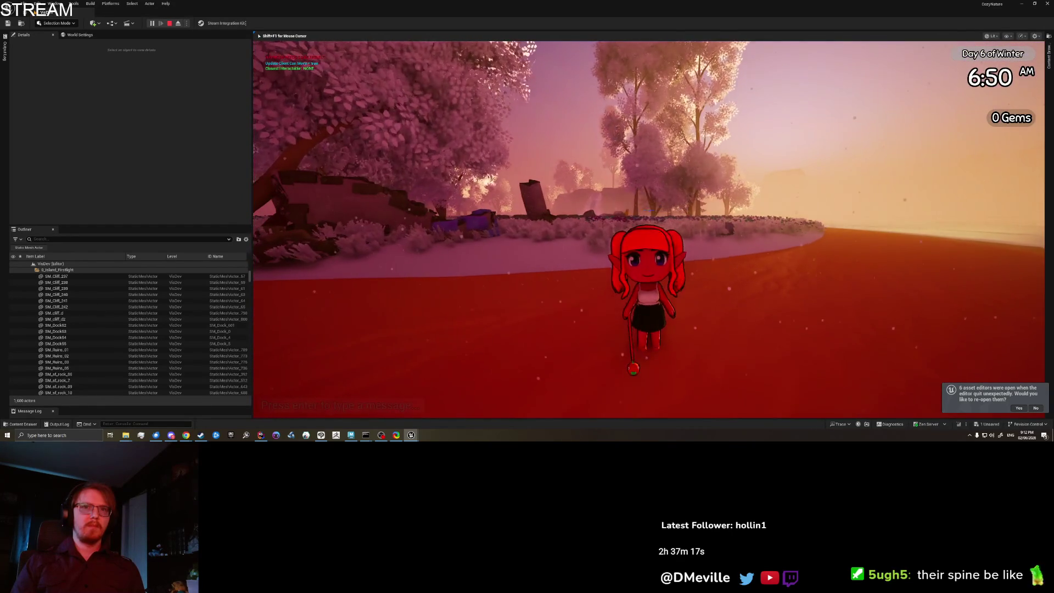
pyautogui.press('w')
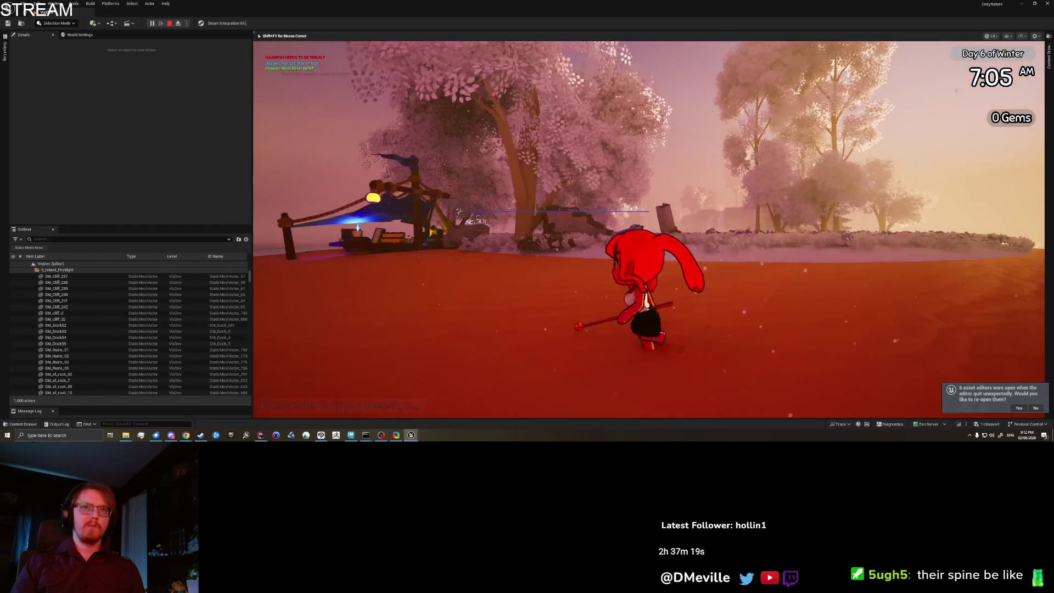
pyautogui.press('d')
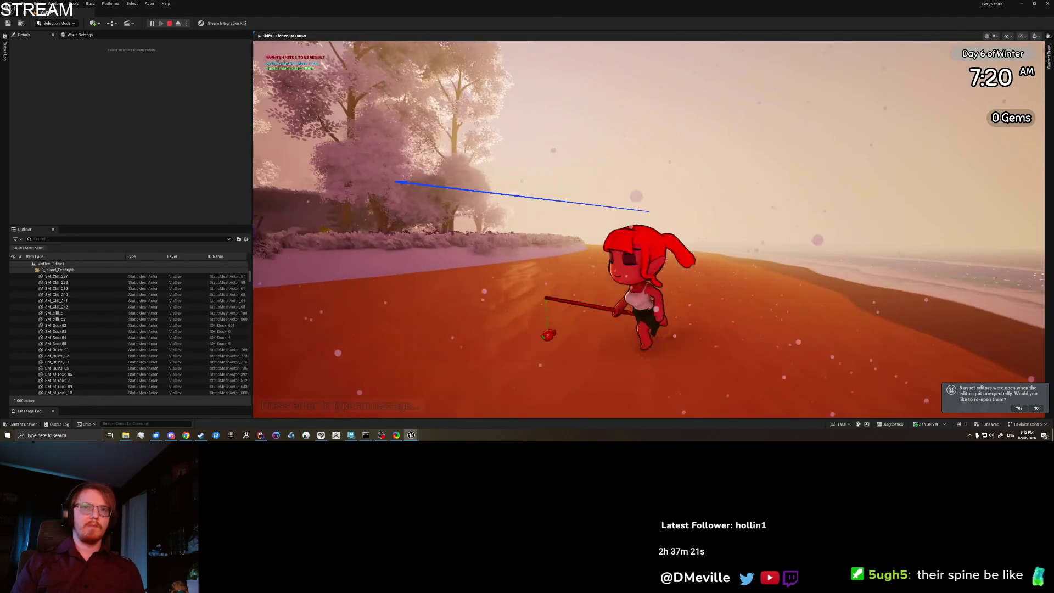
pyautogui.press('a')
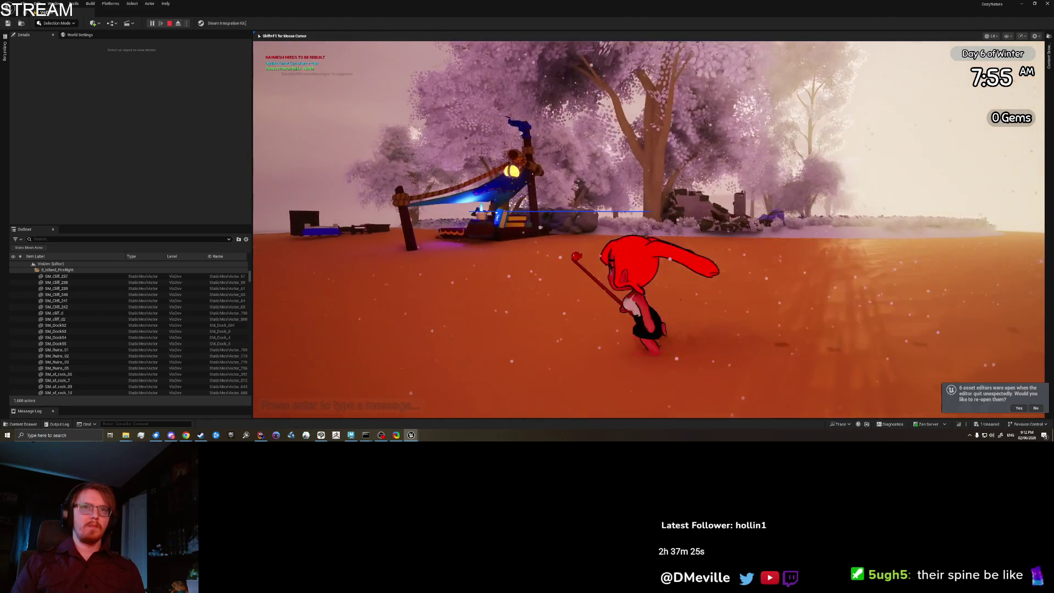
# Fish twice from the shore, toward the red item and into the water
pyautogui.press('e')
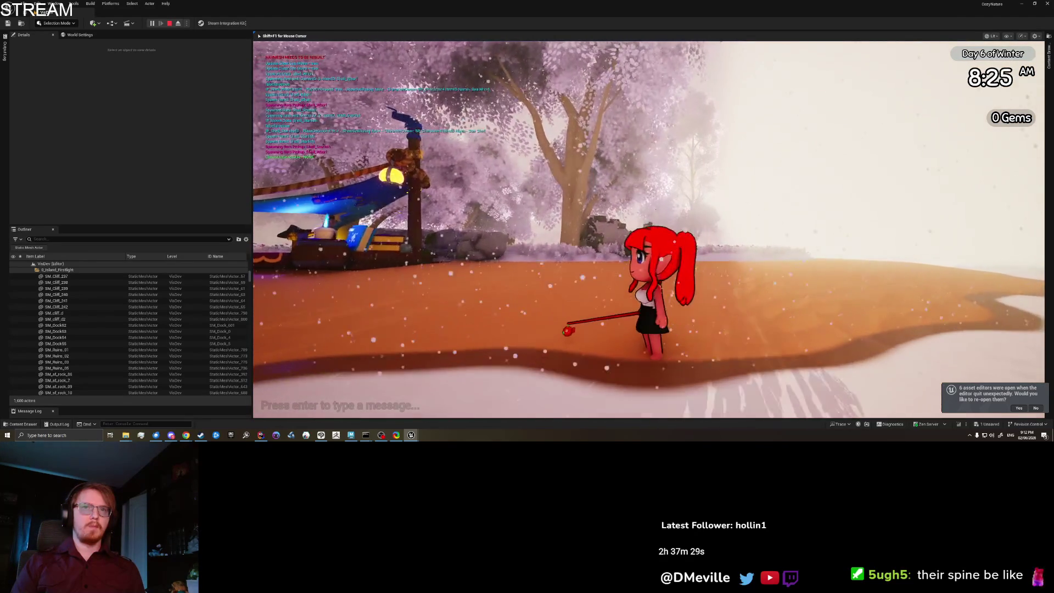
pyautogui.press('w')
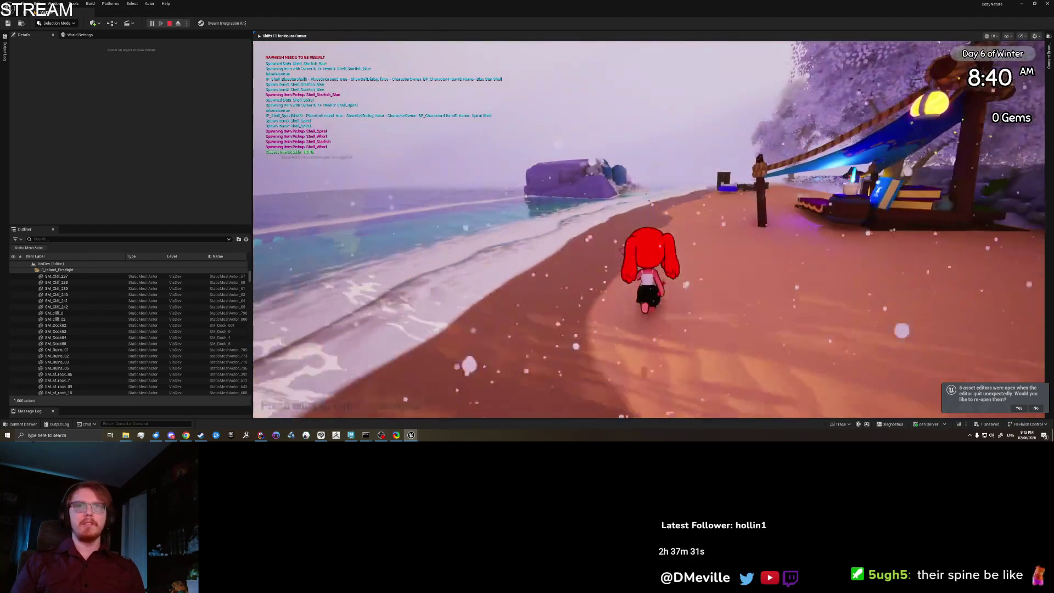
pyautogui.press('e')
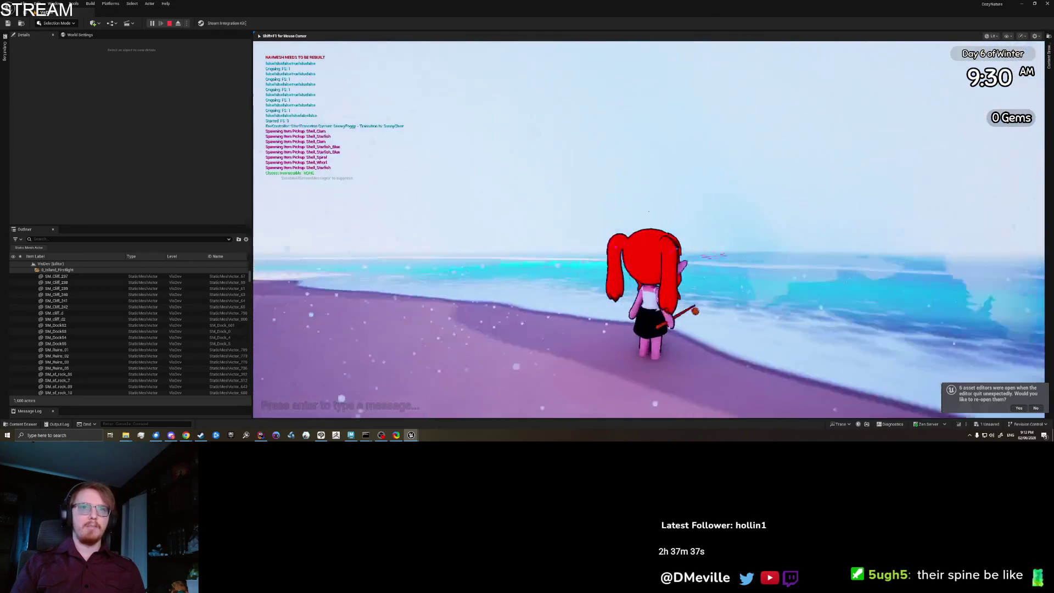
pyautogui.press('w')
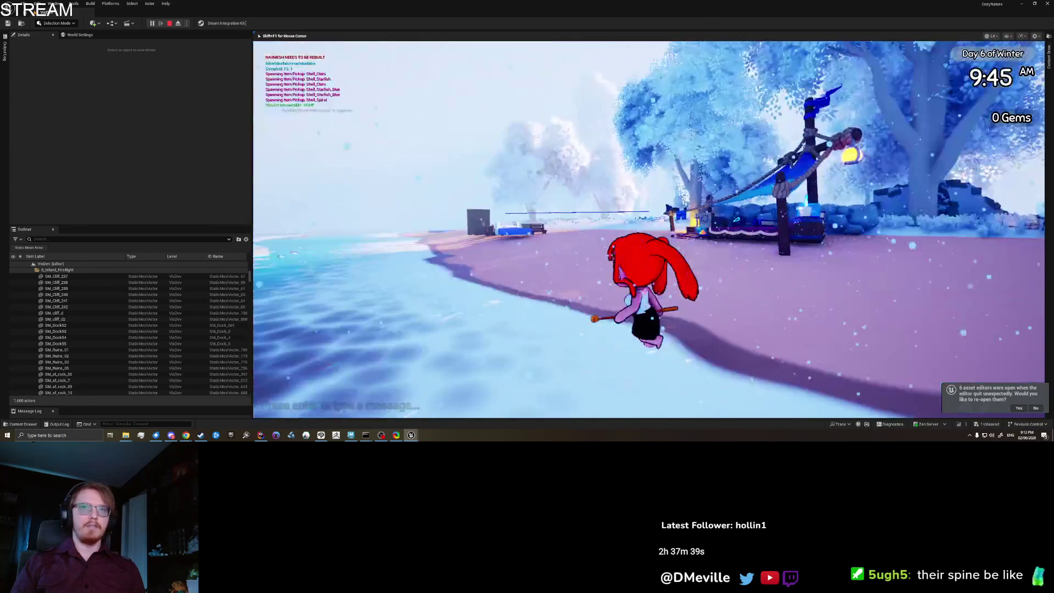
# Run past the bed and flower field onto the pink path, then open the inventory book
pyautogui.press('w')
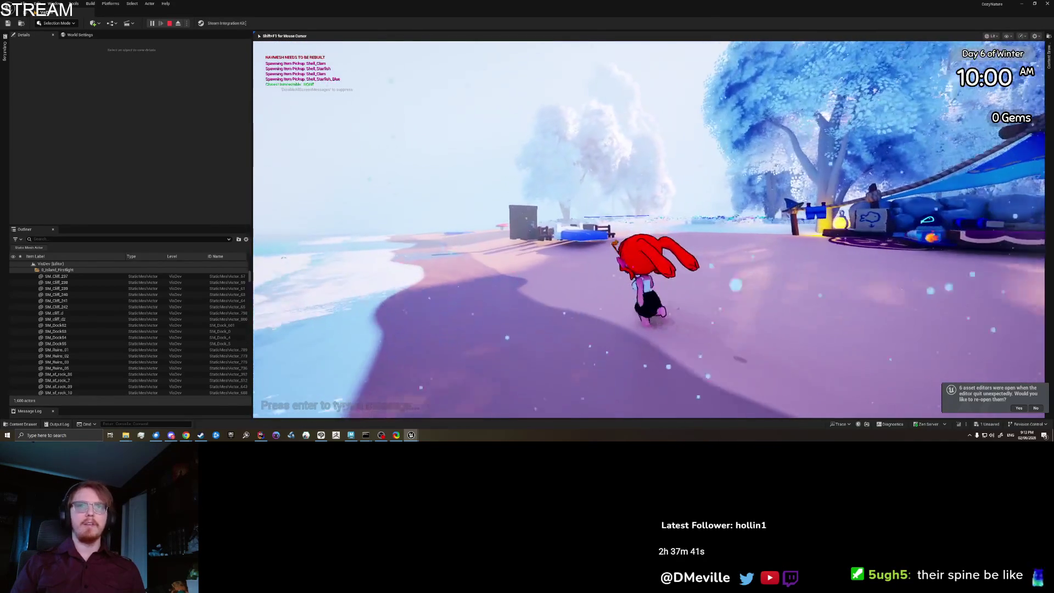
pyautogui.press('w')
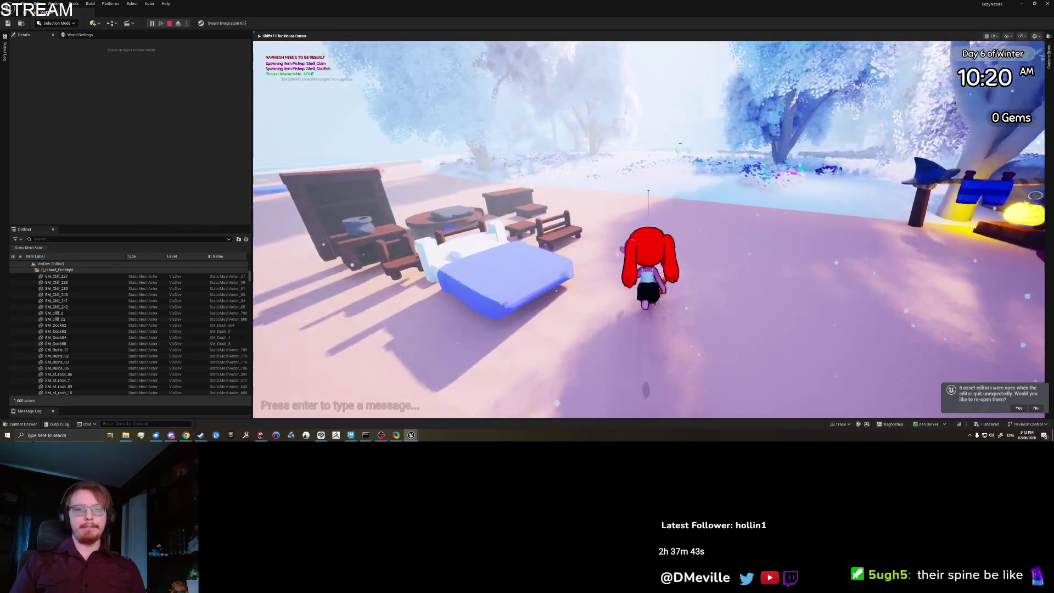
pyautogui.press('w')
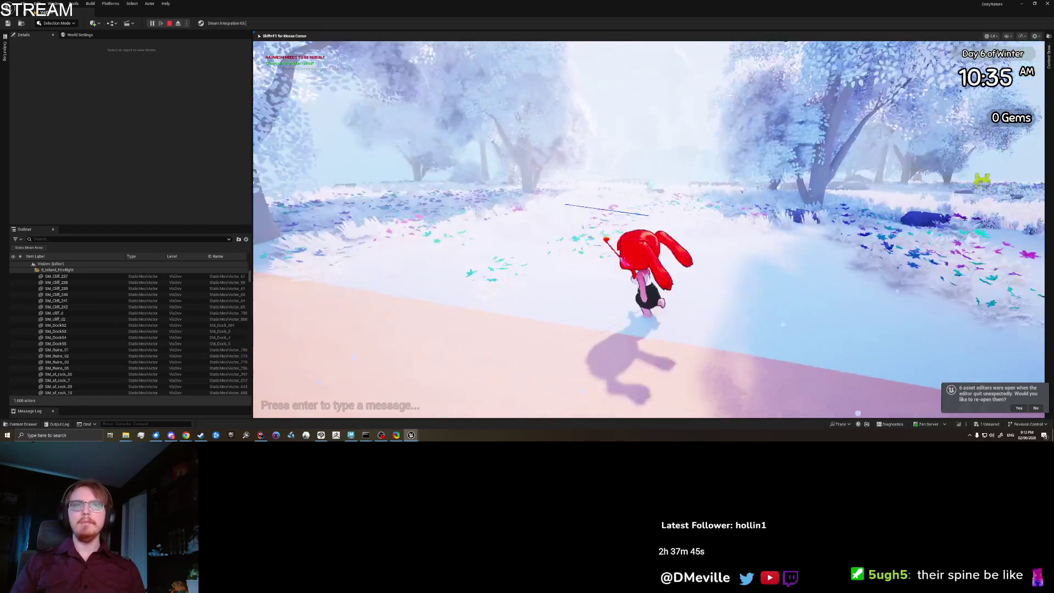
pyautogui.press('w')
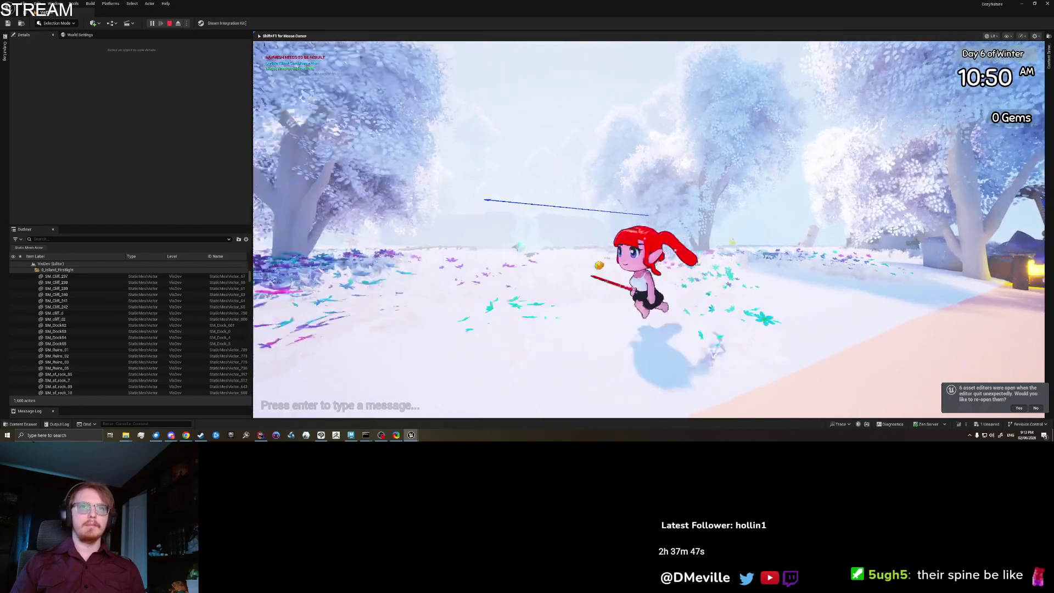
pyautogui.press('w')
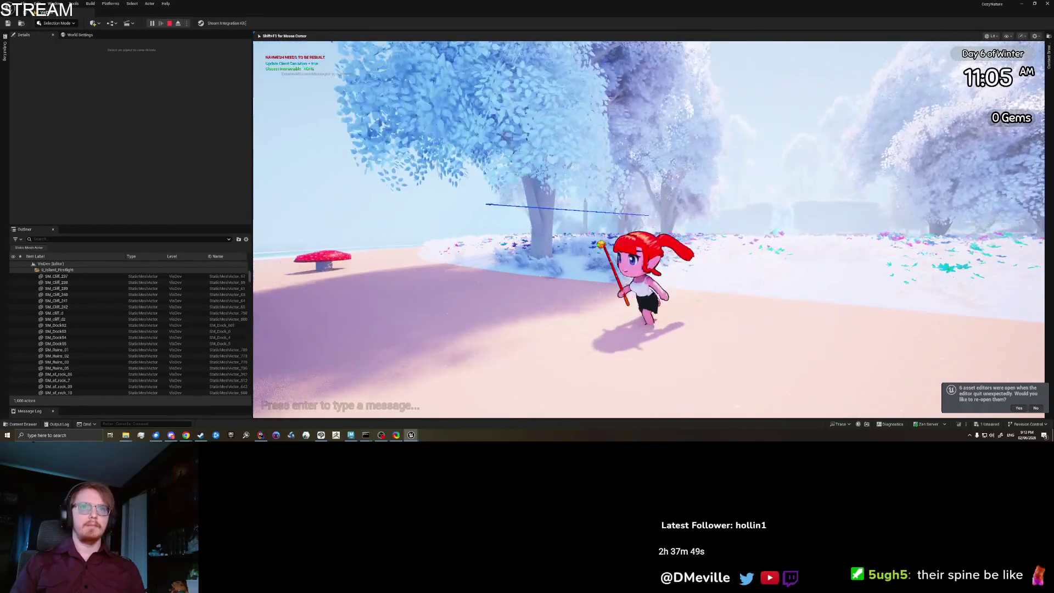
pyautogui.press('i')
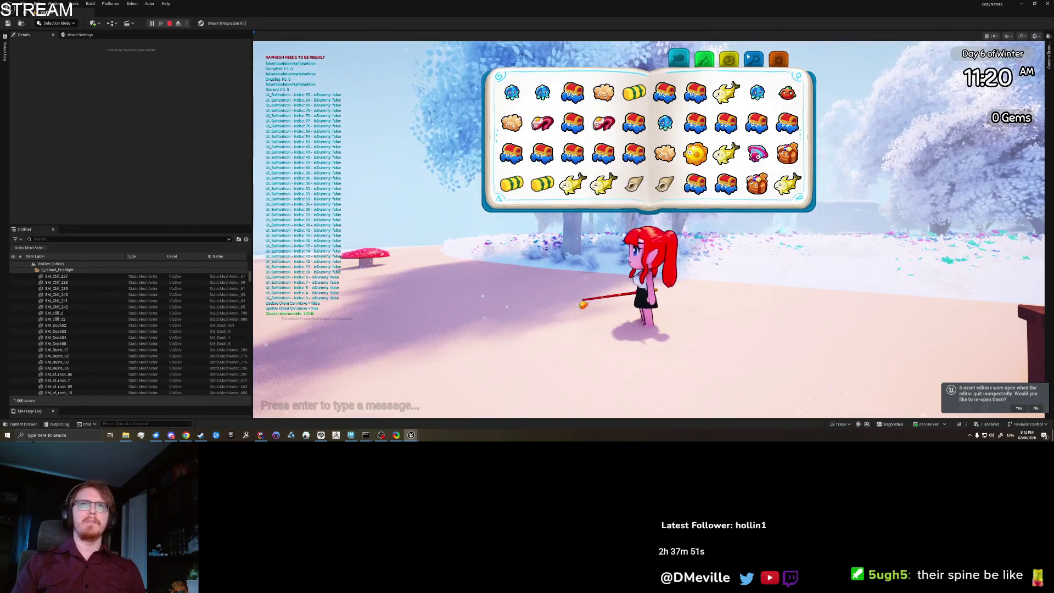
# On the book's emotes page, play Inspecting, then Lay Flat, and stop the emote
pyautogui.click(730, 59)
pyautogui.click(566, 104)
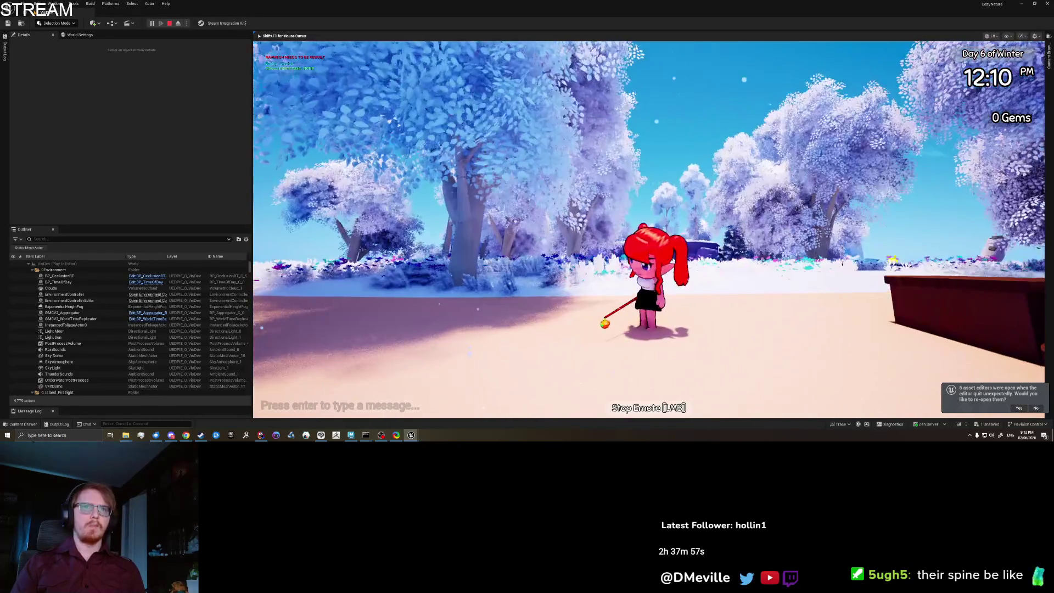
pyautogui.press('Tab')
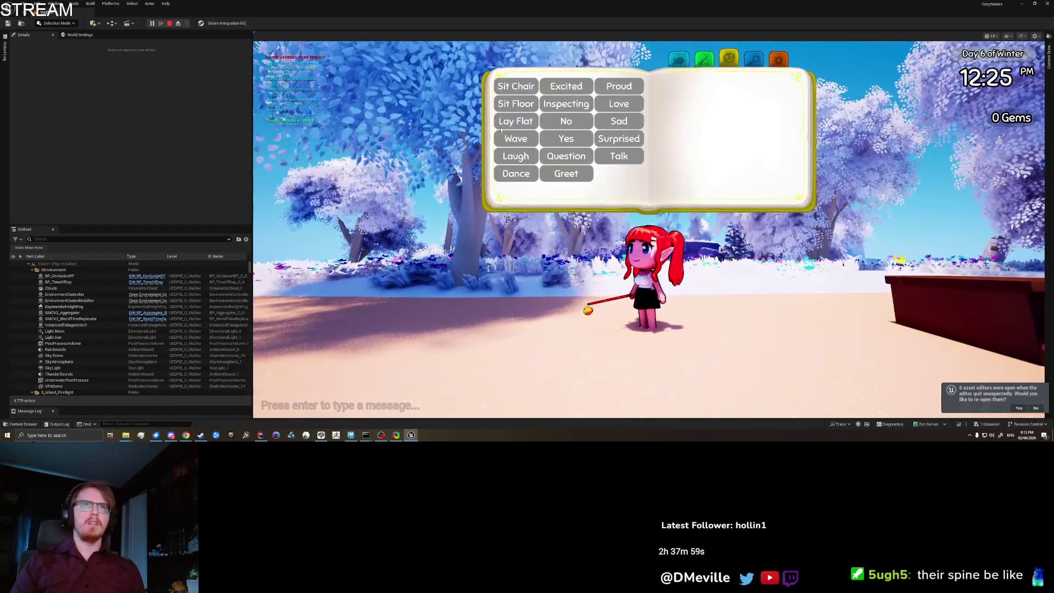
pyautogui.click(516, 121)
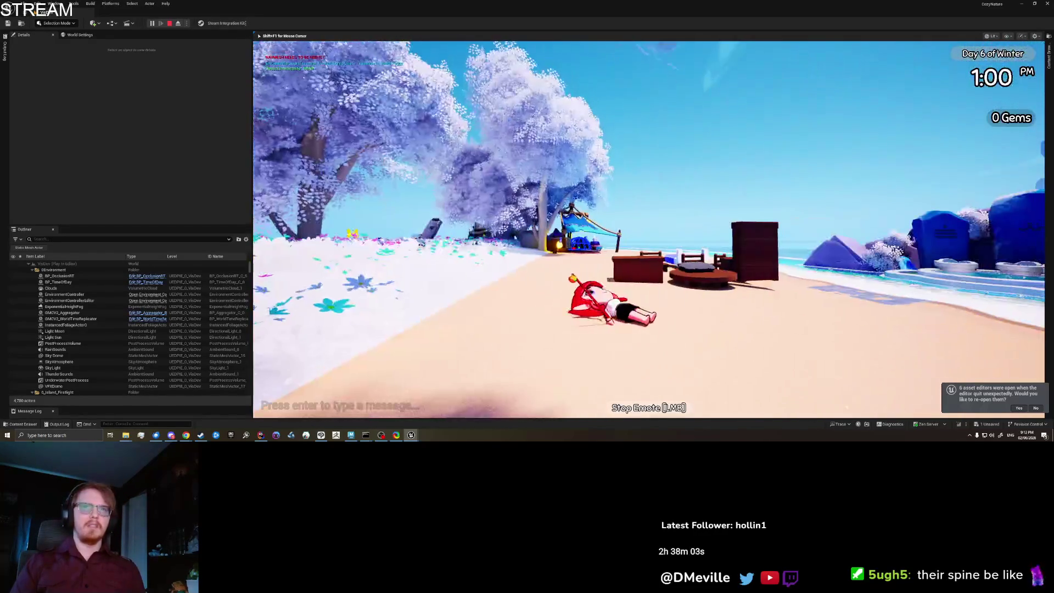
pyautogui.click(649, 229)
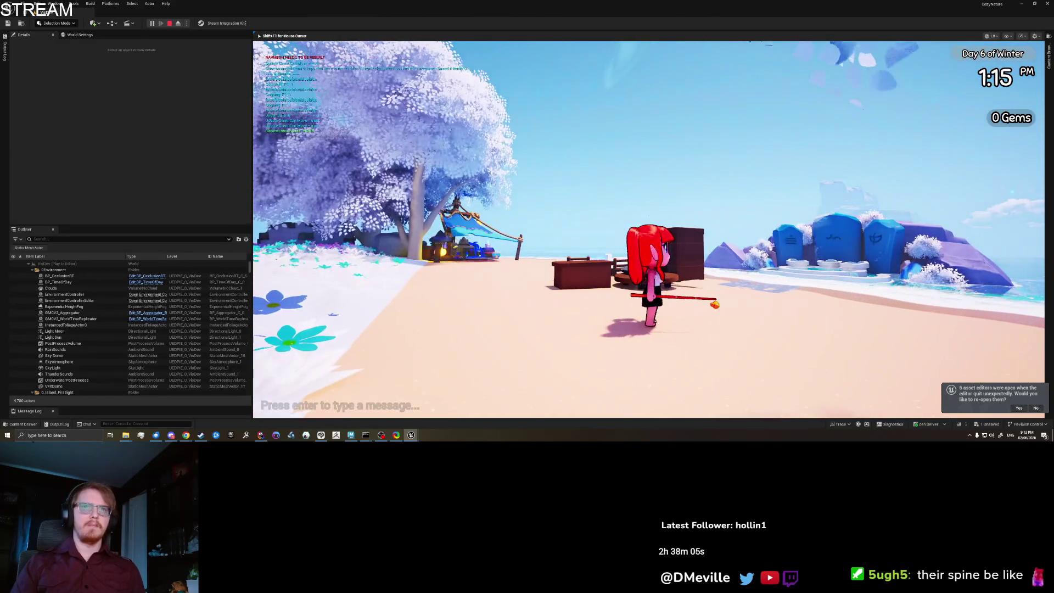
# Retest the Lay Flat emote four more times from the emote book
pyautogui.press('e')
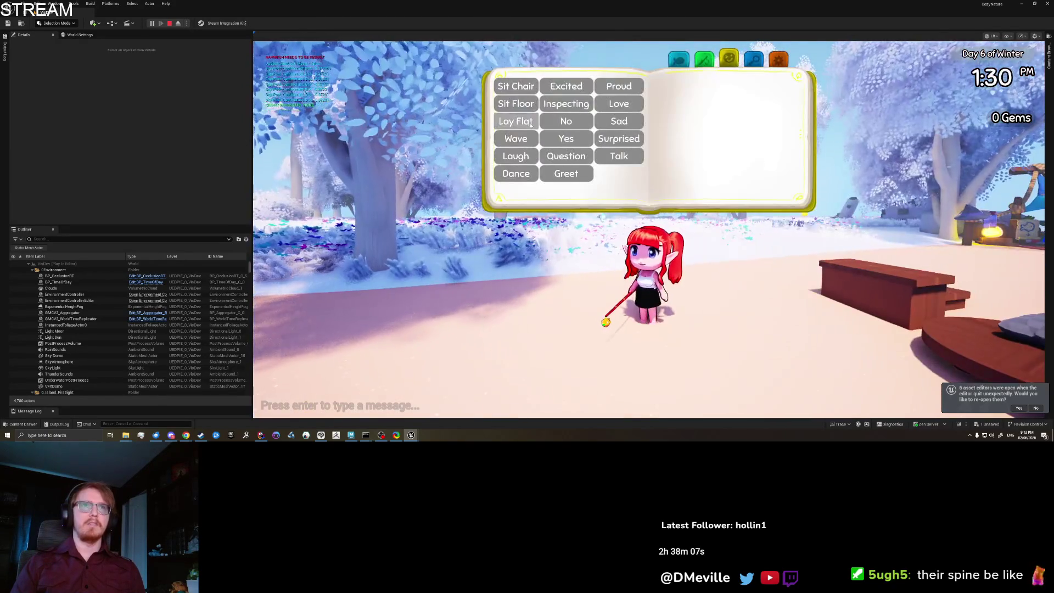
pyautogui.click(531, 123)
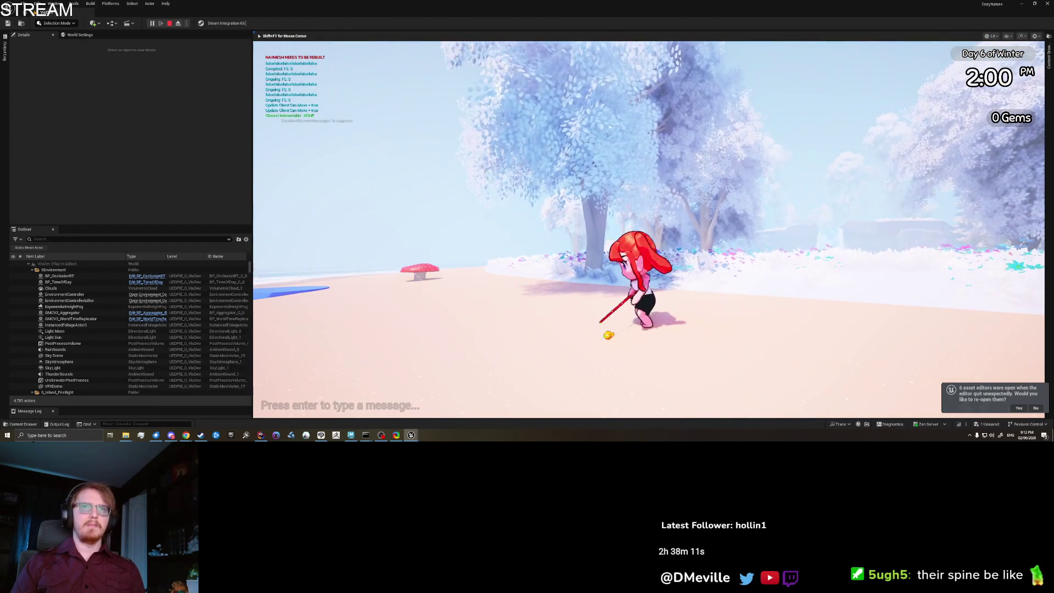
pyautogui.press('e')
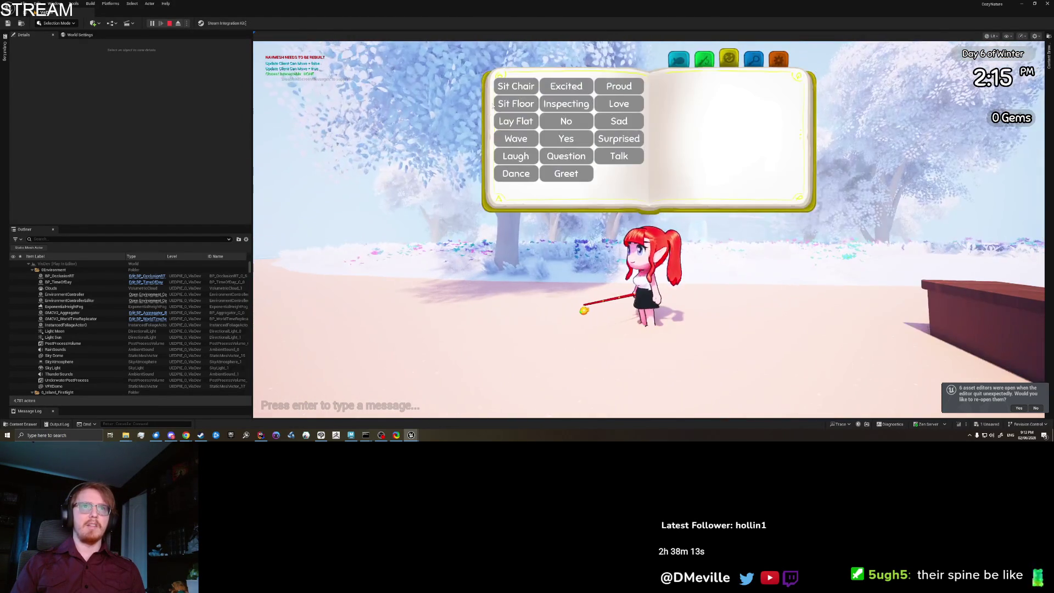
pyautogui.click(519, 120)
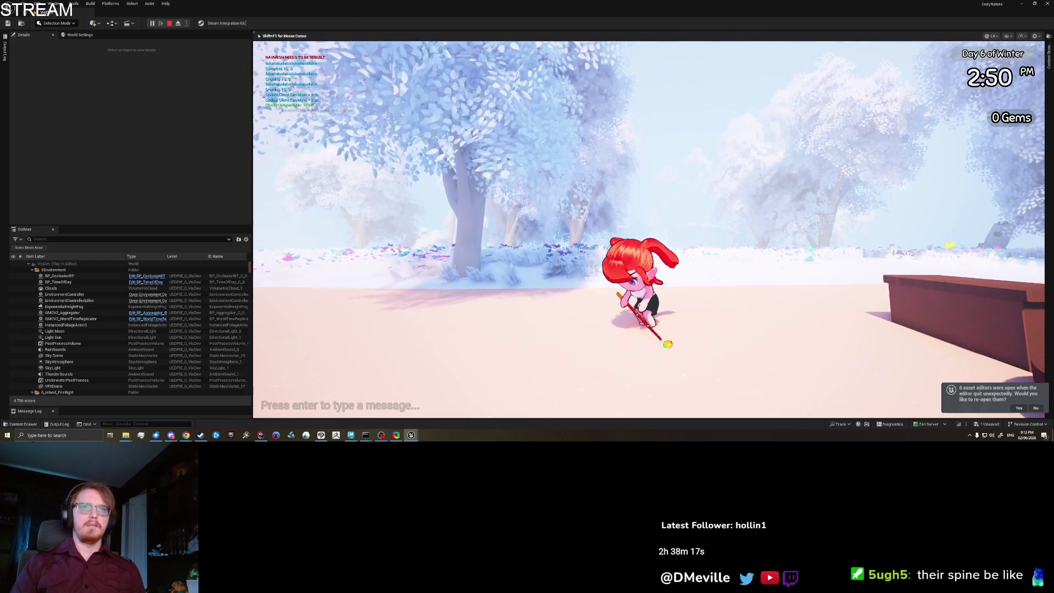
pyautogui.press('e')
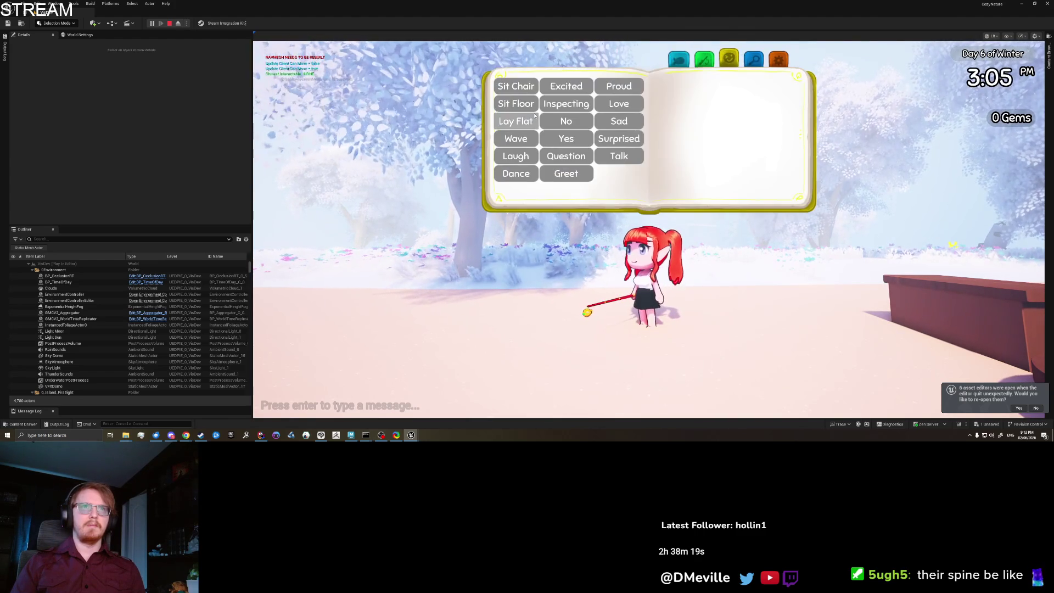
pyautogui.click(534, 118)
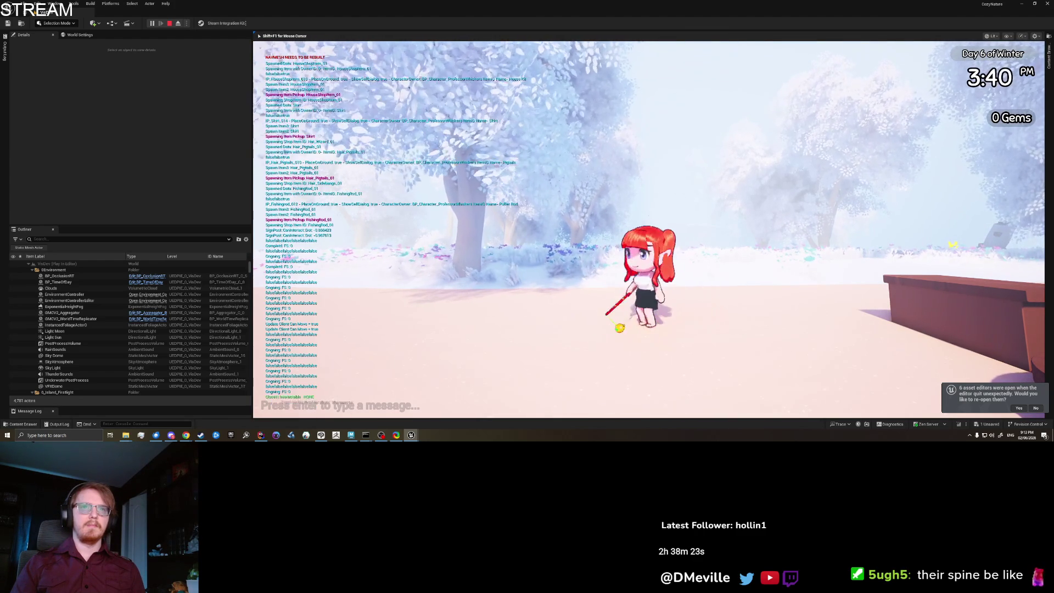
pyautogui.press('e')
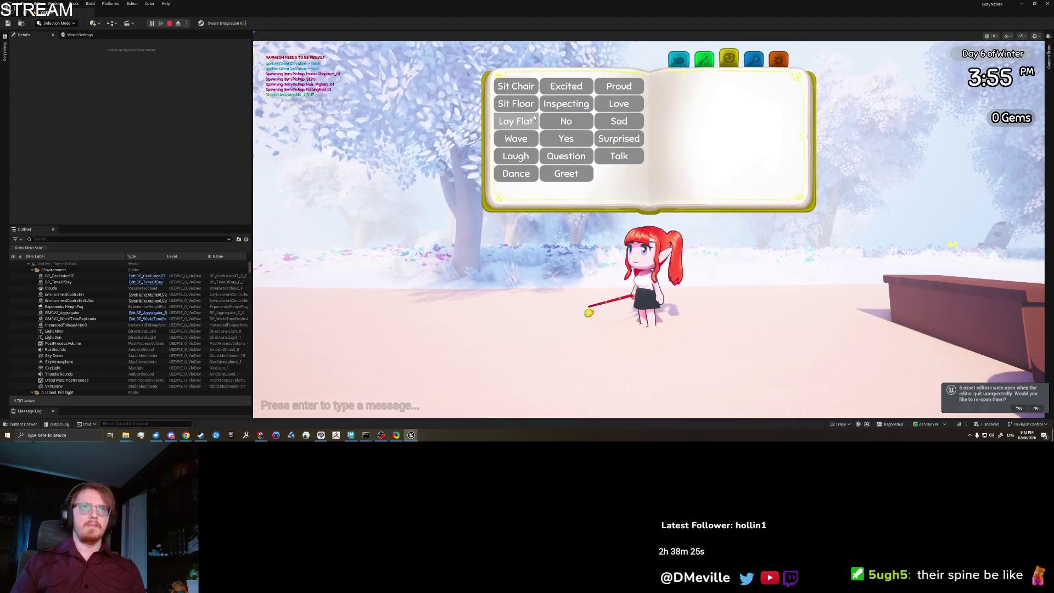
pyautogui.click(533, 119)
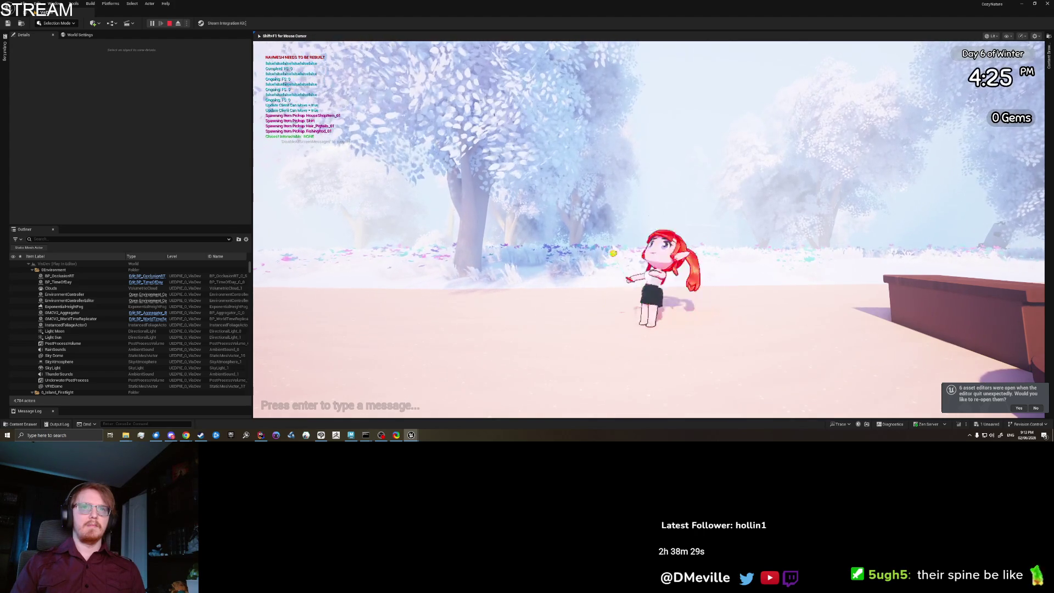
# Test Sit Floor and the other sitting emotes from the emote book
pyautogui.press('e')
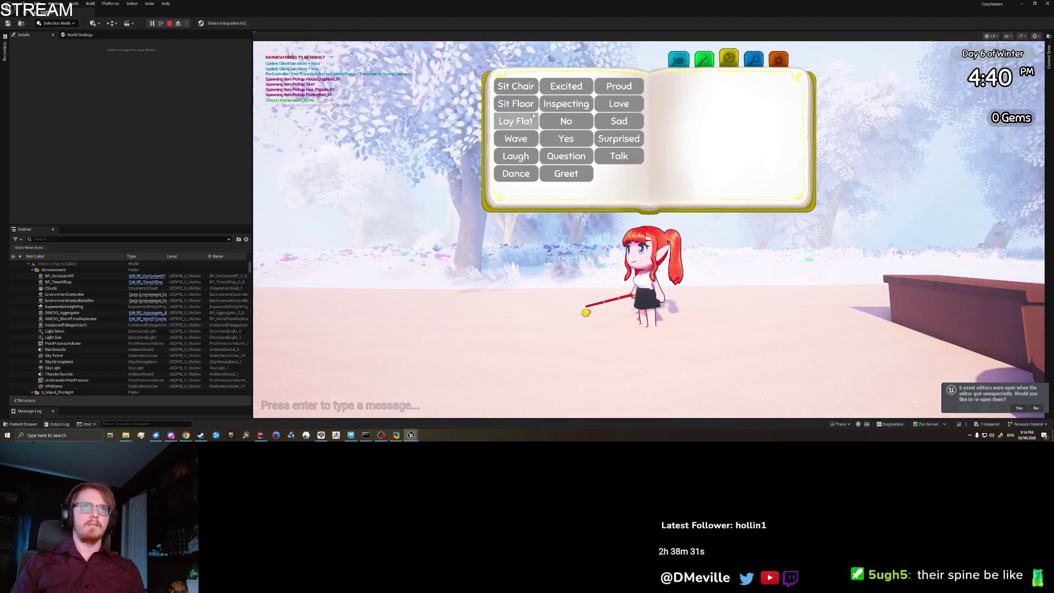
pyautogui.click(529, 112)
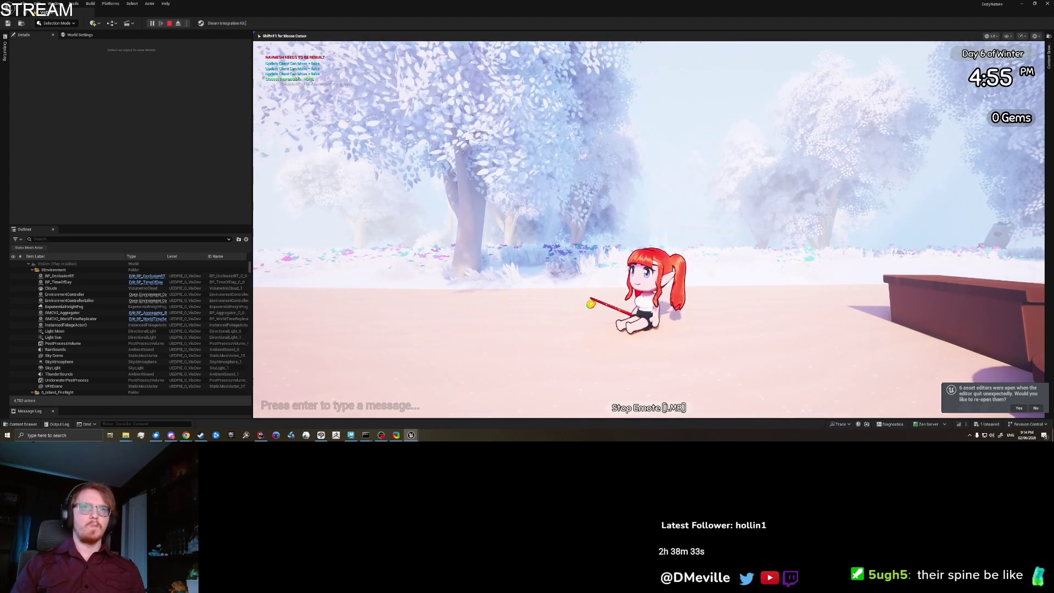
pyautogui.press('e')
pyautogui.click(529, 111)
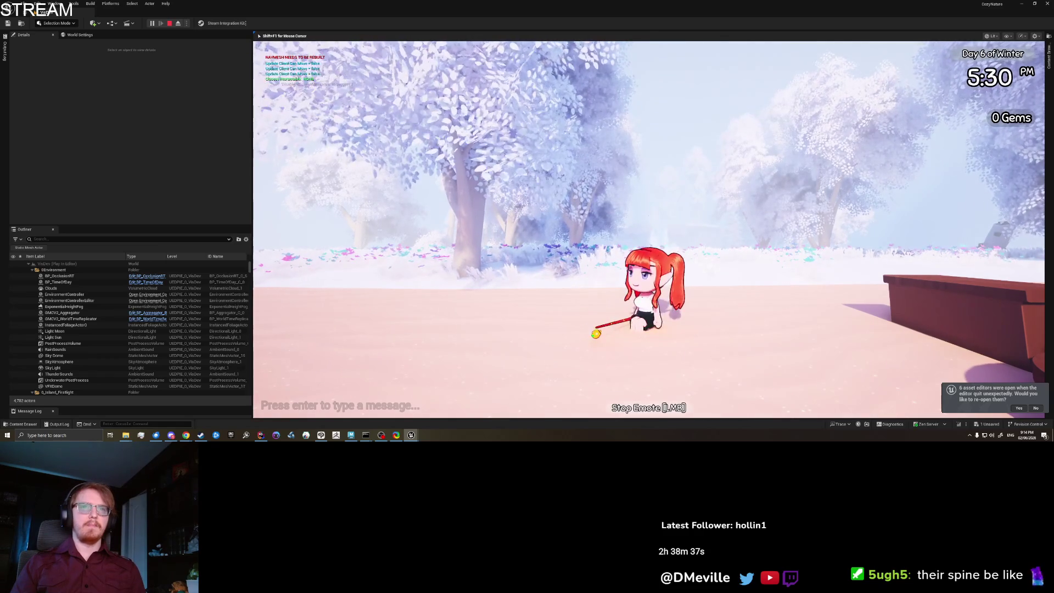
pyautogui.press('e')
pyautogui.click(565, 176)
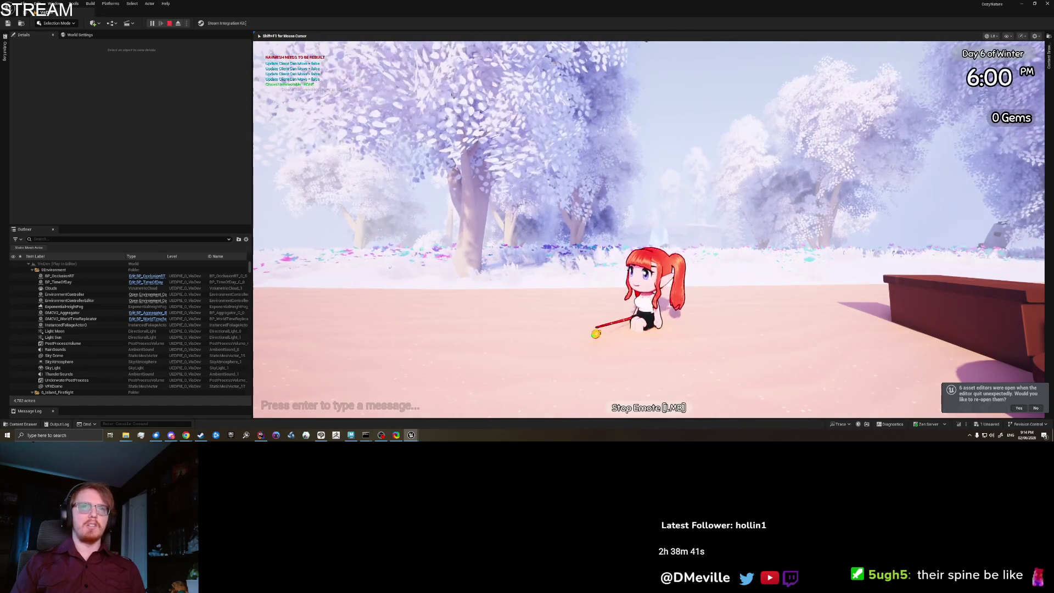
pyautogui.press('e')
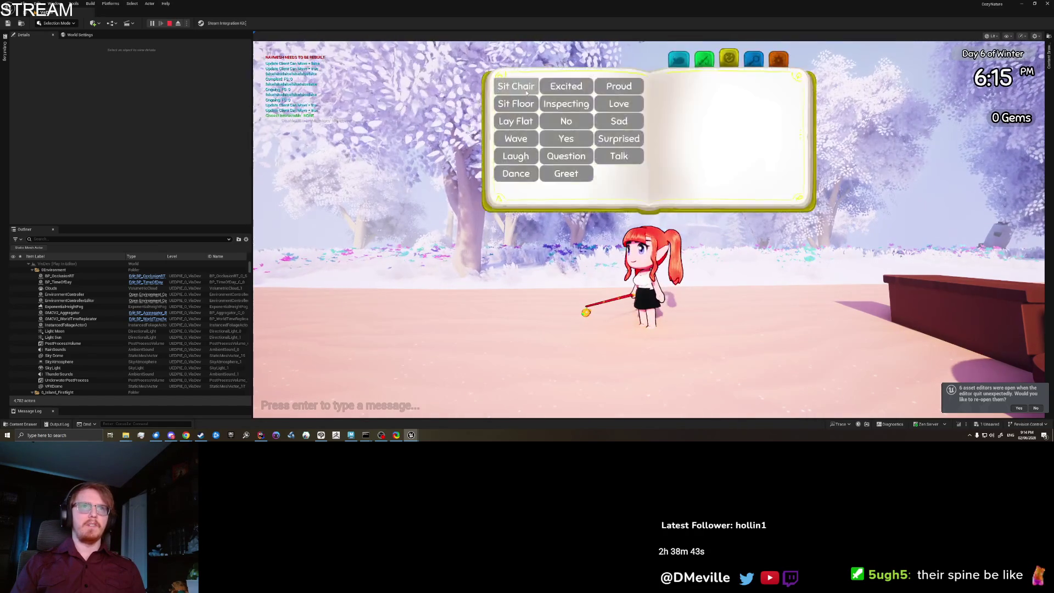
pyautogui.click(511, 172)
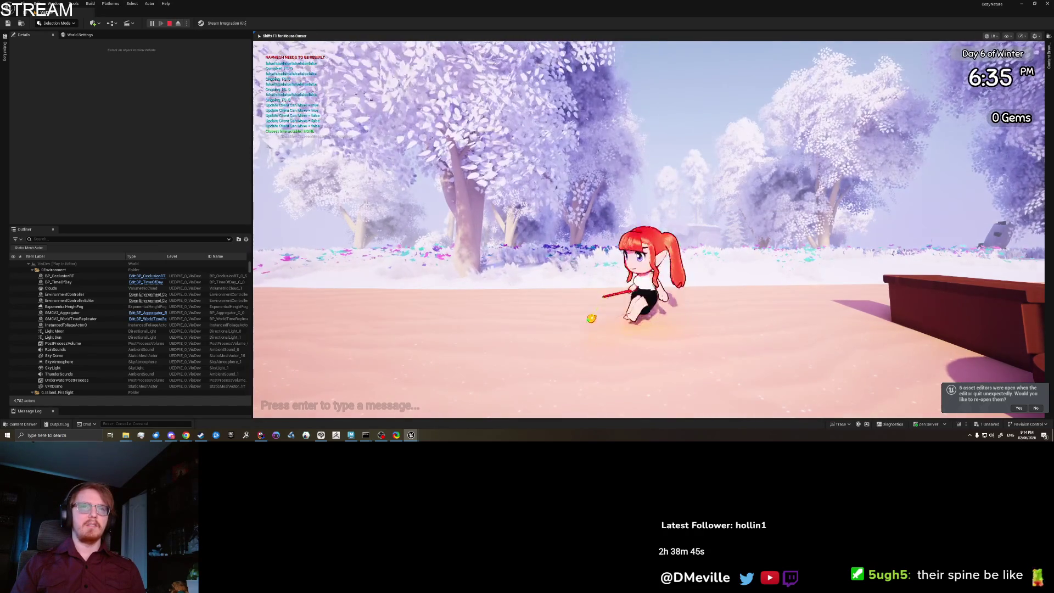
pyautogui.press('e')
pyautogui.click(499, 87)
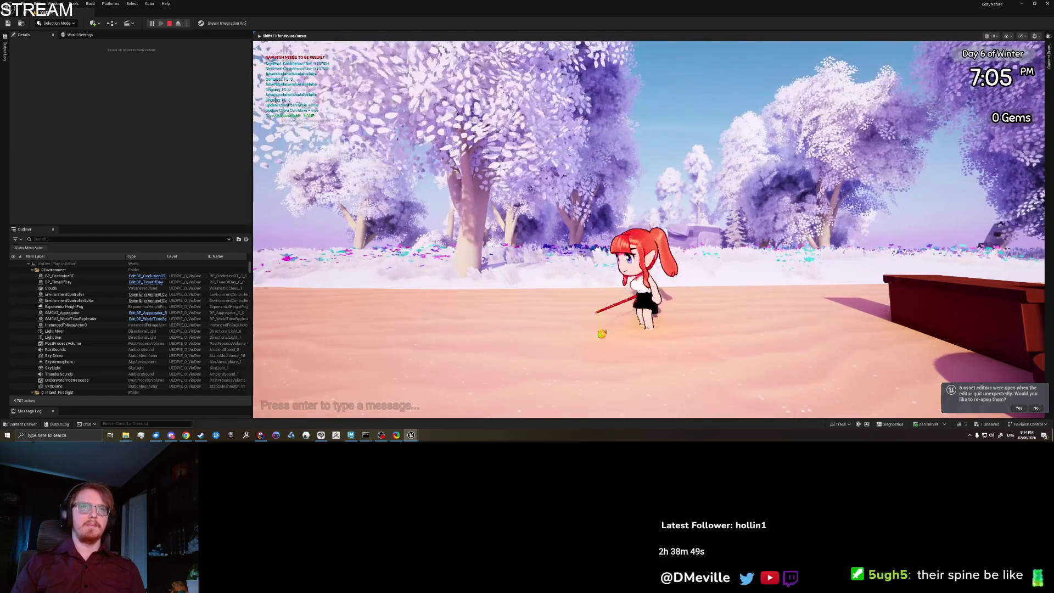
# Lay flat once more, stop the emote, and collapse the Locomotion state list in ABP_CharacterBase
pyautogui.press('e')
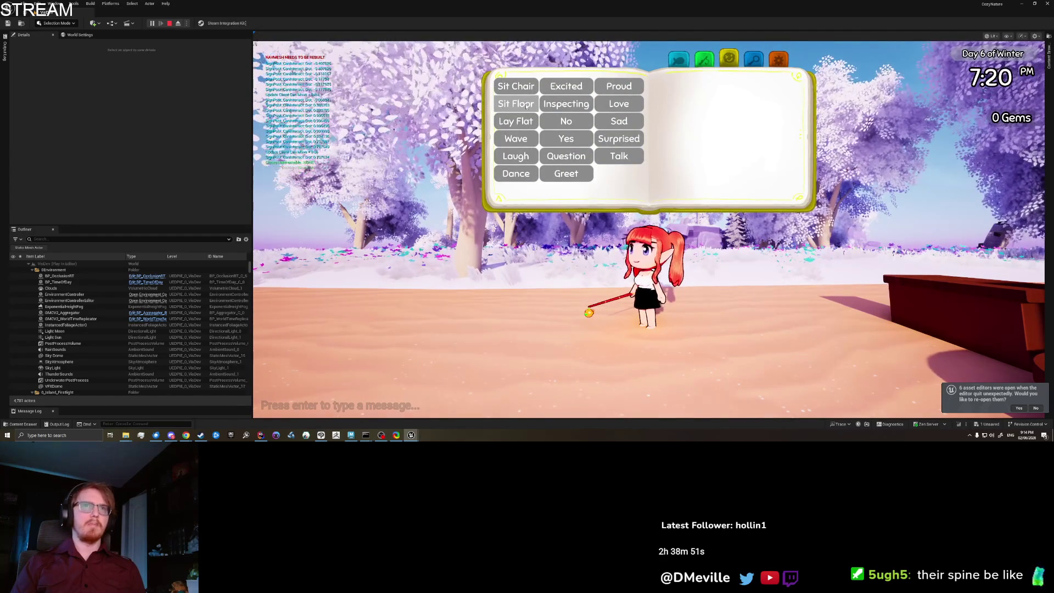
pyautogui.click(524, 118)
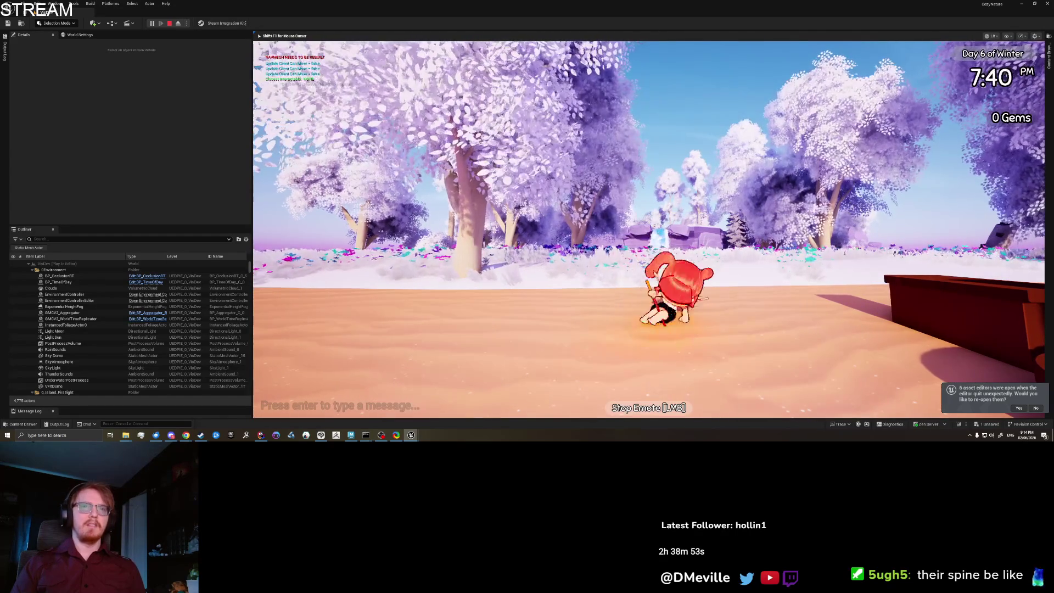
pyautogui.click(649, 229)
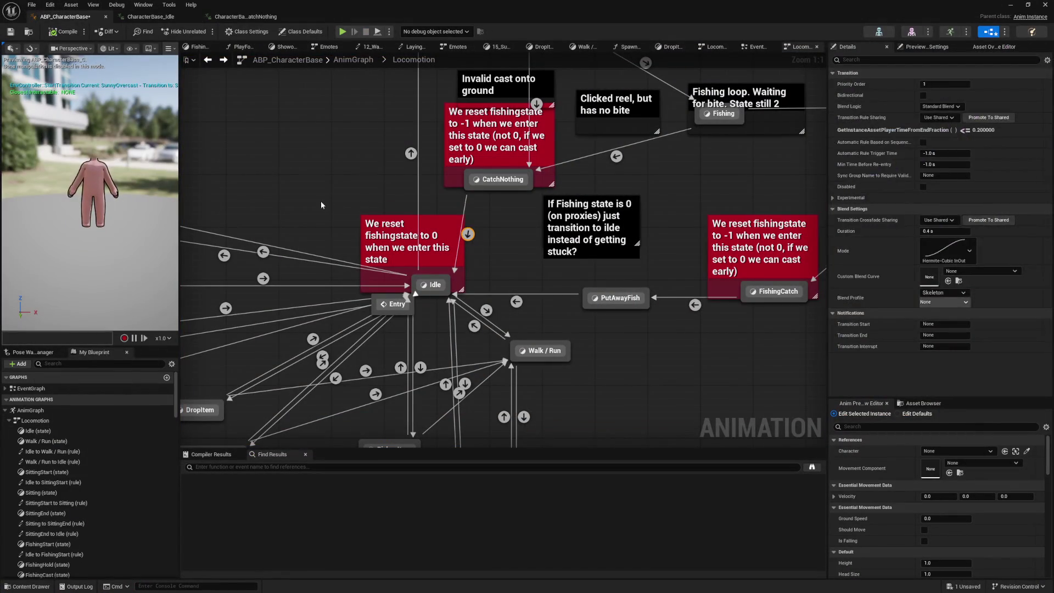
pyautogui.click(322, 204)
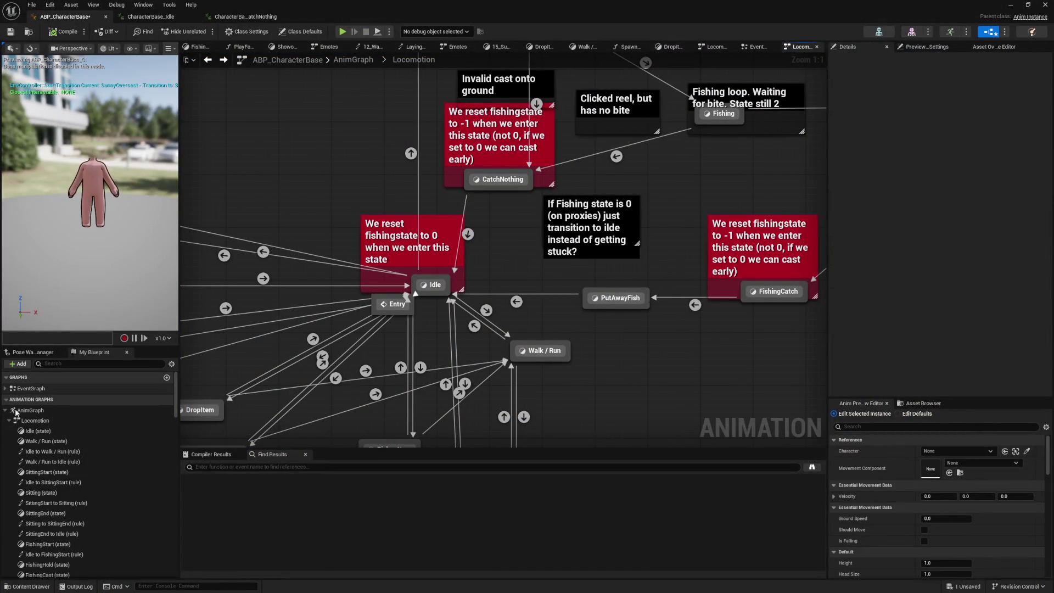
# Expand and open the Emotes state machine graph to look over its states
pyautogui.click(9, 421)
pyautogui.click(9, 441)
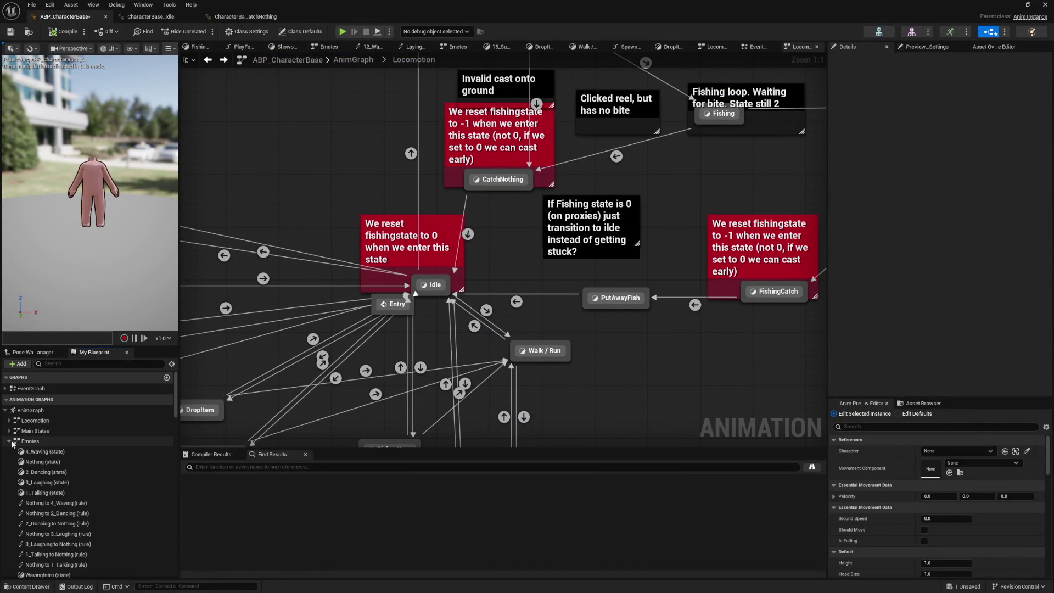
pyautogui.doubleClick(58, 443)
pyautogui.scroll(5, 377, 201)
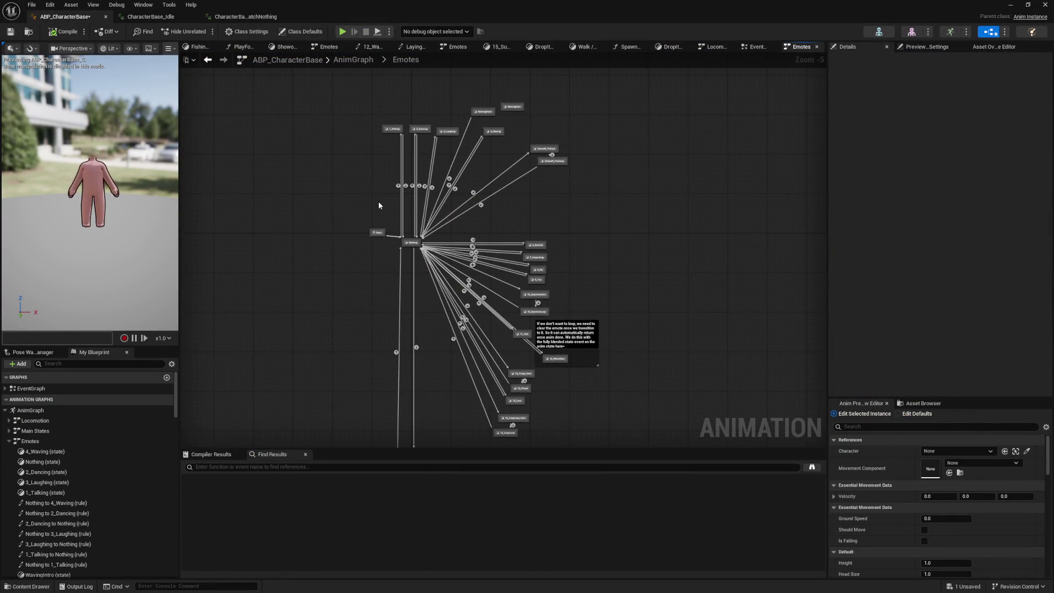
pyautogui.moveTo(379, 196); pyautogui.dragTo(342, 248)
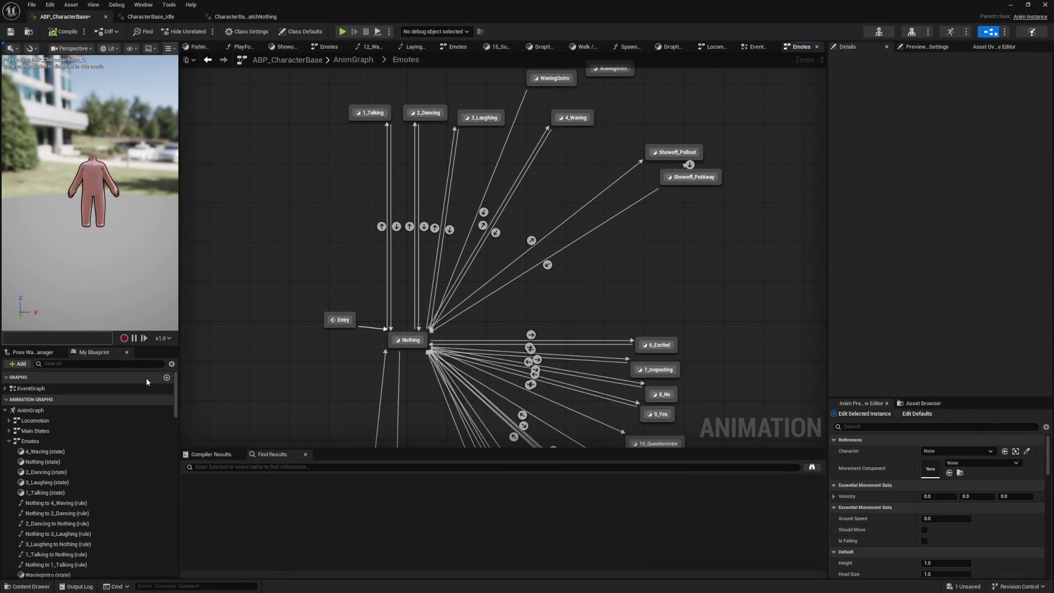
# Open MC_Anim_Laydown_Outro through the Locomotion graph's LayingDownOutro state
pyautogui.doubleClick(35, 421)
pyautogui.scroll(5, 308, 275)
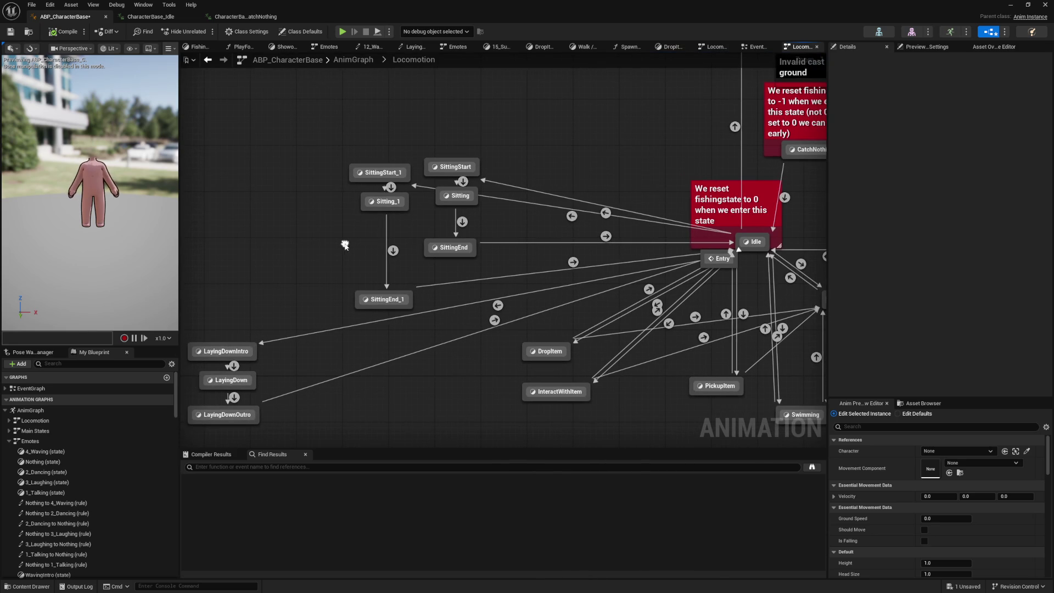
pyautogui.doubleClick(230, 412)
pyautogui.doubleClick(407, 253)
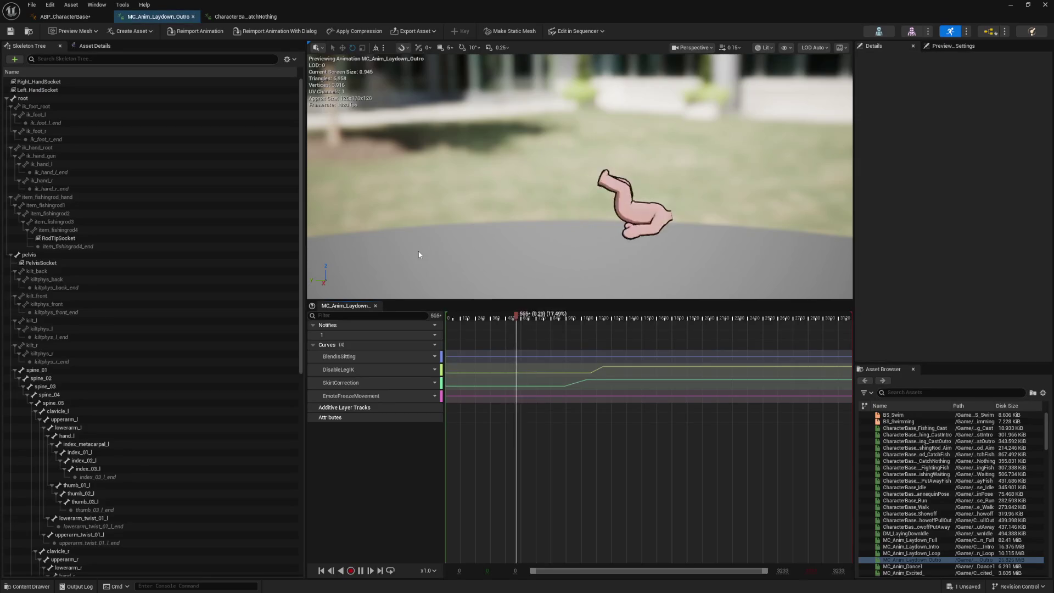
# Scrub back and forth through the laydown outro animation to inspect its poses
pyautogui.moveTo(486, 321)
pyautogui.mouseDown()
pyautogui.moveTo(452, 315)
pyautogui.moveTo(828, 313)
pyautogui.mouseUp()
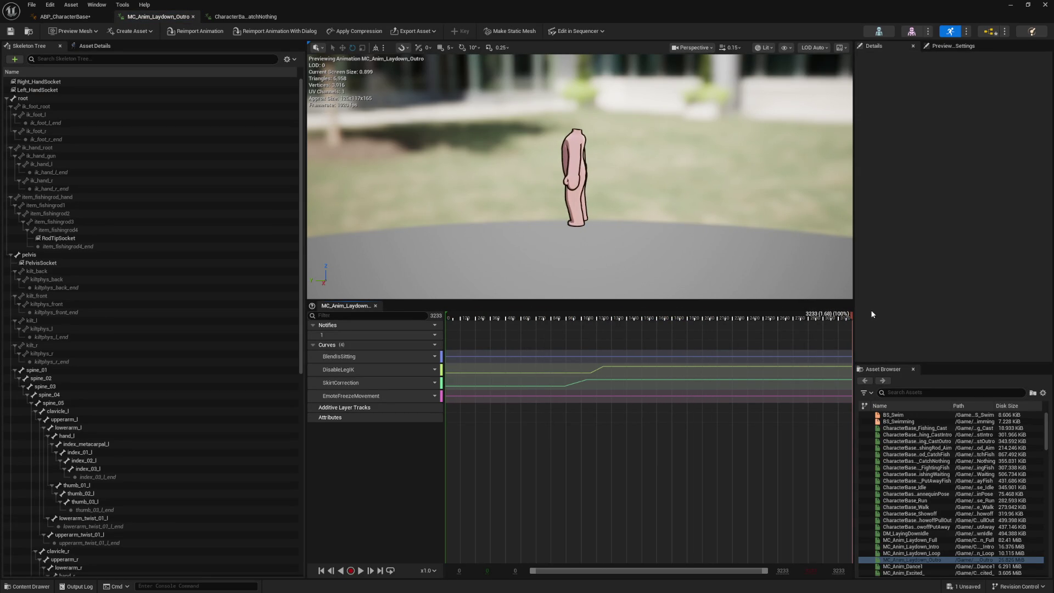
pyautogui.moveTo(709, 335)
pyautogui.mouseDown()
pyautogui.moveTo(648, 337)
pyautogui.moveTo(715, 341)
pyautogui.mouseUp()
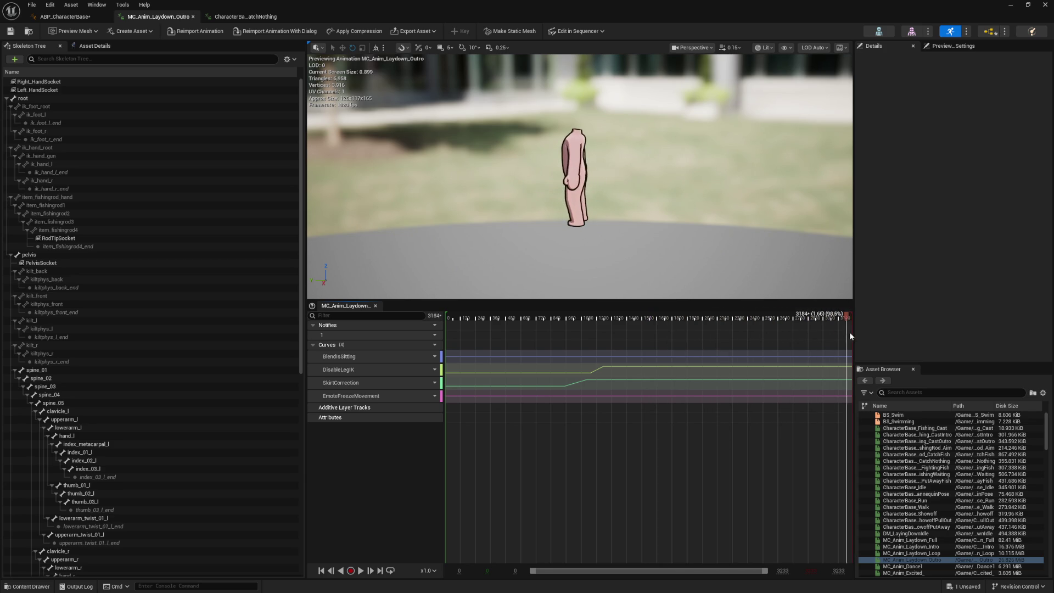
pyautogui.moveTo(786, 331)
pyautogui.mouseDown()
pyautogui.moveTo(588, 345)
pyautogui.moveTo(701, 350)
pyautogui.mouseUp()
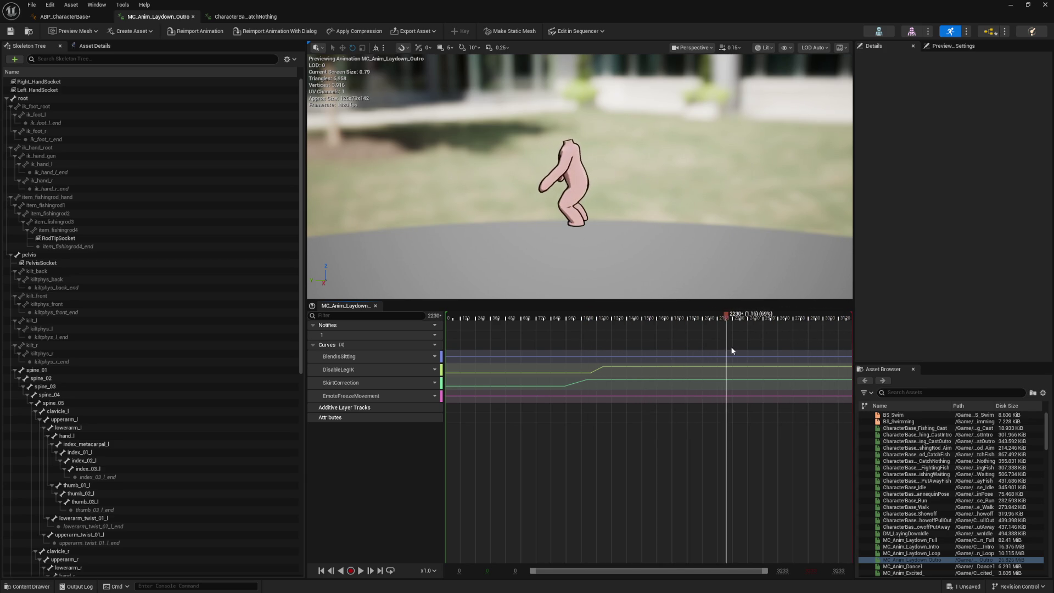
pyautogui.moveTo(618, 341)
pyautogui.mouseDown()
pyautogui.moveTo(563, 354)
pyautogui.moveTo(669, 354)
pyautogui.moveTo(506, 354)
pyautogui.moveTo(677, 360)
pyautogui.mouseUp()
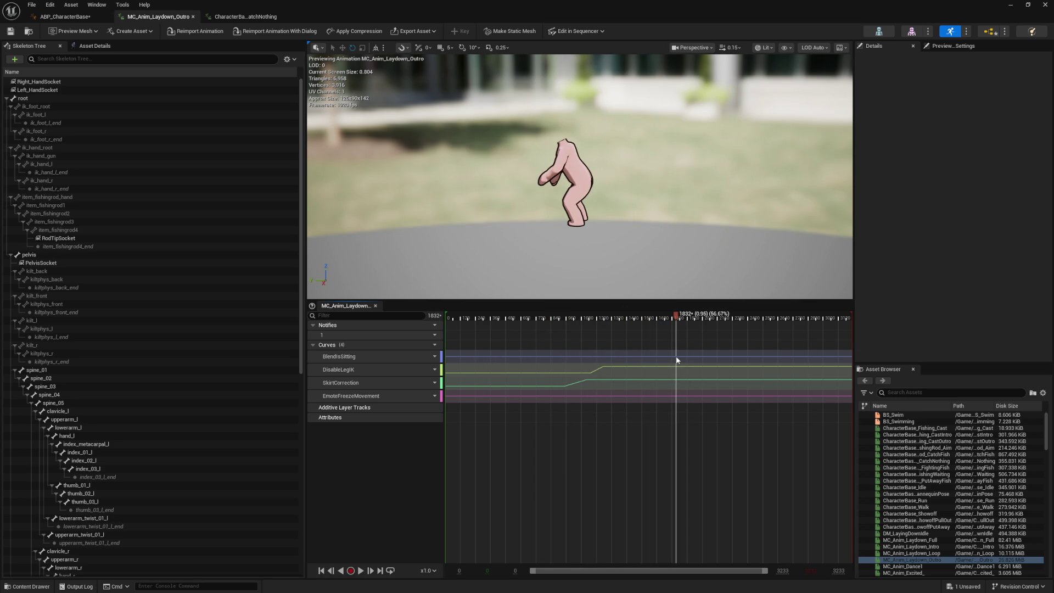
pyautogui.moveTo(675, 361)
pyautogui.mouseDown()
pyautogui.moveTo(815, 352)
pyautogui.moveTo(506, 369)
pyautogui.moveTo(791, 365)
pyautogui.moveTo(420, 373)
pyautogui.moveTo(614, 374)
pyautogui.mouseUp()
# Select the DisableLegIK curve, scrub the pose change, check its edit options, then return to ABP_CharacterBase
pyautogui.click(618, 372)
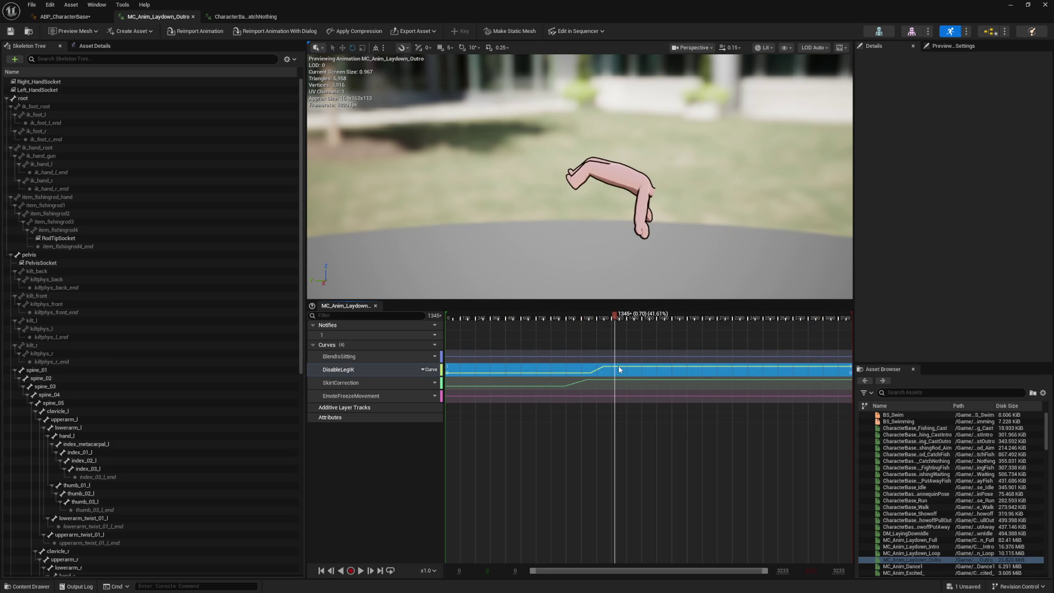
pyautogui.moveTo(615, 321)
pyautogui.mouseDown()
pyautogui.moveTo(671, 322)
pyautogui.moveTo(523, 334)
pyautogui.mouseUp()
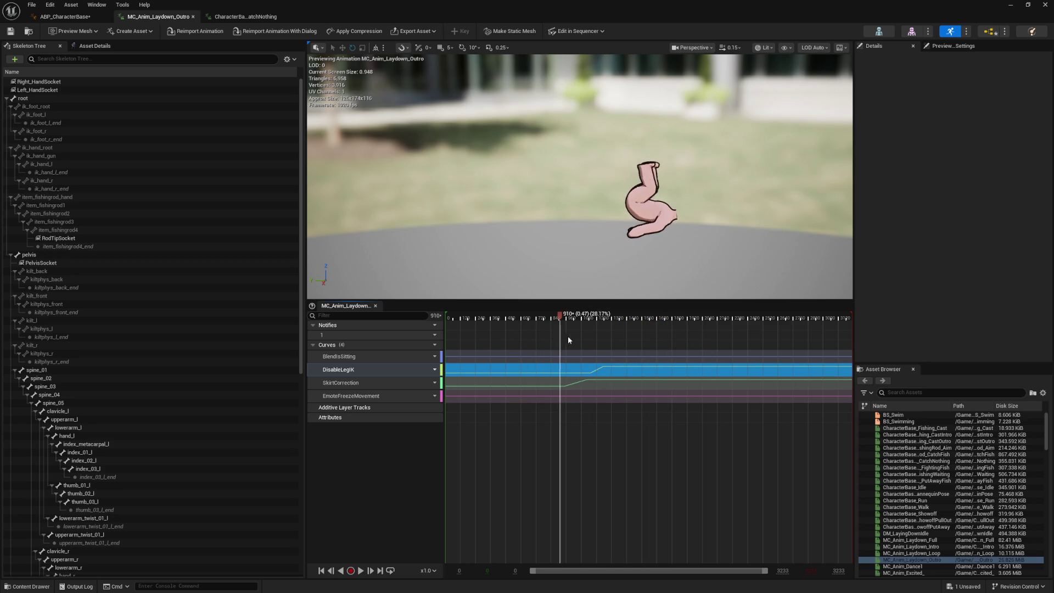
pyautogui.moveTo(607, 340)
pyautogui.mouseDown()
pyautogui.moveTo(638, 335)
pyautogui.moveTo(449, 357)
pyautogui.moveTo(666, 365)
pyautogui.moveTo(551, 372)
pyautogui.mouseUp()
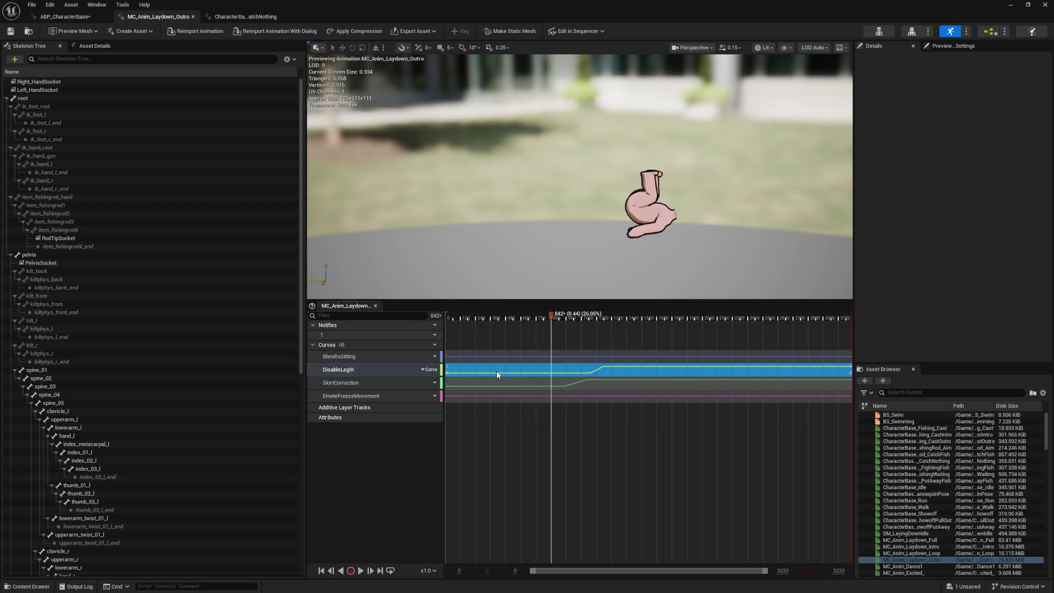
pyautogui.rightClick(364, 371)
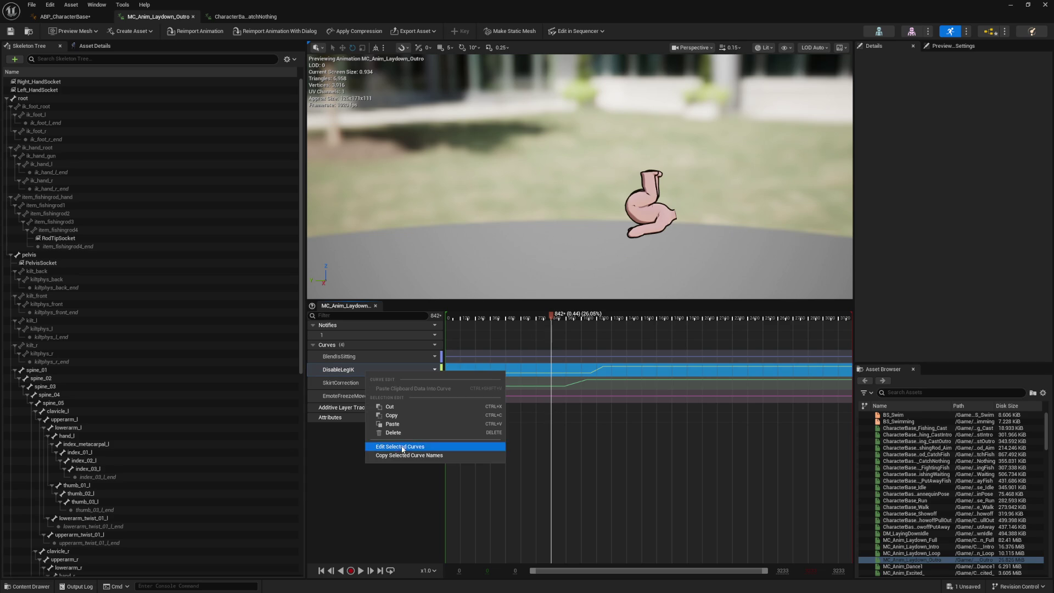
pyautogui.click(389, 522)
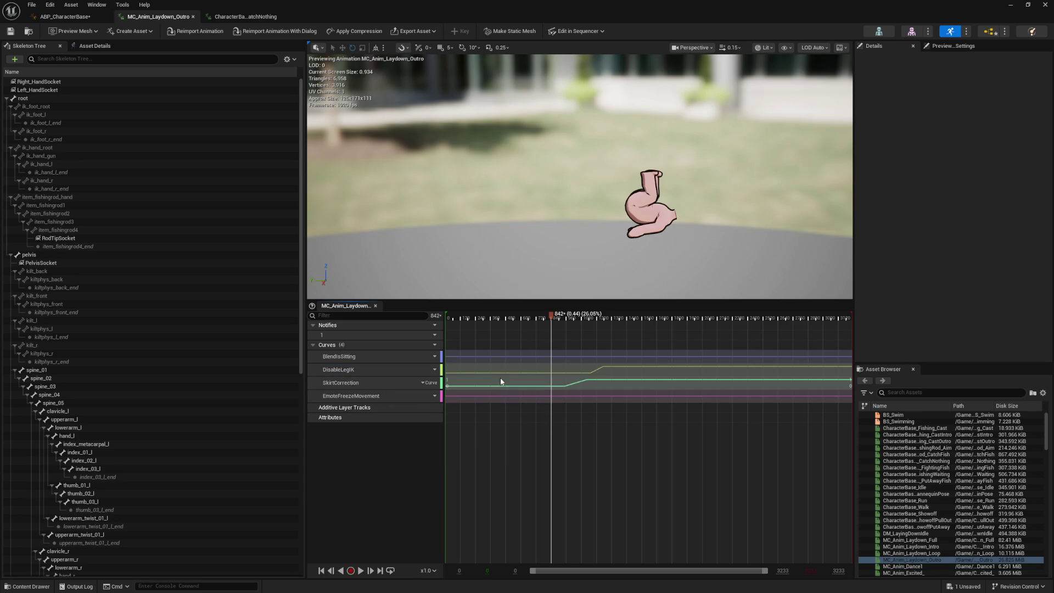
pyautogui.click(64, 16)
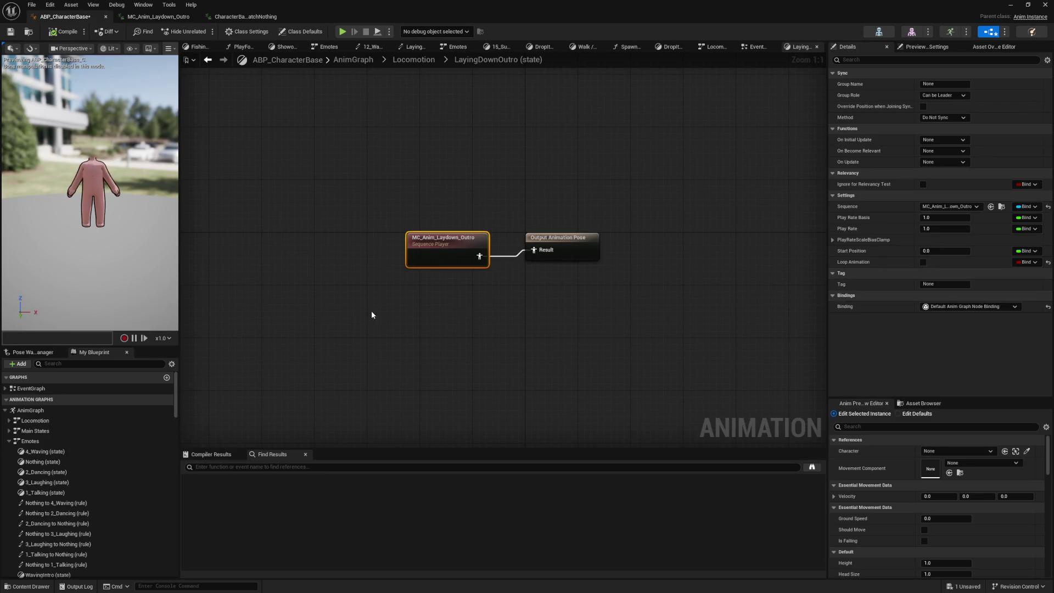
# From the Locomotion state machine, open the LayingDownOutro-to-Idle transition rule and compile with F7
pyautogui.click(207, 60)
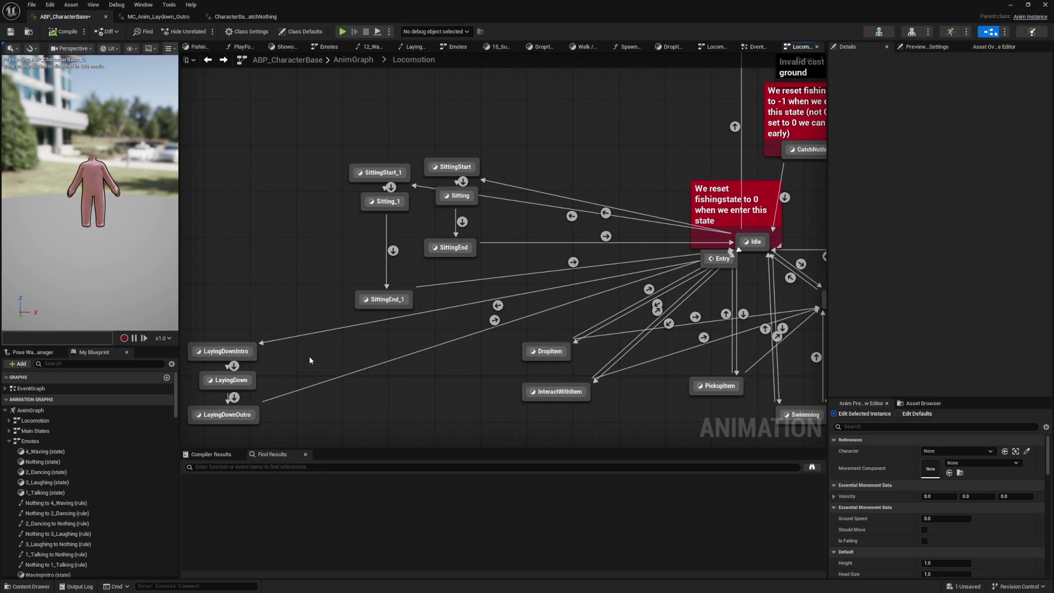
pyautogui.click(495, 321)
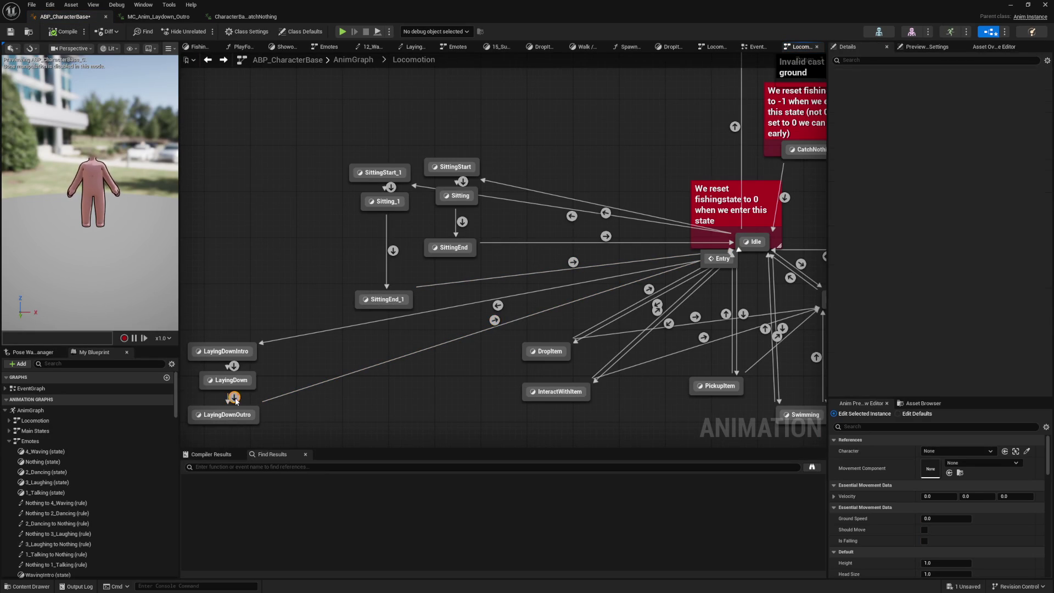
pyautogui.click(243, 417)
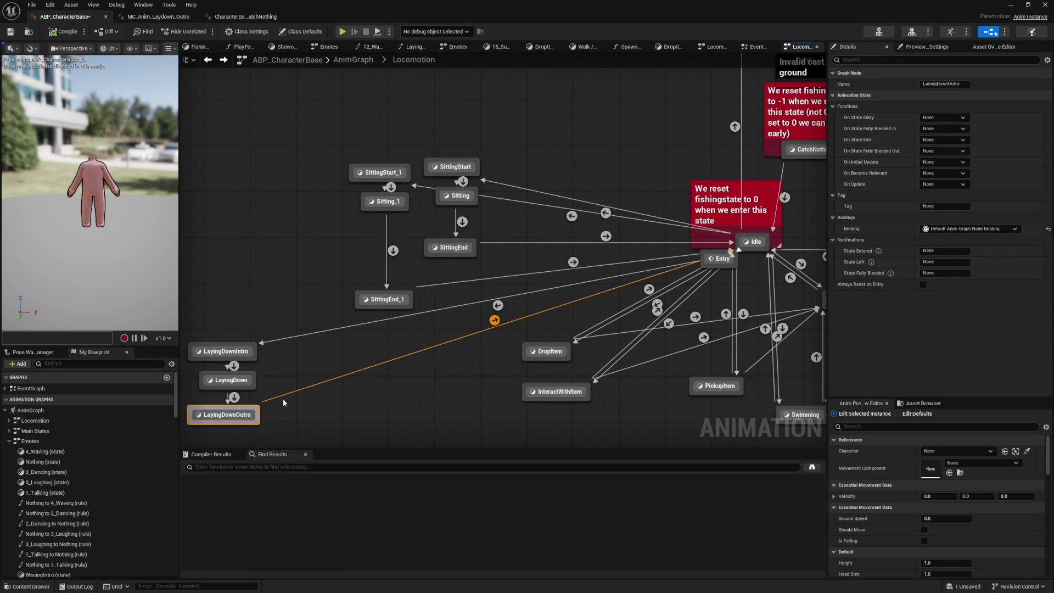
pyautogui.doubleClick(493, 321)
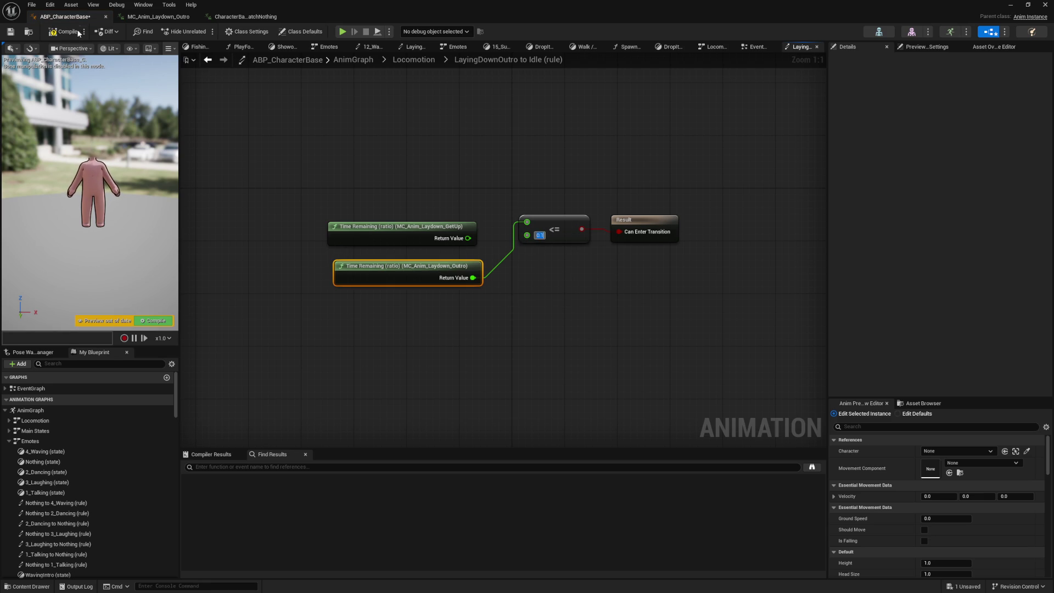
pyautogui.press('F7')
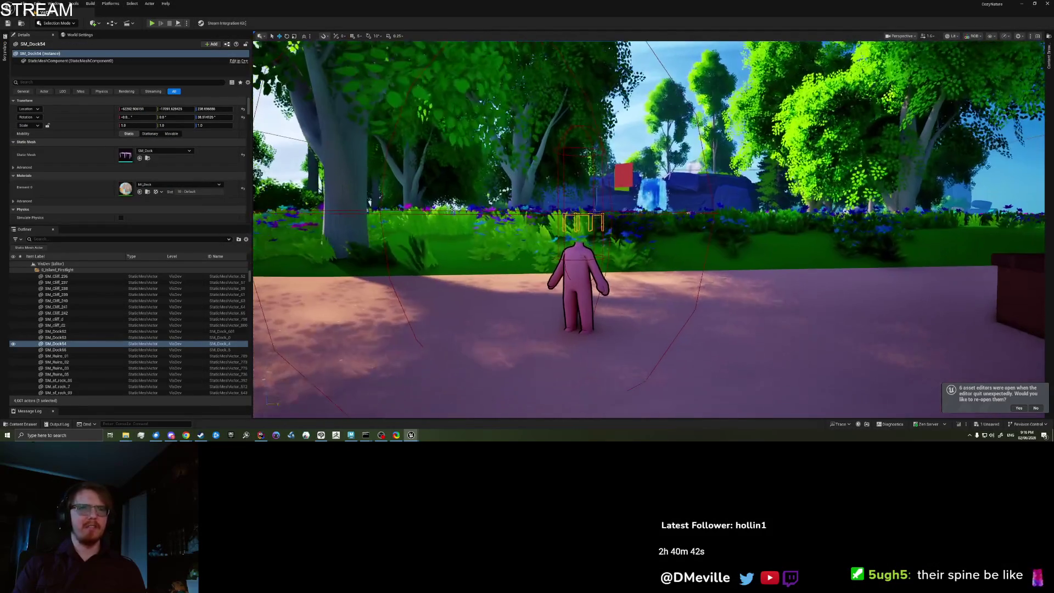
# In play-in-editor, open the collection book to its emotes page and start an emote
pyautogui.rightClick(508, 360)
pyautogui.click(519, 358)
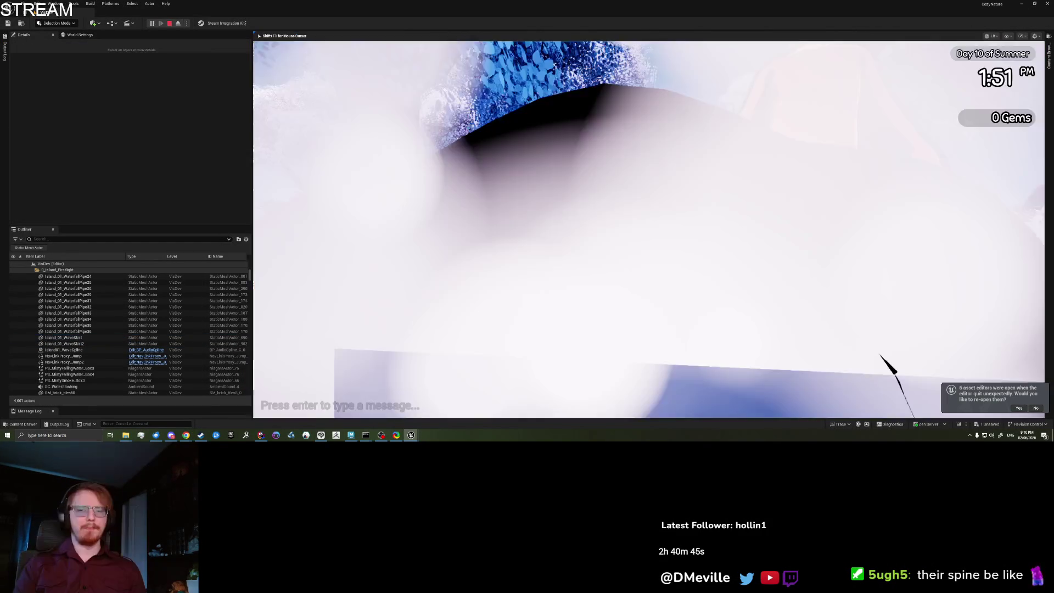
pyautogui.press('i')
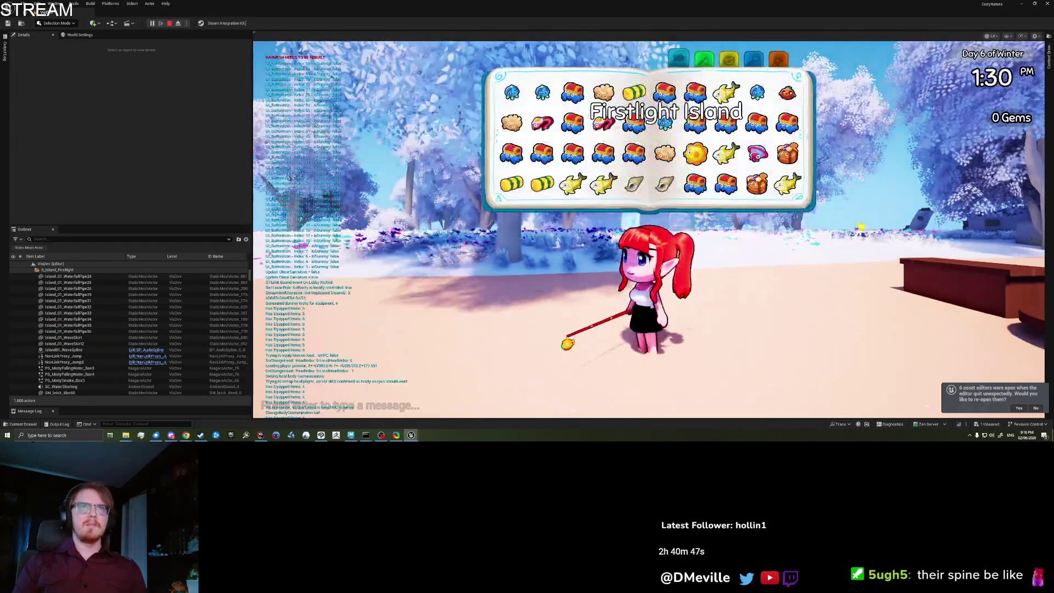
pyautogui.click(729, 60)
pyautogui.click(754, 59)
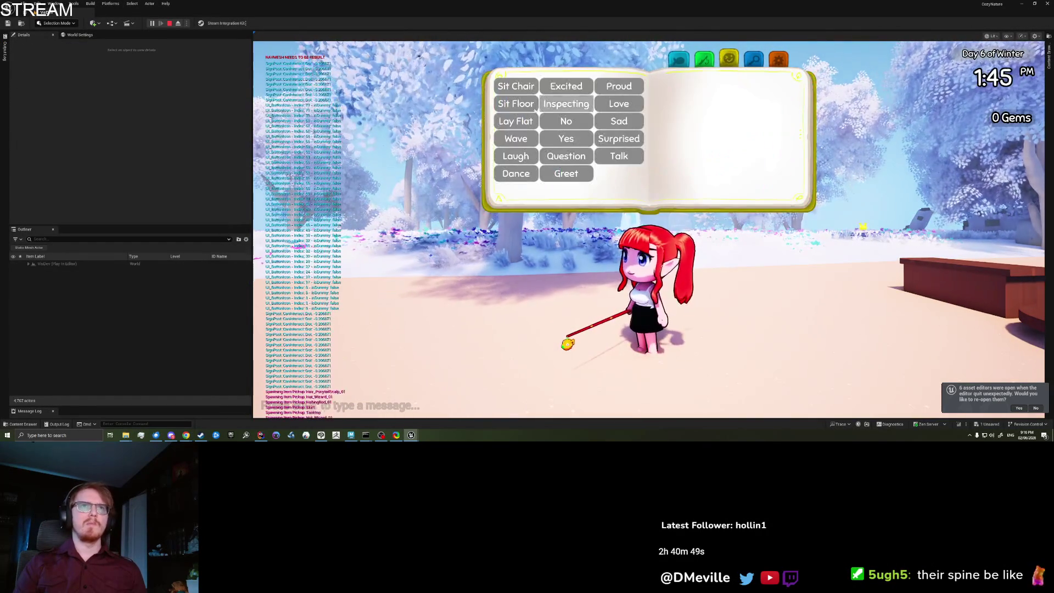
pyautogui.click(514, 91)
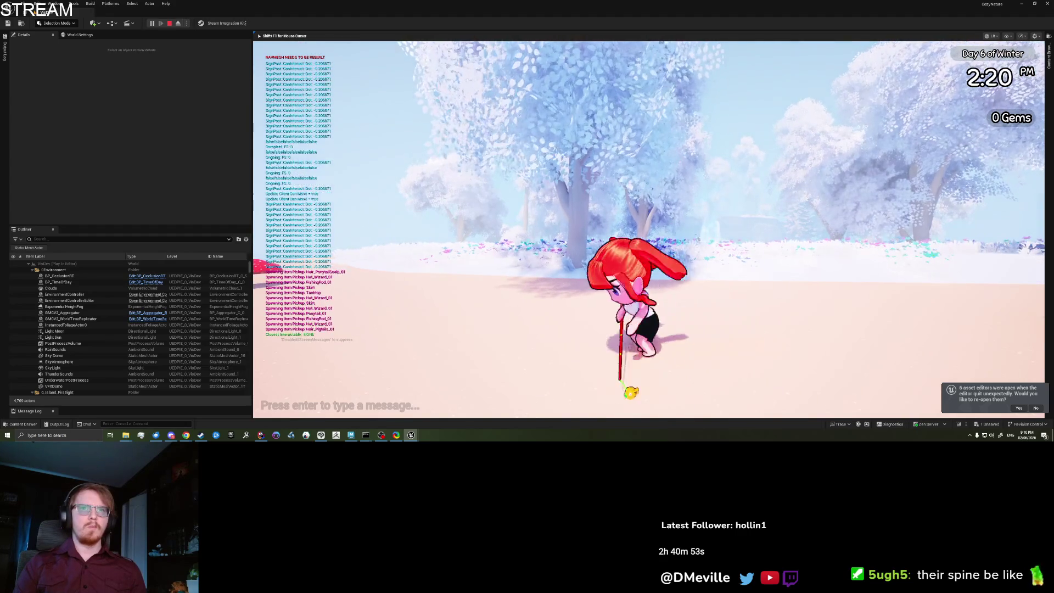
# Play Lay Flat repeatedly, stopping it each time to watch the character stand up
pyautogui.press('Tab')
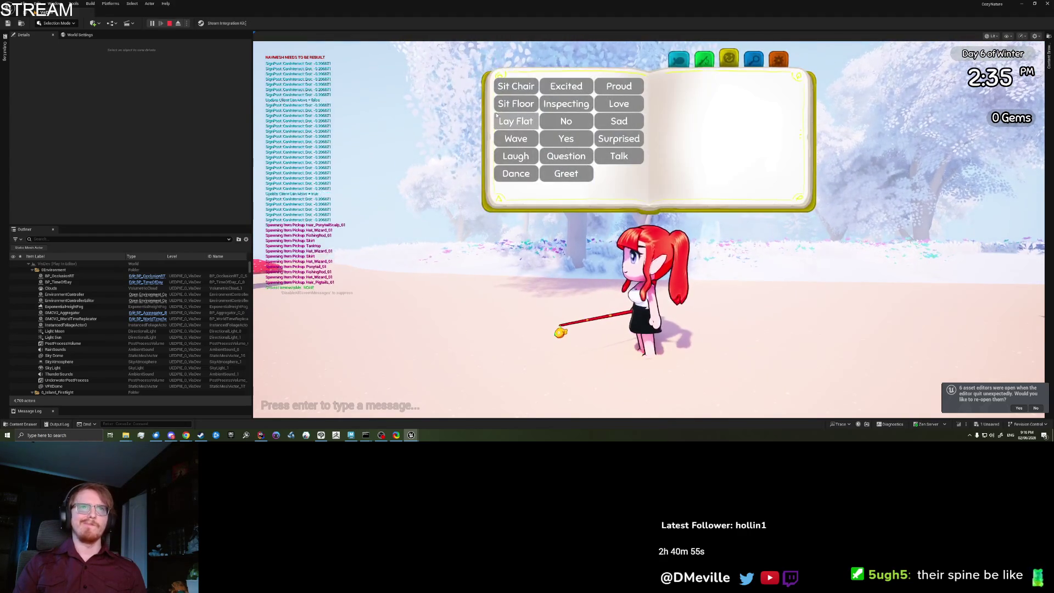
pyautogui.click(501, 121)
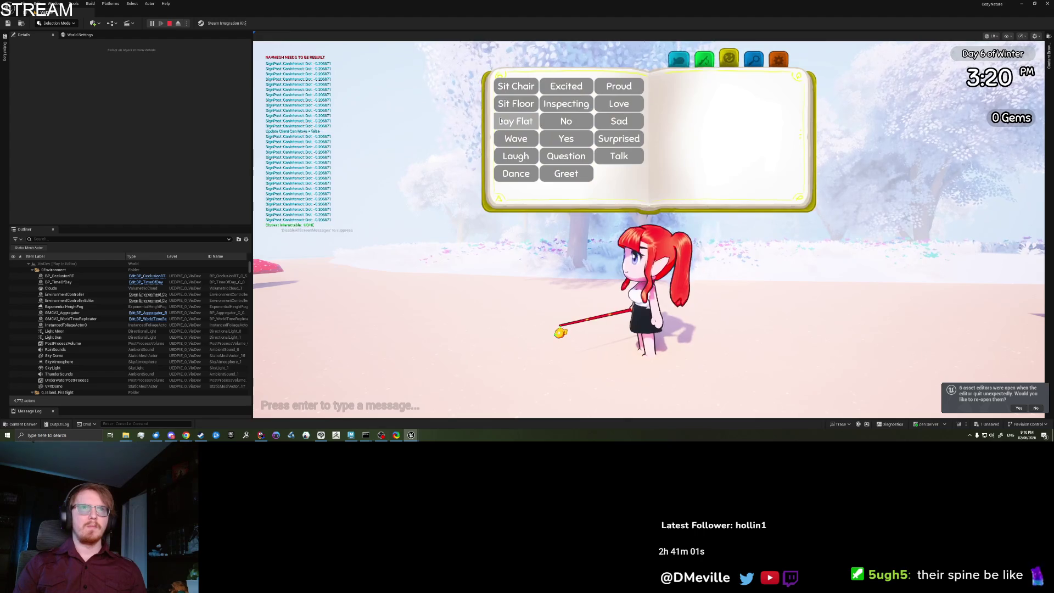
pyautogui.click(501, 120)
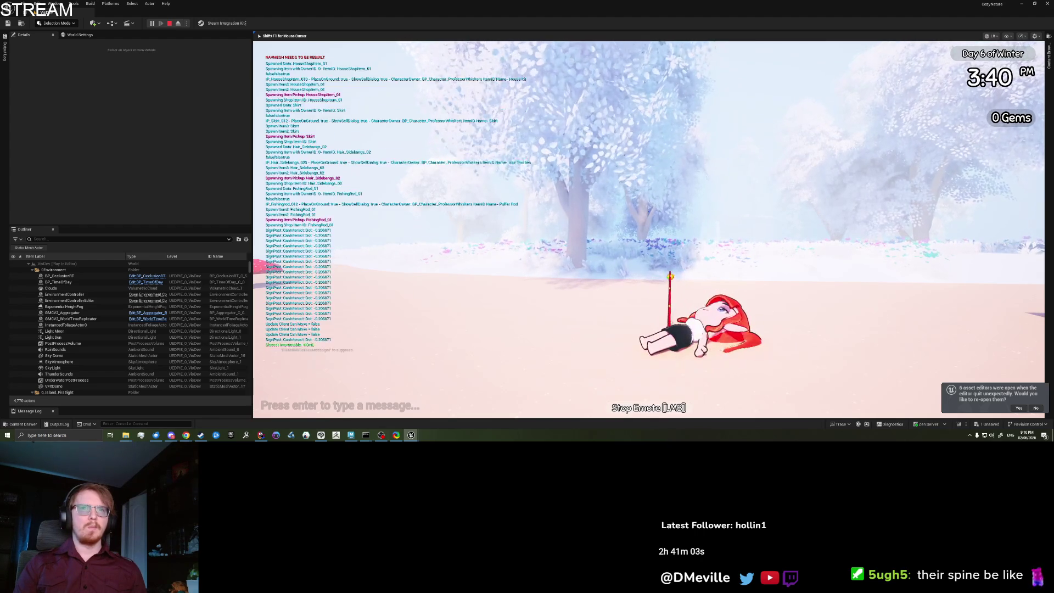
pyautogui.click(501, 121)
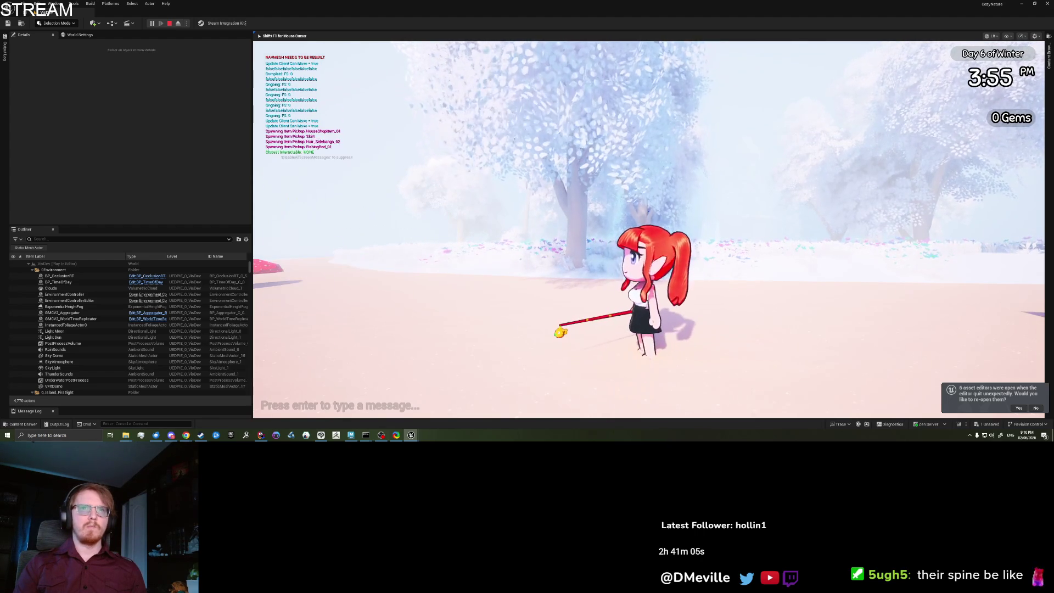
pyautogui.press('e')
pyautogui.click(593, 137)
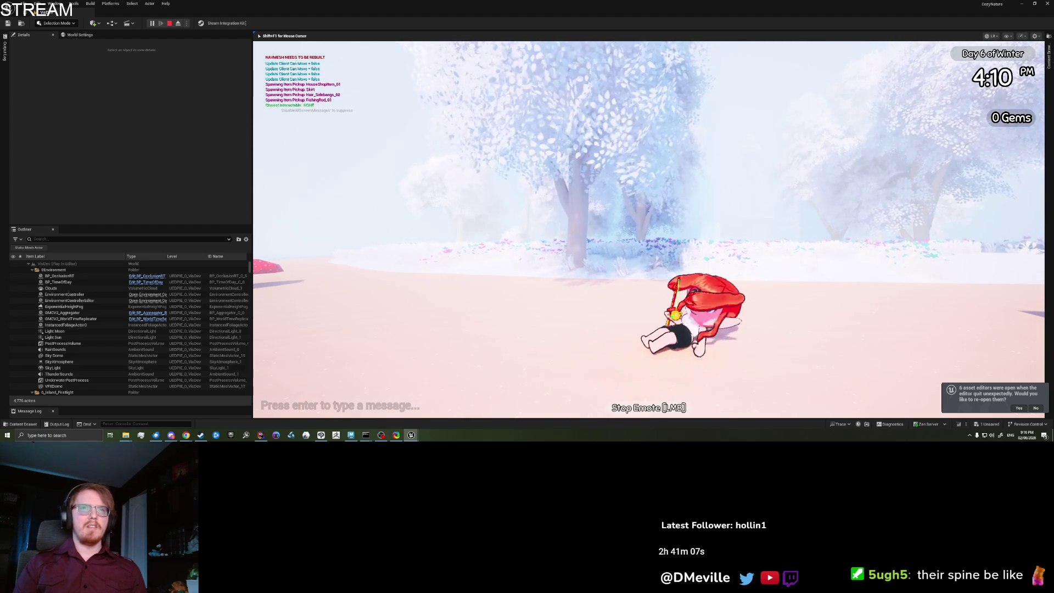
pyautogui.click(648, 230)
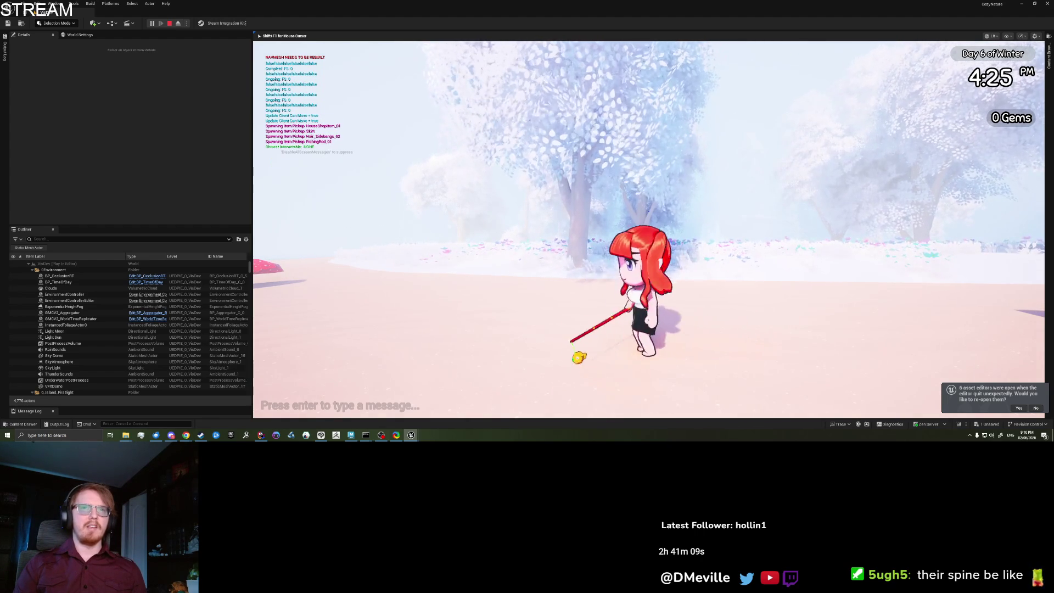
pyautogui.press('e')
pyautogui.click(513, 122)
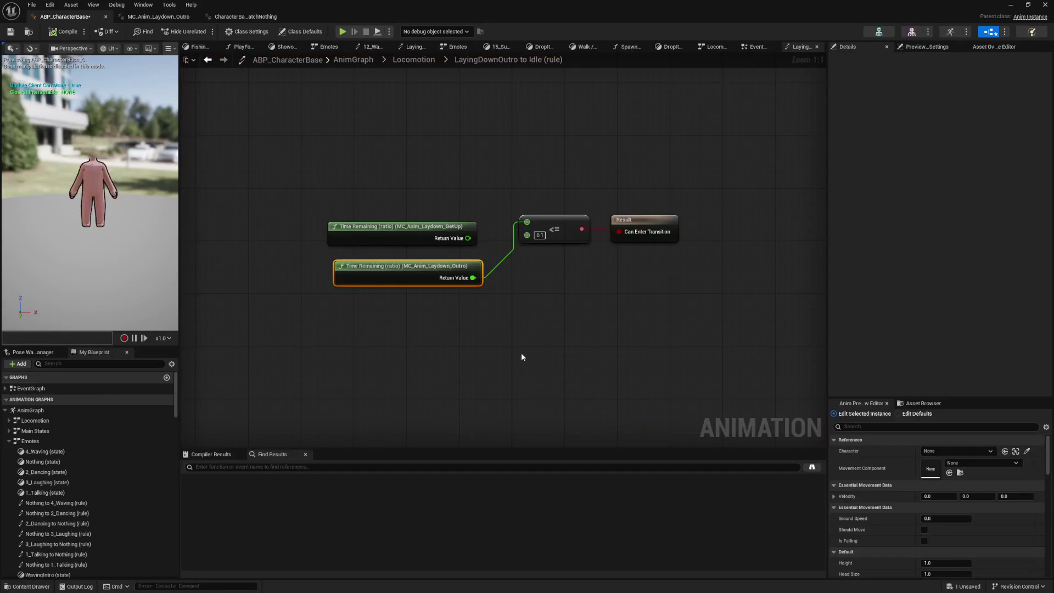
# In MC_Anim_Laydown_Outro, scrub from frame 593 and open the DisableLegIK curve for key editing
pyautogui.click(154, 21)
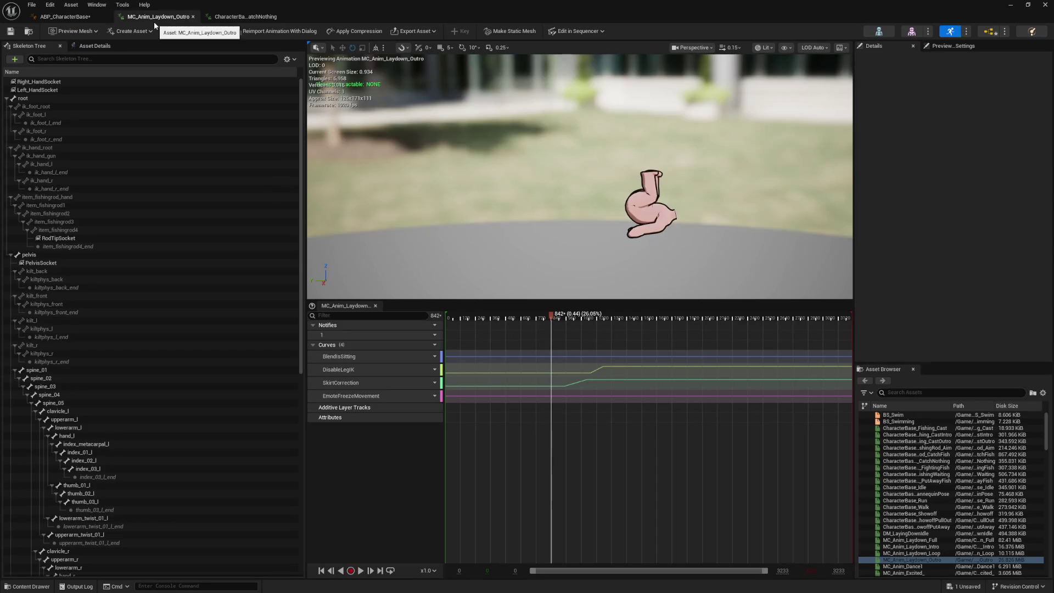
pyautogui.click(526, 318)
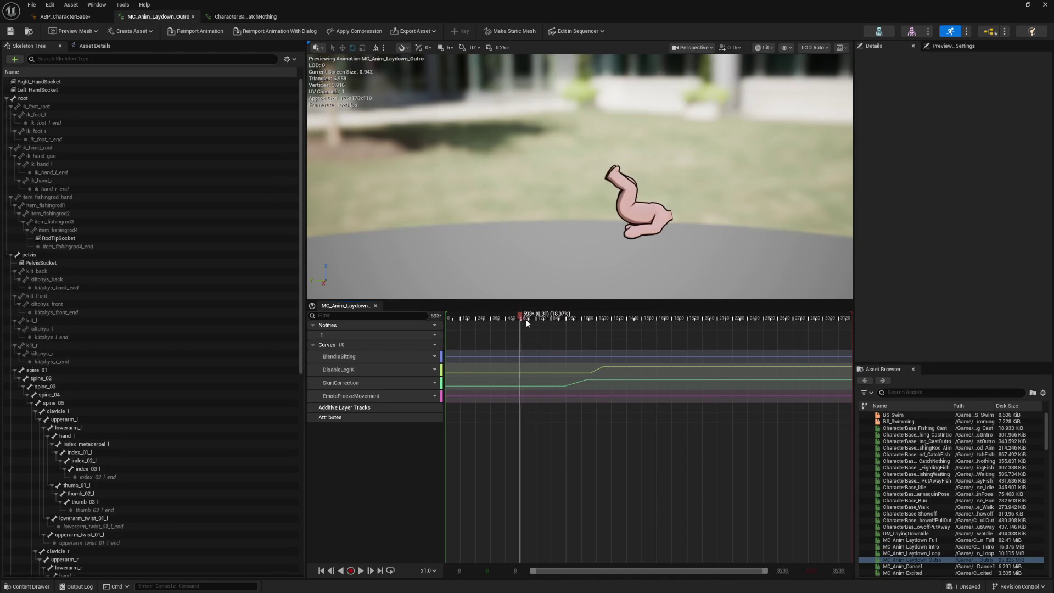
pyautogui.moveTo(571, 321)
pyautogui.mouseDown()
pyautogui.moveTo(598, 321)
pyautogui.moveTo(554, 329)
pyautogui.mouseUp()
pyautogui.click(586, 383)
pyautogui.click(601, 370)
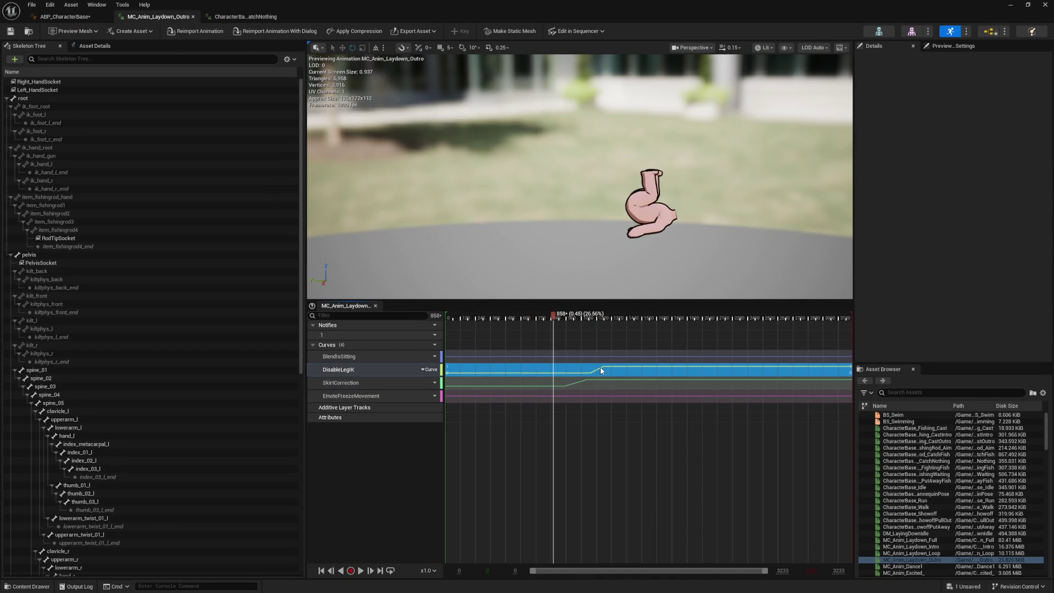
pyautogui.rightClick(607, 373)
pyautogui.click(598, 370)
pyautogui.doubleClick(598, 370)
# Set the DisableLegIK keys to 1 at 0s and 0 near the end
pyautogui.moveTo(733, 431); pyautogui.dragTo(565, 420)
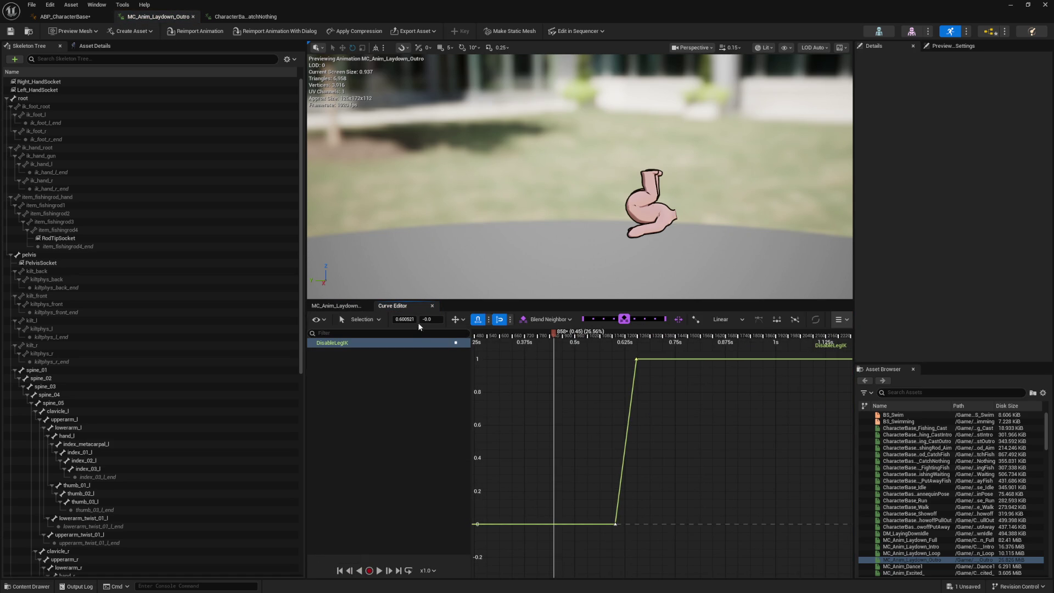
pyautogui.press('Return')
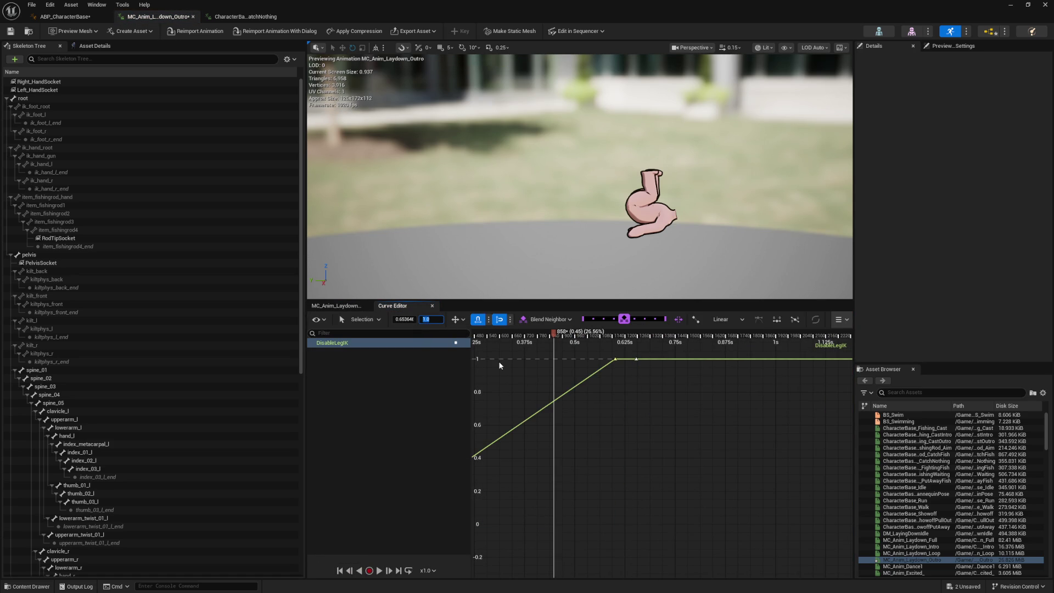
pyautogui.press('Return')
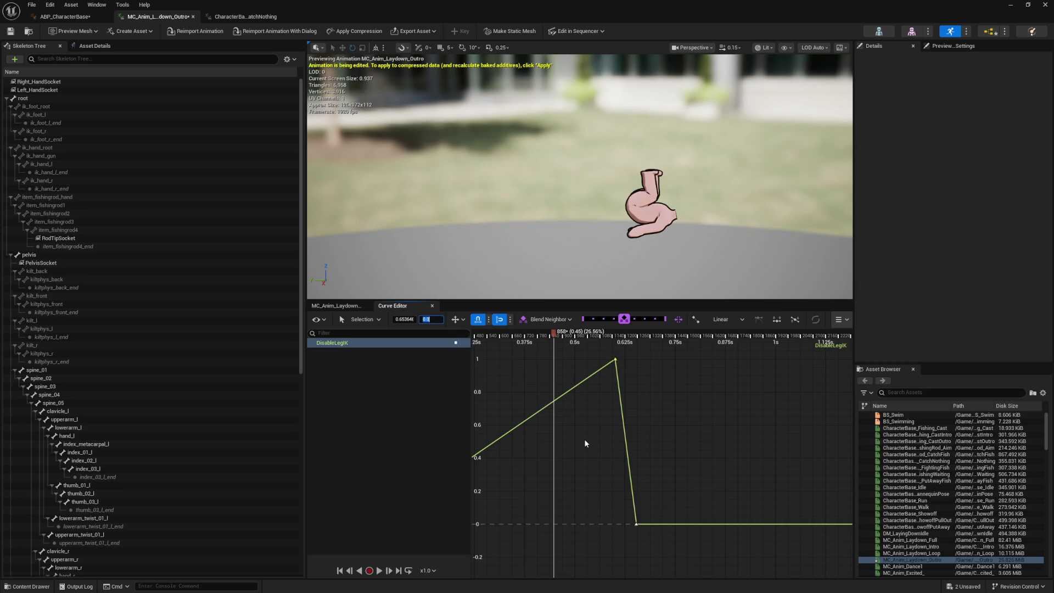
pyautogui.press('f')
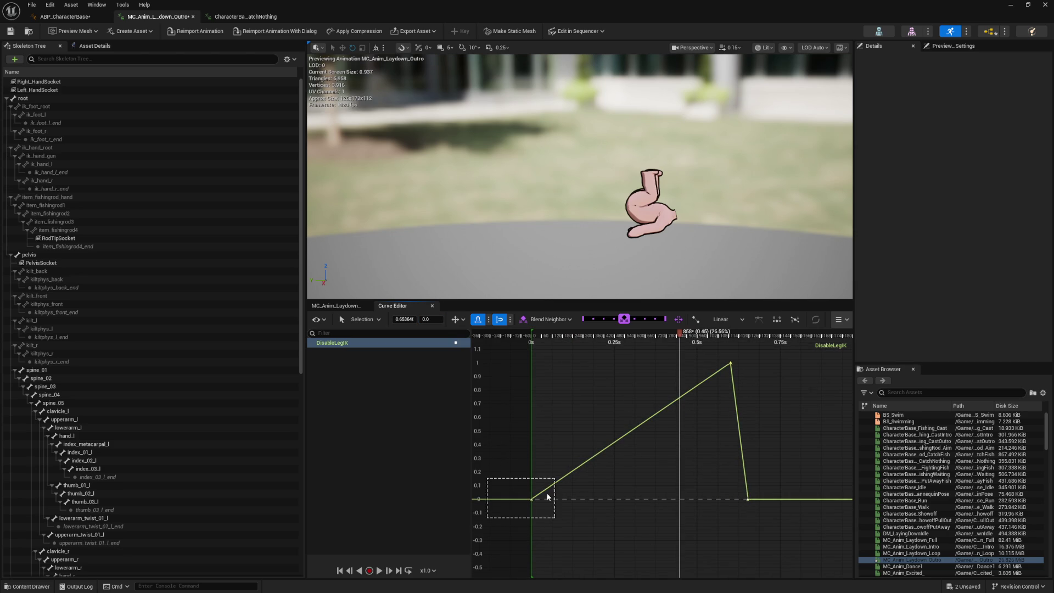
pyautogui.write('1')
pyautogui.press('Return')
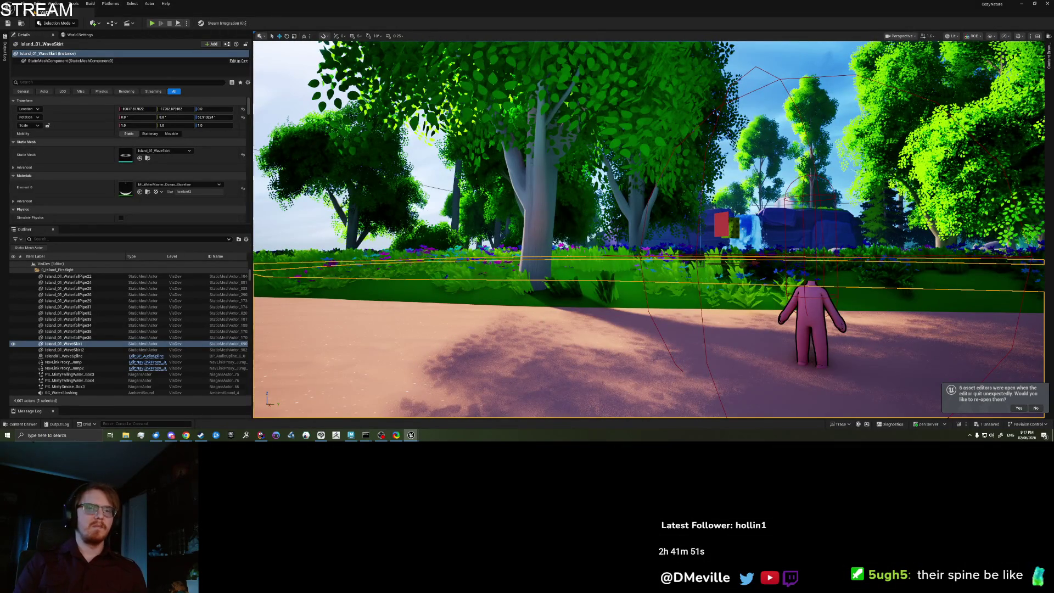
# Start play-in-editor with Alt+P, lay the character flat, and stop the emote
pyautogui.hotkey('alt', 'p')
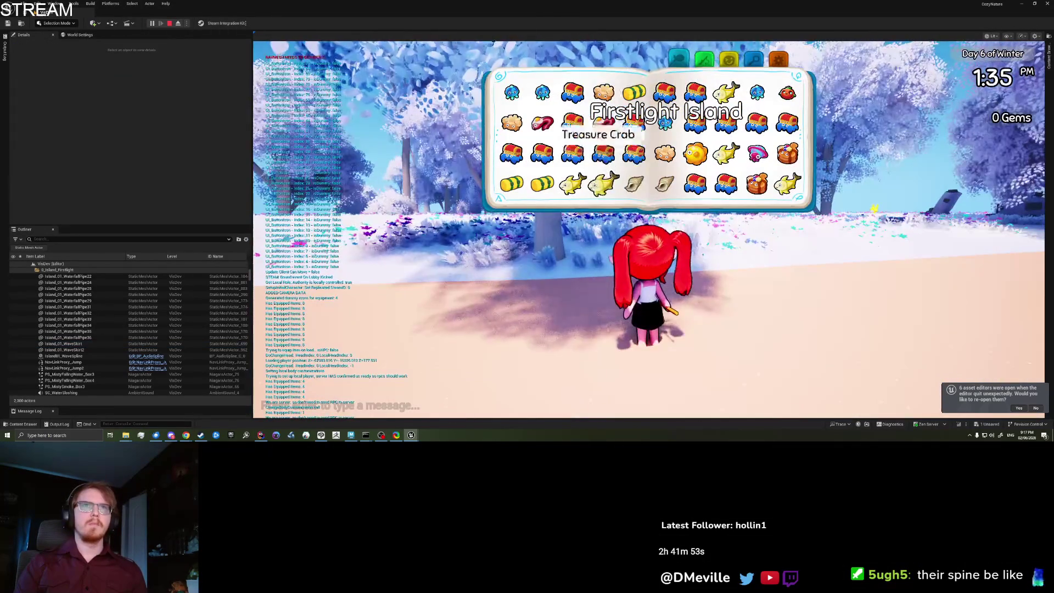
pyautogui.press('t')
pyautogui.click(607, 145)
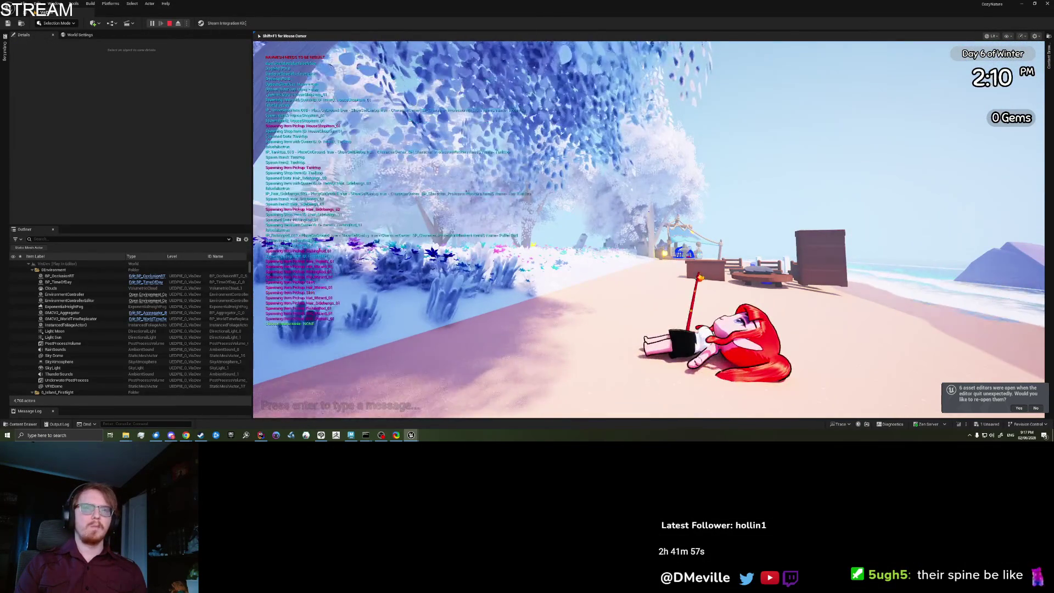
pyautogui.click(649, 230)
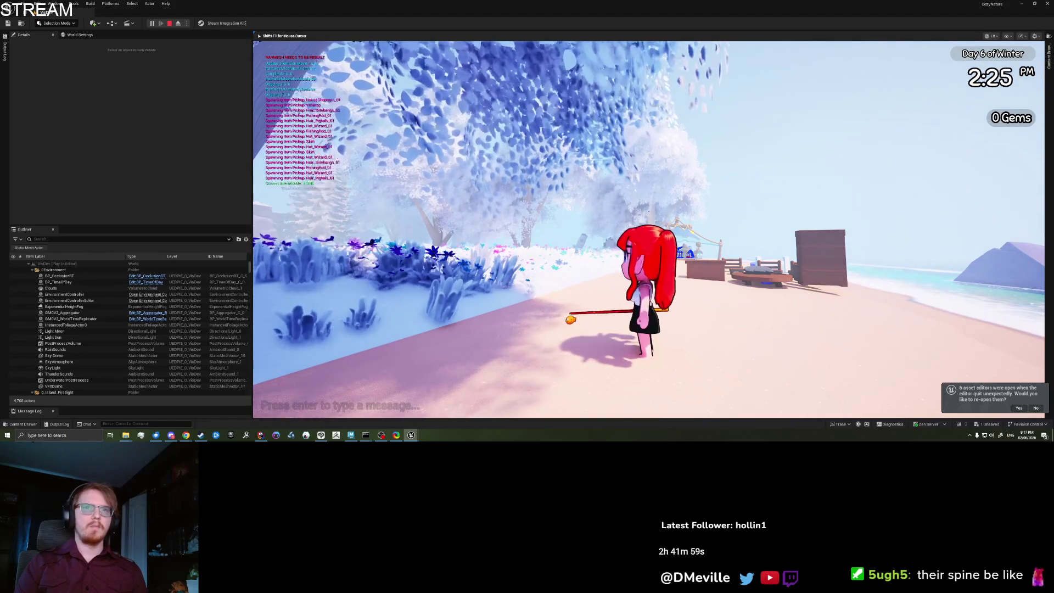
# Repeat the Lay Flat emote a few more times, ending with the character standing up
pyautogui.press('t')
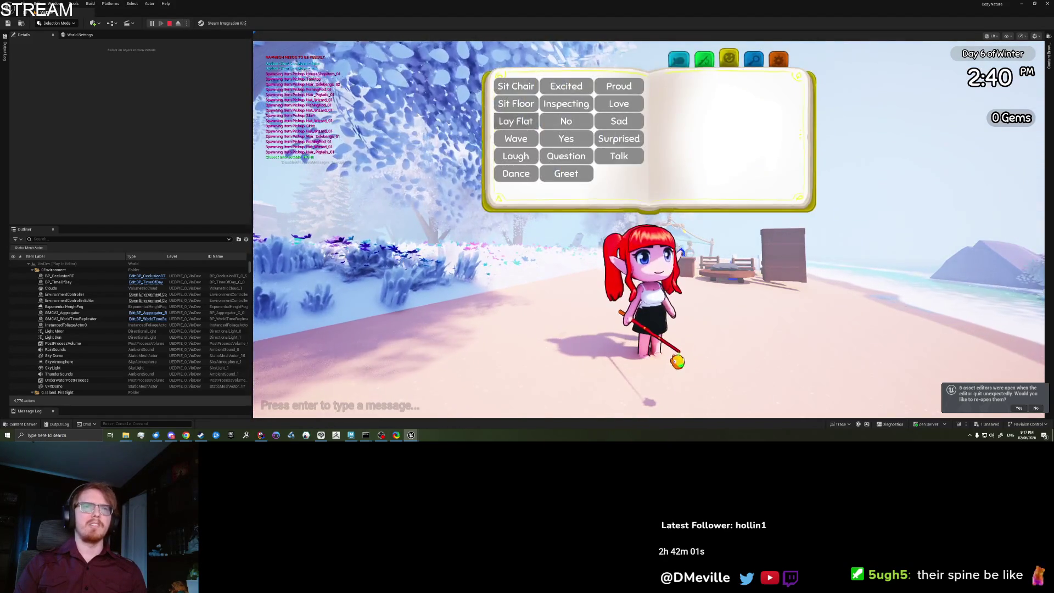
pyautogui.click(515, 121)
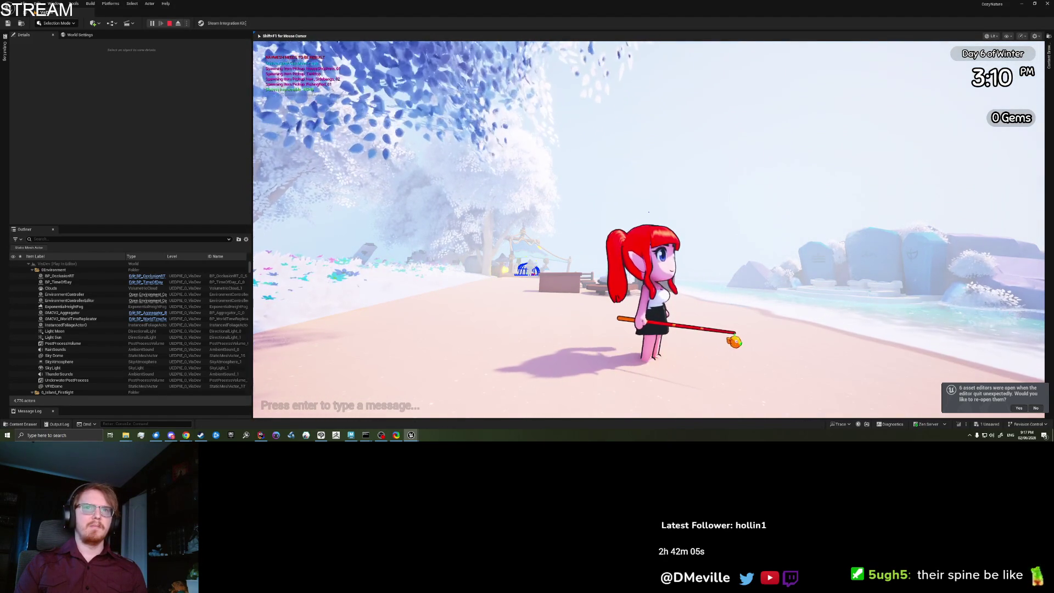
pyautogui.press('t')
pyautogui.click(577, 118)
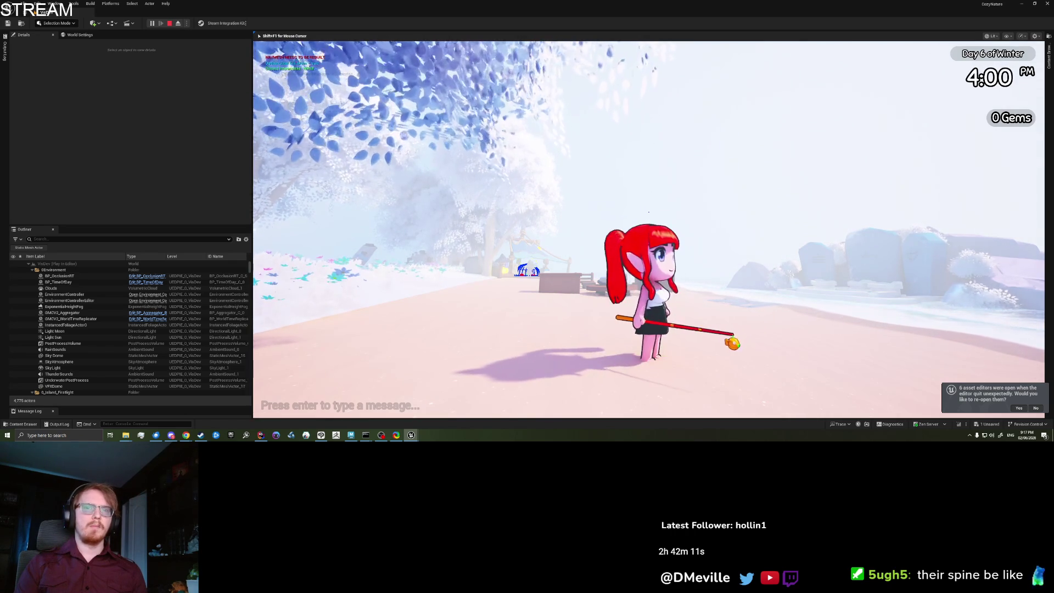
pyautogui.press('t')
pyautogui.click(515, 121)
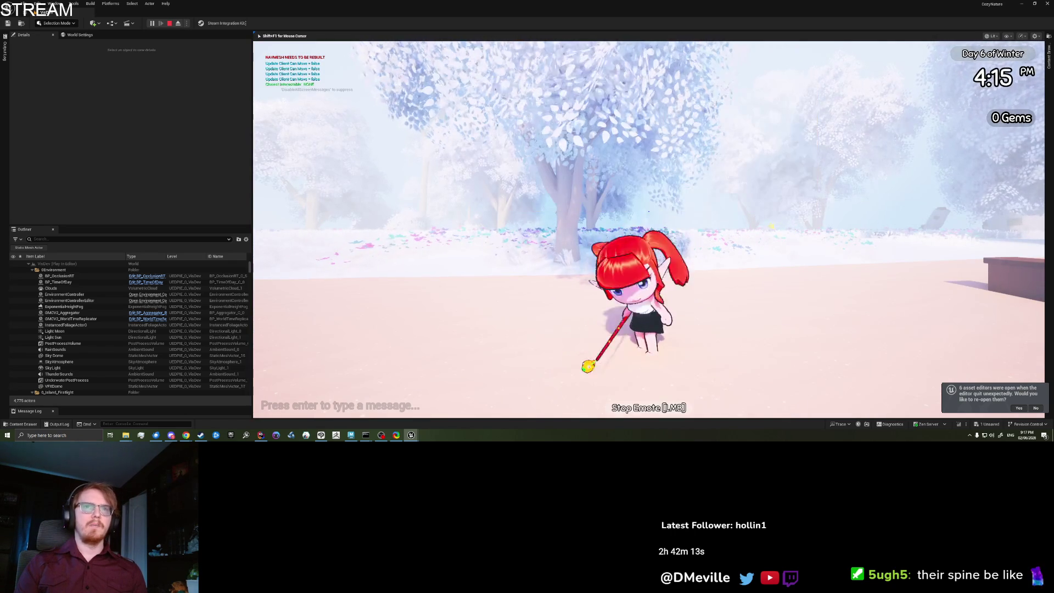
pyautogui.click(648, 211)
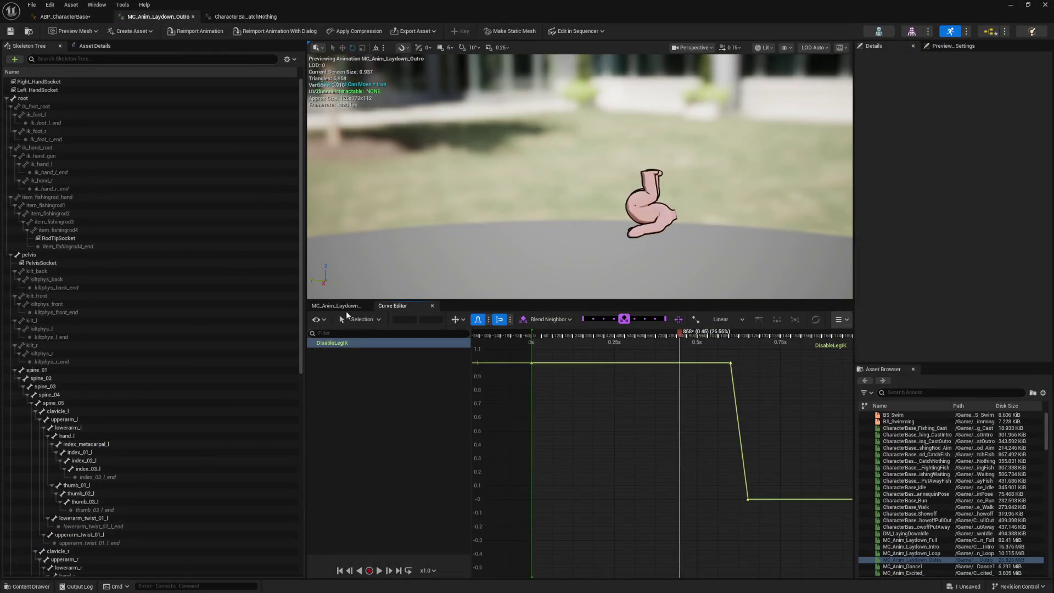
# Inspect the outro's SkirtCorrection and DisableLegIK curve tracks and CatchNothing's additive spine tracks
pyautogui.click(344, 307)
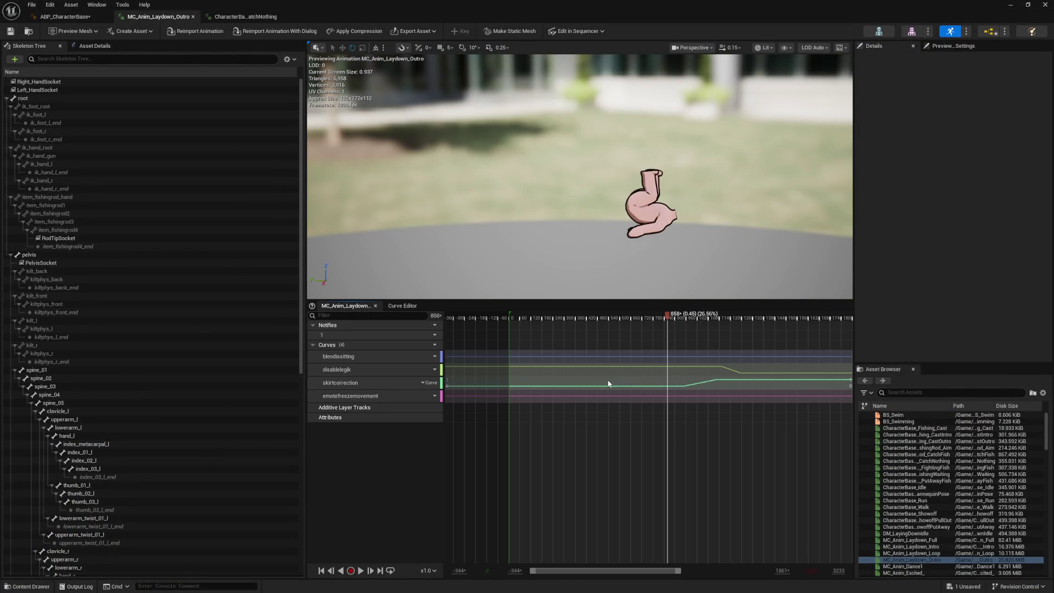
pyautogui.click(608, 383)
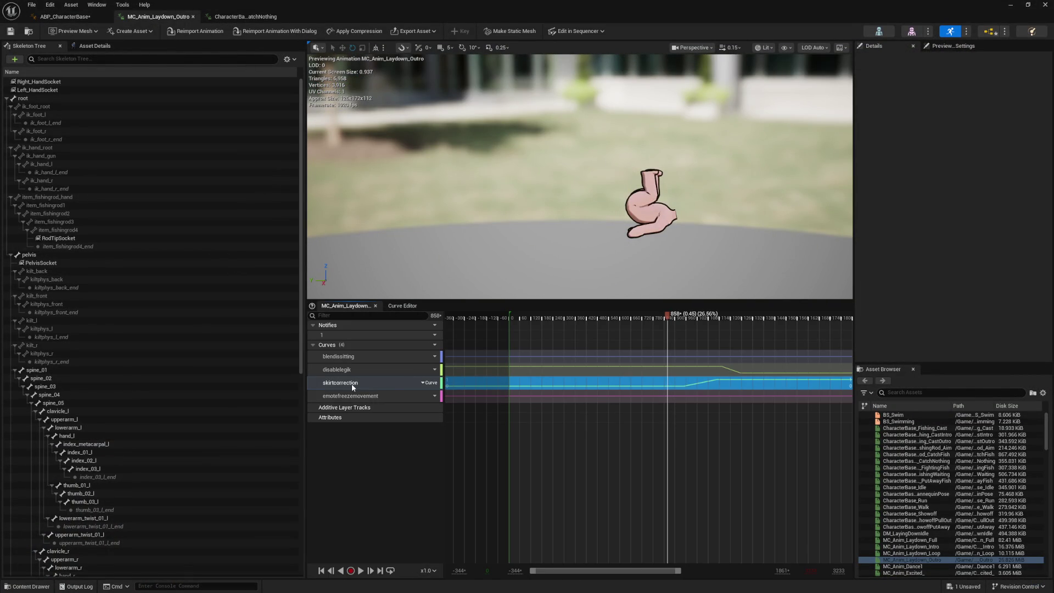
pyautogui.click(349, 368)
pyautogui.click(350, 357)
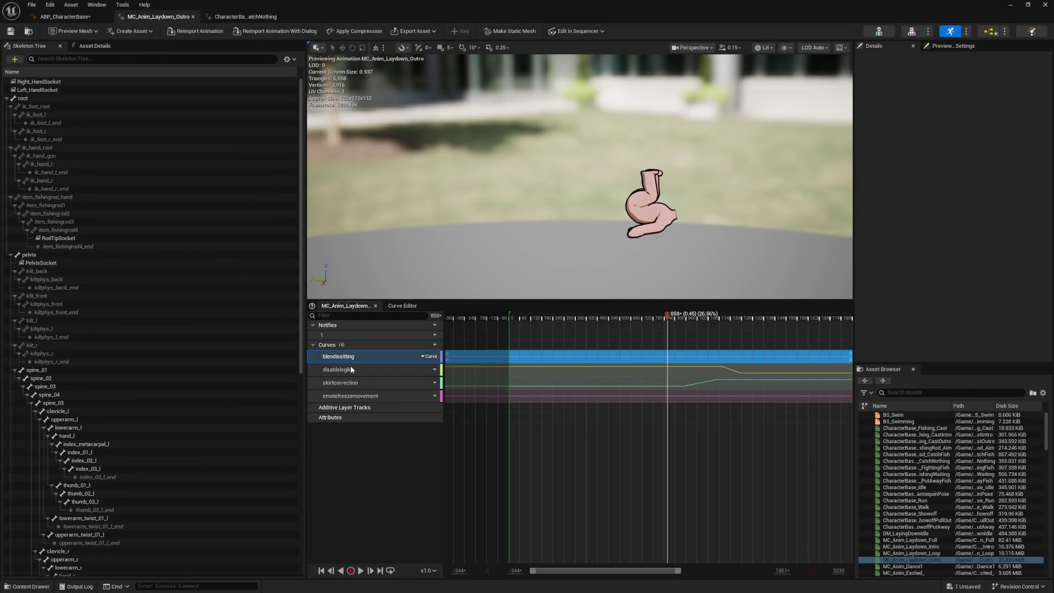
pyautogui.click(351, 370)
pyautogui.click(253, 18)
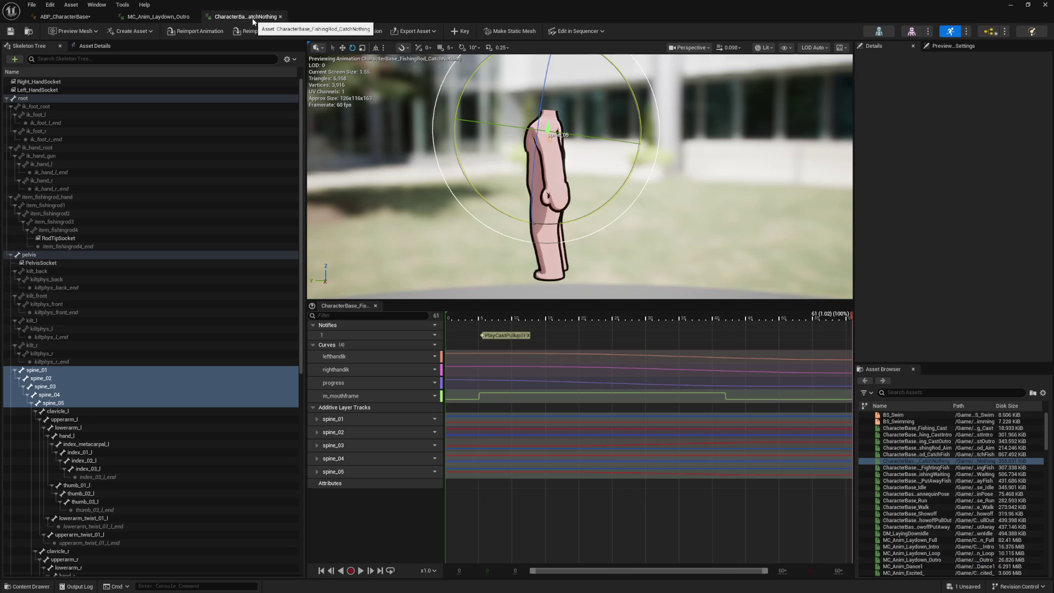
pyautogui.click(140, 18)
# Open MC_Anim_Laydown_Intro from the LayingDownIntro state's sequence player and scrub its timeline
pyautogui.click(76, 17)
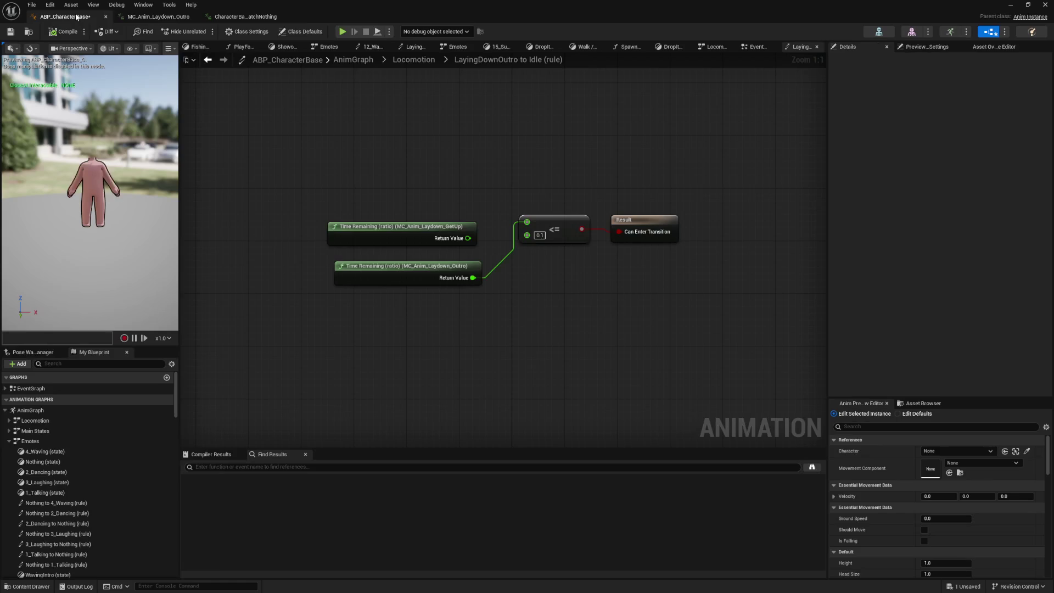
pyautogui.click(207, 61)
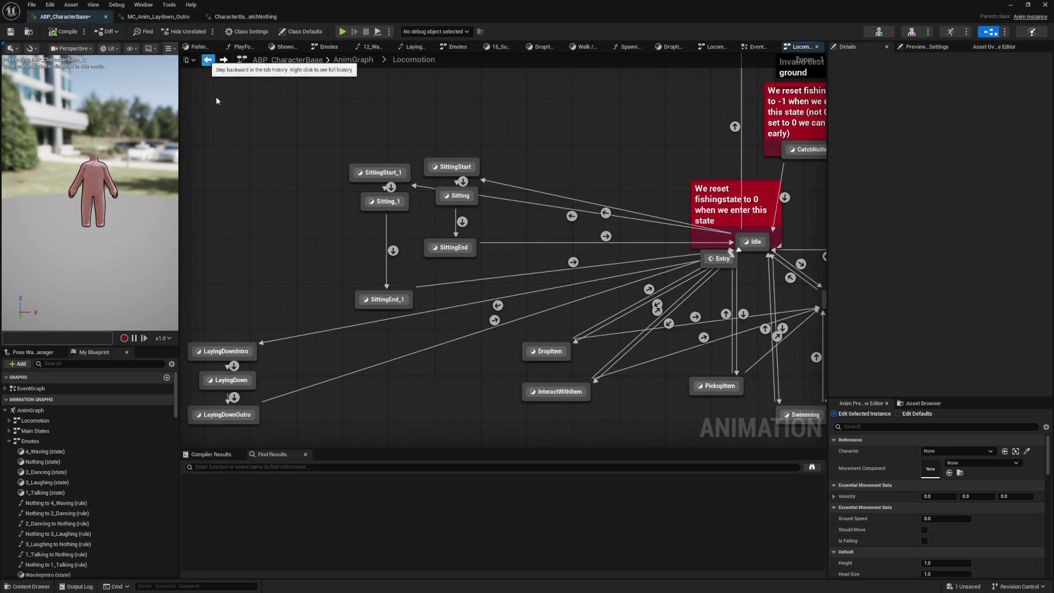
pyautogui.doubleClick(240, 351)
pyautogui.click(442, 258)
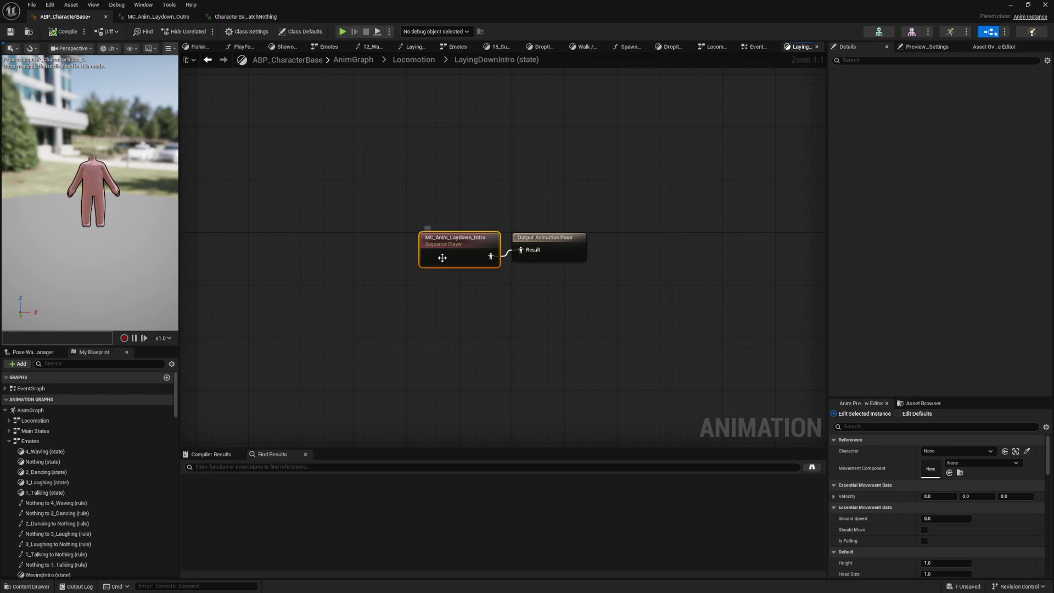
pyautogui.doubleClick(442, 258)
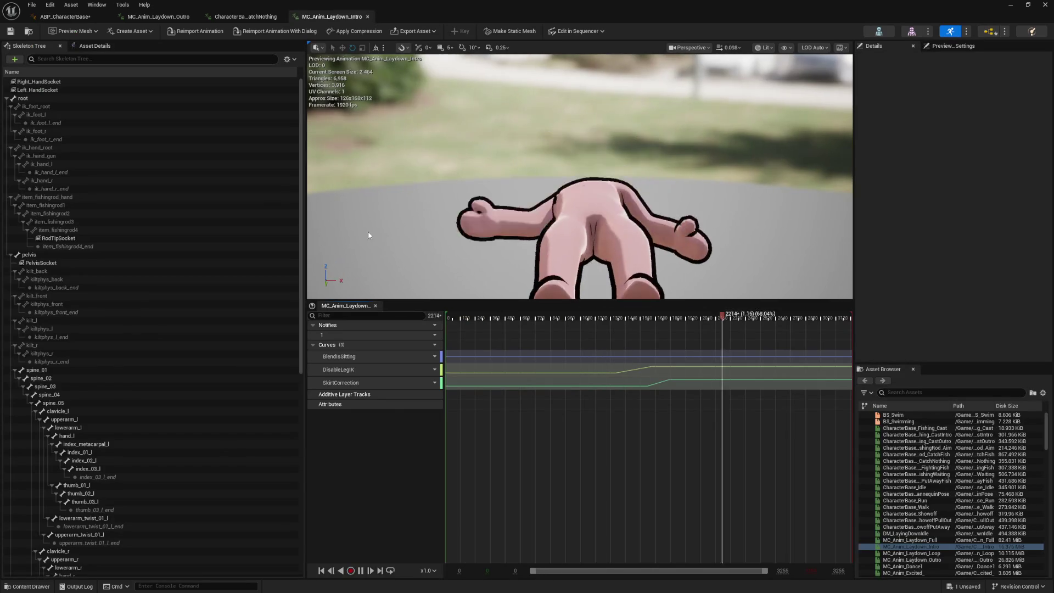
pyautogui.moveTo(513, 319); pyautogui.dragTo(687, 321)
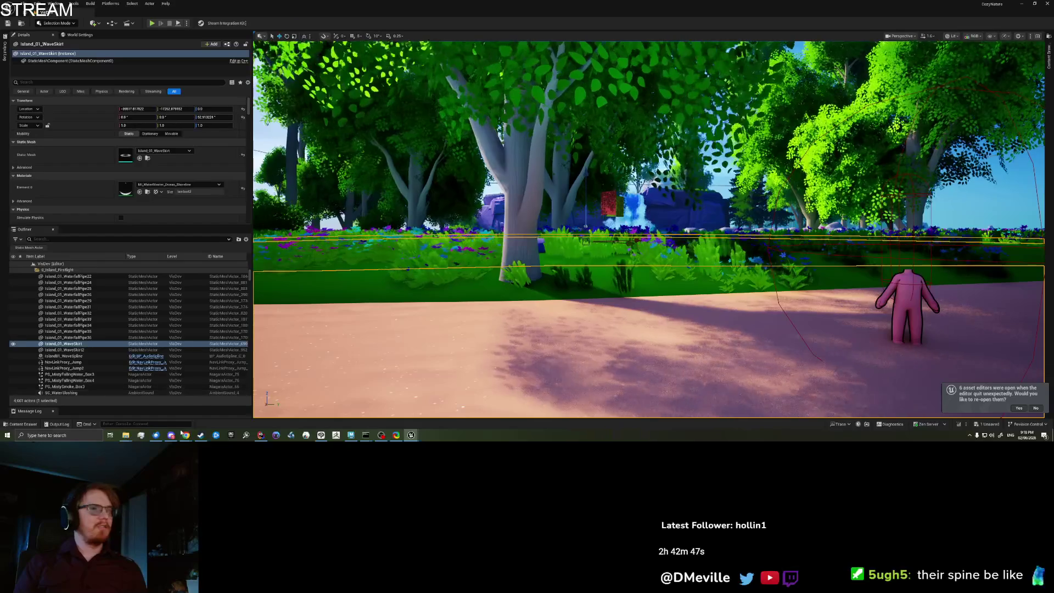
# Google 'unreal engine animation curves case sensitive', read the answer, then close the results tab
pyautogui.moveTo(186, 434)
pyautogui.click(226, 417)
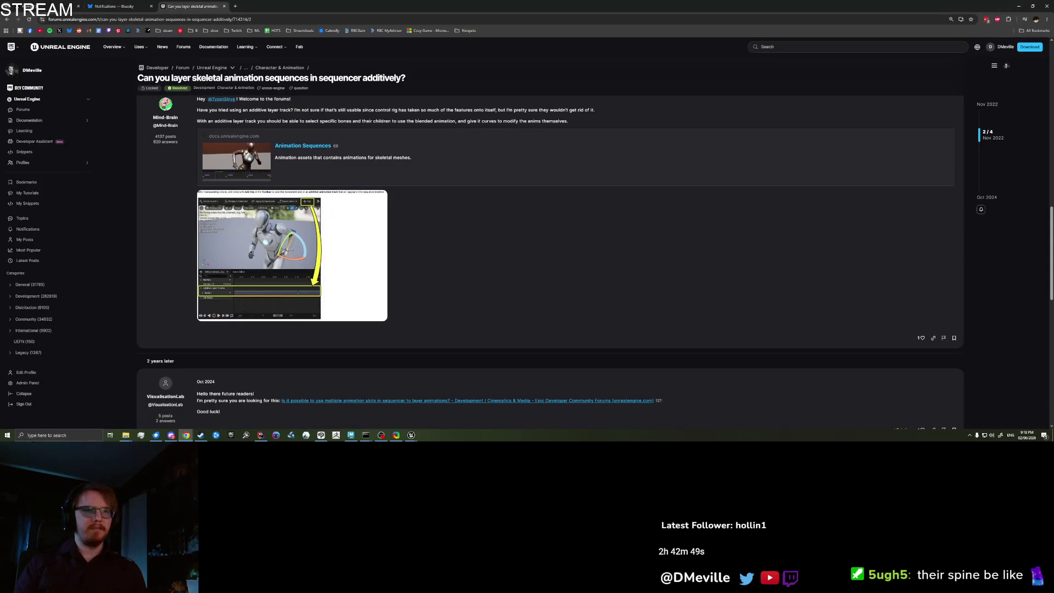
pyautogui.click(291, 18)
pyautogui.write('un')
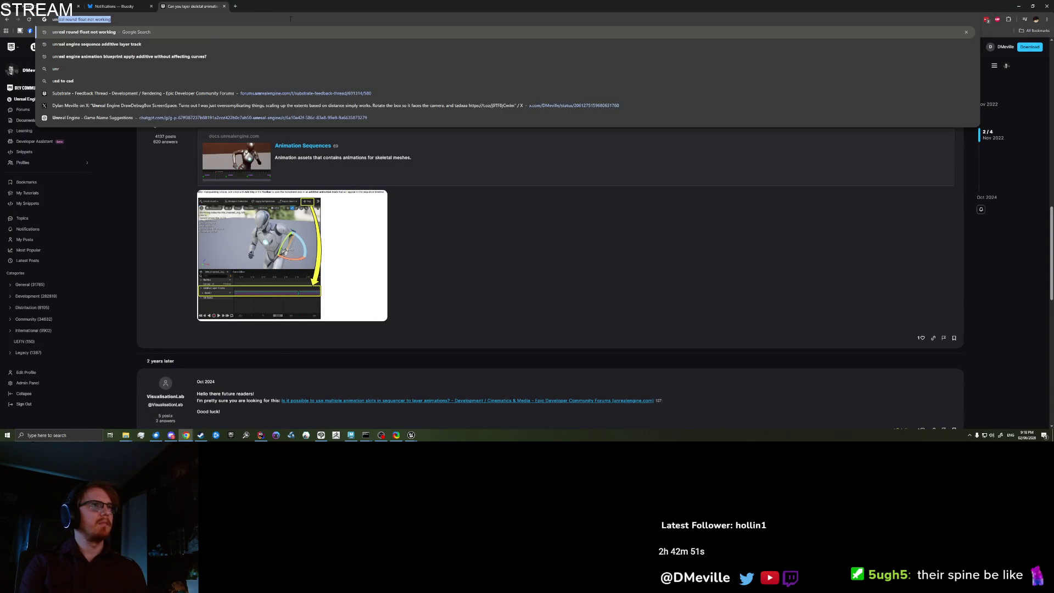
pyautogui.write('real engine animation cu')
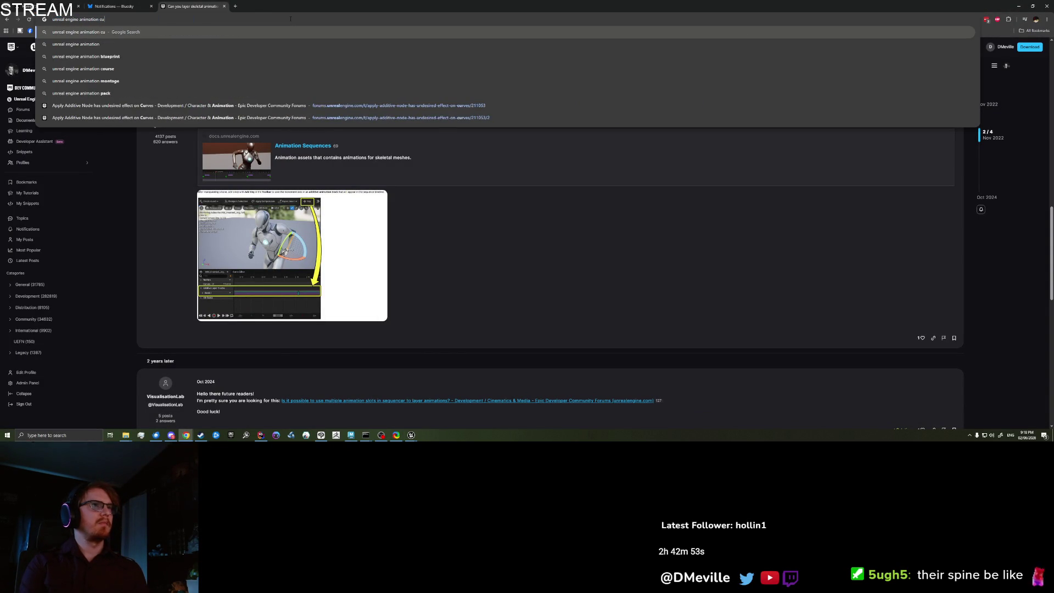
pyautogui.write('rves case sensitive')
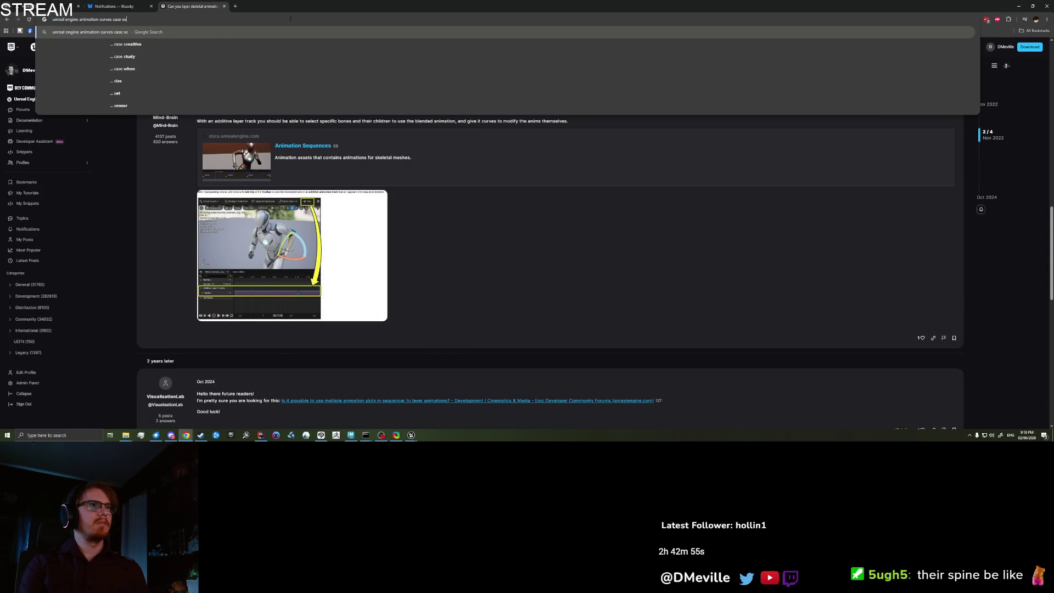
pyautogui.press('Return')
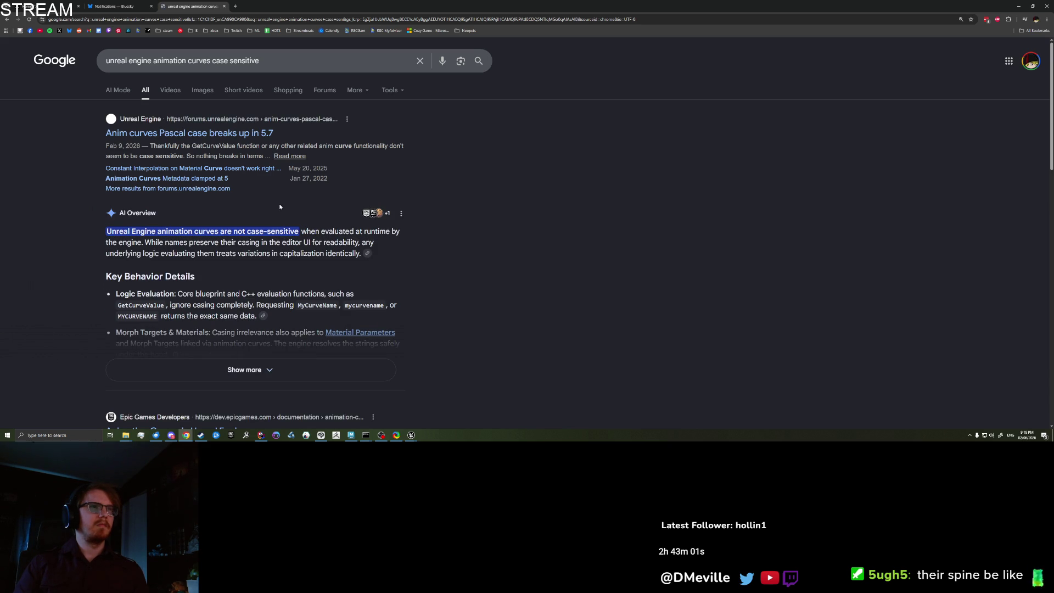
pyautogui.hotkey('ctrl', 'w')
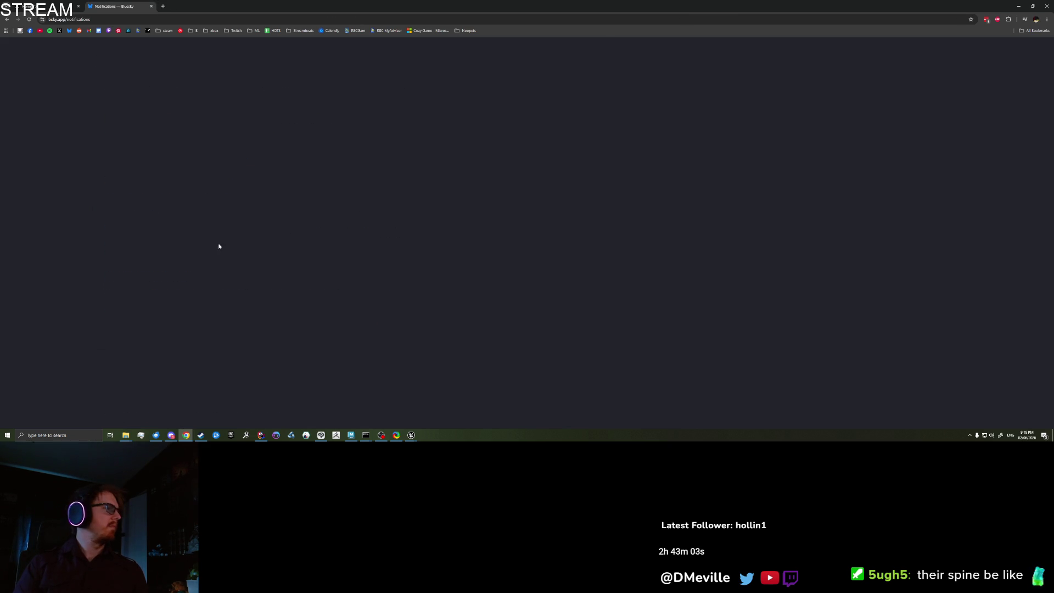
pyautogui.hotkey('alt', 'Tab')
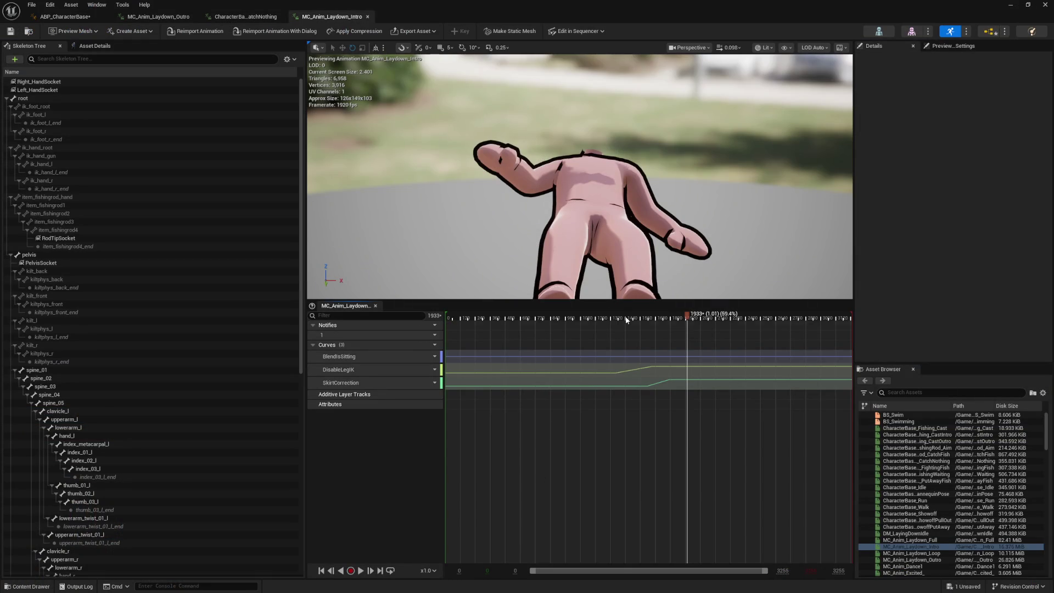
# Scrub the Intro animation back, then switch via CatchNothing to the MC_Anim_Laydown_Outro tab
pyautogui.moveTo(626, 319)
pyautogui.mouseDown()
pyautogui.moveTo(522, 322)
pyautogui.moveTo(735, 328)
pyautogui.mouseUp()
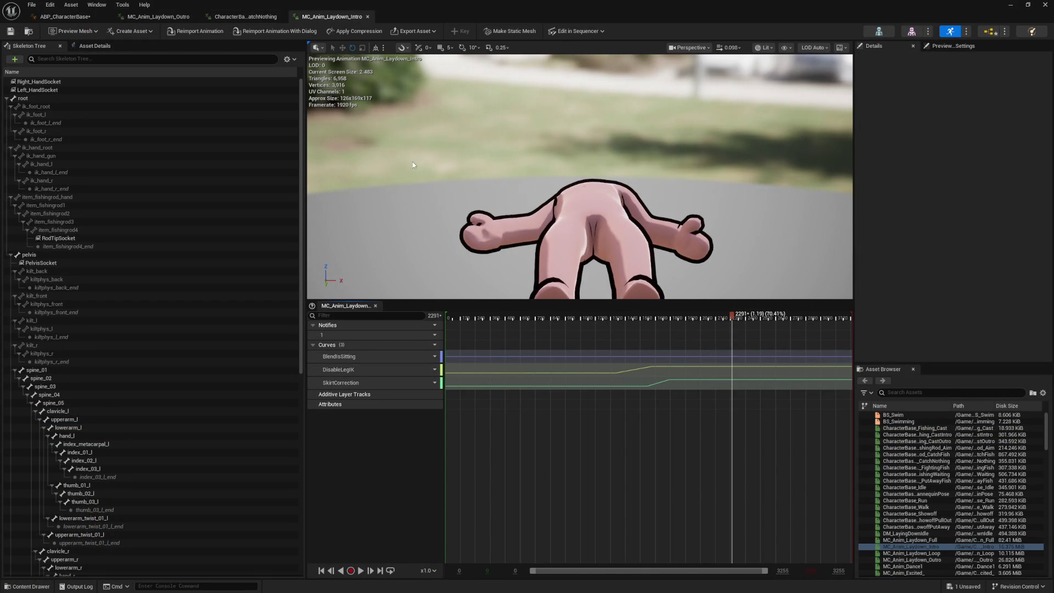
pyautogui.click(246, 16)
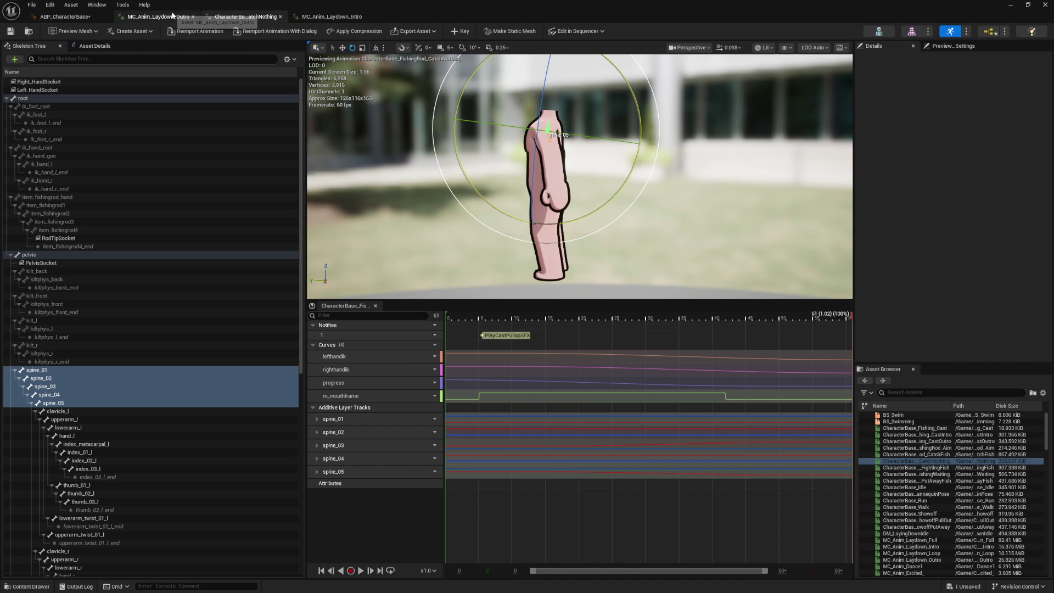
pyautogui.click(173, 15)
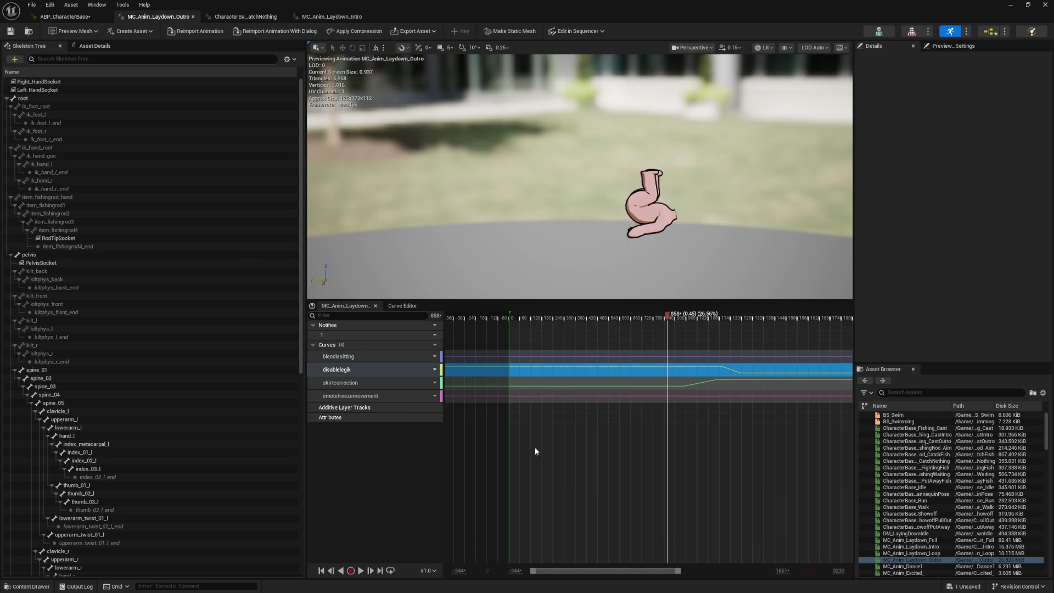
# Preview the outro from frame 250 toward frame 1010 and open its curves for key editing
pyautogui.click(542, 460)
pyautogui.click(555, 320)
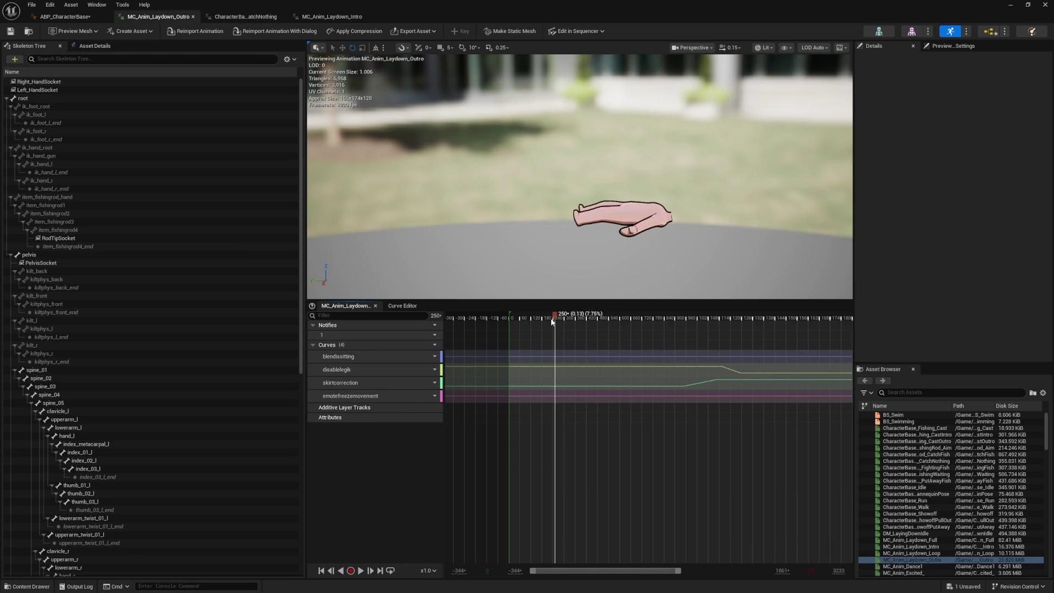
pyautogui.moveTo(673, 330)
pyautogui.mouseDown()
pyautogui.moveTo(785, 328)
pyautogui.moveTo(678, 339)
pyautogui.mouseUp()
pyautogui.moveTo(476, 356); pyautogui.dragTo(714, 357)
pyautogui.doubleClick(706, 381)
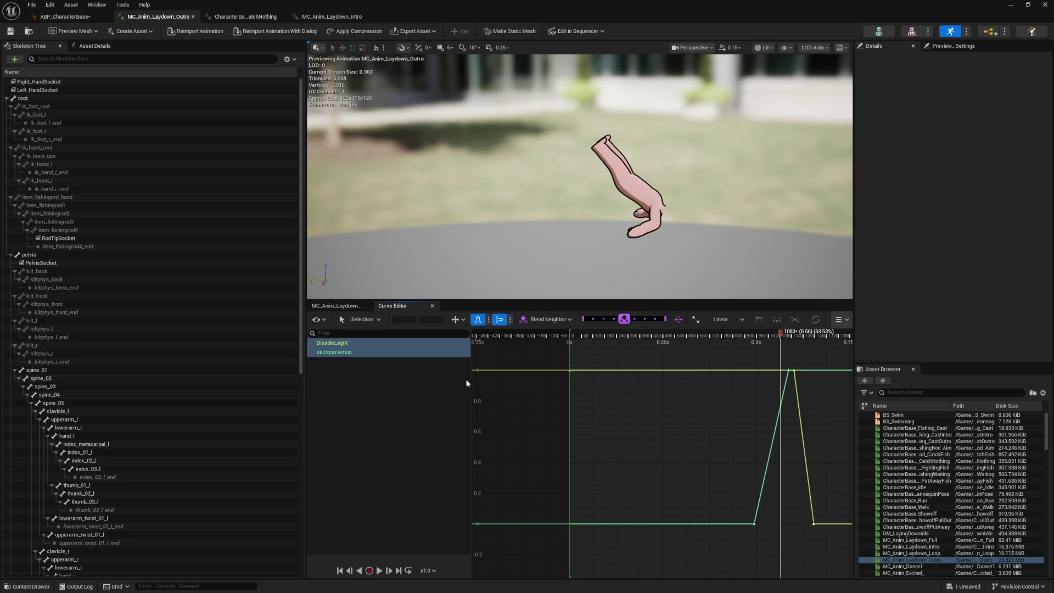
# Isolate skirtcorrection, set its ramp's start key to 1 and its end key to 0
pyautogui.click(361, 352)
pyautogui.scroll(3, 578, 379)
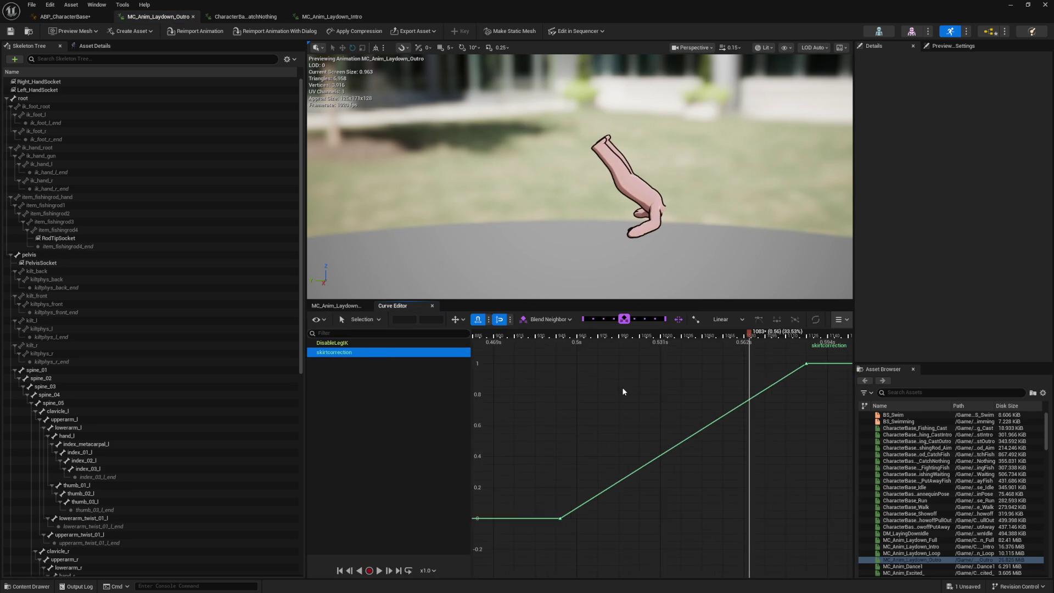
pyautogui.scroll(-4, 624, 392)
pyautogui.scroll(-4, 609, 439)
pyautogui.moveTo(632, 467); pyautogui.dragTo(741, 421)
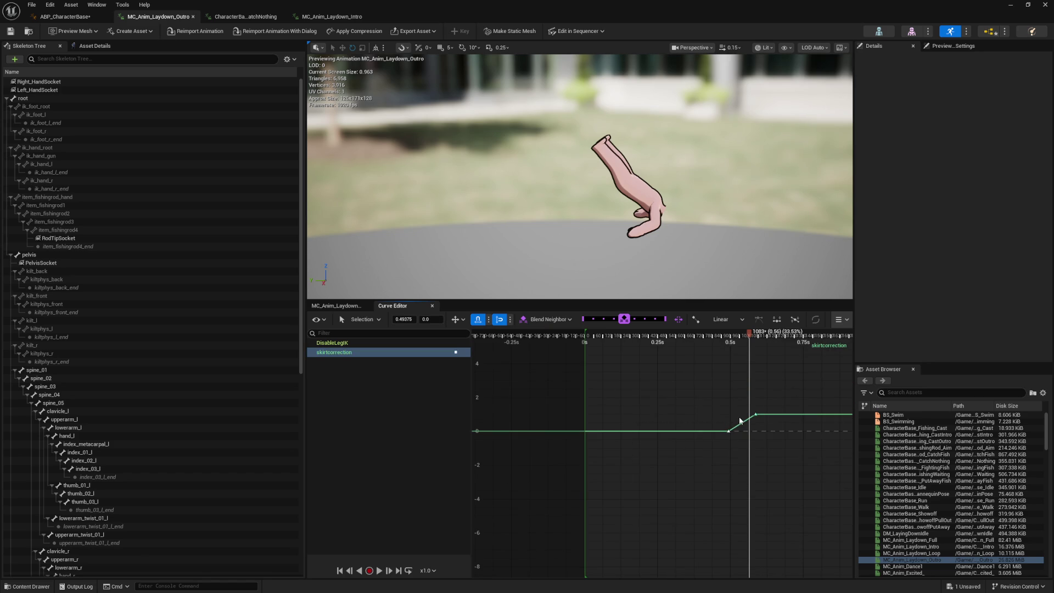
pyautogui.scroll(3, 741, 421)
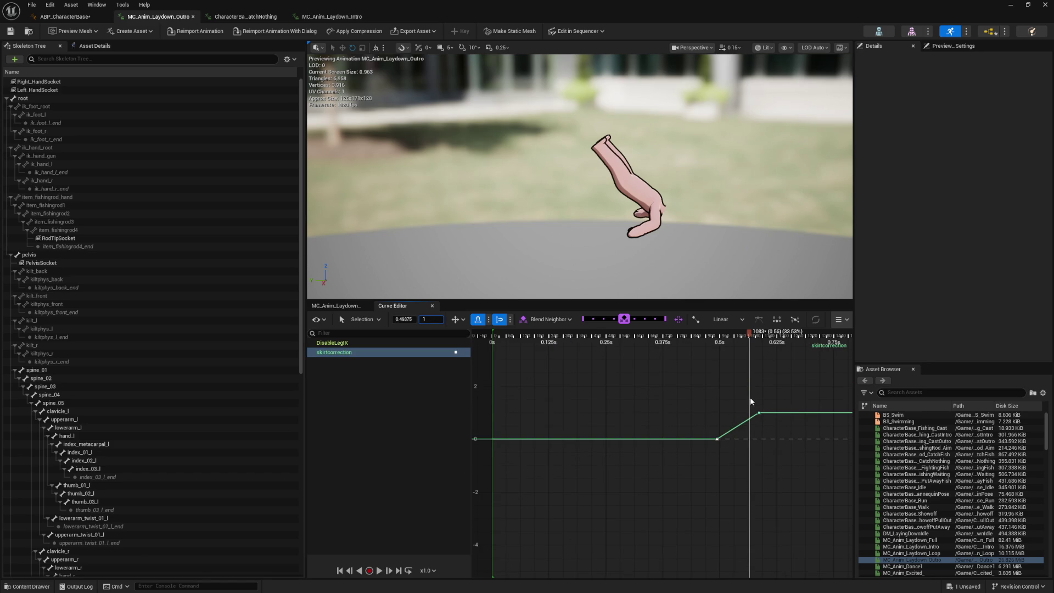
pyautogui.press('Return')
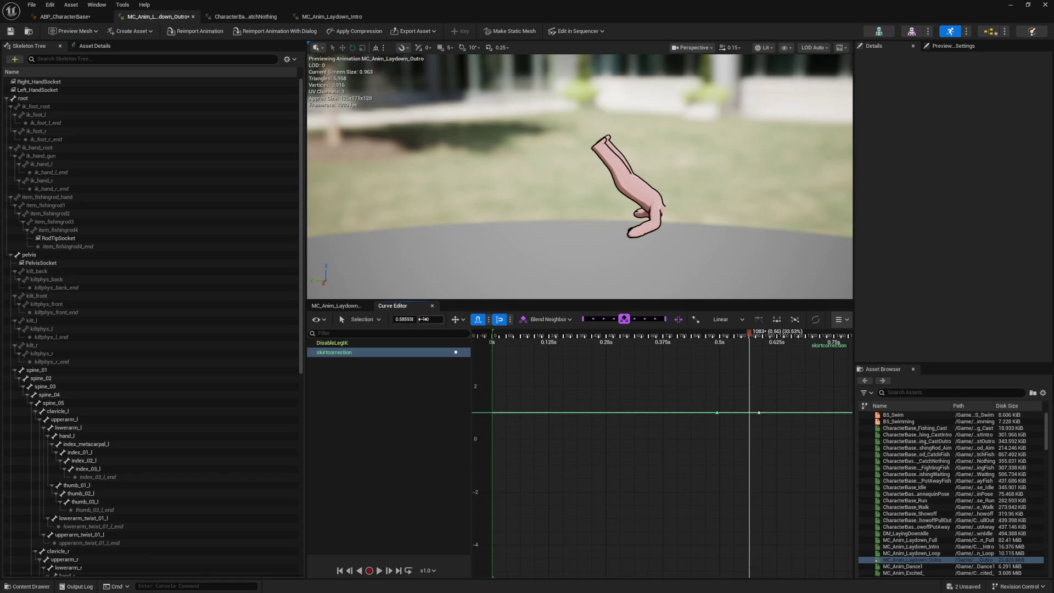
pyautogui.press('Return')
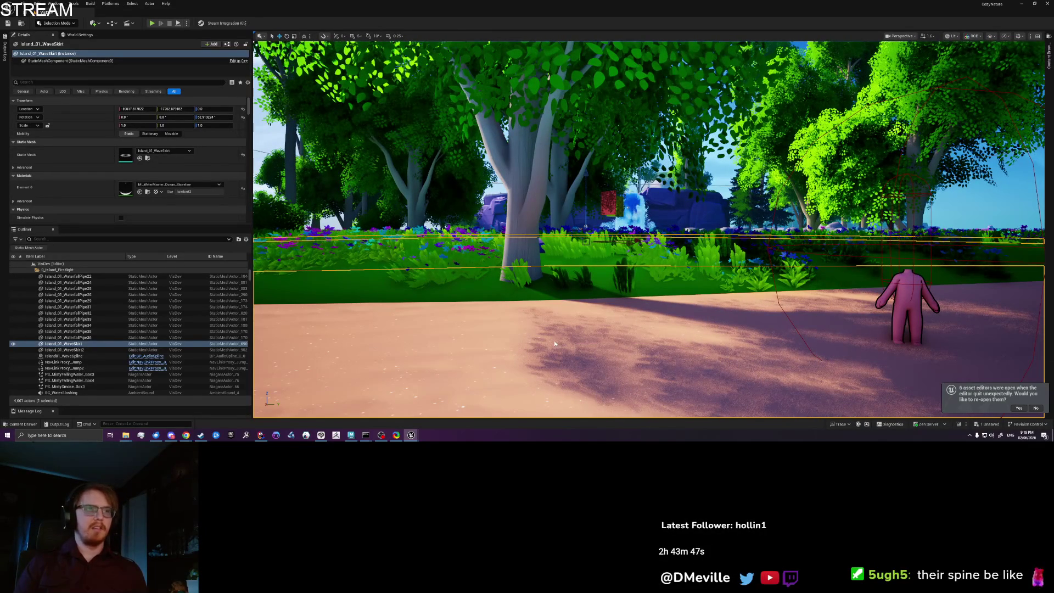
# Play the Lay Flat emote three times in play-in-editor, standing the character back up after each
pyautogui.hotkey('alt', 'p')
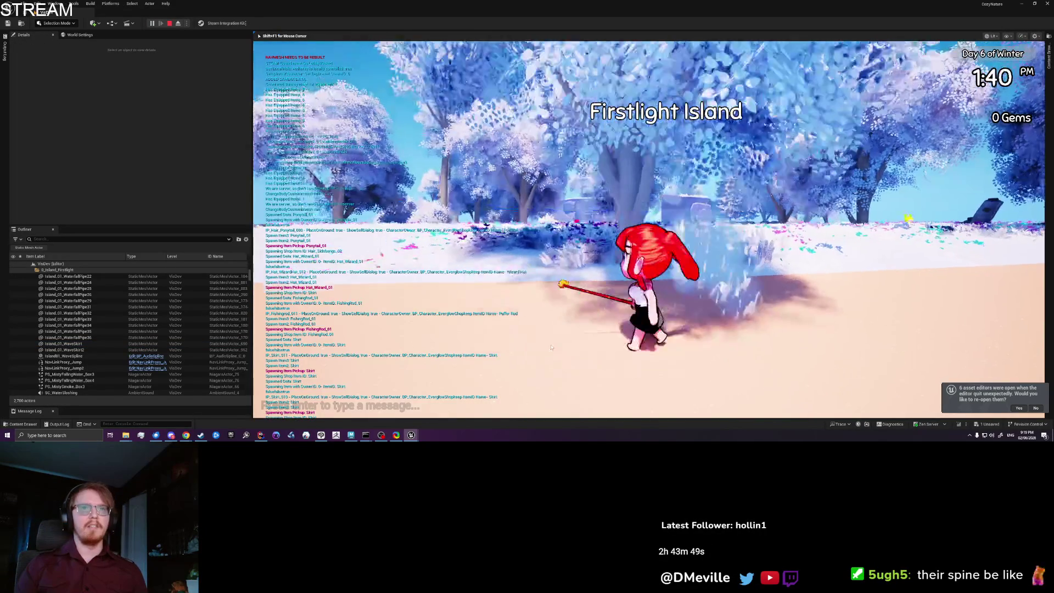
pyautogui.press('Tab')
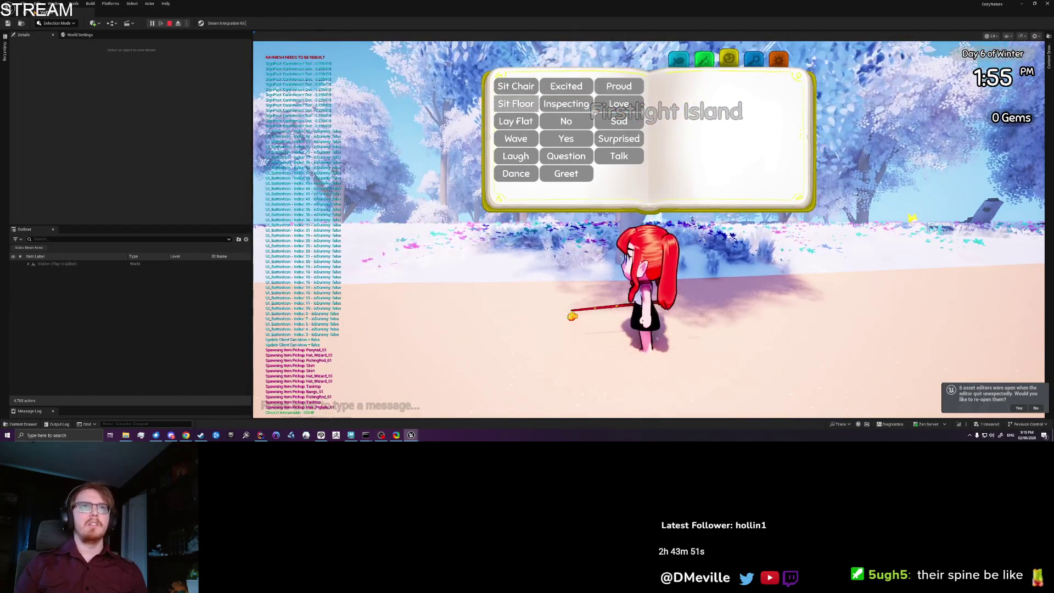
pyautogui.click(513, 186)
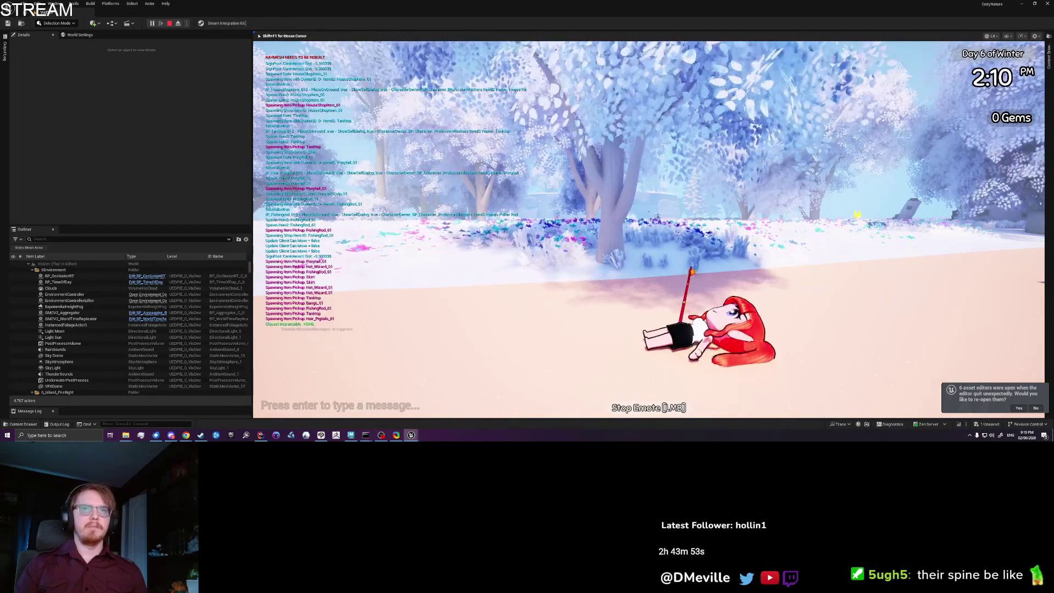
pyautogui.click(649, 229)
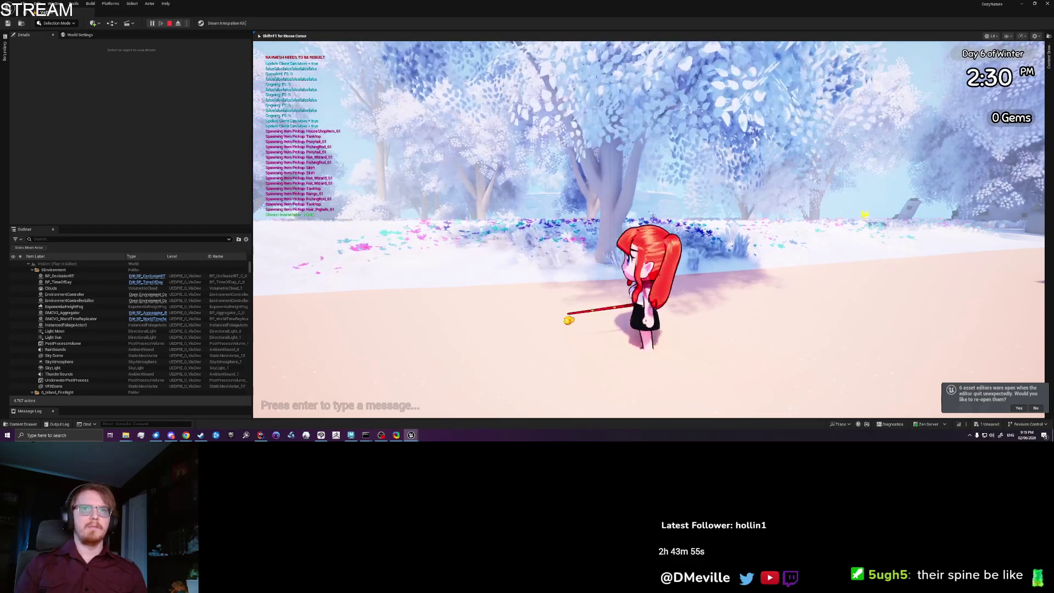
pyautogui.press('Tab')
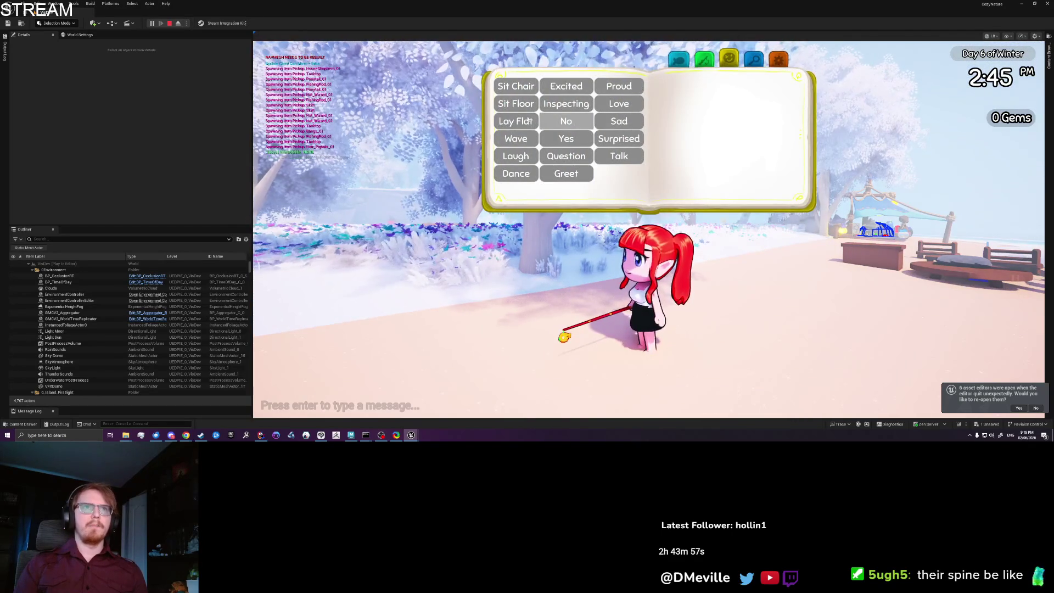
pyautogui.click(515, 141)
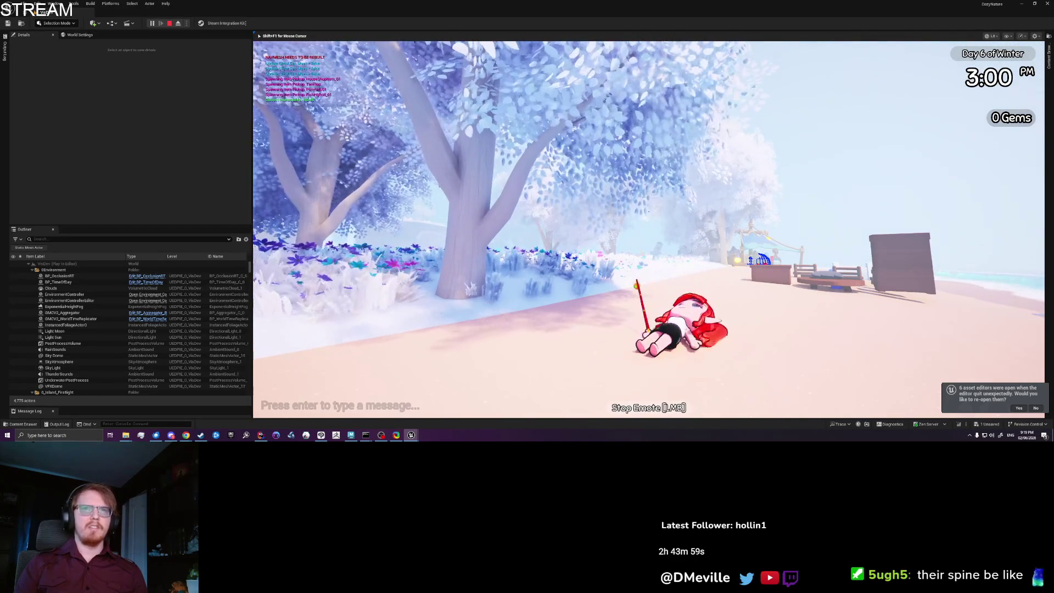
pyautogui.click(649, 230)
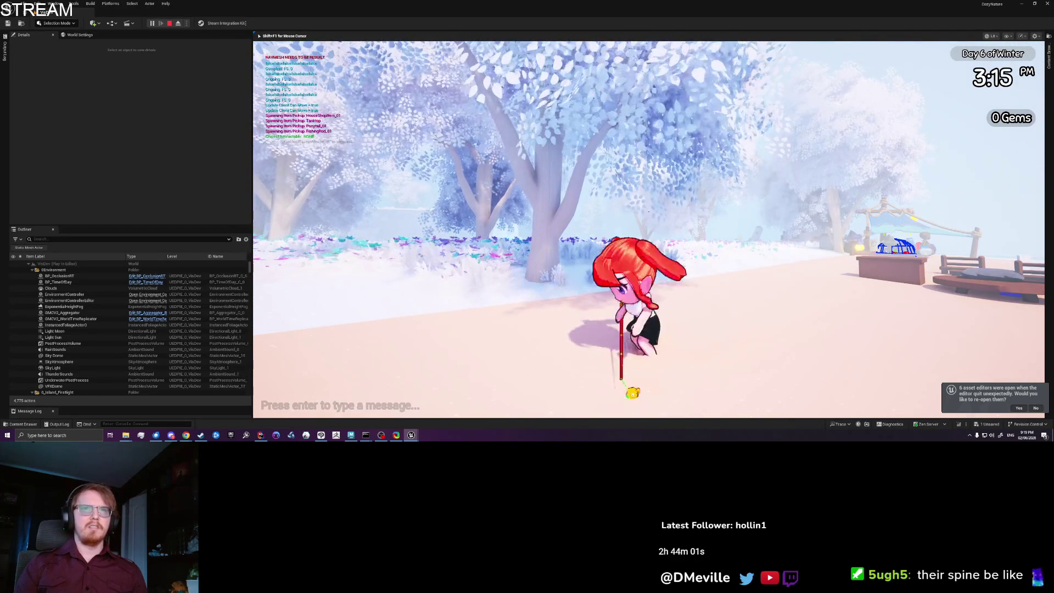
pyautogui.press('Tab')
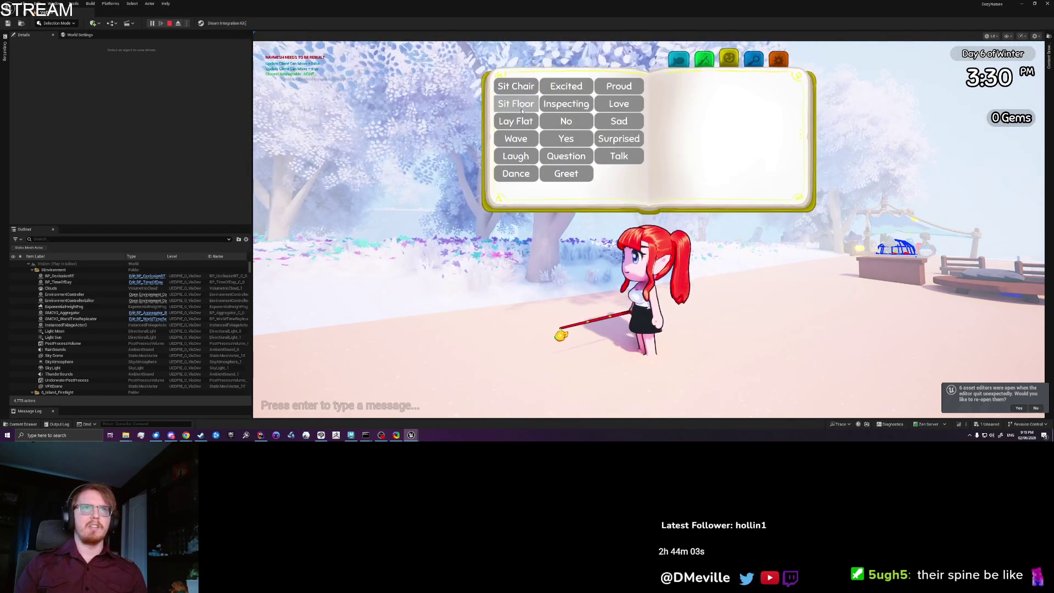
pyautogui.click(522, 119)
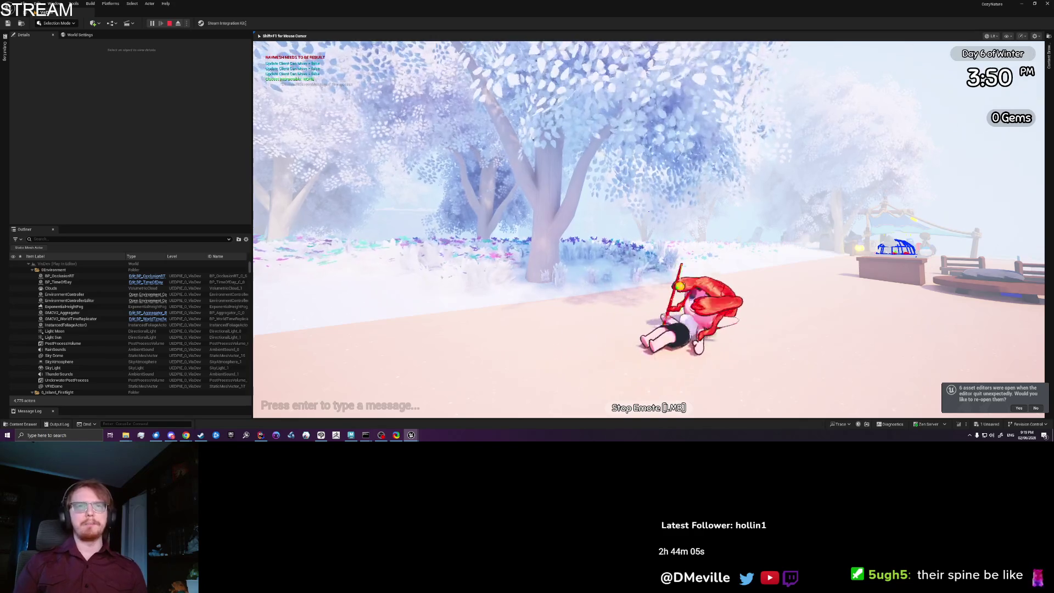
pyautogui.click(648, 211)
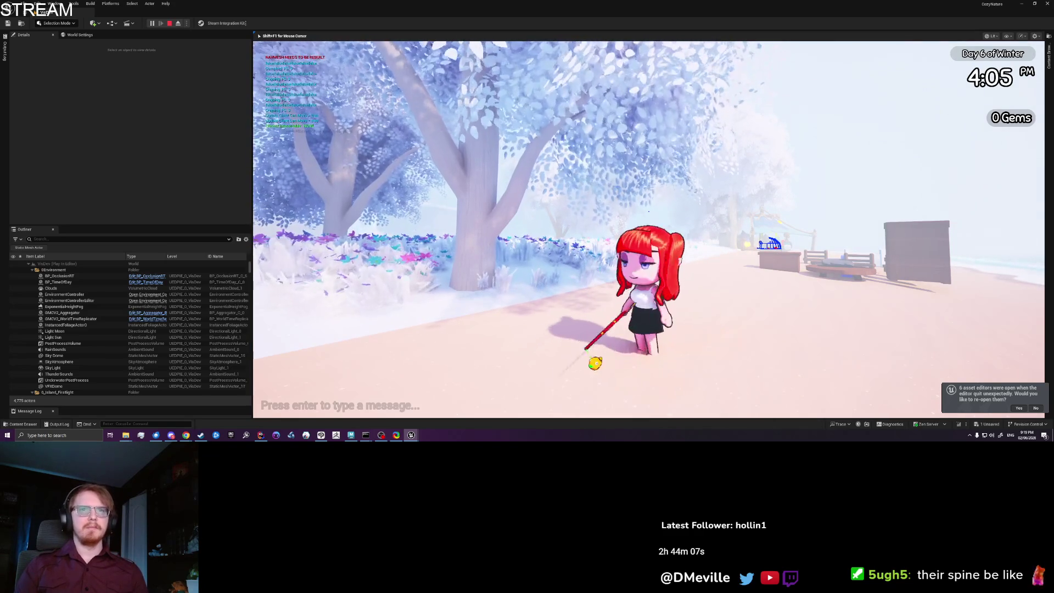
pyautogui.press('a')
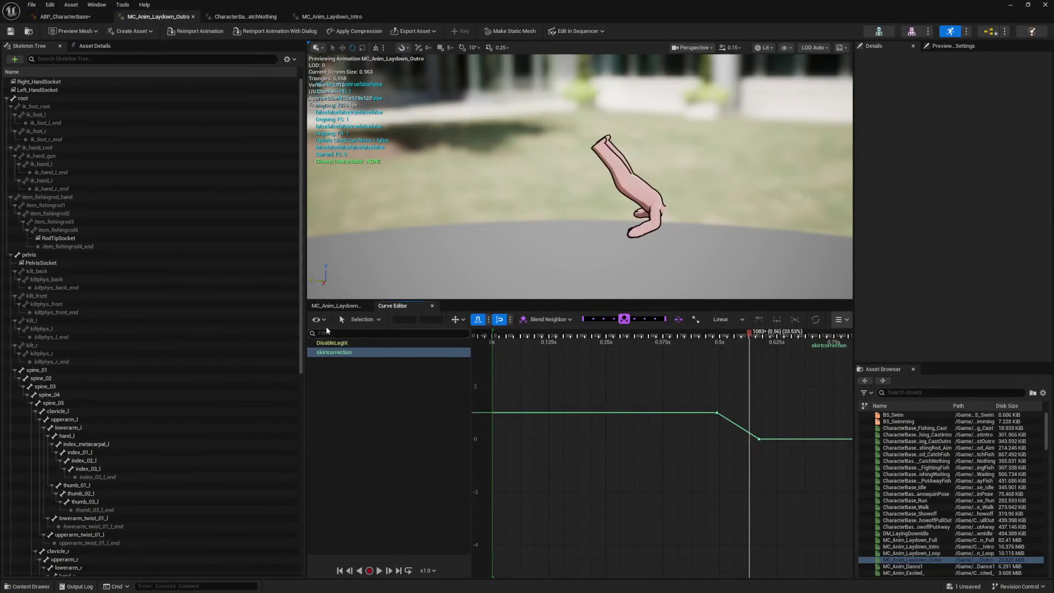
# Show the notifies and curve tracks and scrub the outro to frame 3020
pyautogui.click(332, 306)
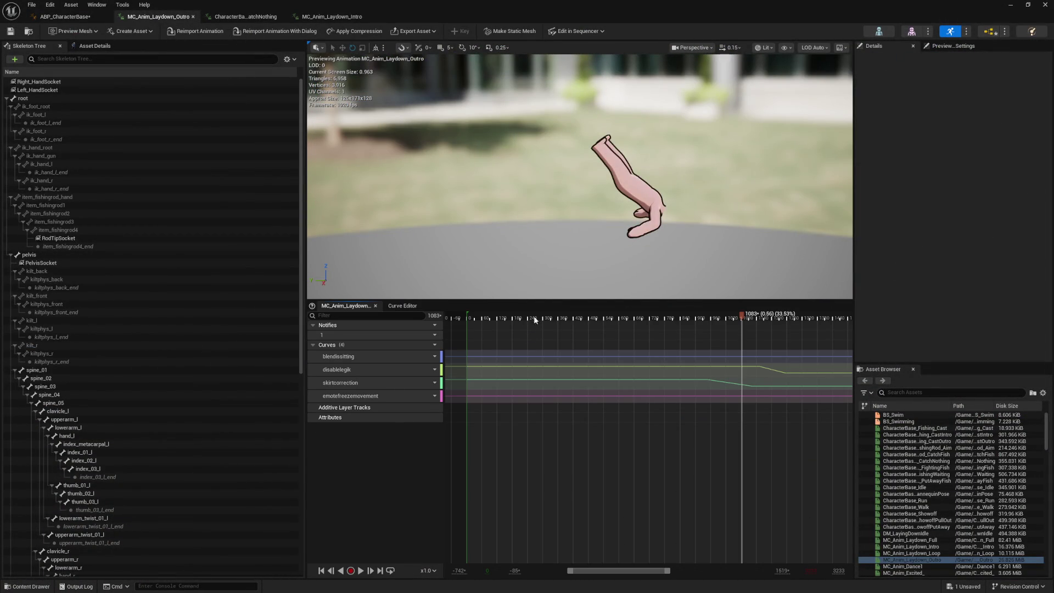
pyautogui.moveTo(534, 315); pyautogui.dragTo(453, 323)
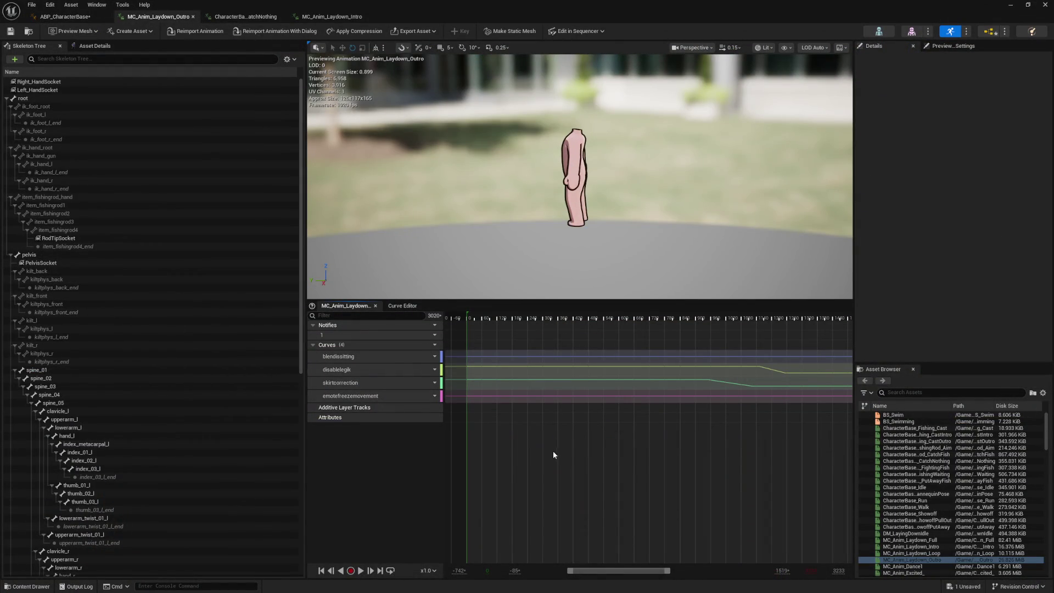
pyautogui.moveTo(648, 570); pyautogui.dragTo(747, 570)
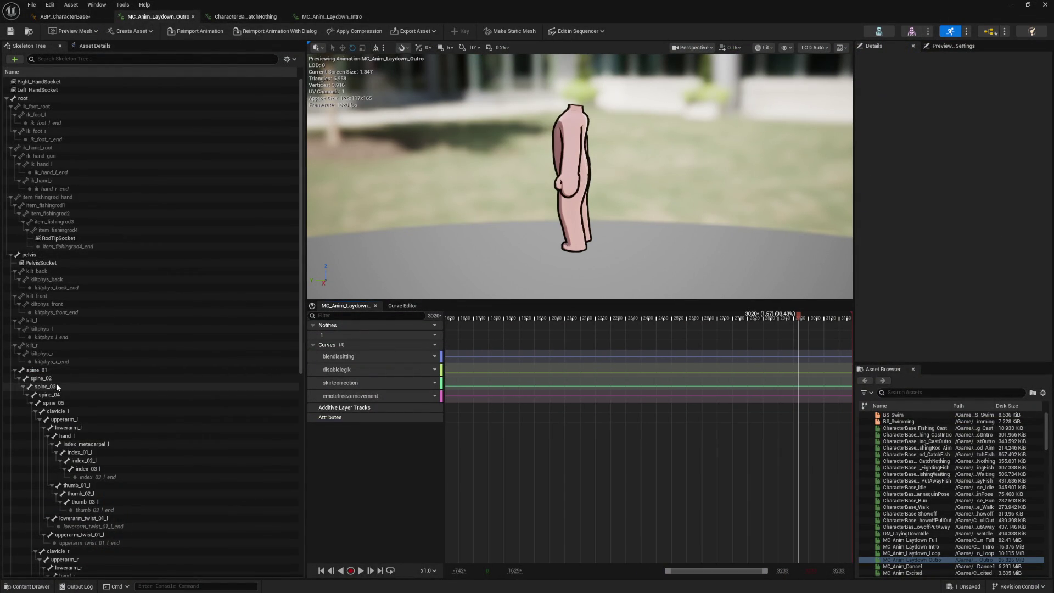
# Rotate spine_03, spine_04 and spine_05 in the viewport to lean the upper body, then select all three
pyautogui.click(74, 386)
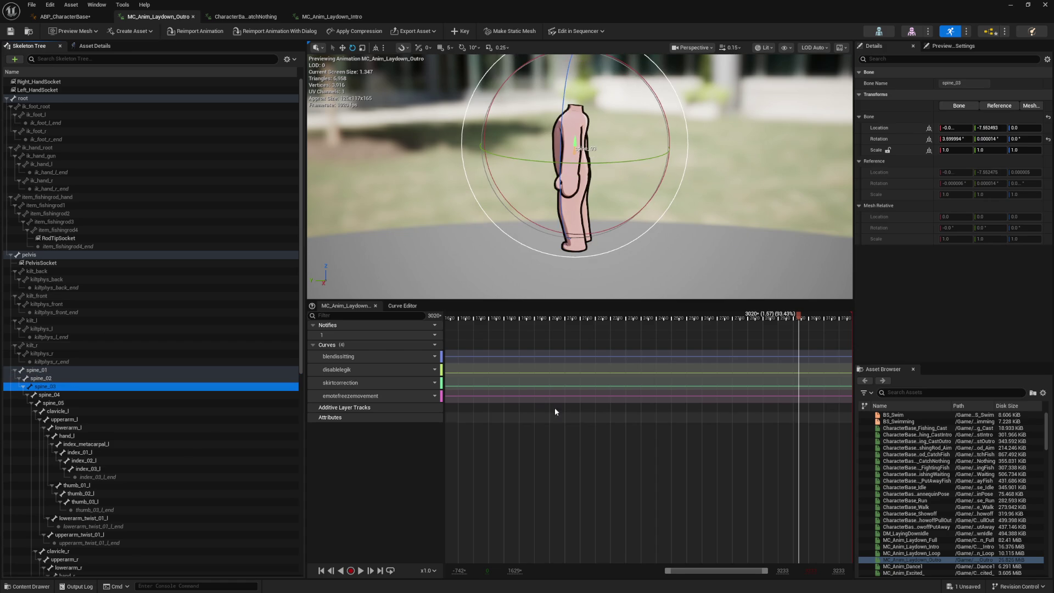
pyautogui.moveTo(638, 208); pyautogui.dragTo(652, 198)
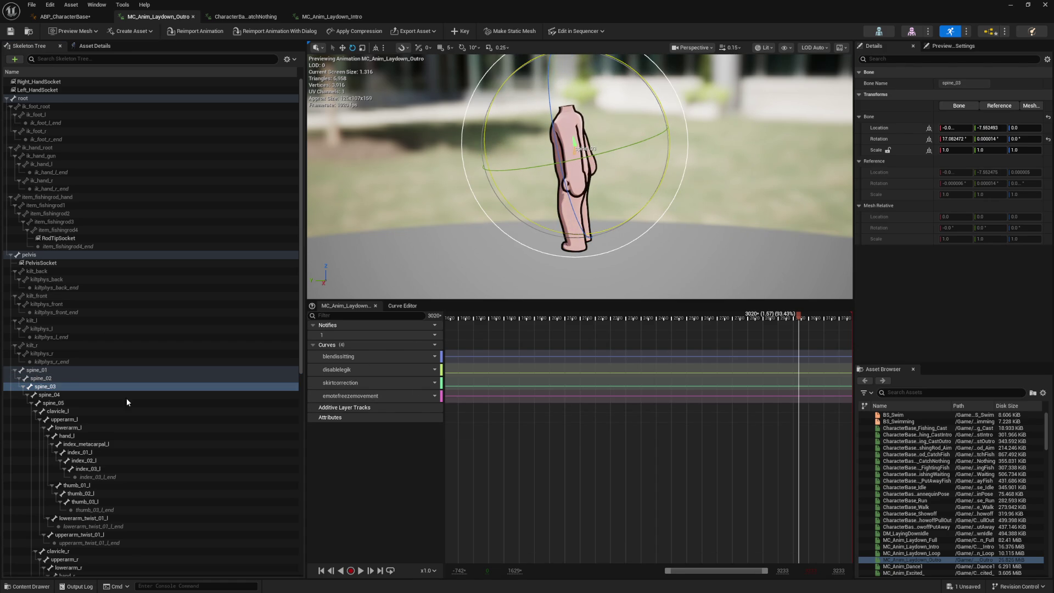
pyautogui.click(84, 394)
pyautogui.moveTo(642, 198)
pyautogui.mouseDown()
pyautogui.moveTo(642, 170)
pyautogui.moveTo(648, 212)
pyautogui.moveTo(644, 191)
pyautogui.mouseUp()
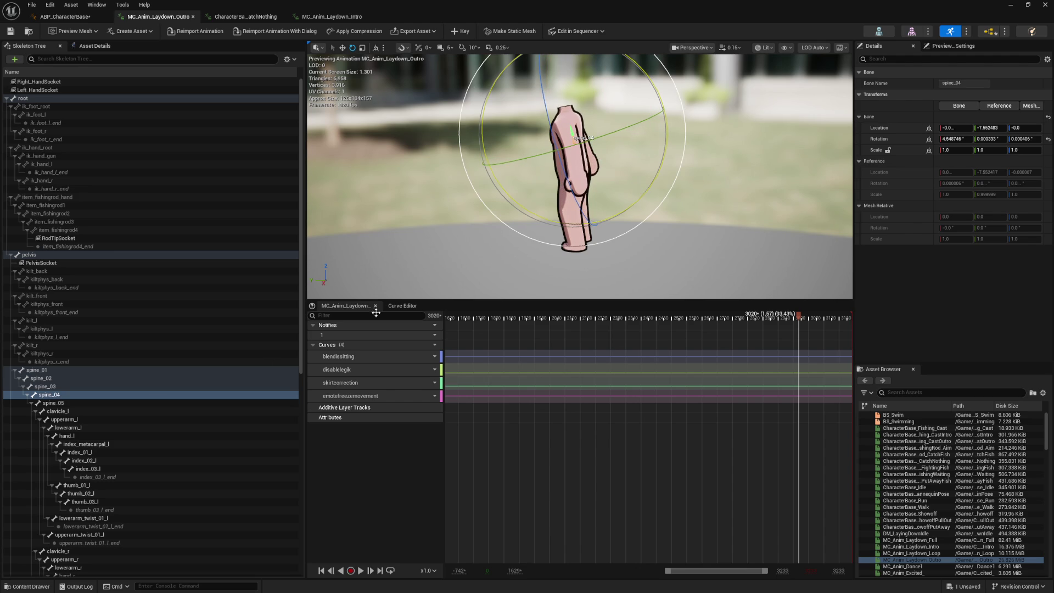
pyautogui.click(77, 403)
pyautogui.moveTo(550, 212); pyautogui.dragTo(400, 332)
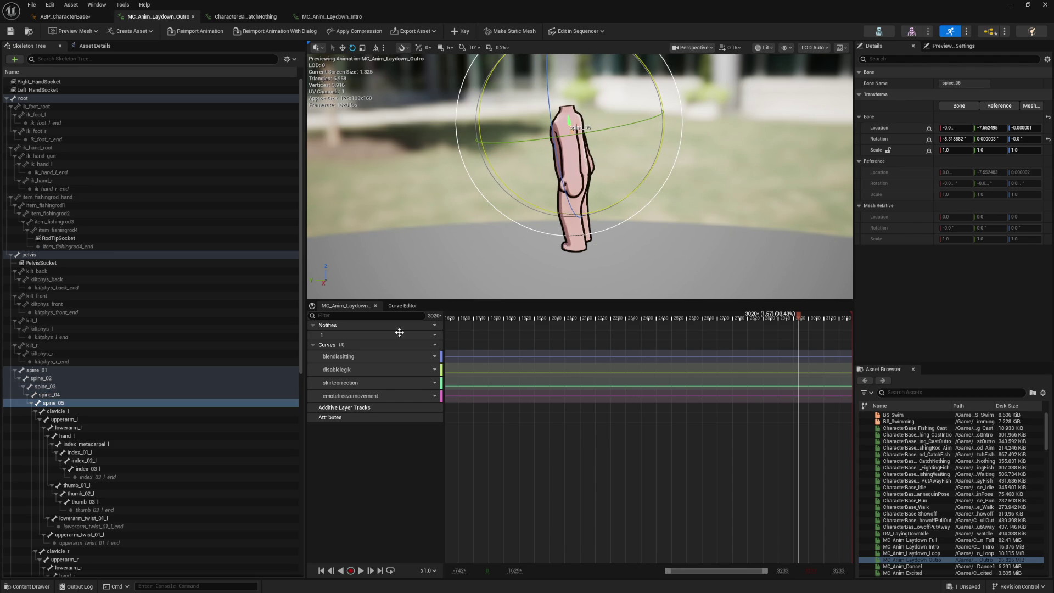
pyautogui.keyDown('shift'); pyautogui.click(61, 385); pyautogui.keyUp('shift')
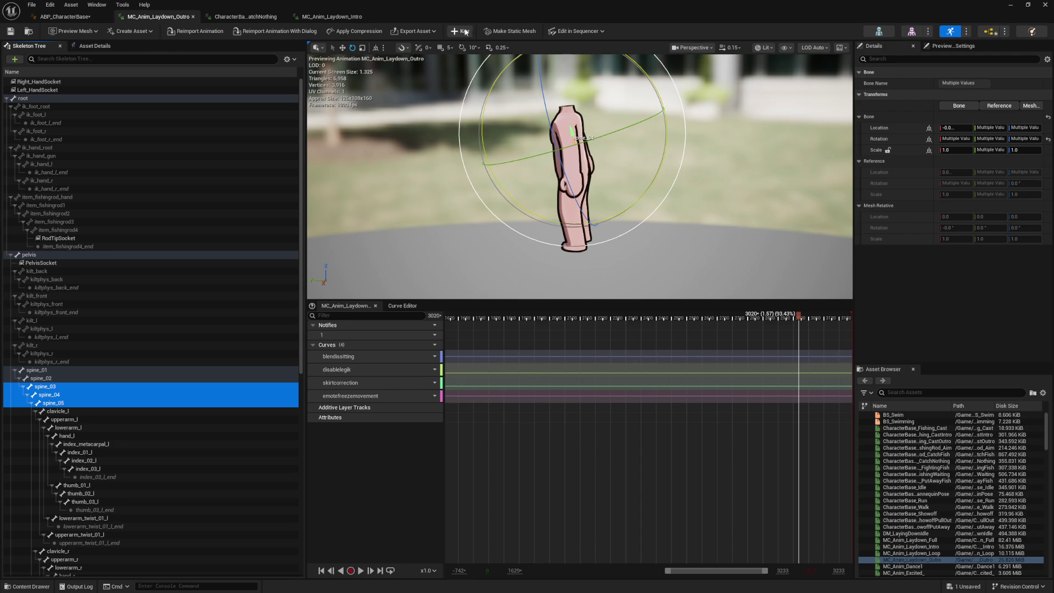
# Key the three spine bones as additive layer tracks and move the playhead to frame 2037
pyautogui.click(461, 31)
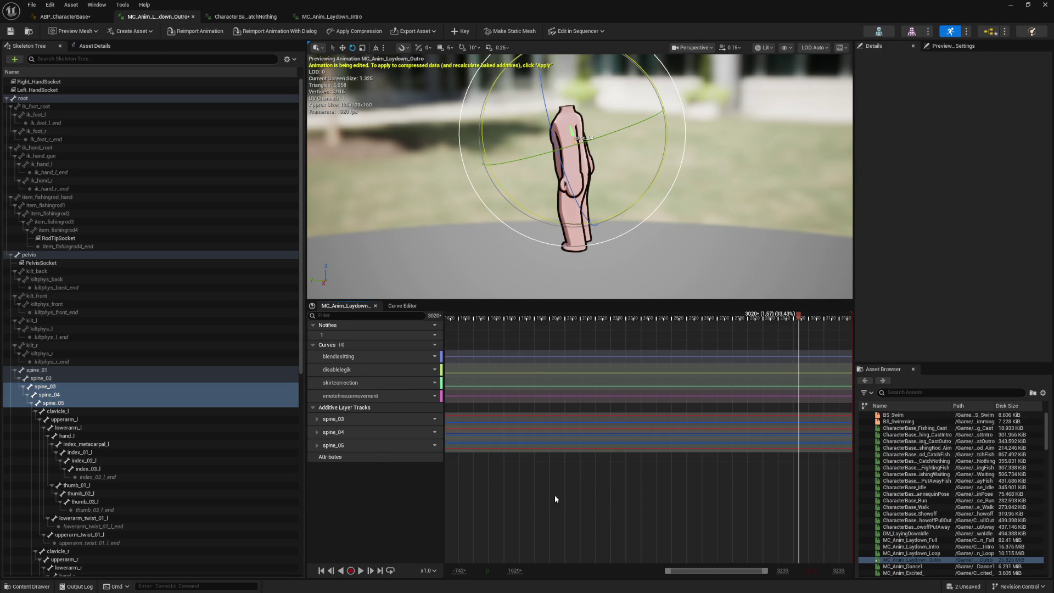
pyautogui.moveTo(746, 322)
pyautogui.mouseDown()
pyautogui.moveTo(482, 319)
pyautogui.moveTo(419, 334)
pyautogui.moveTo(896, 332)
pyautogui.mouseUp()
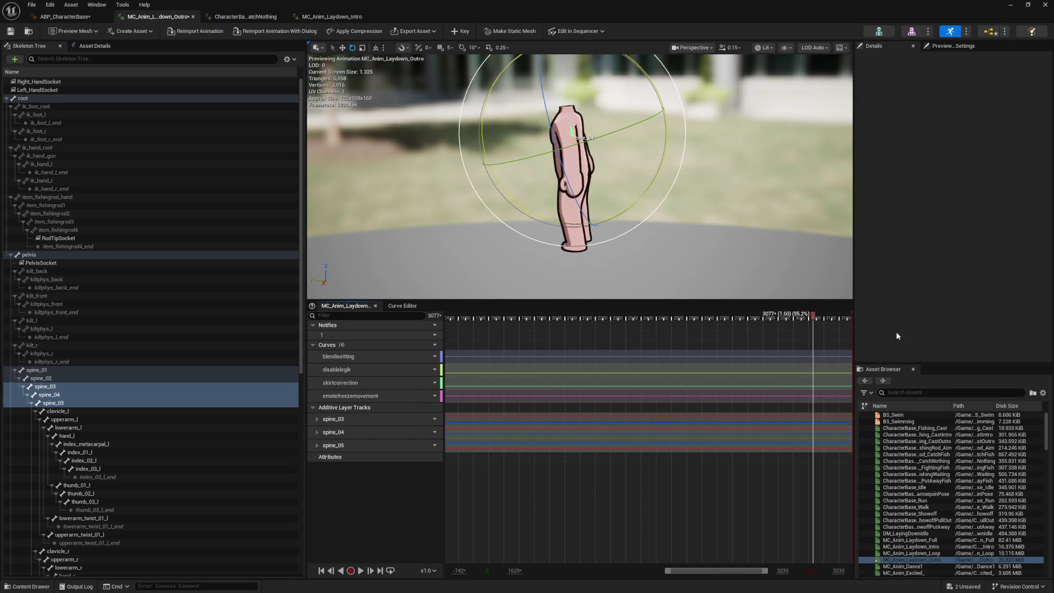
pyautogui.press('Left')
pyautogui.moveTo(657, 576)
pyautogui.mouseDown()
pyautogui.moveTo(525, 573)
pyautogui.moveTo(796, 567)
pyautogui.mouseUp()
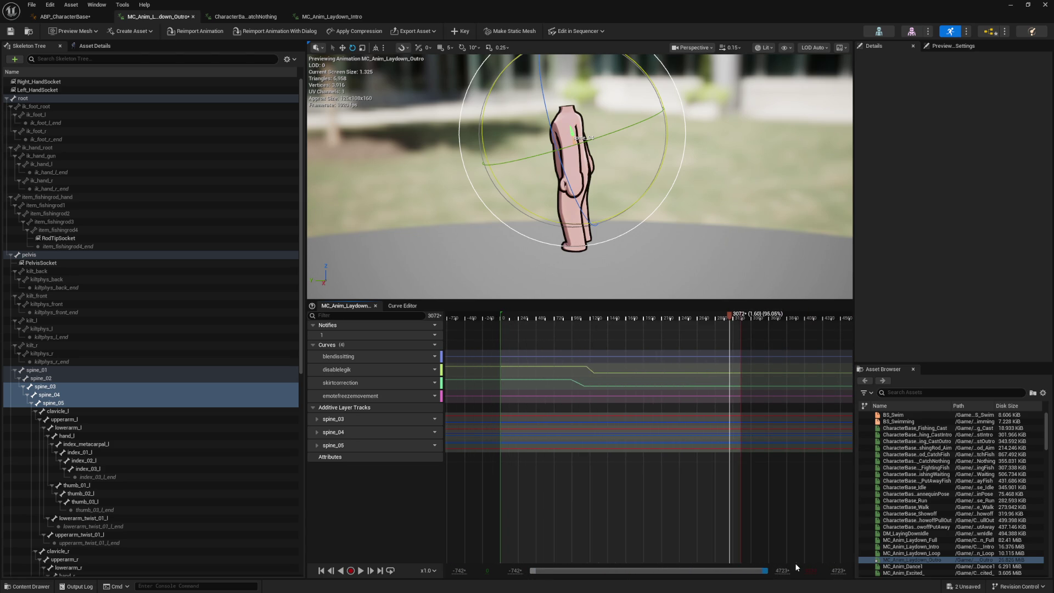
pyautogui.click(644, 490)
# Expand the spine_03 and spine_04 additive tracks to reveal their scale X, Y, Z rows
pyautogui.click(593, 418)
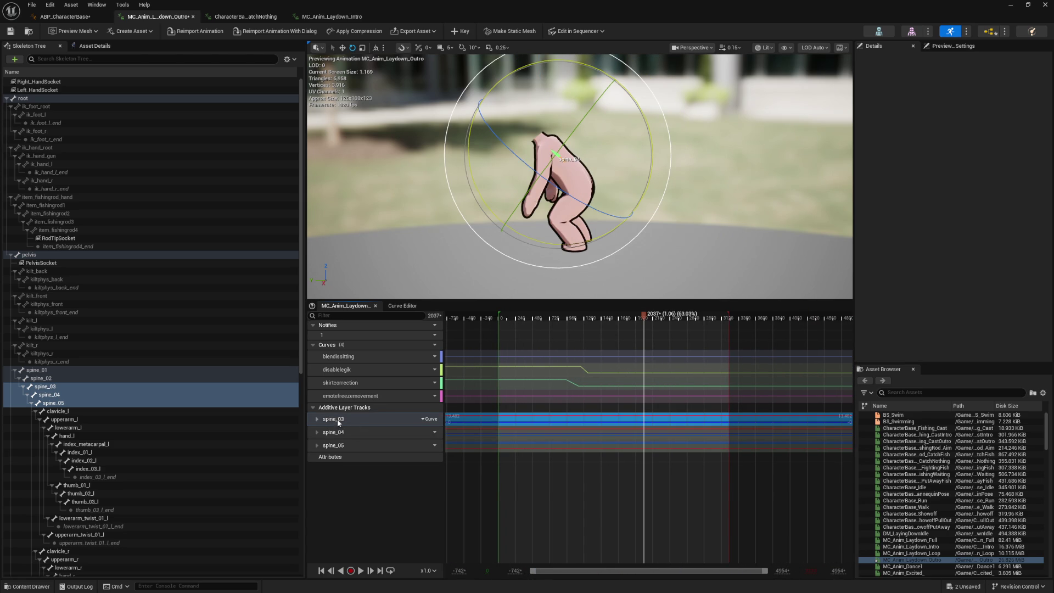
pyautogui.click(318, 419)
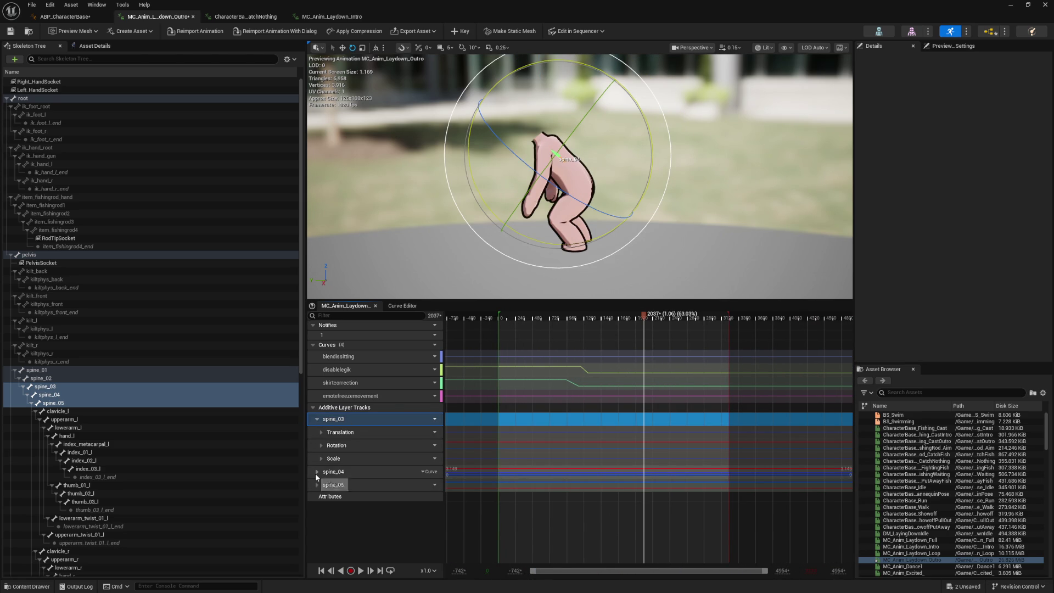
pyautogui.click(317, 472)
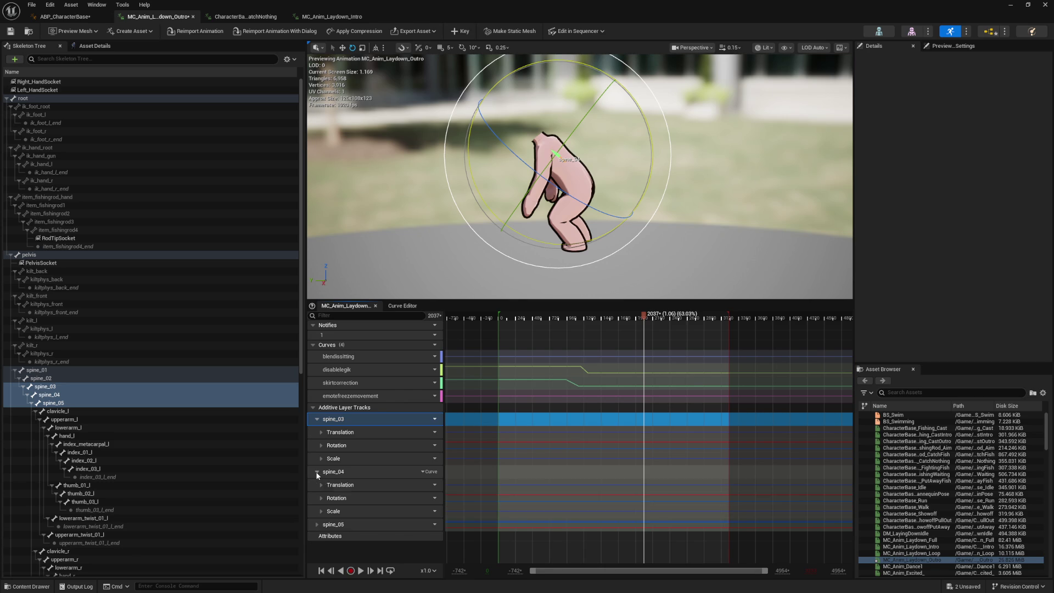
pyautogui.click(322, 512)
pyautogui.scroll(-1, 394, 502)
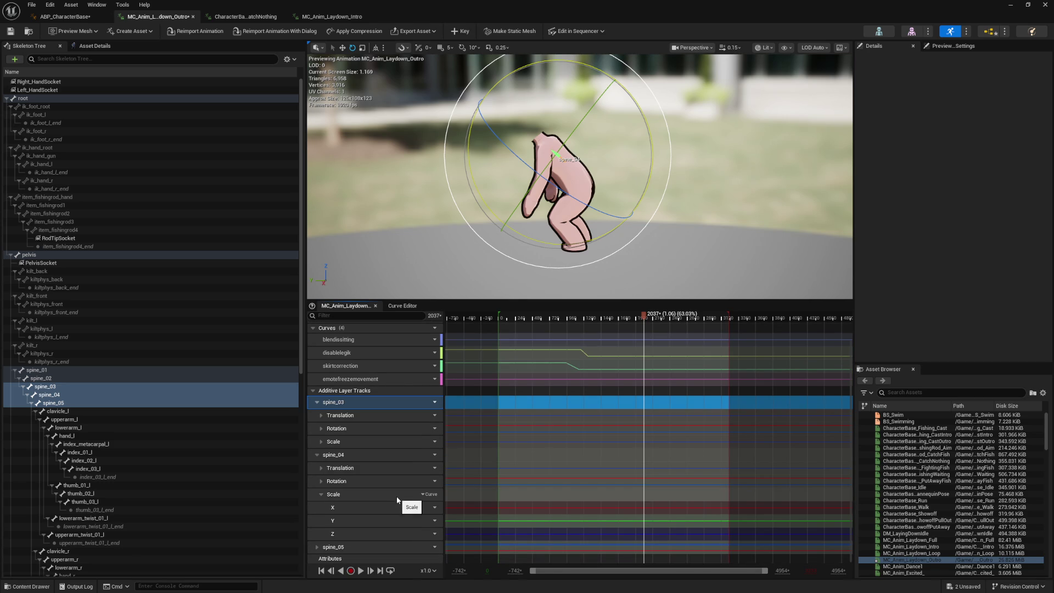
pyautogui.moveTo(627, 321)
pyautogui.mouseDown()
pyautogui.moveTo(605, 319)
pyautogui.moveTo(725, 319)
pyautogui.mouseUp()
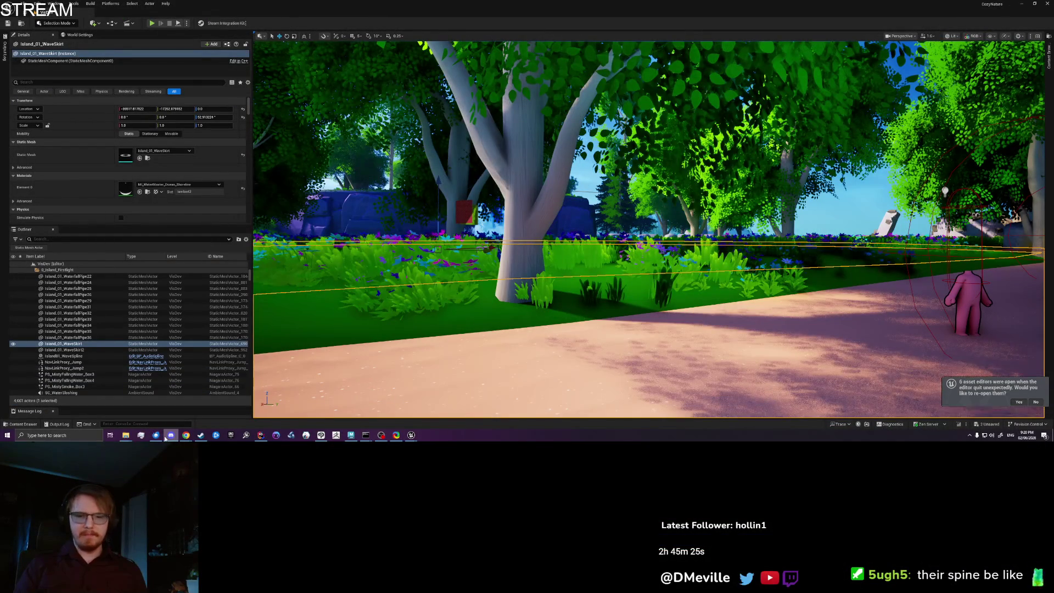
# Undo the last accidental transform in the island level with Ctrl+Z
pyautogui.hotkey('ctrl', 'z')
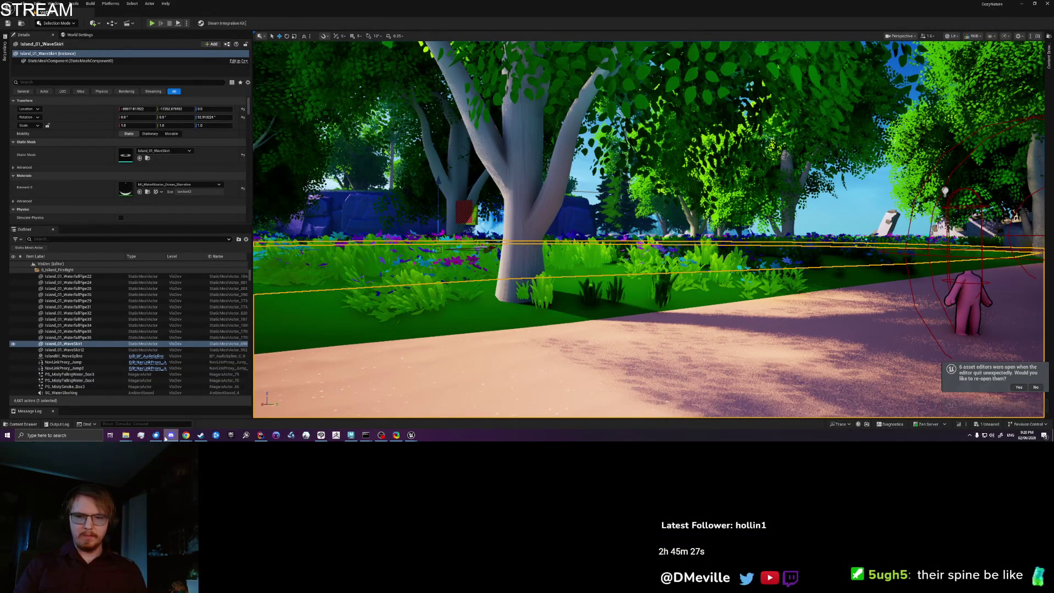
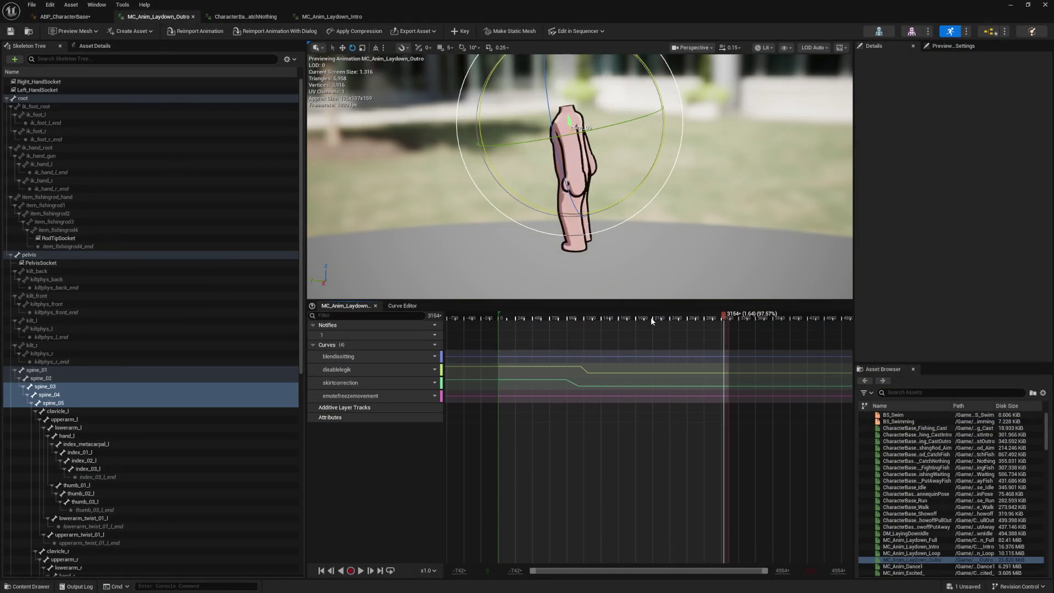
# Scrub the MC_Anim_Laydown_Outro timeline back to frame 2371
pyautogui.moveTo(651, 317)
pyautogui.mouseDown()
pyautogui.moveTo(718, 318)
pyautogui.moveTo(490, 325)
pyautogui.moveTo(701, 330)
pyautogui.moveTo(639, 337)
pyautogui.mouseUp()
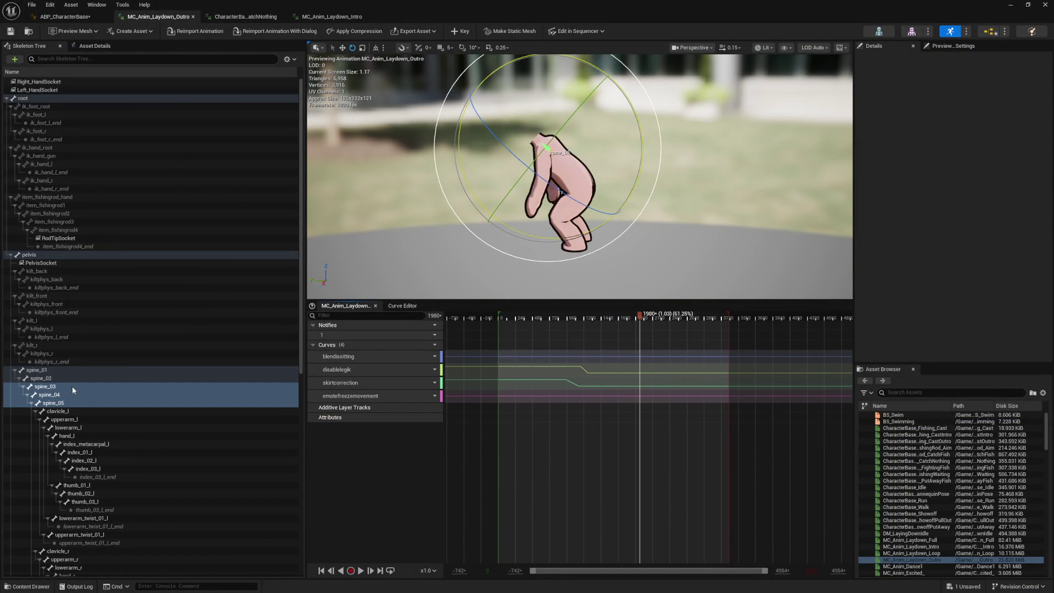
pyautogui.click(60, 371)
pyautogui.keyDown('shift'); pyautogui.click(76, 404); pyautogui.keyUp('shift')
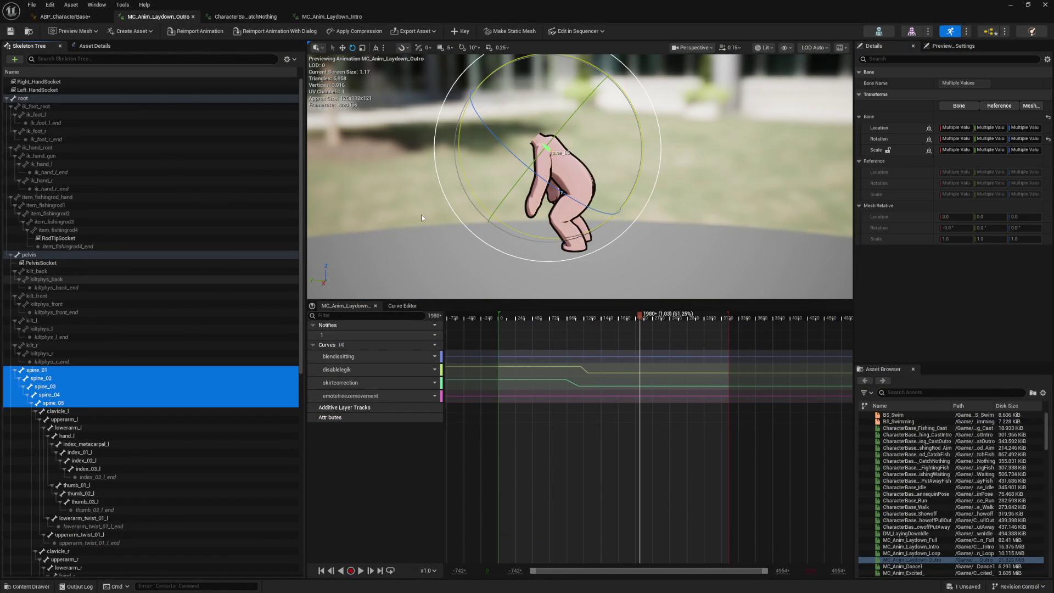
pyautogui.click(459, 31)
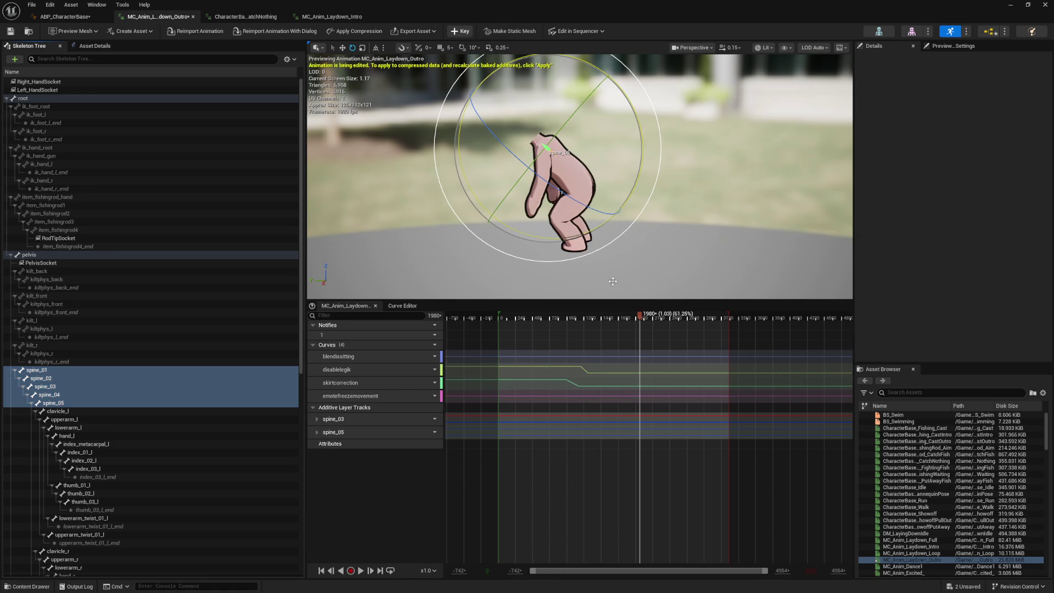
pyautogui.moveTo(640, 317); pyautogui.dragTo(709, 318)
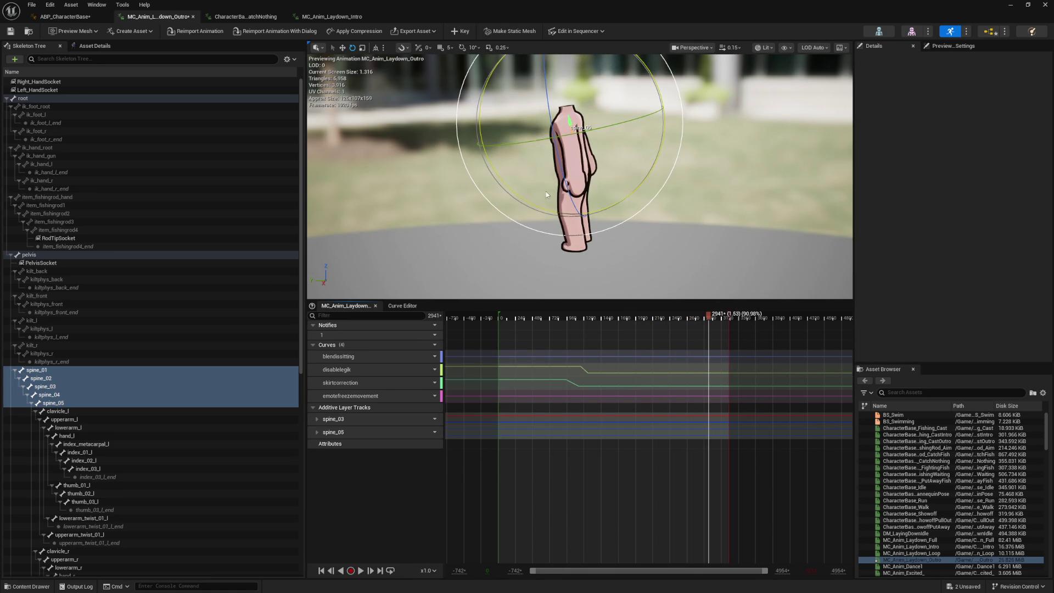
pyautogui.click(69, 401)
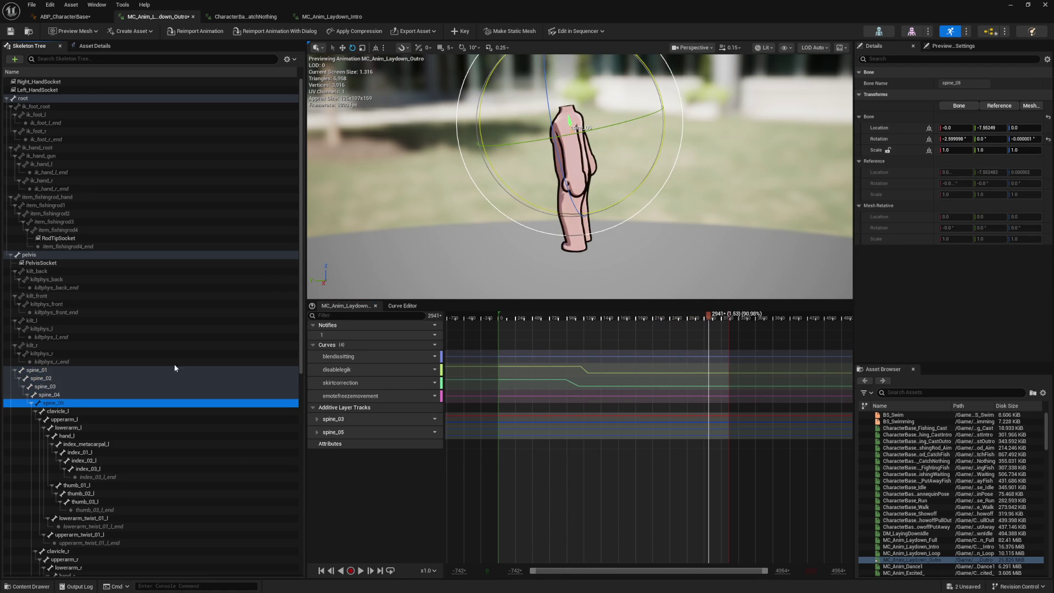
pyautogui.moveTo(640, 188)
pyautogui.mouseDown()
pyautogui.moveTo(626, 171)
pyautogui.moveTo(637, 186)
pyautogui.mouseUp()
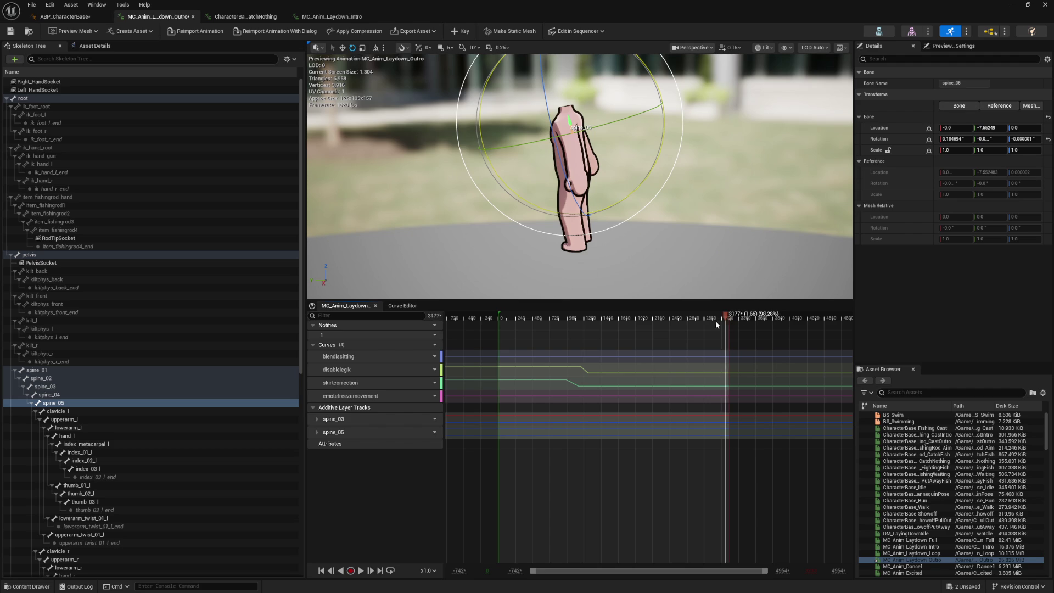
pyautogui.click(531, 319)
pyautogui.moveTo(541, 328); pyautogui.dragTo(762, 333)
pyautogui.click(369, 431)
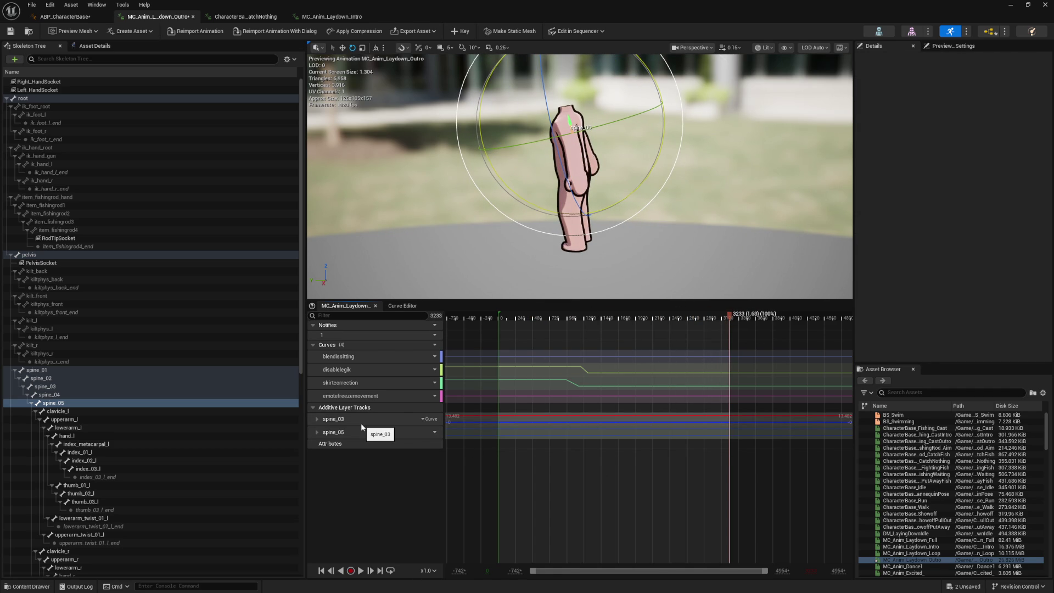
pyautogui.click(360, 423)
pyautogui.keyDown('ctrl'); pyautogui.click(360, 431); pyautogui.keyUp('ctrl')
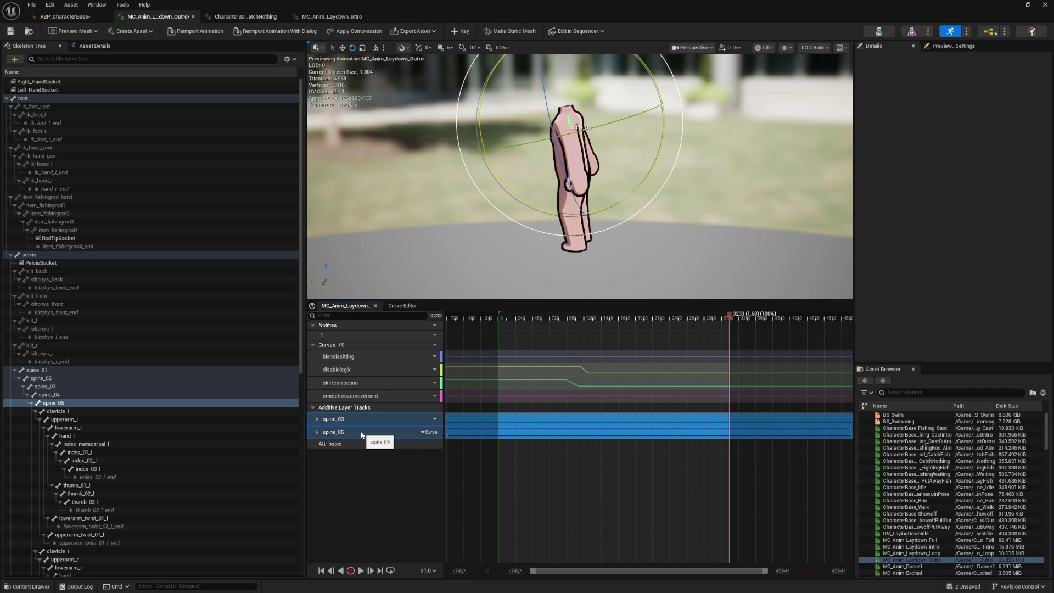
pyautogui.press('Delete')
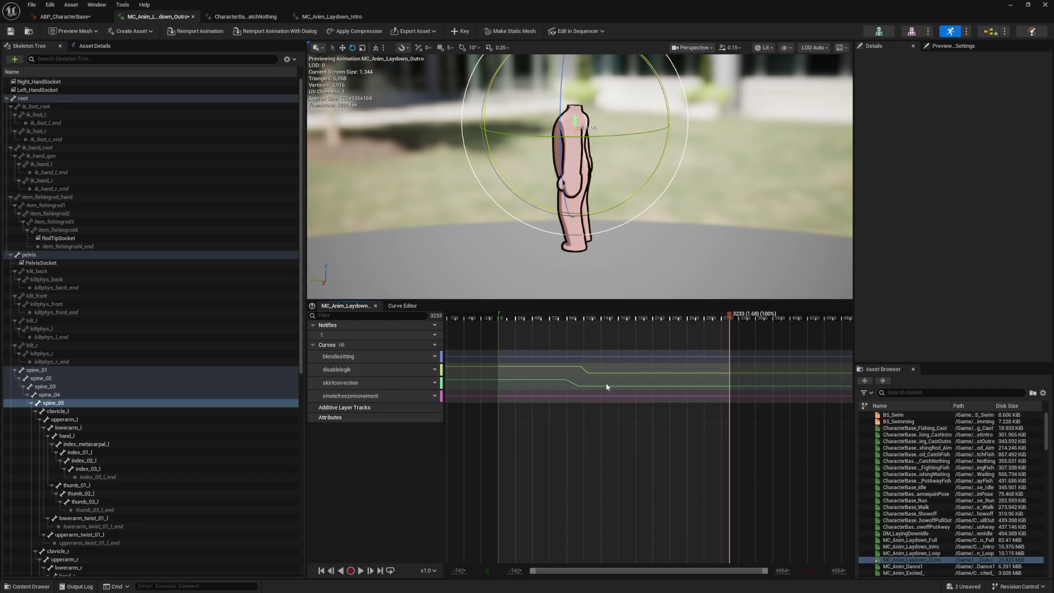
# Key spine_01–spine_05 at the end of the crouch, then undo the resulting additive tracks
pyautogui.click(653, 318)
pyautogui.moveTo(663, 319)
pyautogui.mouseDown()
pyautogui.moveTo(766, 318)
pyautogui.moveTo(662, 332)
pyautogui.mouseUp()
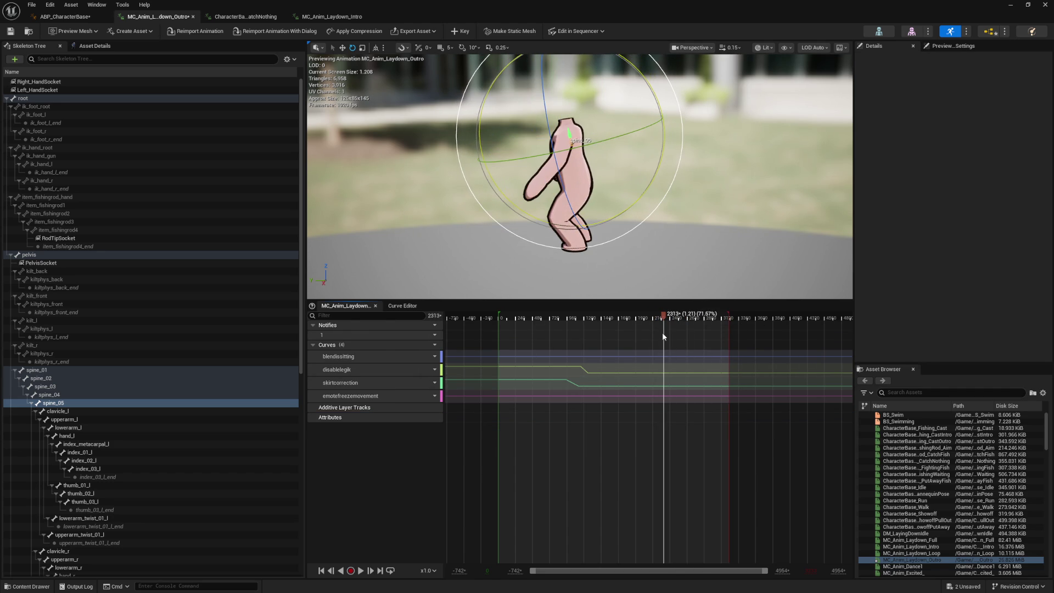
pyautogui.keyDown('shift'); pyautogui.click(36, 370); pyautogui.keyUp('shift')
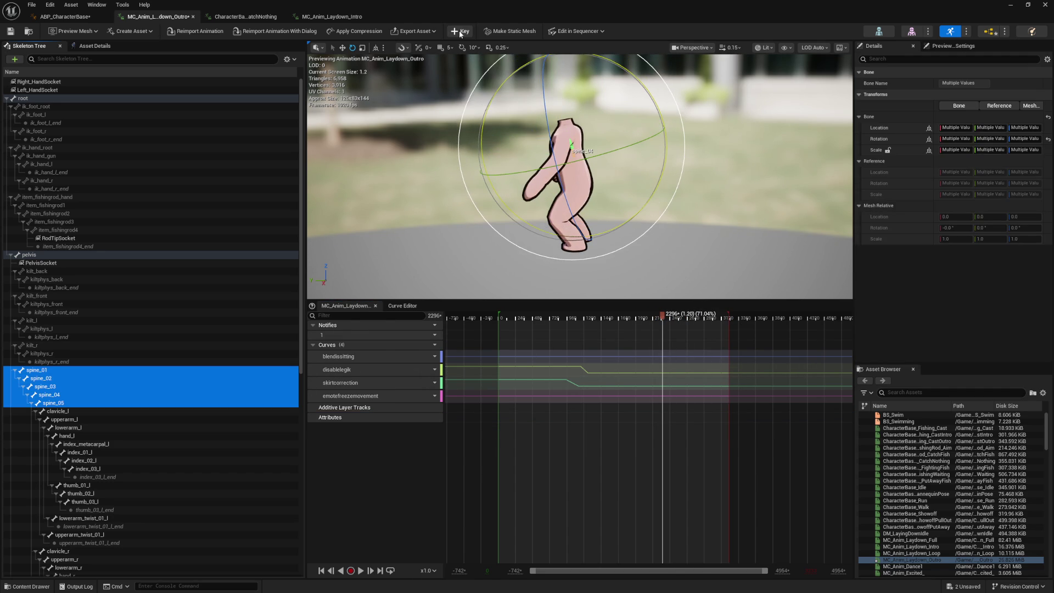
pyautogui.click(459, 31)
pyautogui.moveTo(663, 319)
pyautogui.mouseDown()
pyautogui.moveTo(624, 317)
pyautogui.moveTo(728, 323)
pyautogui.moveTo(653, 339)
pyautogui.mouseUp()
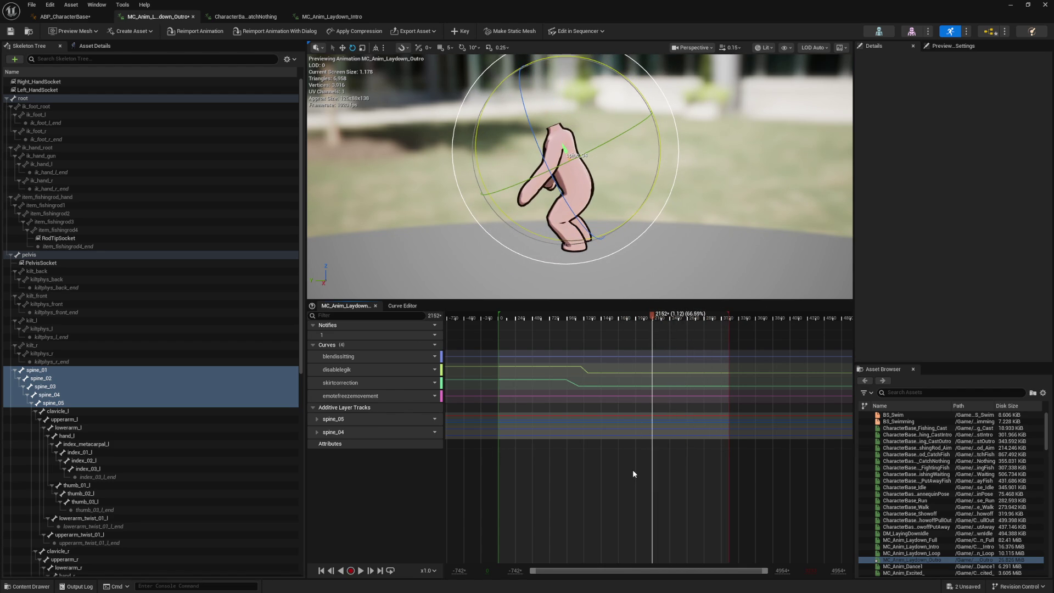
pyautogui.hotkey('ctrl', 'z')
# At frame 3137, rotate spine_05 to straighten the upper body and key it
pyautogui.moveTo(652, 317); pyautogui.dragTo(721, 318)
pyautogui.moveTo(643, 188); pyautogui.dragTo(649, 174)
pyautogui.click(465, 33)
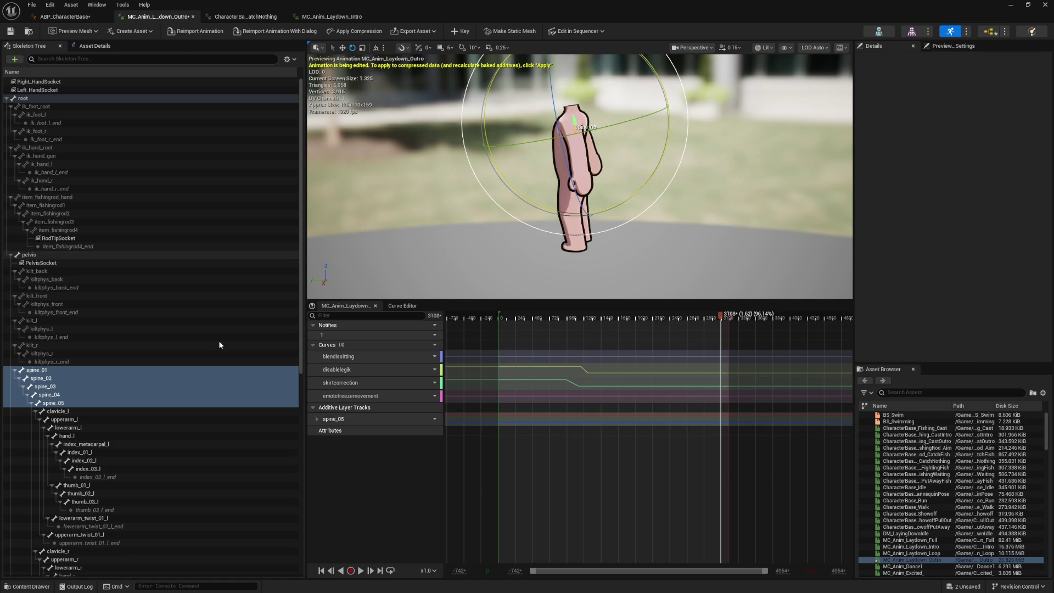
# Rotate and key spine_04, then tilt spine_05 back to straighten the torso
pyautogui.click(67, 392)
pyautogui.click(67, 392)
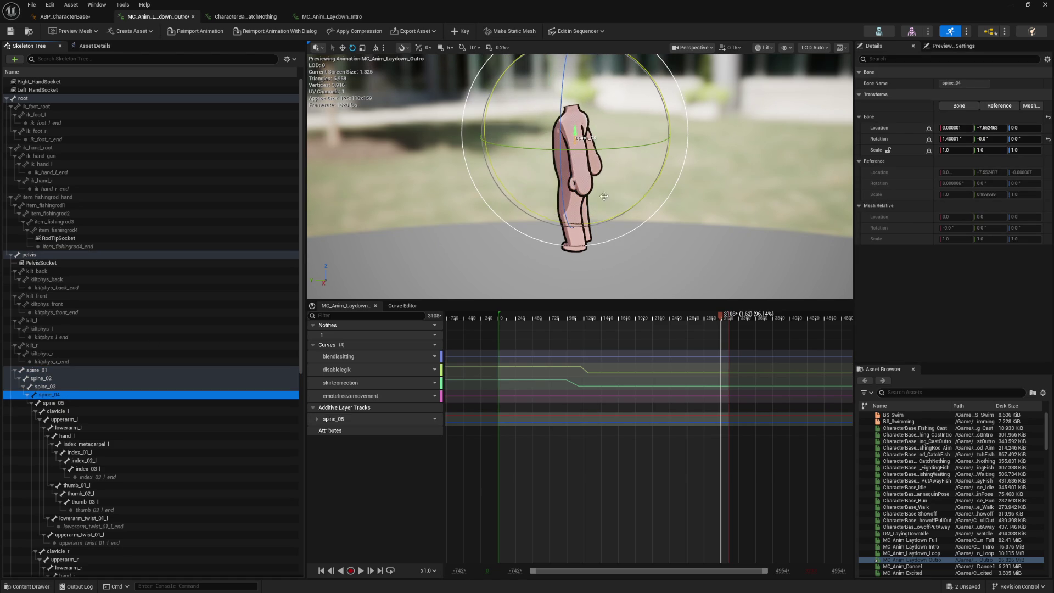
pyautogui.moveTo(645, 193); pyautogui.dragTo(635, 176)
pyautogui.click(451, 31)
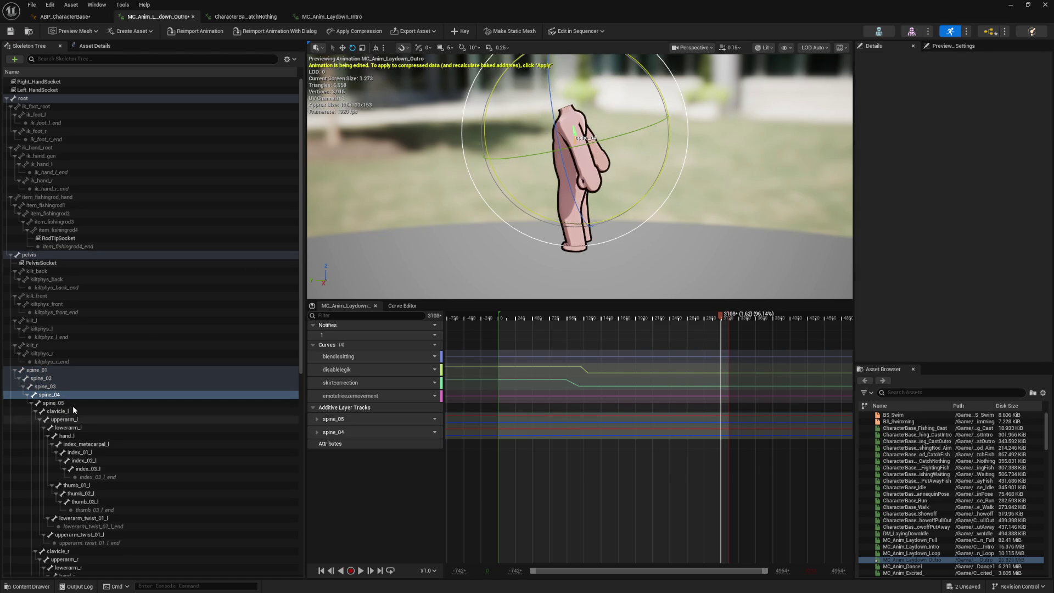
pyautogui.click(74, 402)
pyautogui.moveTo(638, 182)
pyautogui.mouseDown()
pyautogui.moveTo(634, 199)
pyautogui.moveTo(615, 209)
pyautogui.mouseUp()
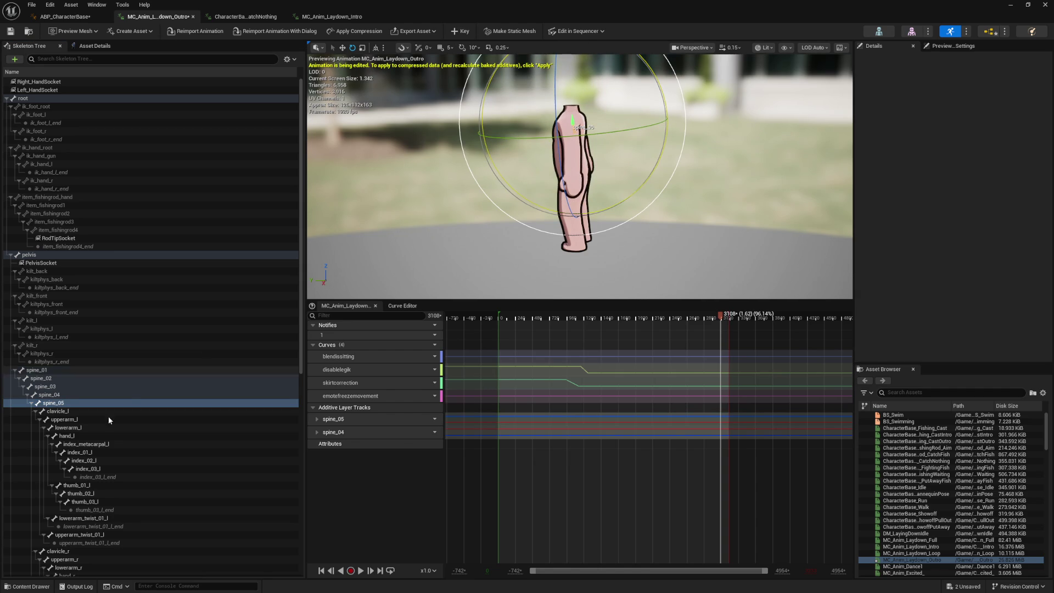
# Rotate and key spine_03, then scrub back to frame 1887 to review
pyautogui.click(60, 386)
pyautogui.moveTo(632, 217); pyautogui.dragTo(635, 211)
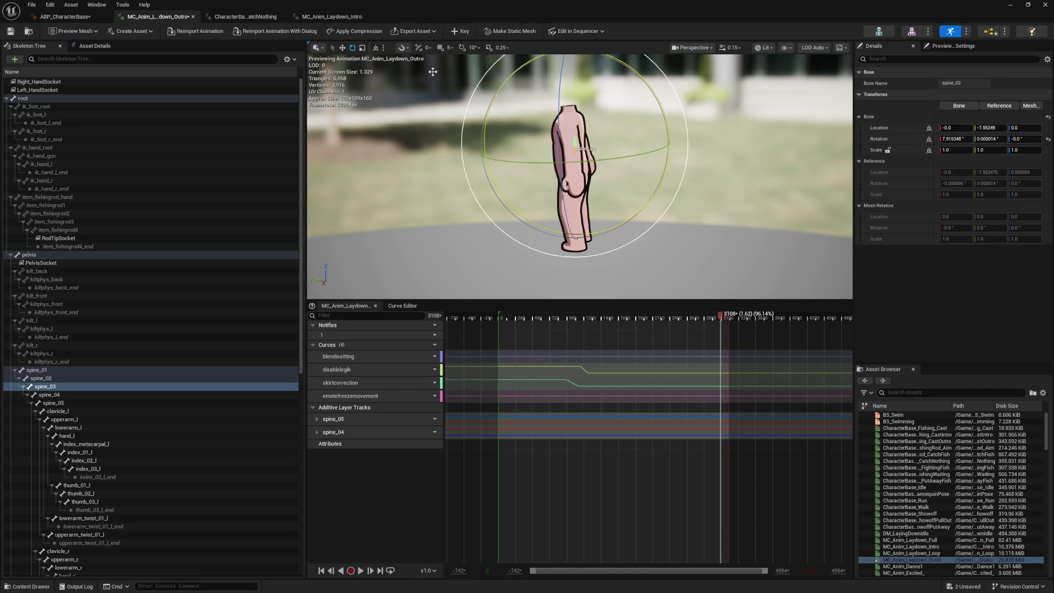
pyautogui.click(459, 34)
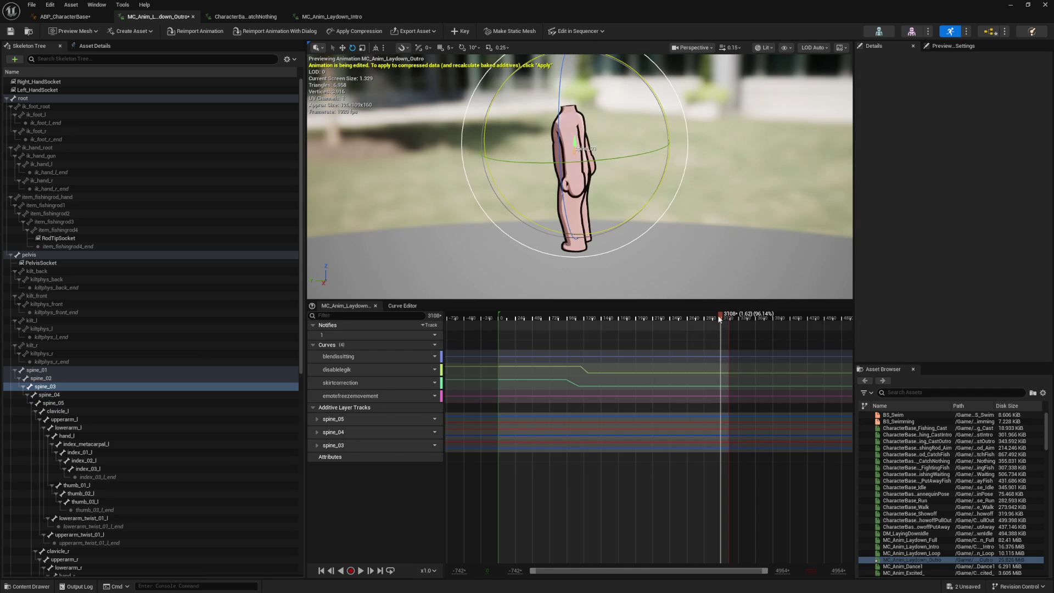
pyautogui.moveTo(717, 320)
pyautogui.mouseDown()
pyautogui.moveTo(554, 337)
pyautogui.moveTo(650, 321)
pyautogui.mouseUp()
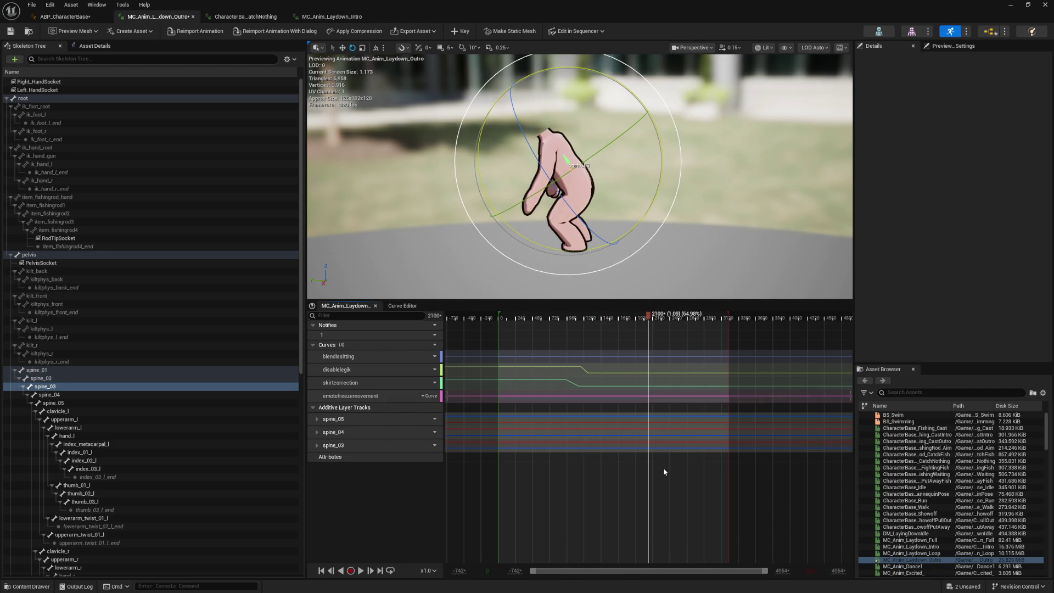
# Expand the spine_05, spine_04 and spine_03 additive tracks down to their rotation channels
pyautogui.click(317, 432)
pyautogui.click(317, 485)
pyautogui.click(317, 419)
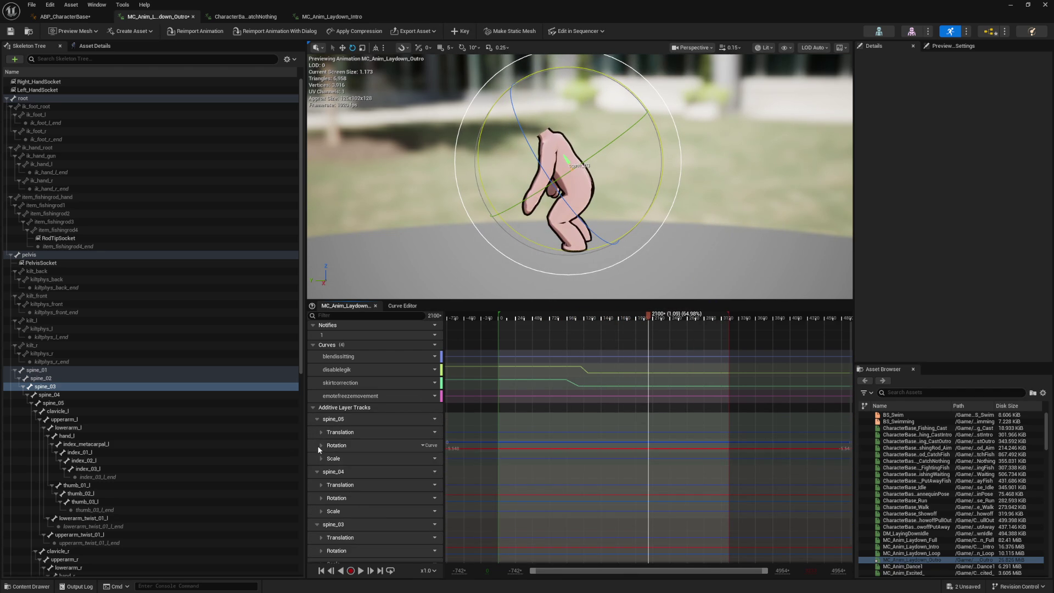
pyautogui.click(320, 445)
pyautogui.scroll(-2, 322, 456)
pyautogui.click(322, 482)
pyautogui.scroll(-2, 334, 475)
pyautogui.click(322, 533)
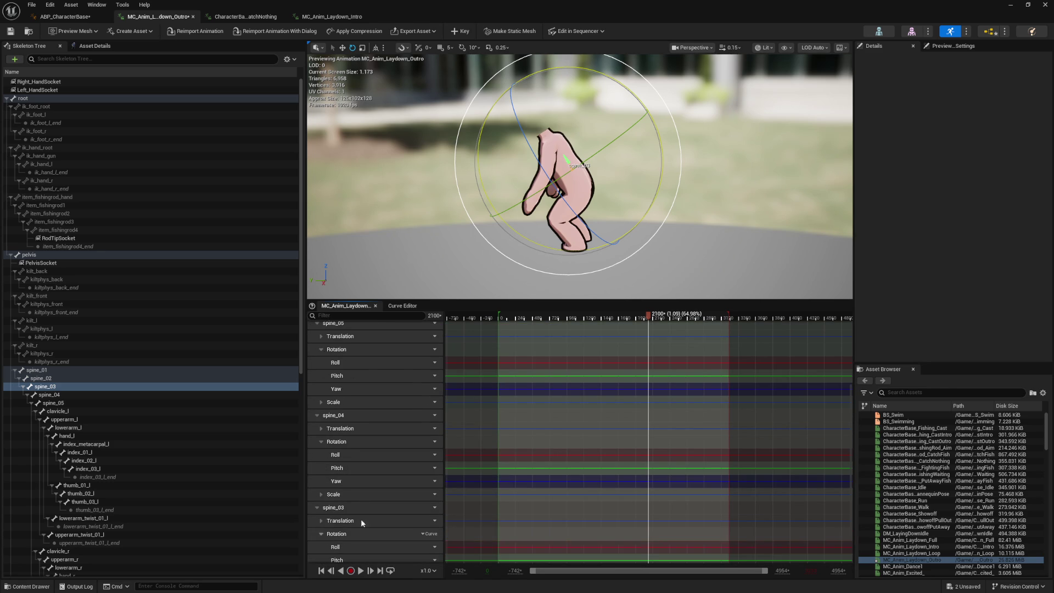
pyautogui.scroll(-2, 604, 437)
pyautogui.scroll(4, 650, 405)
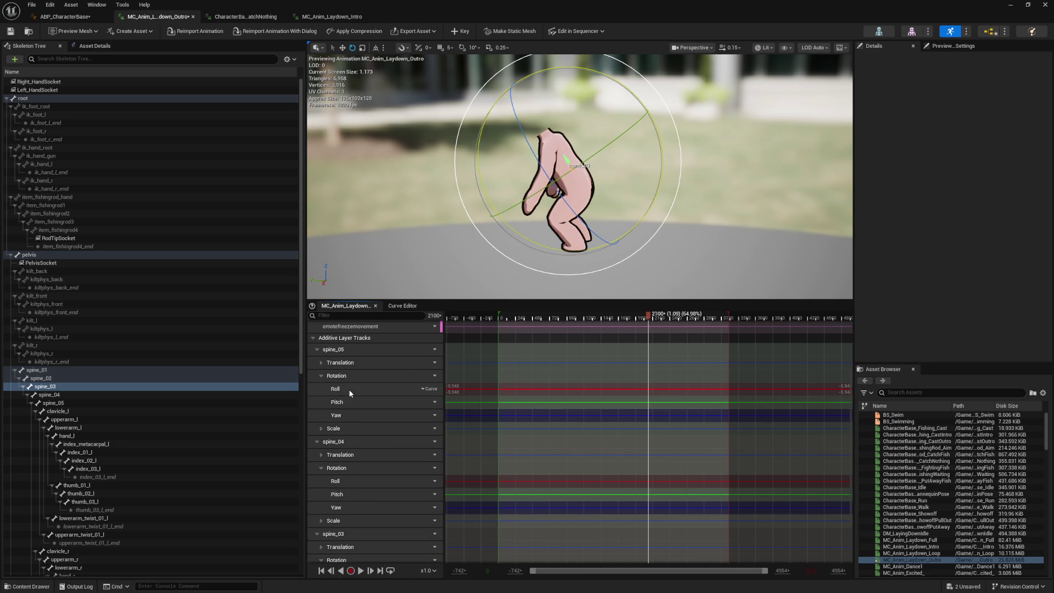
# Select spine_05's Roll, Pitch and Yaw channels and key them at frame 2100
pyautogui.click(390, 393)
pyautogui.keyDown('shift'); pyautogui.click(356, 416); pyautogui.keyUp('shift')
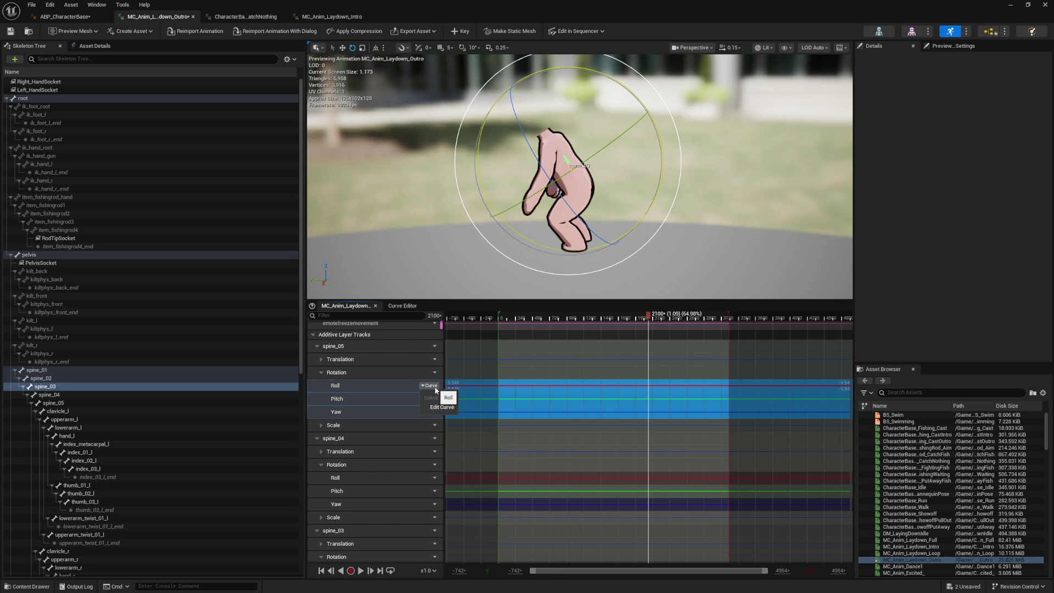
pyautogui.click(362, 387)
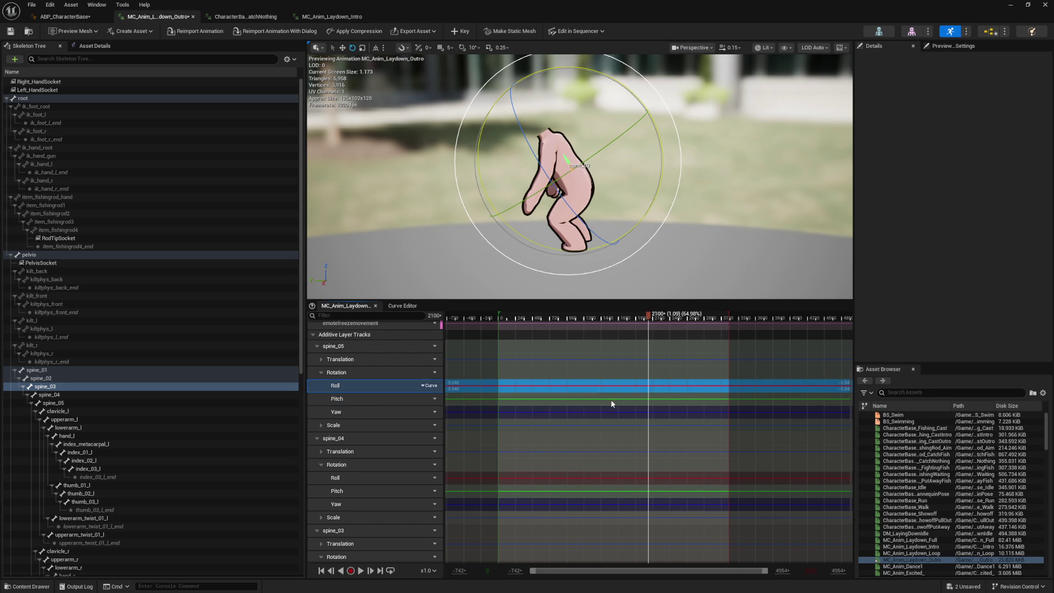
pyautogui.keyDown('shift'); pyautogui.click(354, 411); pyautogui.keyUp('shift')
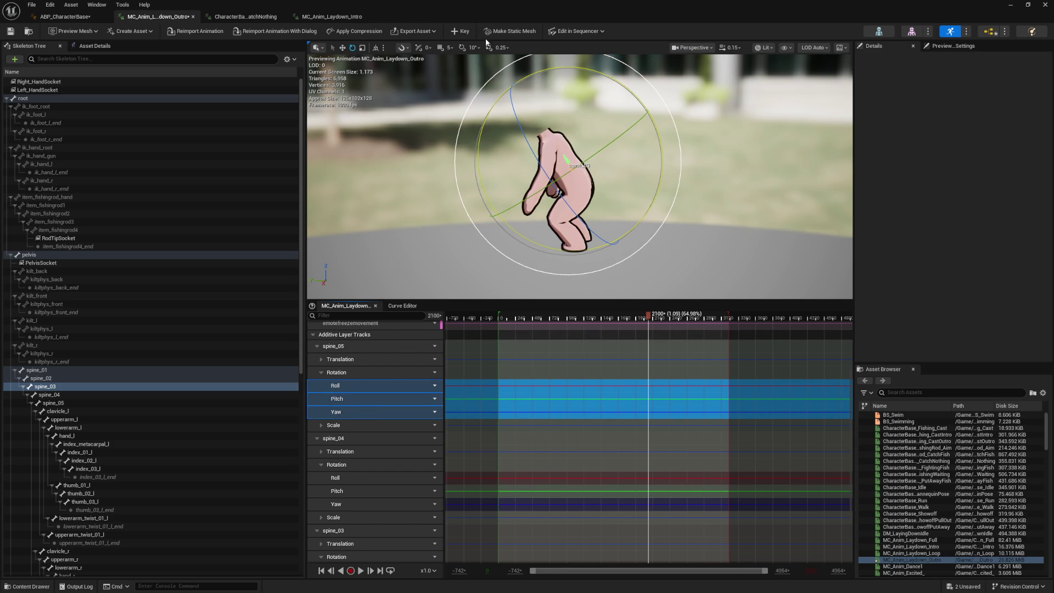
pyautogui.click(458, 32)
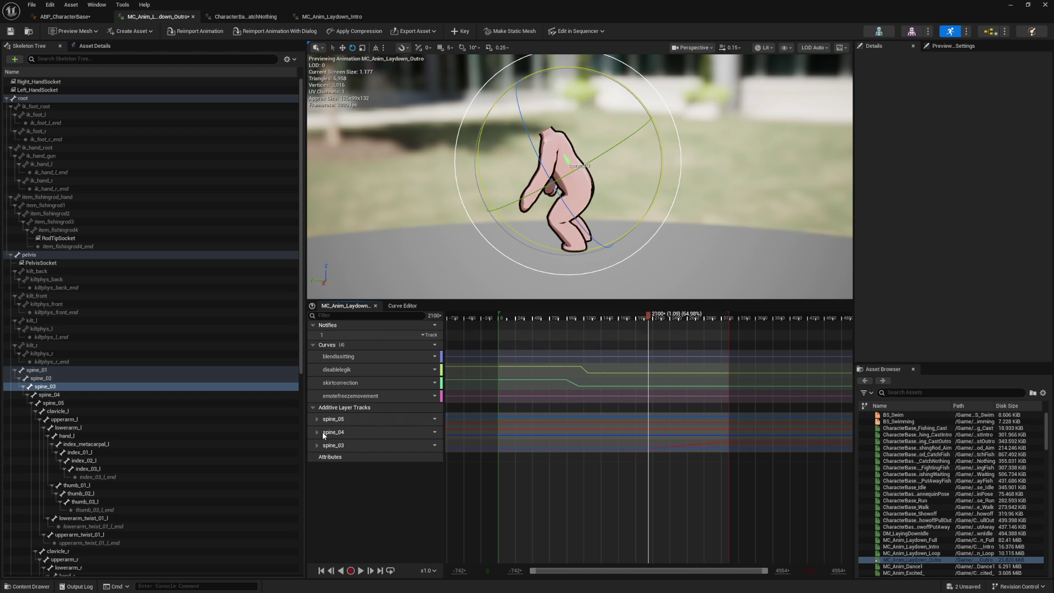
# Scrub through the outro, select the clavicle_l bone, and stop at frame 1617
pyautogui.moveTo(649, 317)
pyautogui.mouseDown()
pyautogui.moveTo(537, 318)
pyautogui.moveTo(519, 330)
pyautogui.moveTo(774, 348)
pyautogui.mouseUp()
pyautogui.click(472, 330)
pyautogui.moveTo(646, 369)
pyautogui.mouseDown()
pyautogui.moveTo(585, 373)
pyautogui.moveTo(673, 378)
pyautogui.moveTo(635, 394)
pyautogui.moveTo(647, 395)
pyautogui.mouseUp()
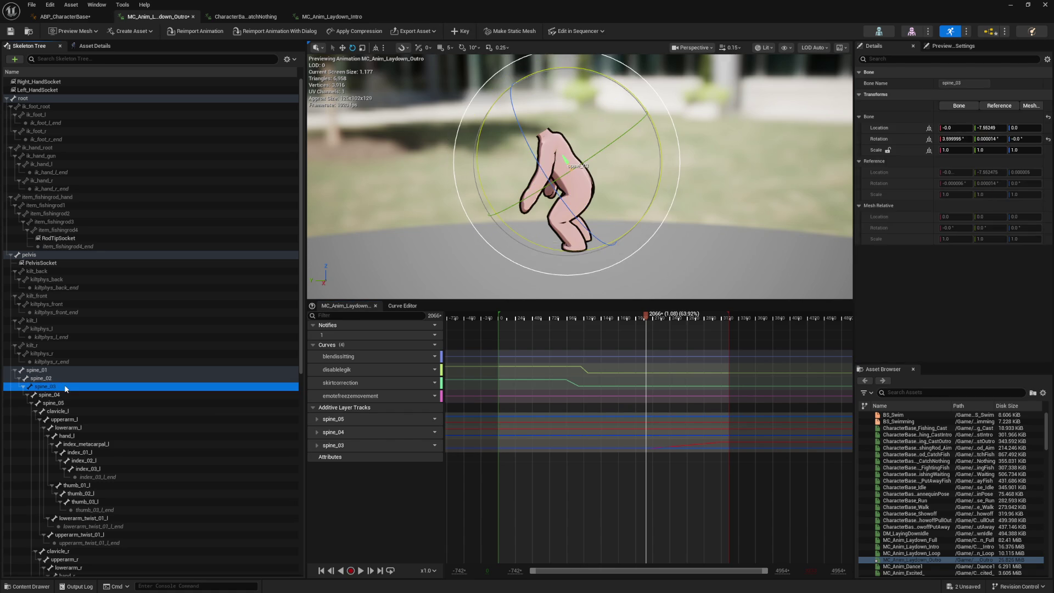
pyautogui.click(350, 420)
pyautogui.click(66, 413)
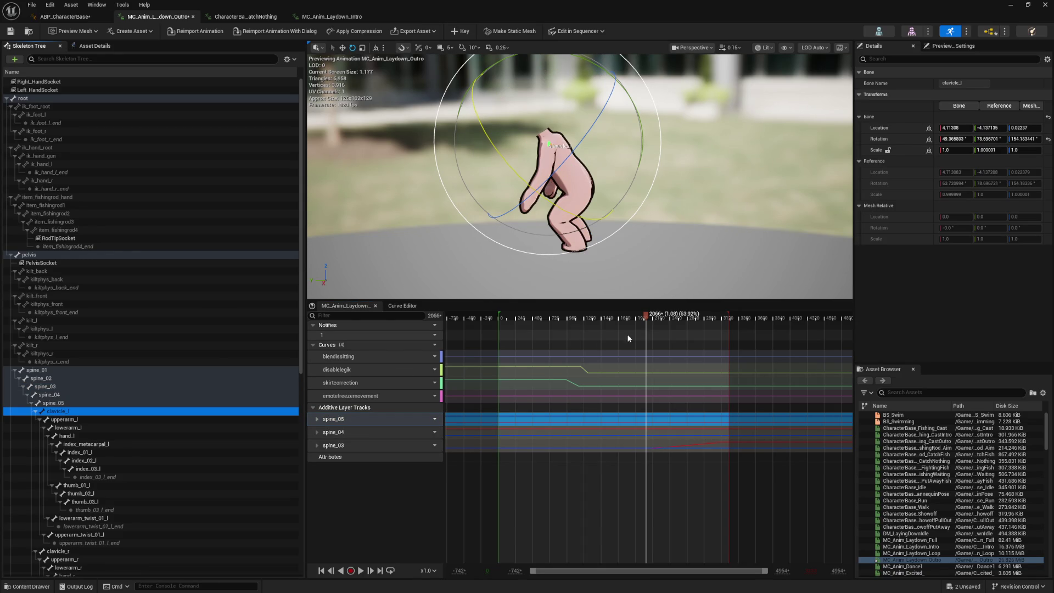
pyautogui.click(664, 318)
pyautogui.moveTo(670, 319)
pyautogui.mouseDown()
pyautogui.moveTo(600, 321)
pyautogui.moveTo(631, 322)
pyautogui.mouseUp()
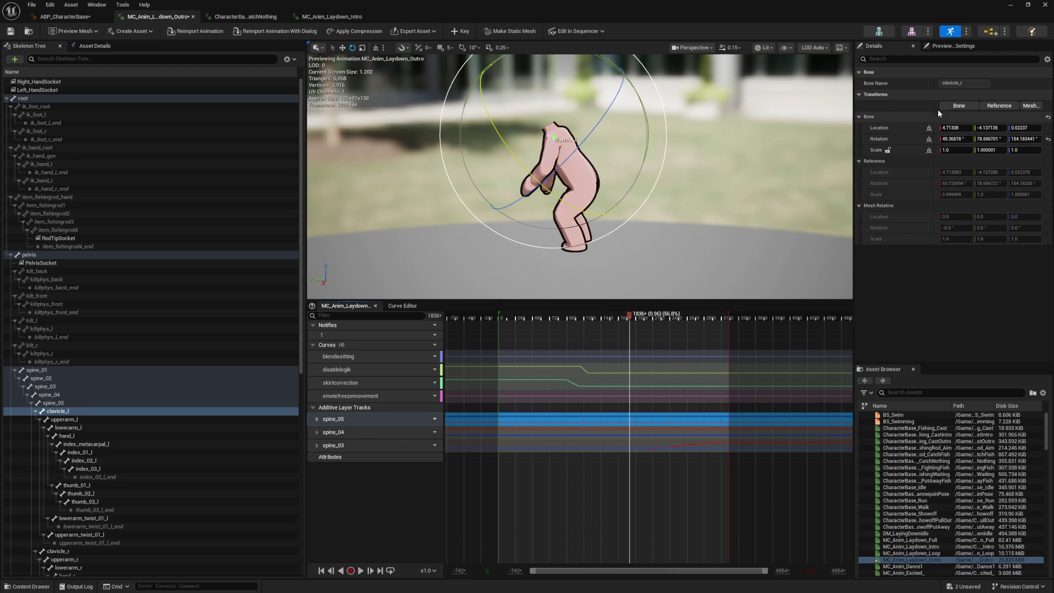
# Compare clavicle_l's Reference, mesh-relative and Bone transforms in Details at different poses
pyautogui.click(1000, 106)
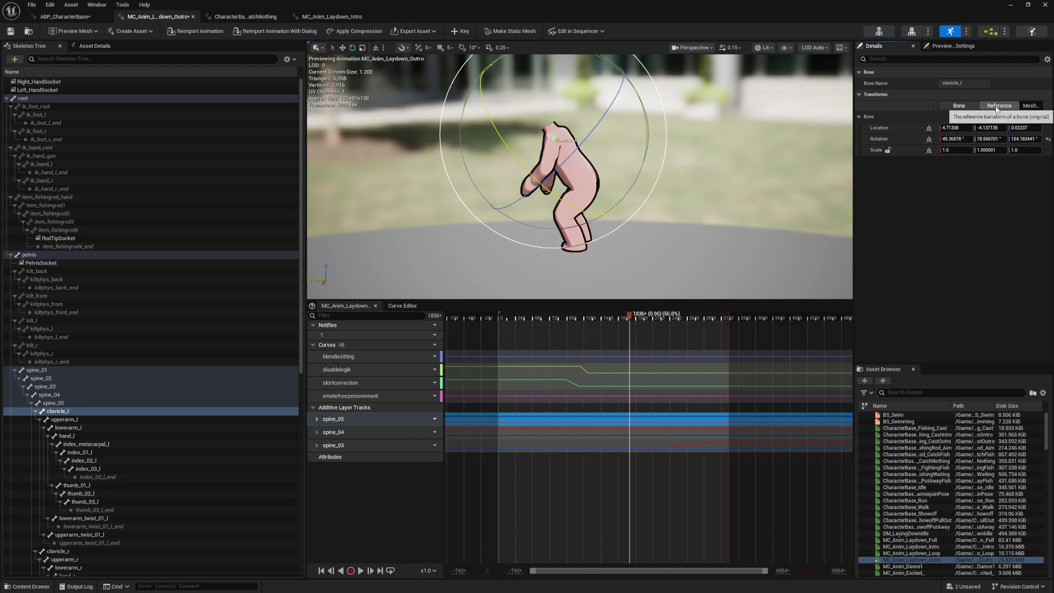
pyautogui.click(1031, 106)
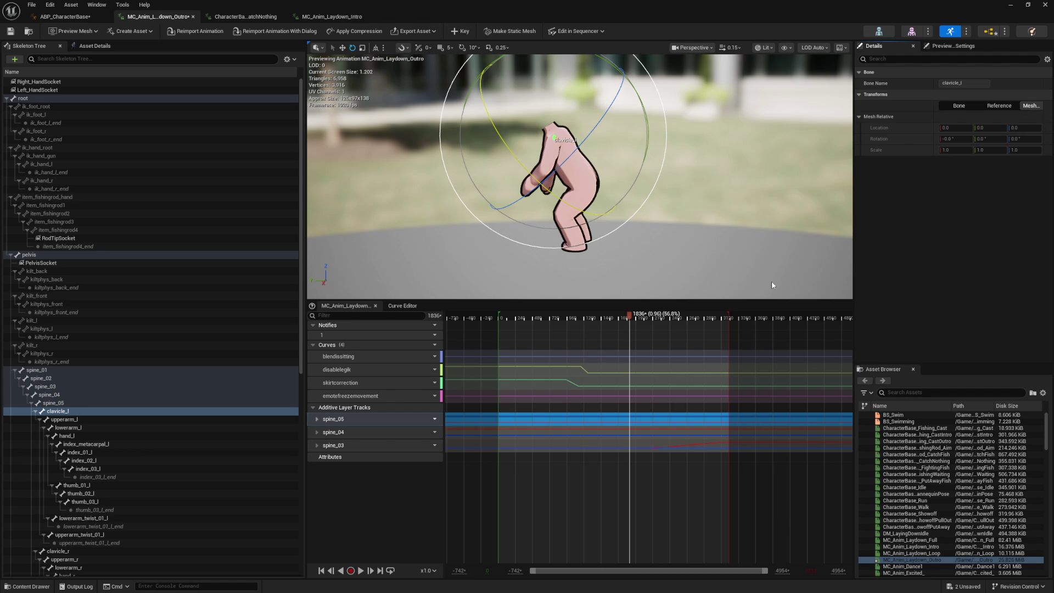
pyautogui.moveTo(631, 318)
pyautogui.mouseDown()
pyautogui.moveTo(652, 319)
pyautogui.moveTo(604, 320)
pyautogui.mouseUp()
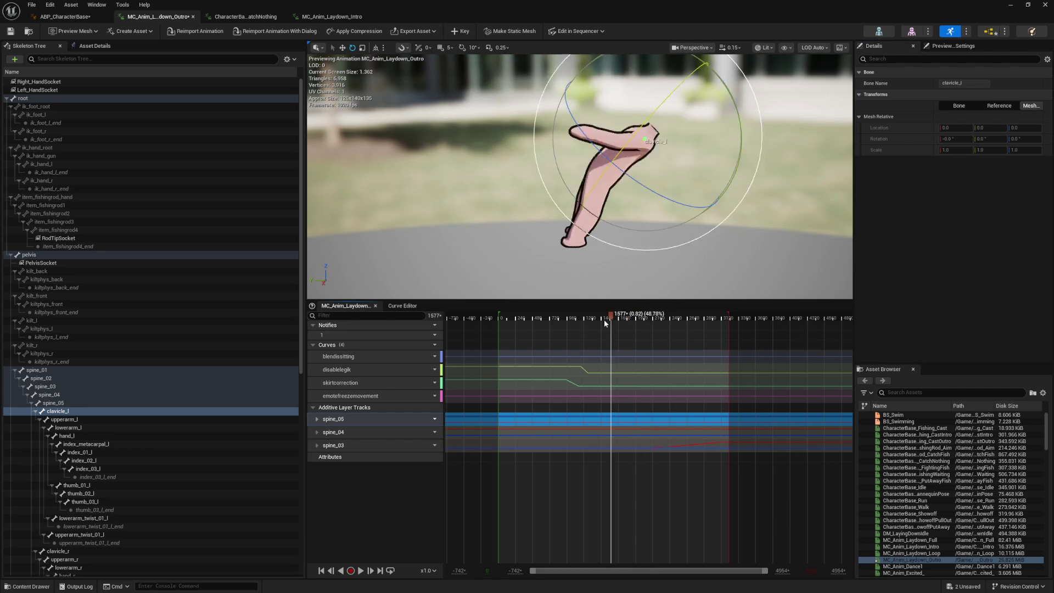
pyautogui.click(999, 106)
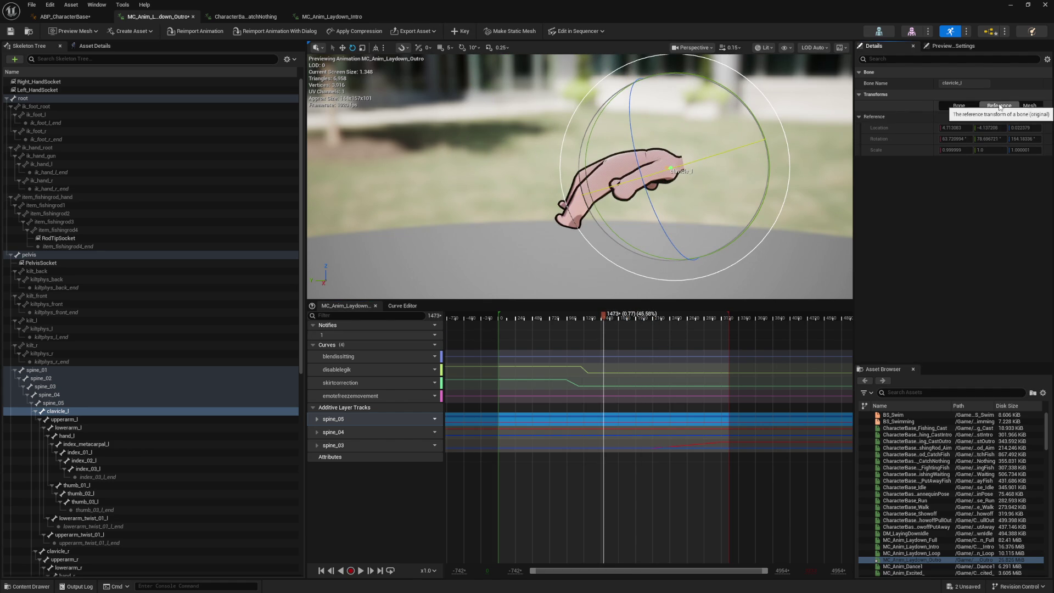
pyautogui.click(965, 107)
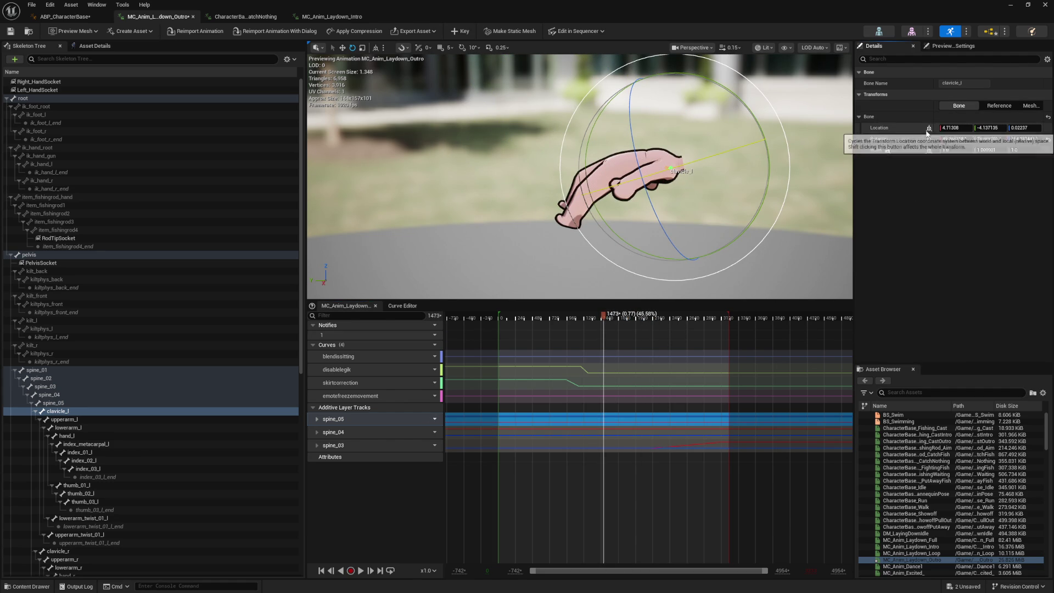
# Clear the selection, scrub to the end, and select the spine_05, spine_04 and spine_03 tracks
pyautogui.click(588, 326)
pyautogui.moveTo(600, 321)
pyautogui.mouseDown()
pyautogui.moveTo(741, 328)
pyautogui.moveTo(654, 344)
pyautogui.mouseUp()
pyautogui.click(354, 419)
pyautogui.keyDown('shift'); pyautogui.click(365, 445); pyautogui.keyUp('shift')
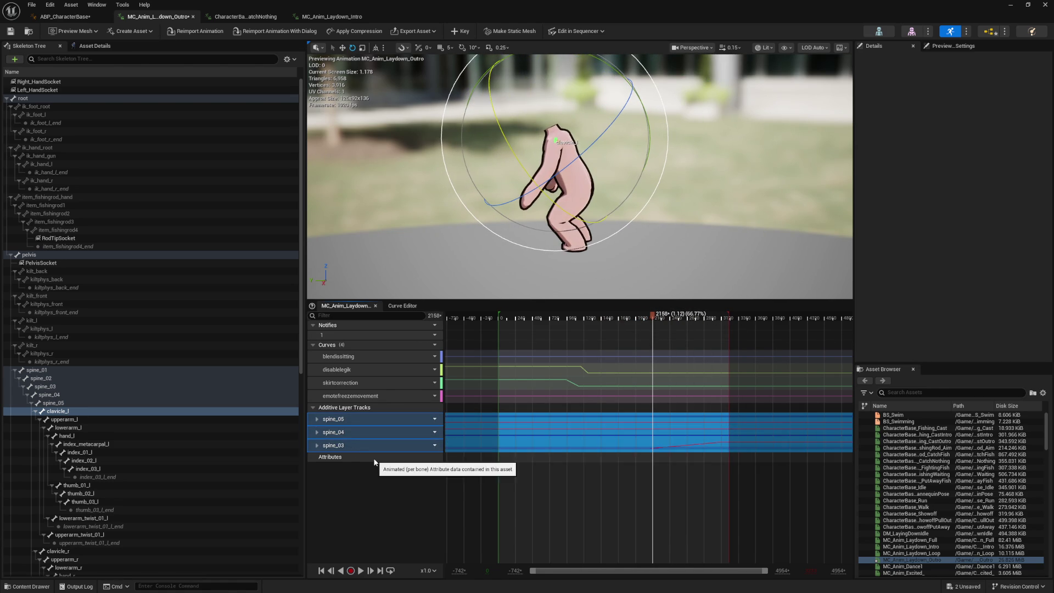
# Delete the three spine additive tracks and scrub to check the standing pose
pyautogui.press('Delete')
pyautogui.moveTo(637, 320)
pyautogui.mouseDown()
pyautogui.moveTo(492, 331)
pyautogui.moveTo(712, 353)
pyautogui.mouseUp()
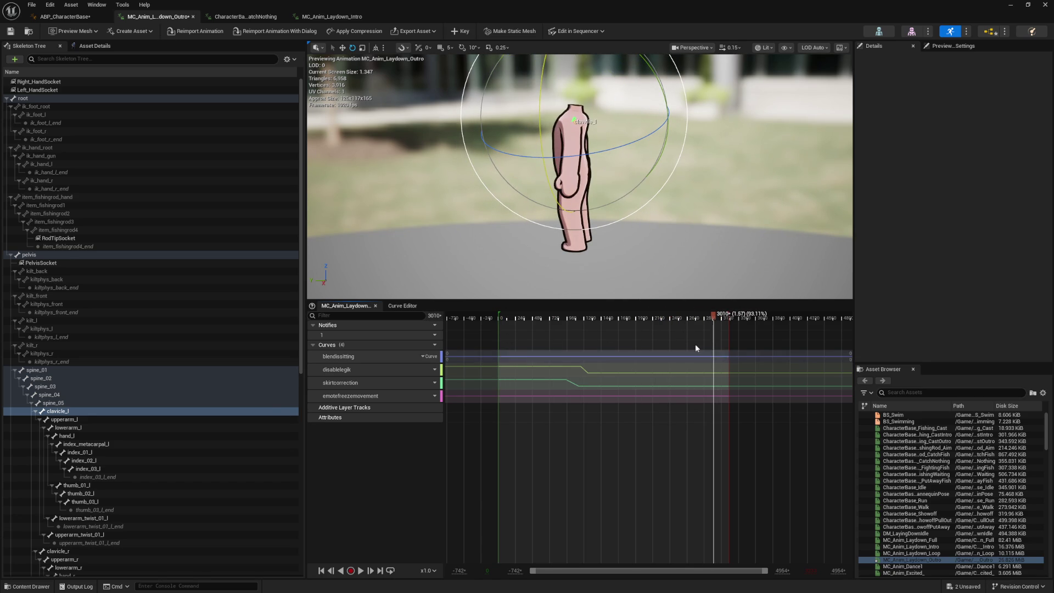
pyautogui.press('Escape')
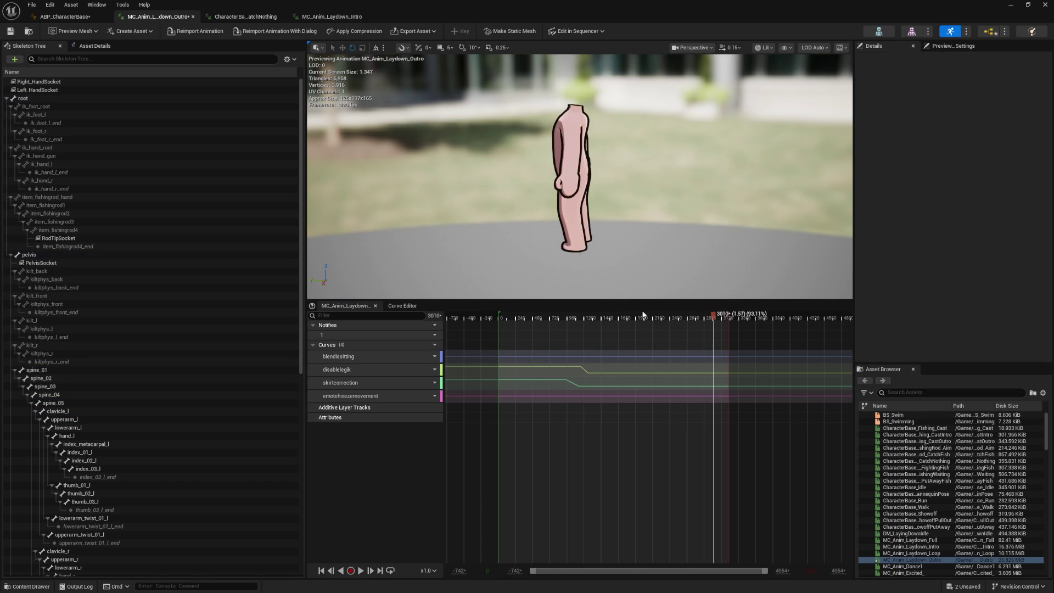
pyautogui.moveTo(698, 318)
pyautogui.mouseDown()
pyautogui.moveTo(666, 317)
pyautogui.moveTo(697, 315)
pyautogui.mouseUp()
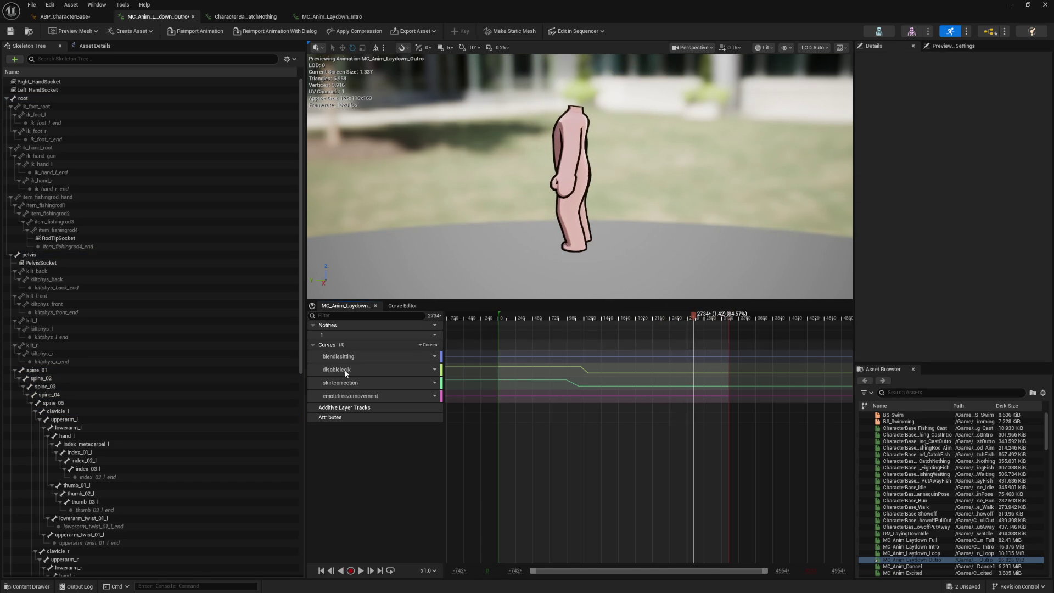
# Key spine_03 into a new additive track and rotate it to tilt the upper body
pyautogui.click(58, 387)
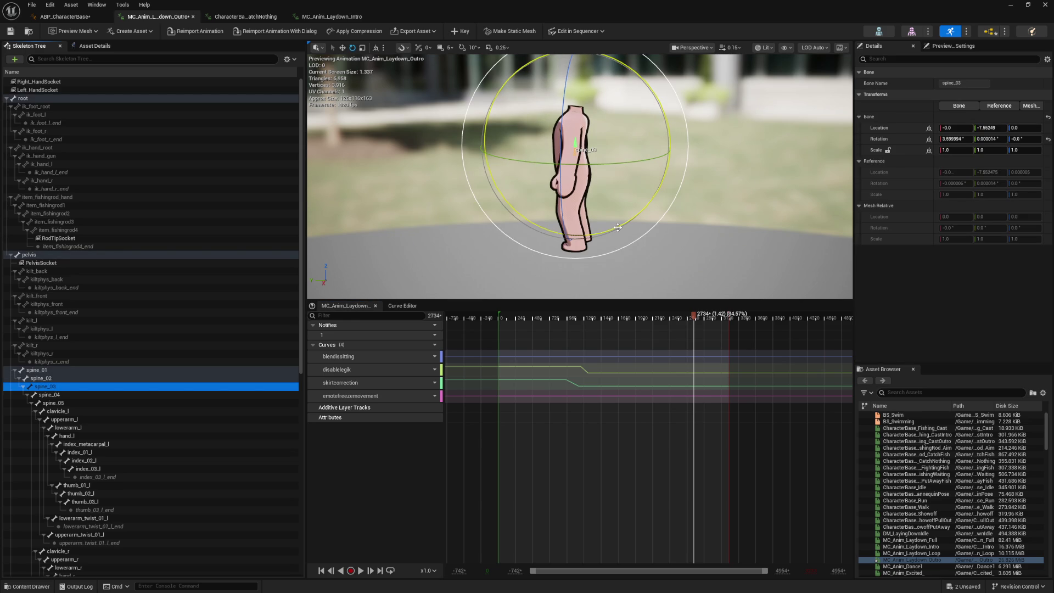
pyautogui.moveTo(617, 228)
pyautogui.mouseDown()
pyautogui.moveTo(640, 177)
pyautogui.moveTo(607, 239)
pyautogui.moveTo(626, 235)
pyautogui.moveTo(646, 192)
pyautogui.moveTo(637, 212)
pyautogui.mouseUp()
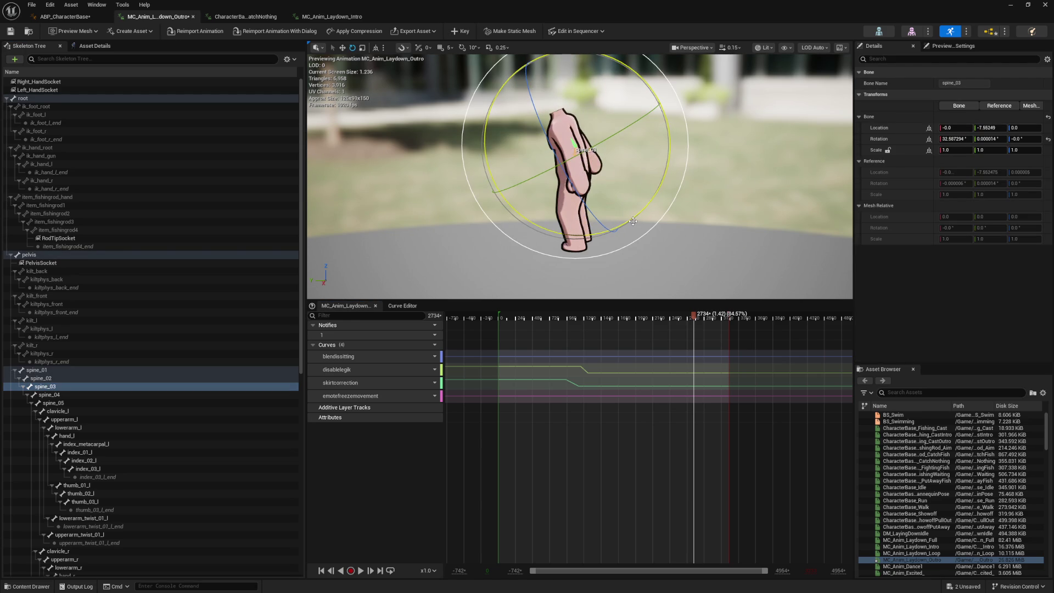
pyautogui.hotkey('ctrl', 'z')
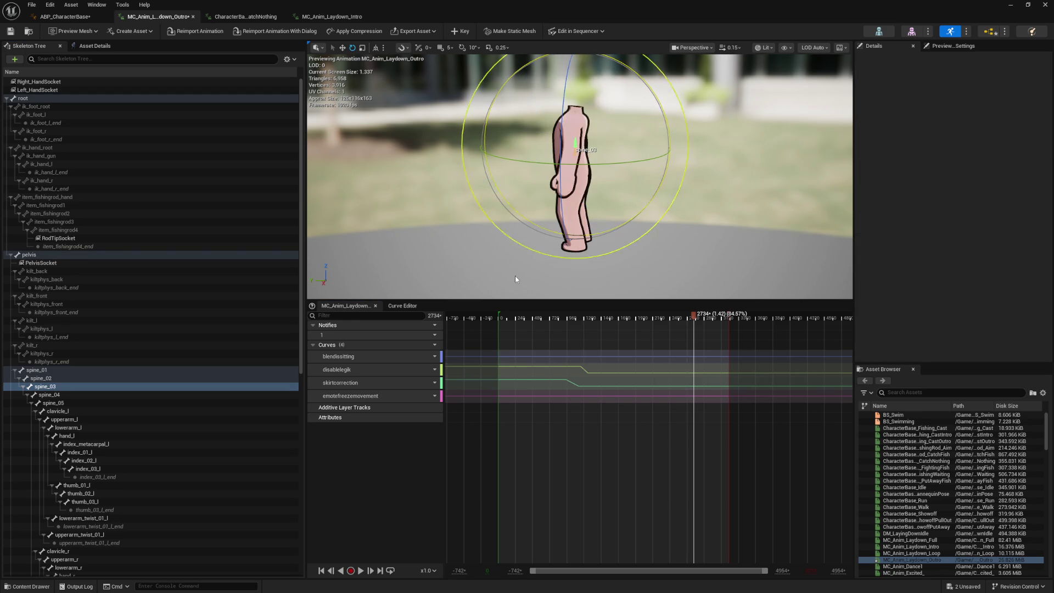
pyautogui.click(456, 32)
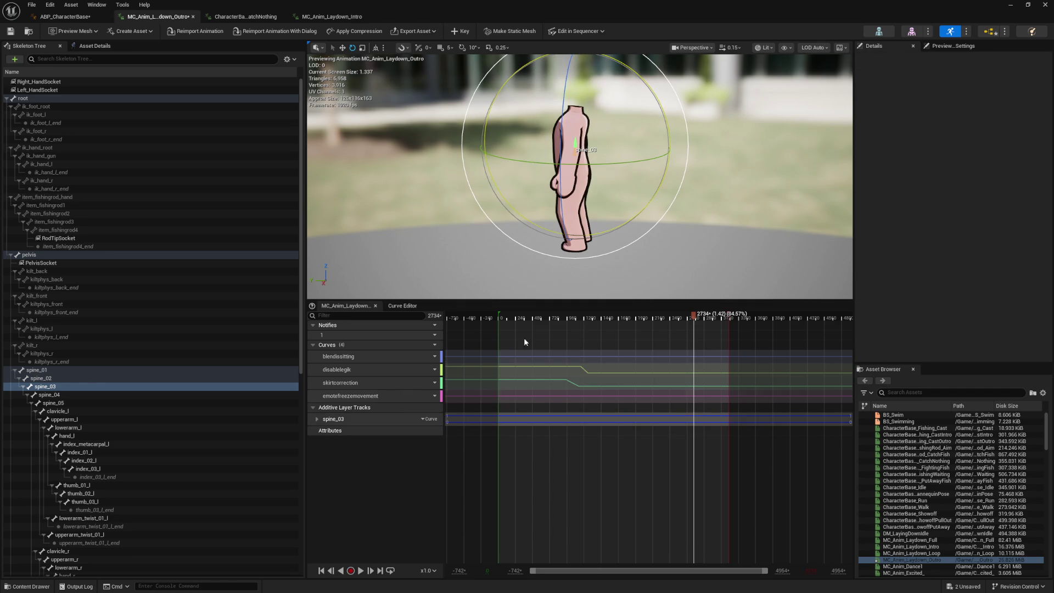
pyautogui.moveTo(637, 215)
pyautogui.mouseDown()
pyautogui.moveTo(651, 200)
pyautogui.moveTo(607, 212)
pyautogui.moveTo(483, 138)
pyautogui.mouseUp()
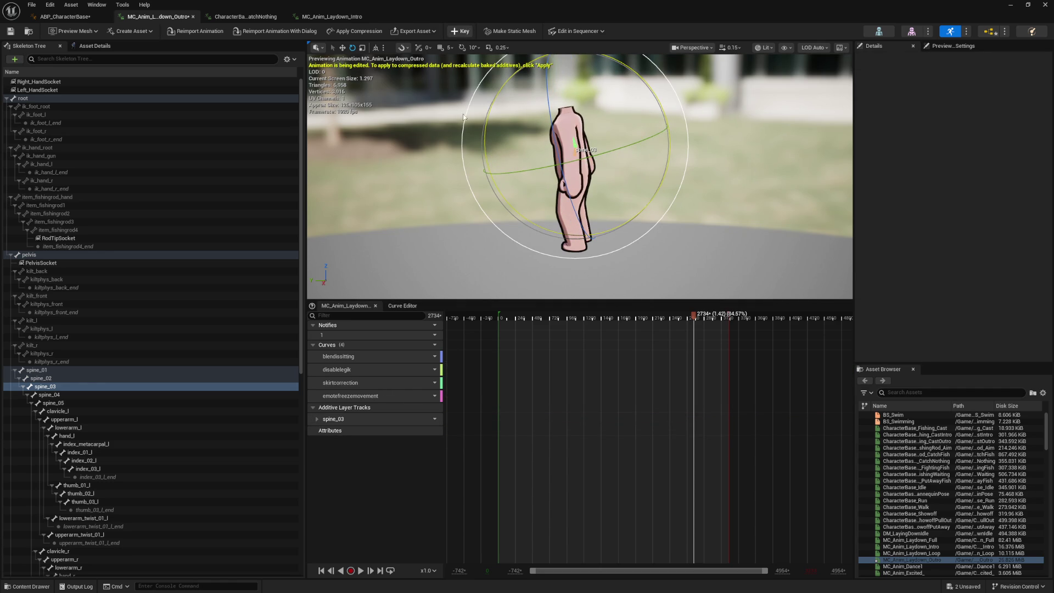
# Expand the spine_03 track to Rotation and select its Roll channel
pyautogui.click(317, 419)
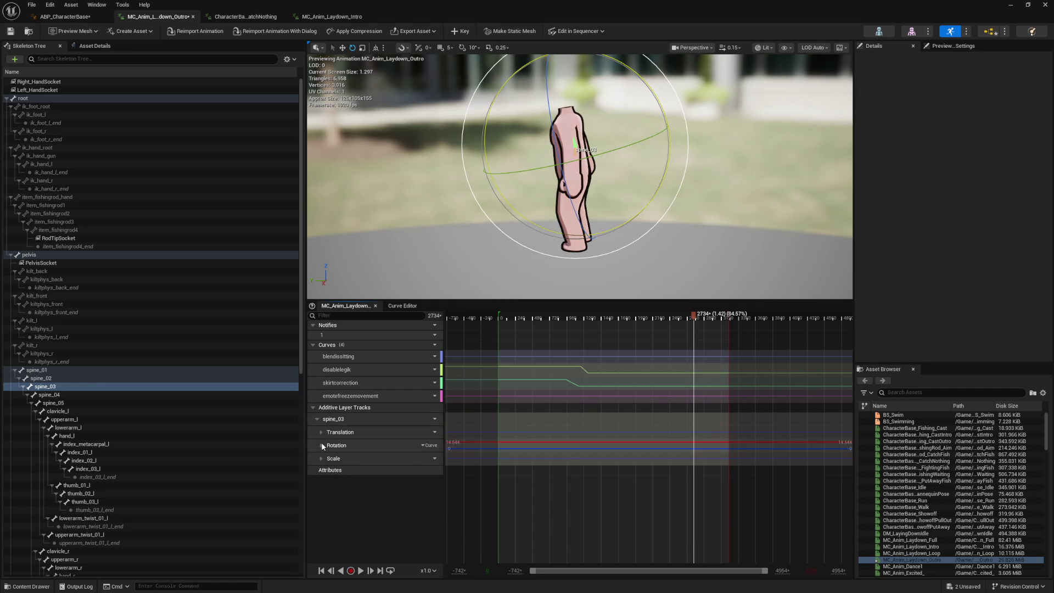
pyautogui.click(322, 445)
pyautogui.click(412, 458)
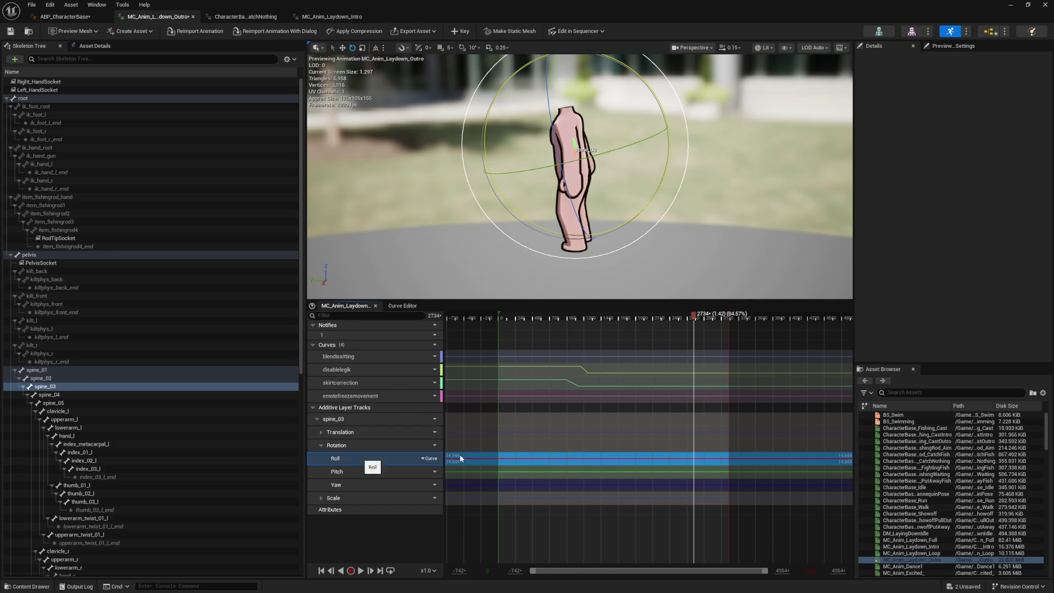
# In the Curve Editor, add a spine_03 roll key of 0 where the character rises
pyautogui.doubleClick(607, 459)
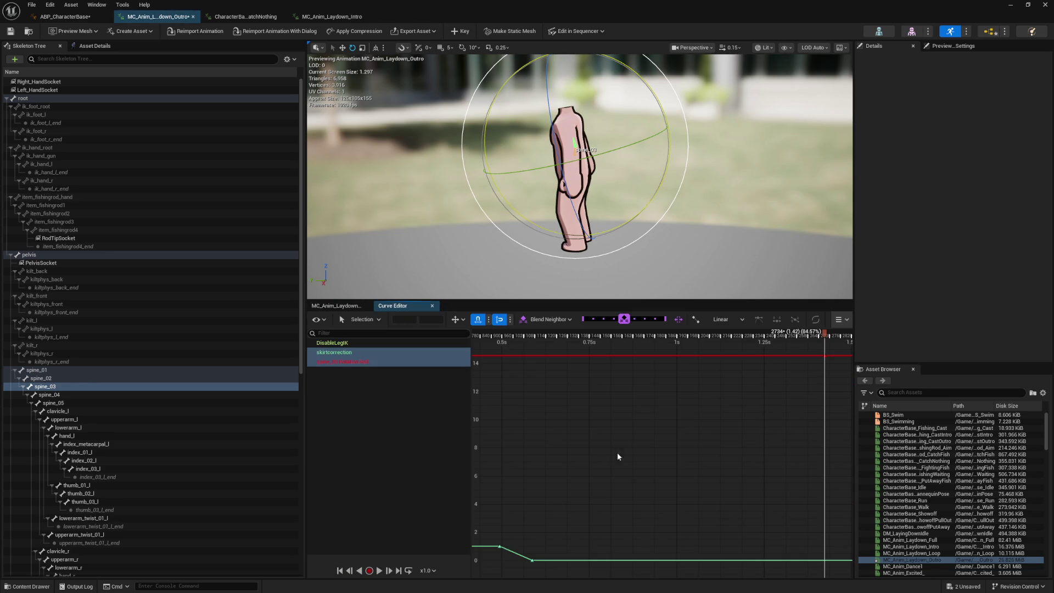
pyautogui.click(401, 361)
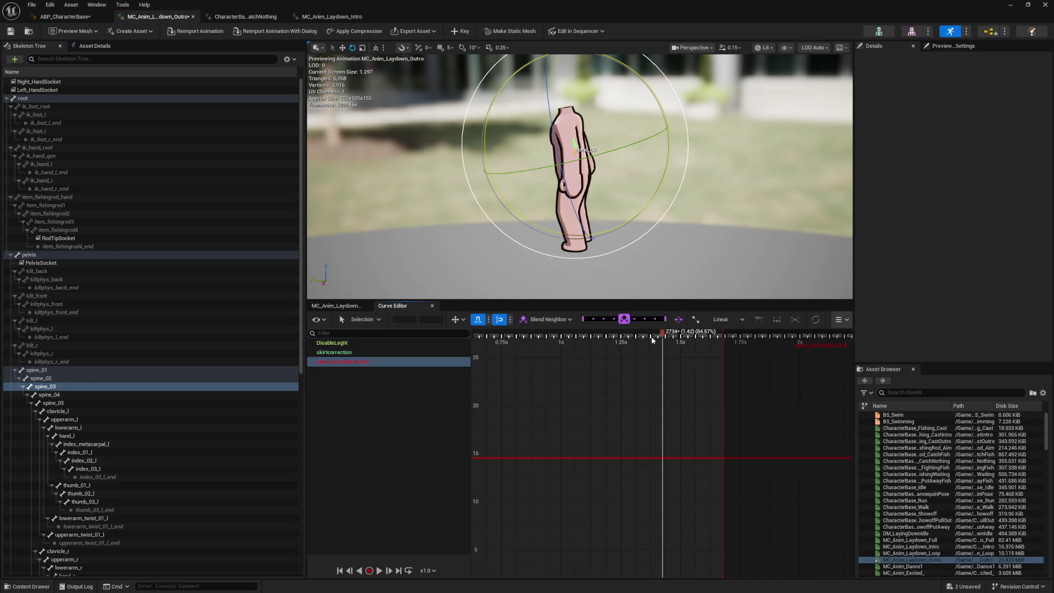
pyautogui.click(620, 336)
pyautogui.moveTo(628, 331); pyautogui.dragTo(646, 334)
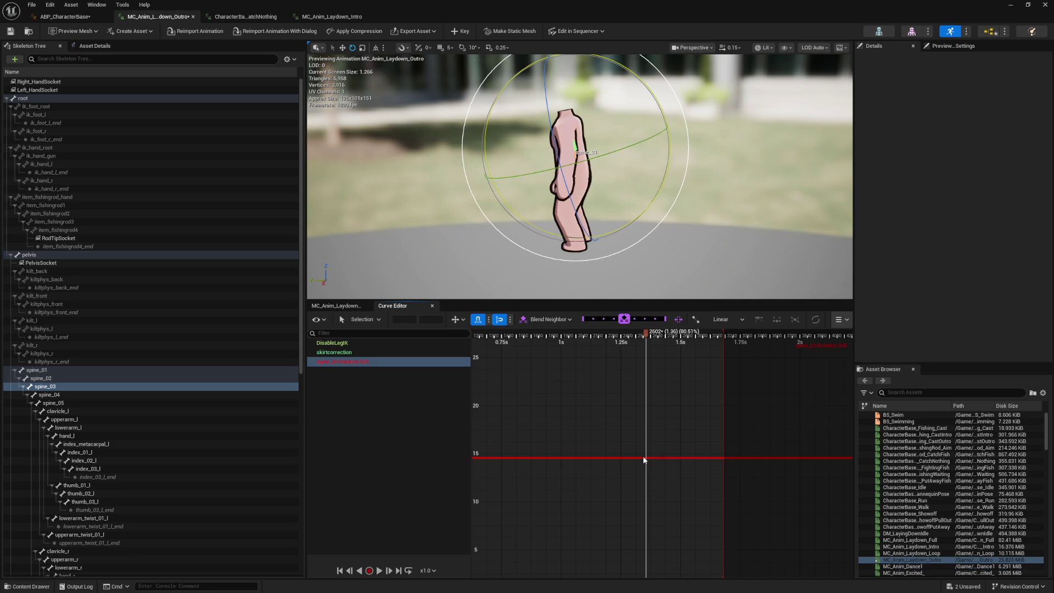
pyautogui.rightClick(644, 456)
pyautogui.click(657, 355)
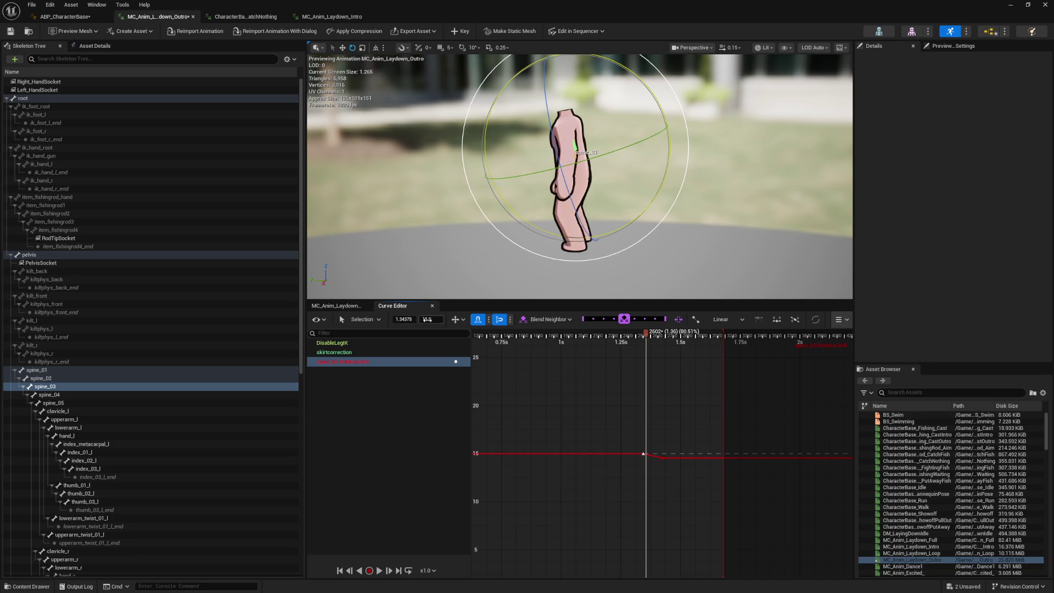
pyautogui.write('0')
pyautogui.press('Return')
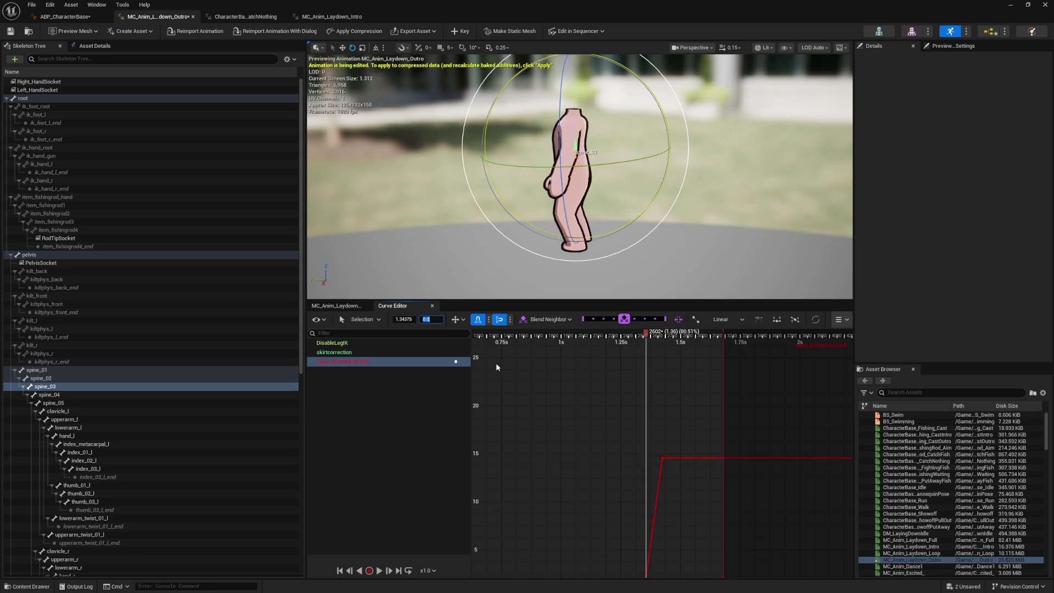
pyautogui.hotkey('ctrl', 'a')
pyautogui.press('f')
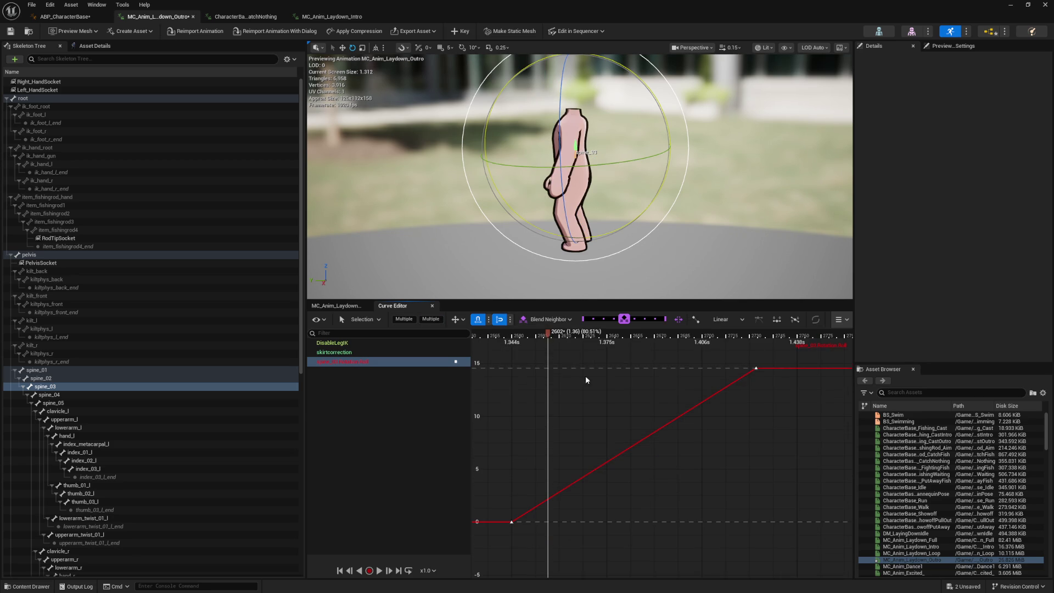
# Preview the 0-to-15 roll ramp, keep the keys in place, and return to the timeline
pyautogui.moveTo(587, 339)
pyautogui.mouseDown()
pyautogui.moveTo(800, 339)
pyautogui.moveTo(373, 379)
pyautogui.moveTo(761, 373)
pyautogui.moveTo(528, 457)
pyautogui.mouseUp()
pyautogui.scroll(-4, 527, 456)
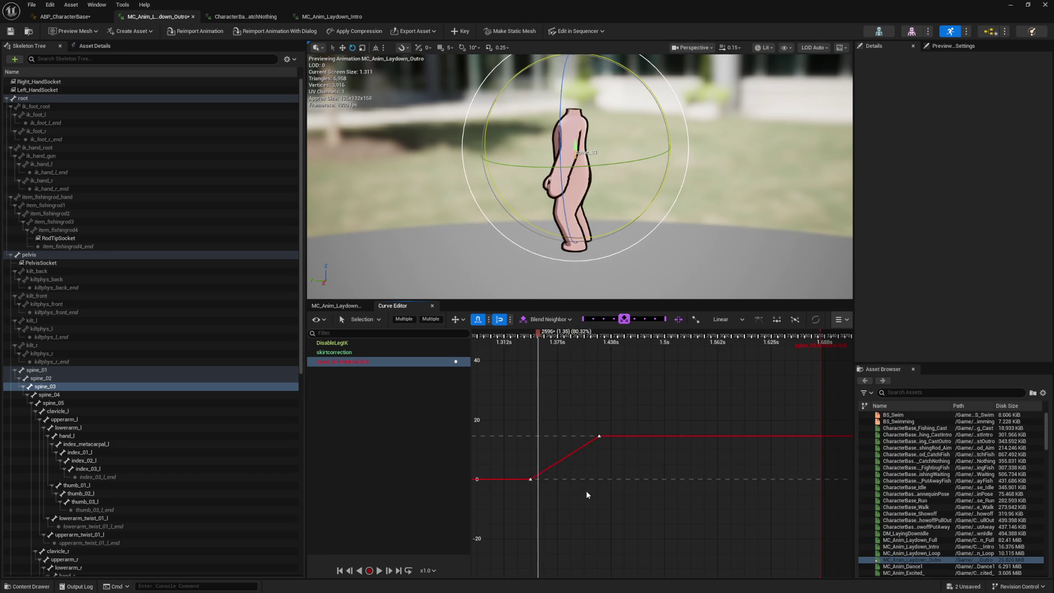
pyautogui.moveTo(585, 489); pyautogui.dragTo(663, 493)
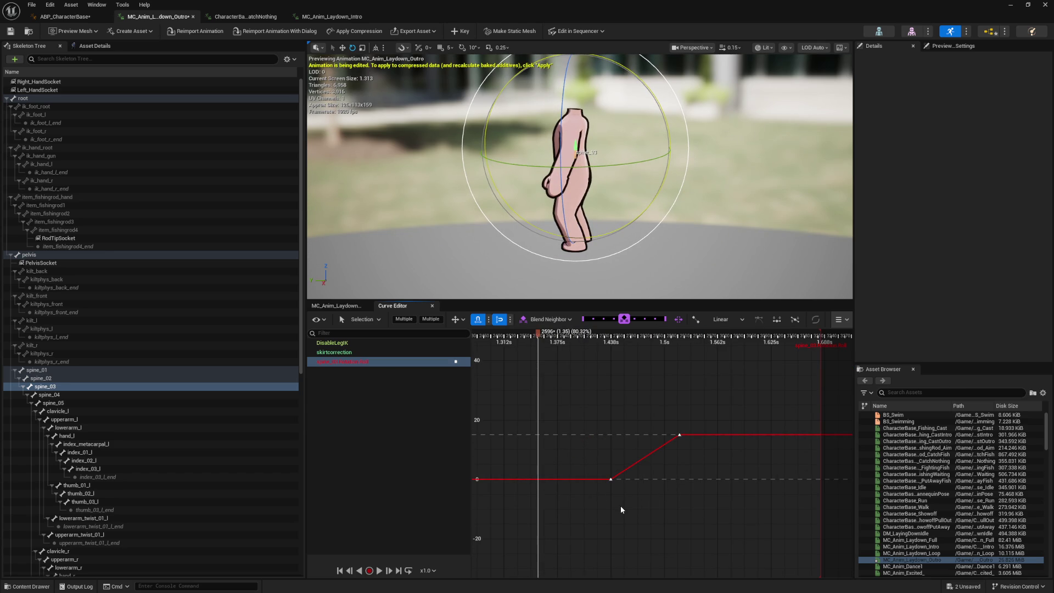
pyautogui.hotkey('ctrl', 'z')
pyautogui.moveTo(614, 521)
pyautogui.mouseDown()
pyautogui.moveTo(507, 468)
pyautogui.moveTo(528, 481)
pyautogui.moveTo(493, 484)
pyautogui.mouseUp()
pyautogui.moveTo(507, 341)
pyautogui.mouseDown()
pyautogui.moveTo(447, 350)
pyautogui.moveTo(609, 343)
pyautogui.mouseUp()
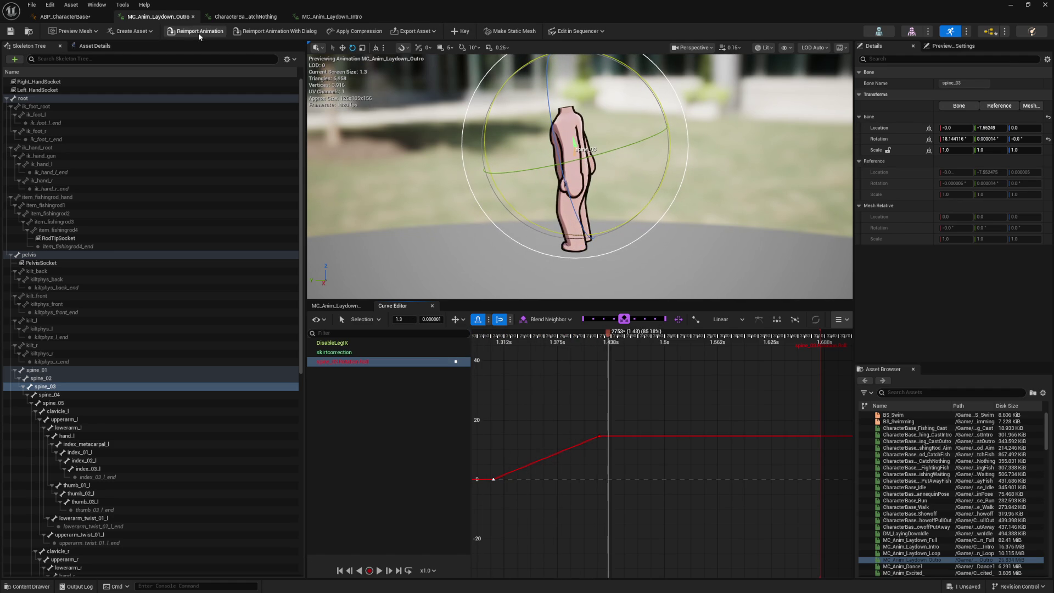
pyautogui.click(325, 305)
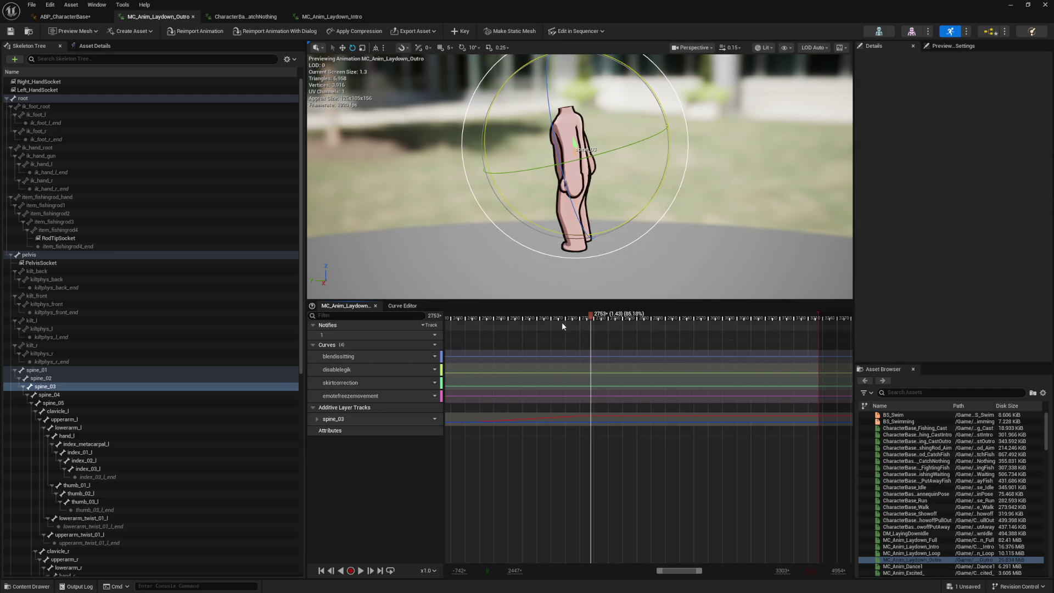
pyautogui.click(447, 317)
# Preview the fix, start Play in Editor, and try then stop the breakdance emote
pyautogui.moveTo(470, 319); pyautogui.dragTo(721, 314)
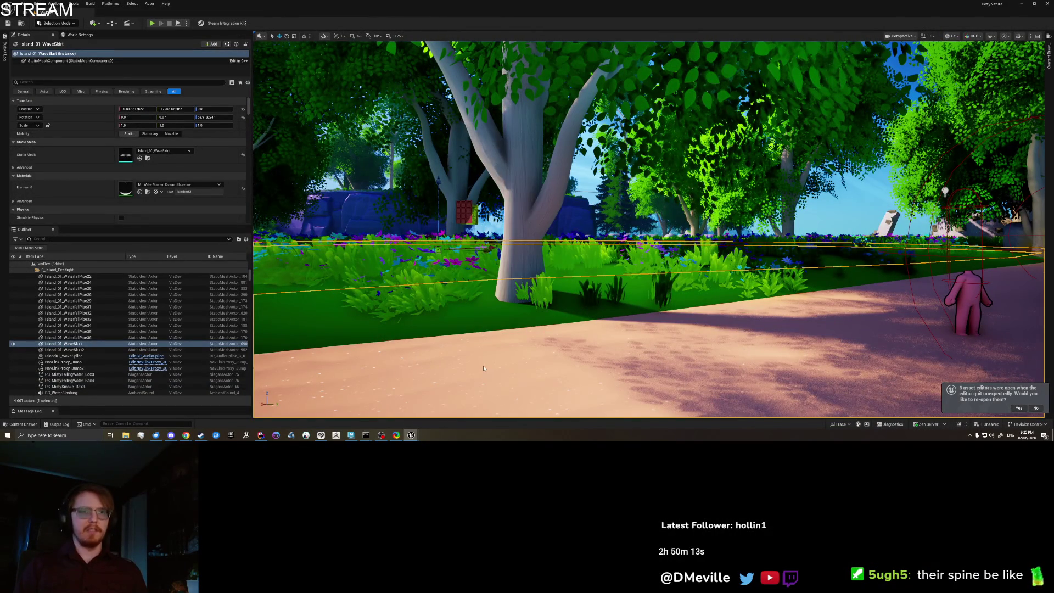
pyautogui.hotkey('alt', 'p')
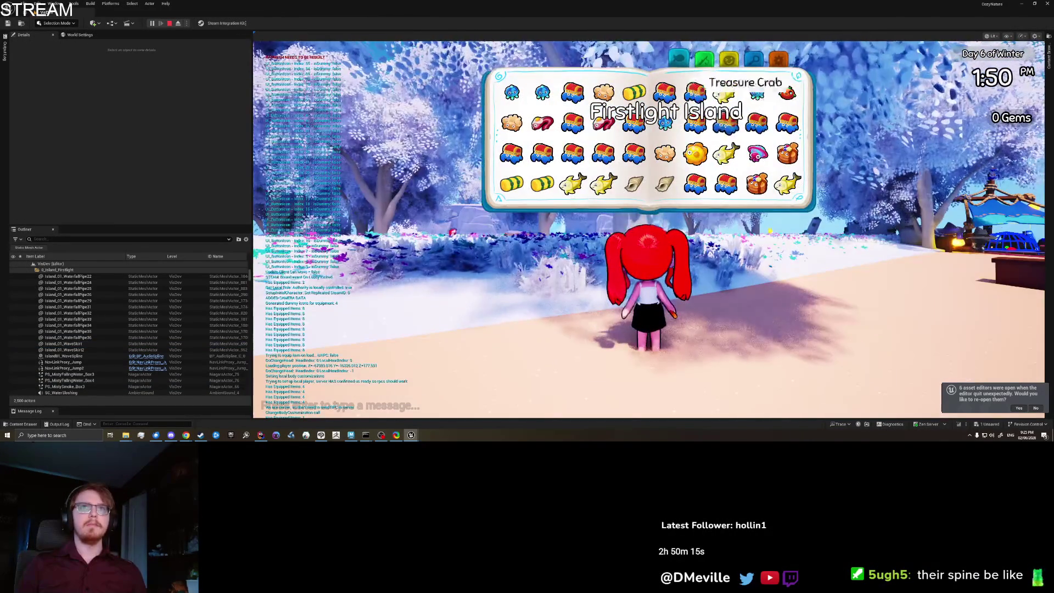
pyautogui.click(727, 59)
pyautogui.click(567, 104)
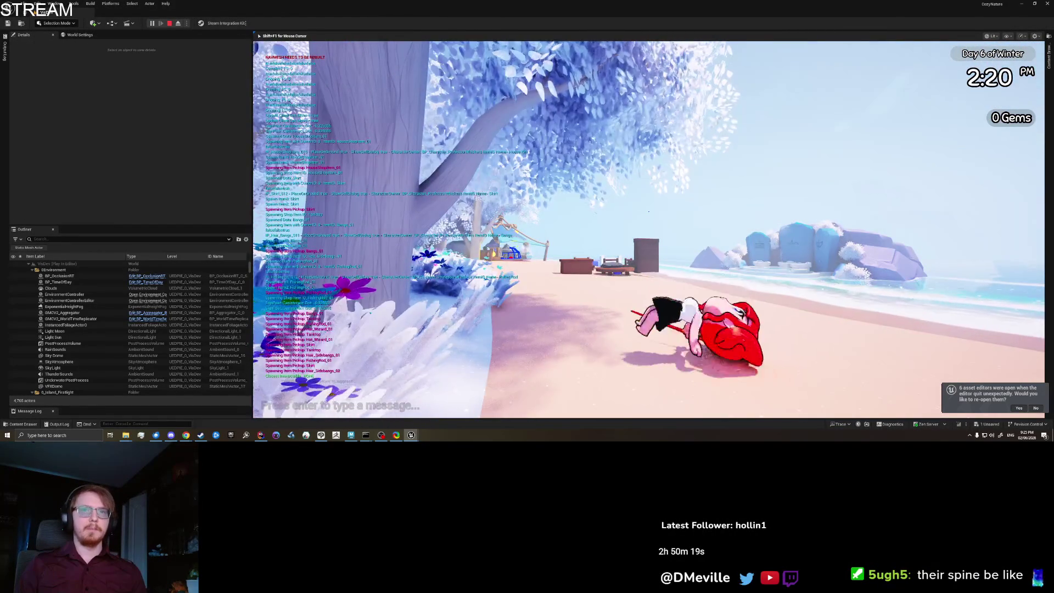
pyautogui.click(649, 229)
# Play the Lay Flat emote twice, standing up each time, then scrub the animation back
pyautogui.press('Tab')
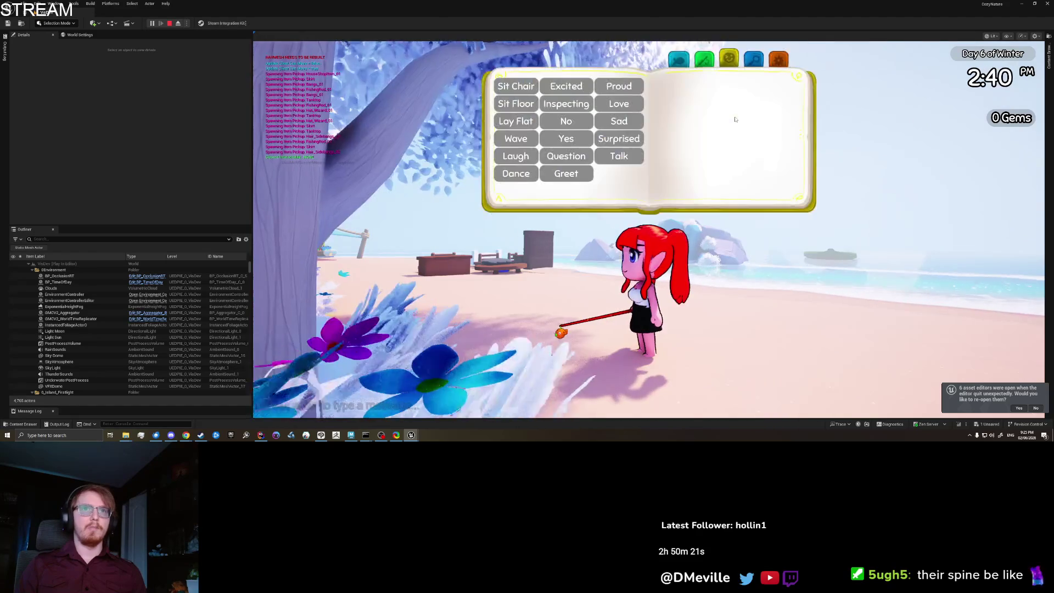
pyautogui.click(516, 121)
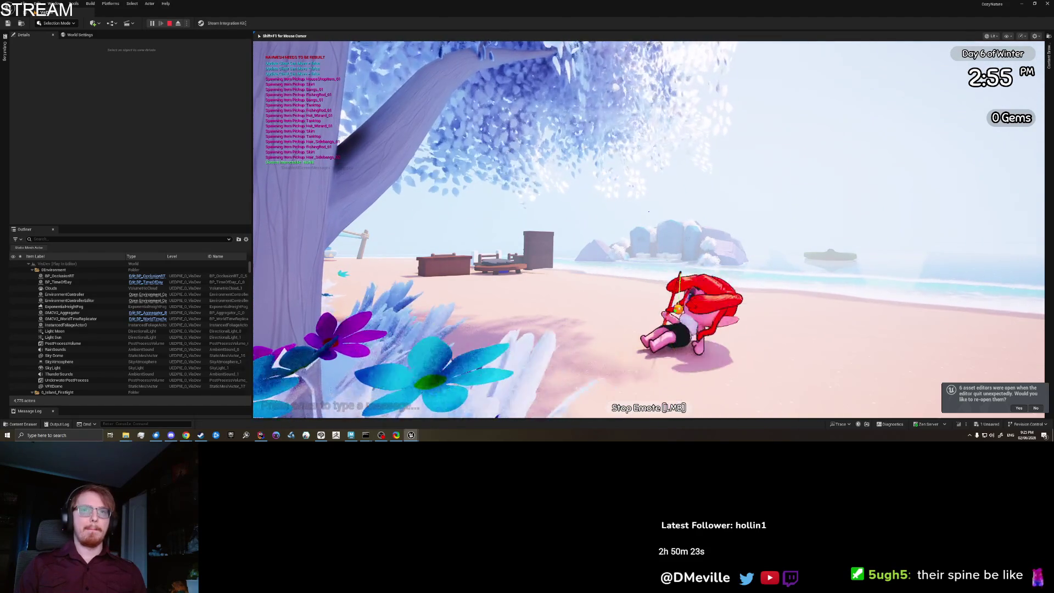
pyautogui.click(648, 211)
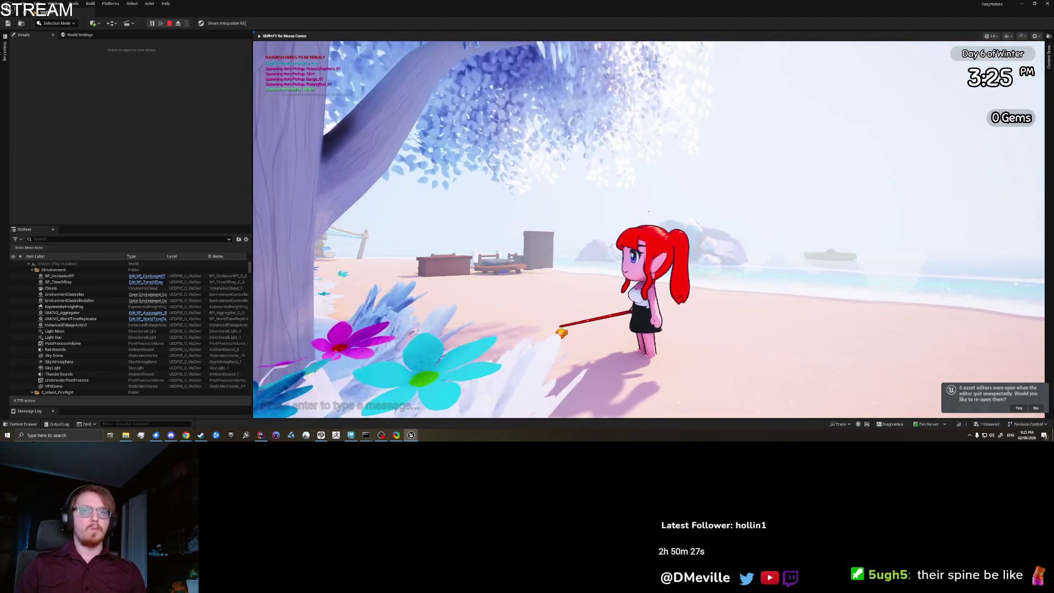
pyautogui.press('Tab')
pyautogui.click(523, 123)
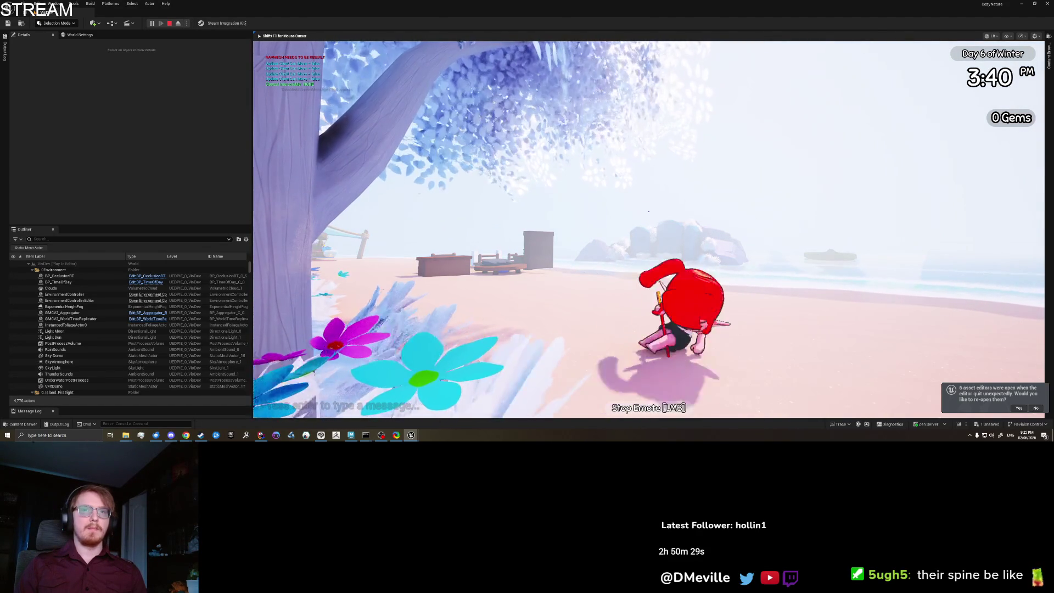
pyautogui.click(648, 212)
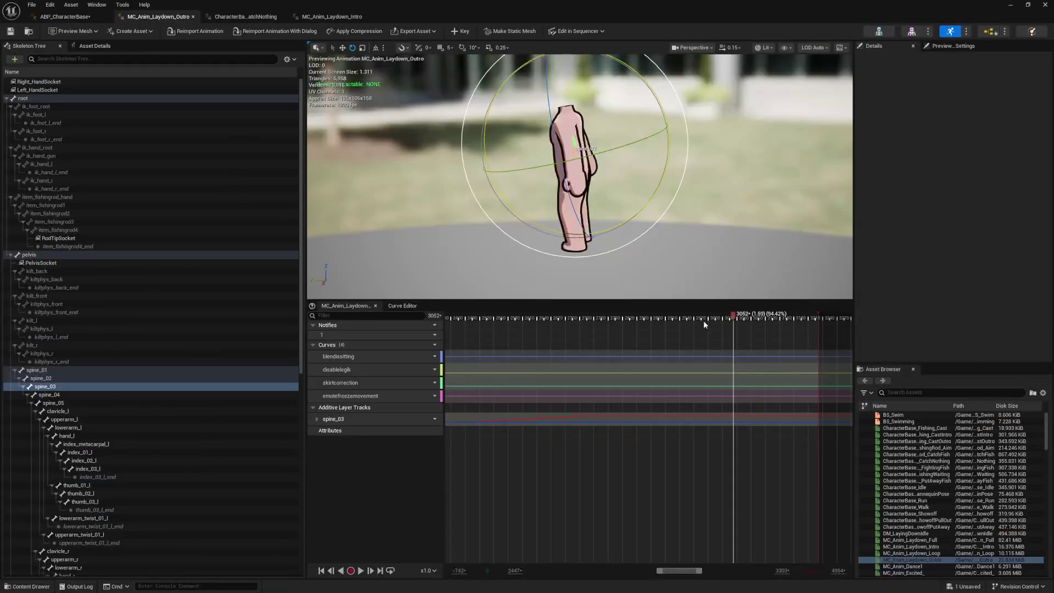
pyautogui.moveTo(704, 321)
pyautogui.mouseDown()
pyautogui.moveTo(447, 324)
pyautogui.moveTo(756, 333)
pyautogui.mouseUp()
# Delete the spine_03 additive track, preview the pose, then switch to CharacterBase_FishingRod_CatchNothing
pyautogui.click(551, 469)
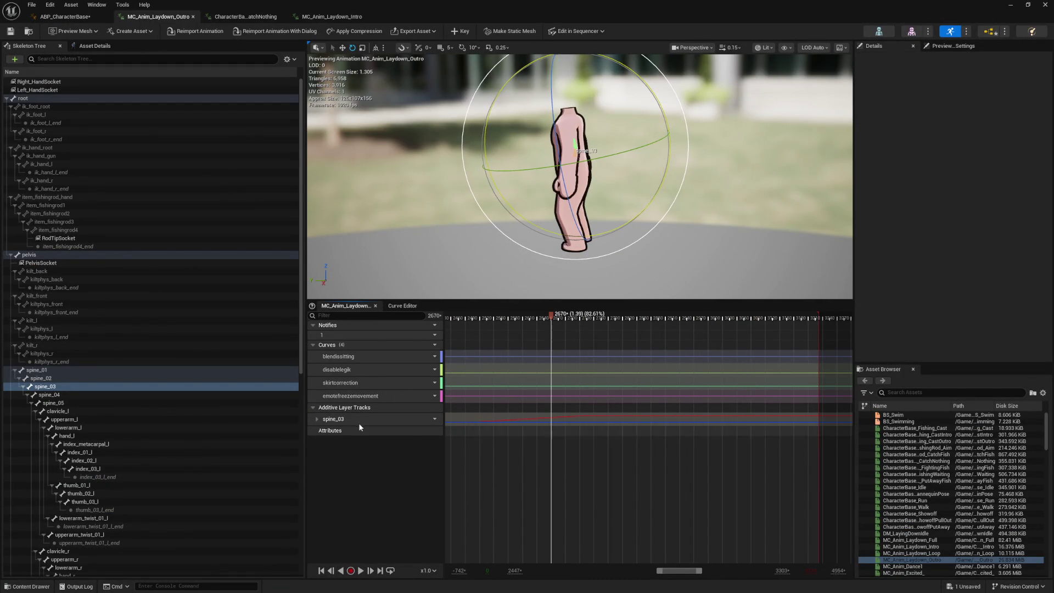
pyautogui.click(359, 422)
pyautogui.press('Delete')
pyautogui.moveTo(557, 320); pyautogui.dragTo(690, 321)
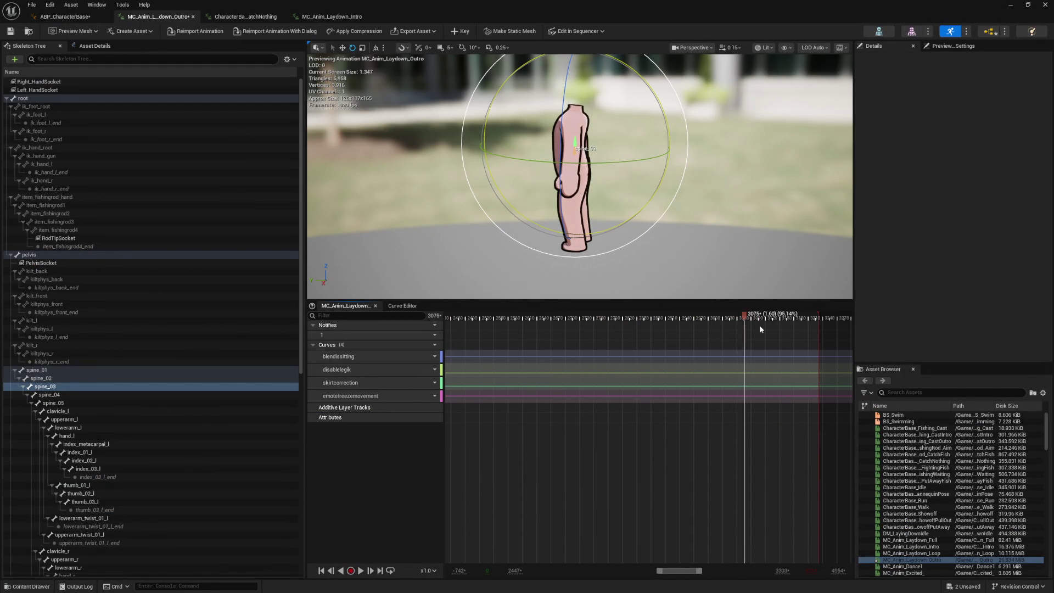
pyautogui.moveTo(782, 331); pyautogui.dragTo(807, 334)
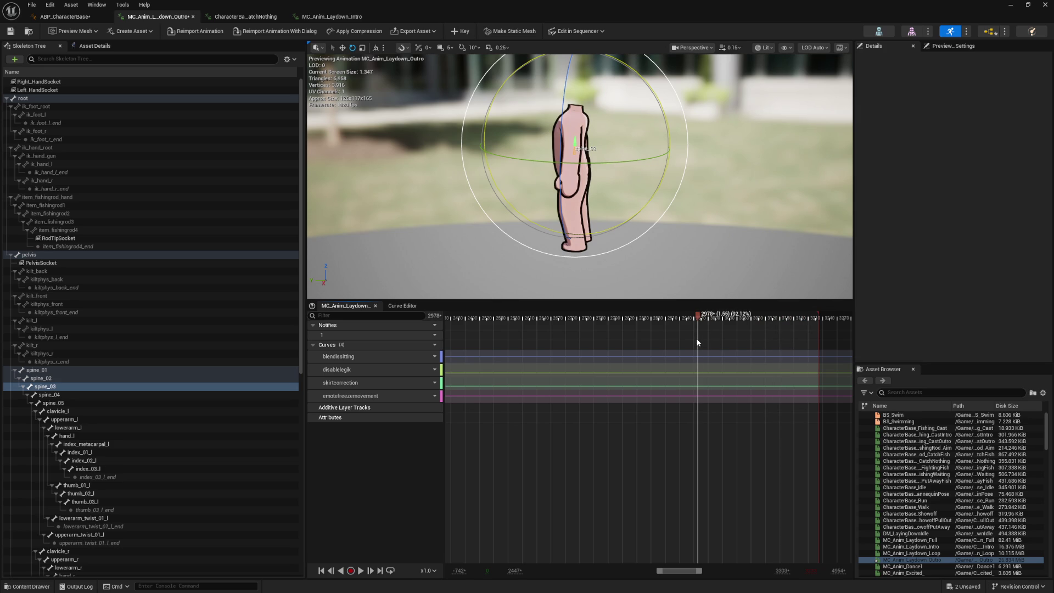
pyautogui.click(242, 17)
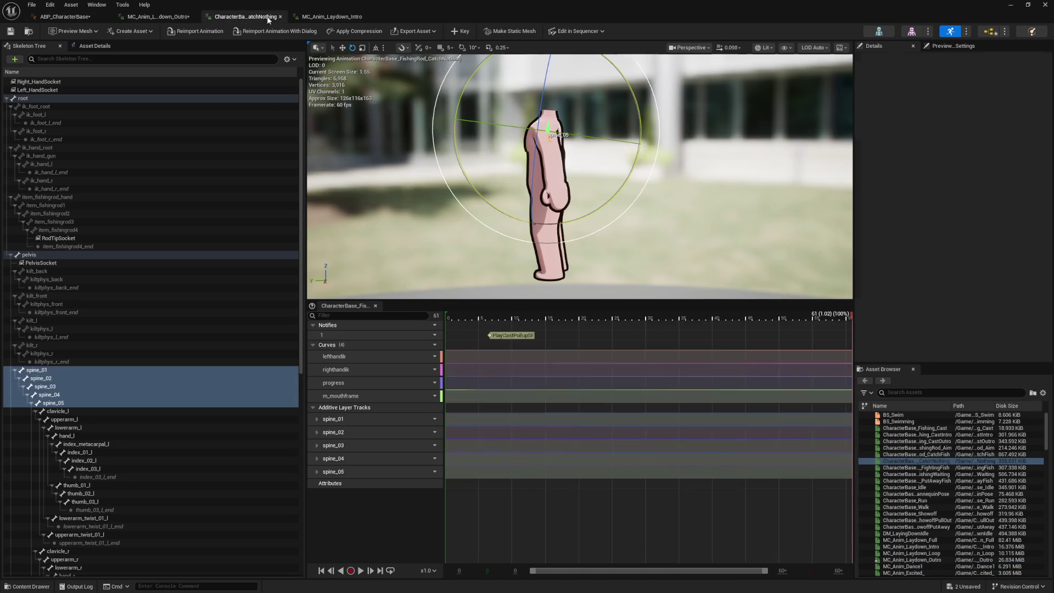
# Copy CatchNothing's spine_01–spine_05 additive tracks into MC_Anim_Laydown_Outro, check the motion, and close it
pyautogui.click(333, 419)
pyautogui.keyDown('shift'); pyautogui.click(349, 470); pyautogui.keyUp('shift')
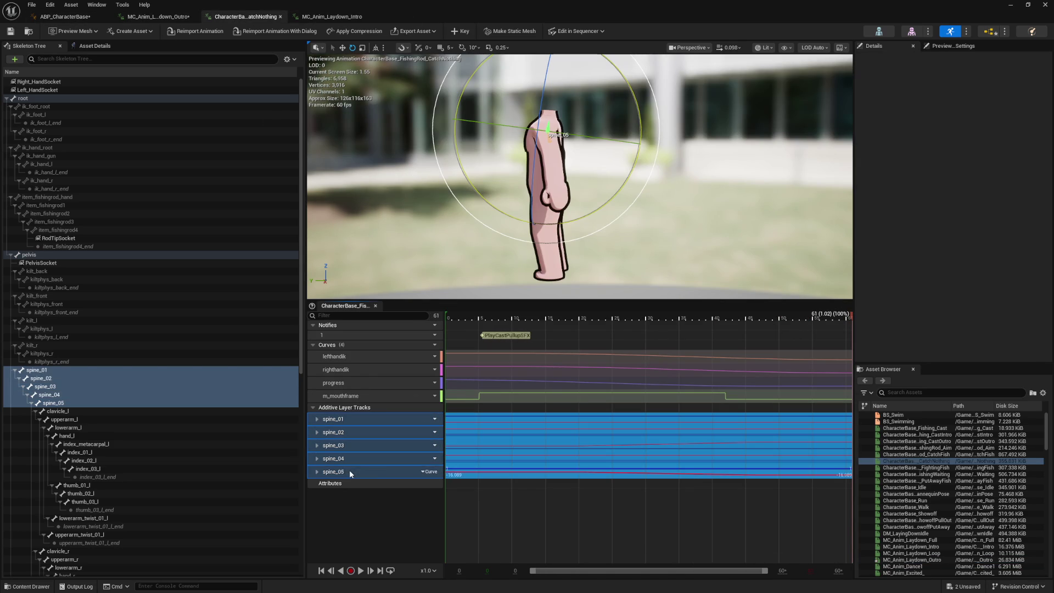
pyautogui.click(337, 18)
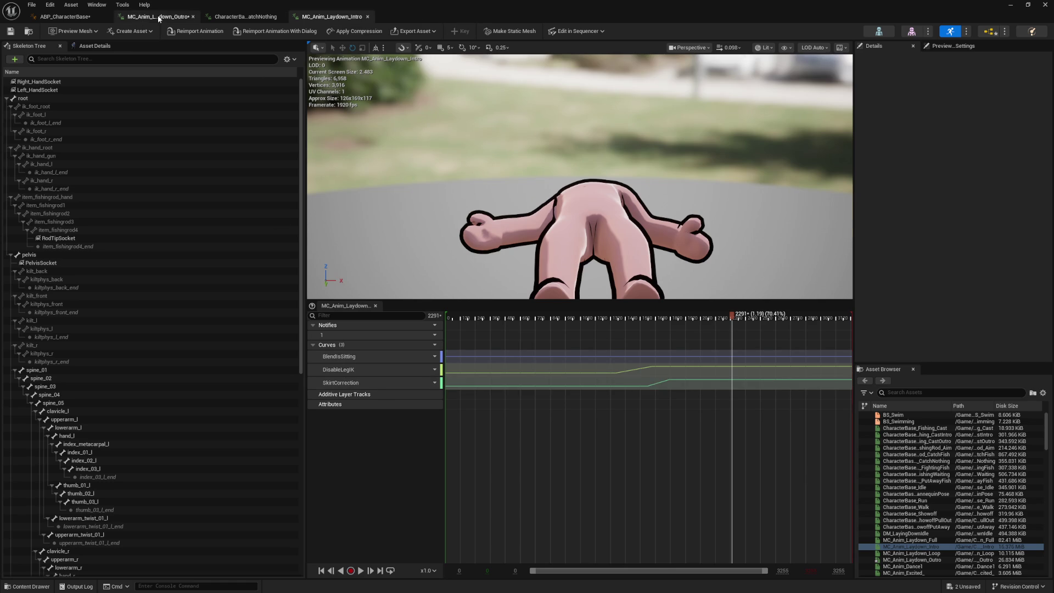
pyautogui.click(159, 17)
pyautogui.click(377, 411)
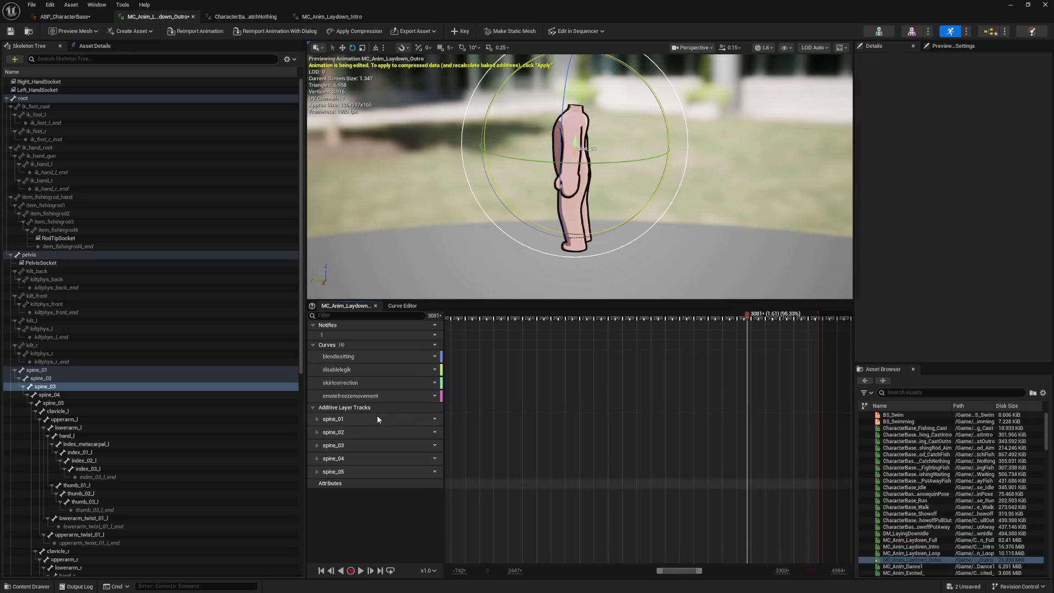
pyautogui.moveTo(597, 318)
pyautogui.mouseDown()
pyautogui.moveTo(468, 318)
pyautogui.moveTo(874, 344)
pyautogui.mouseUp()
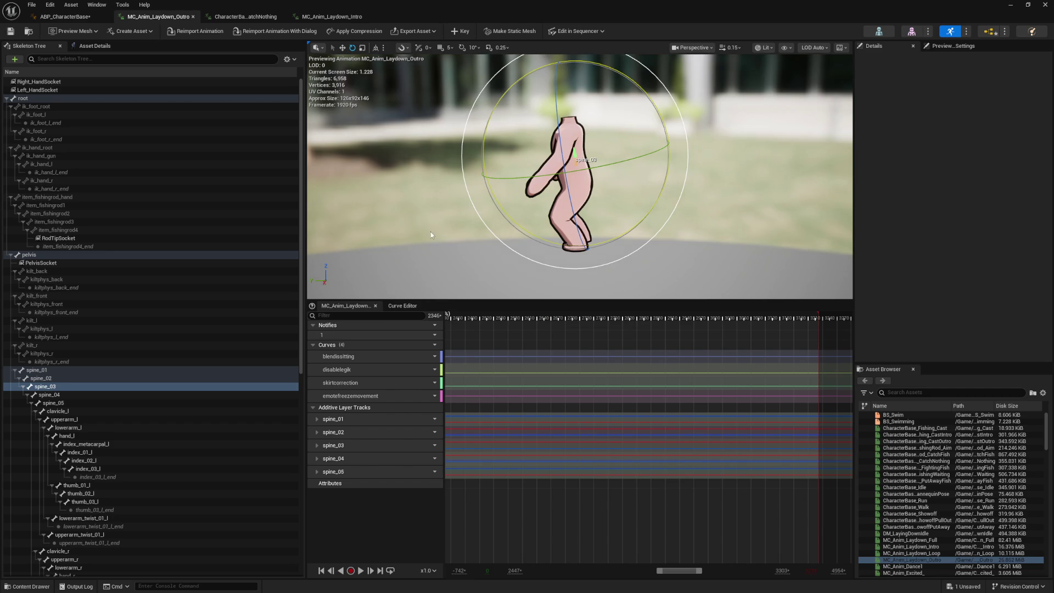
pyautogui.click(194, 15)
# Return to Locomotion and open MC_Anim_Laydown_Outro from the LayingDownOutro state in ABP_CharacterBase
pyautogui.click(414, 282)
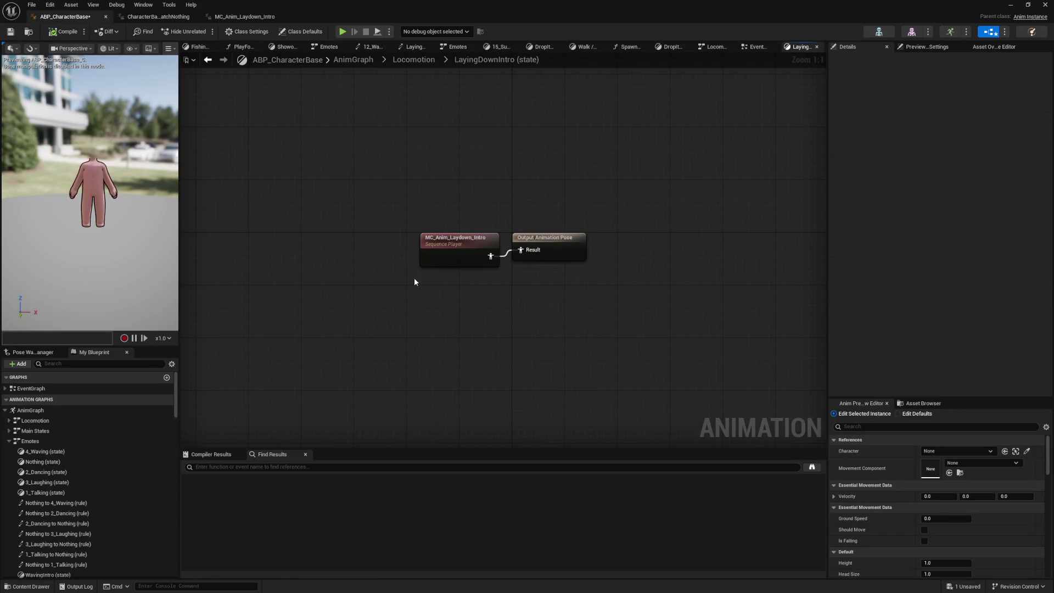
pyautogui.click(206, 63)
pyautogui.doubleClick(227, 416)
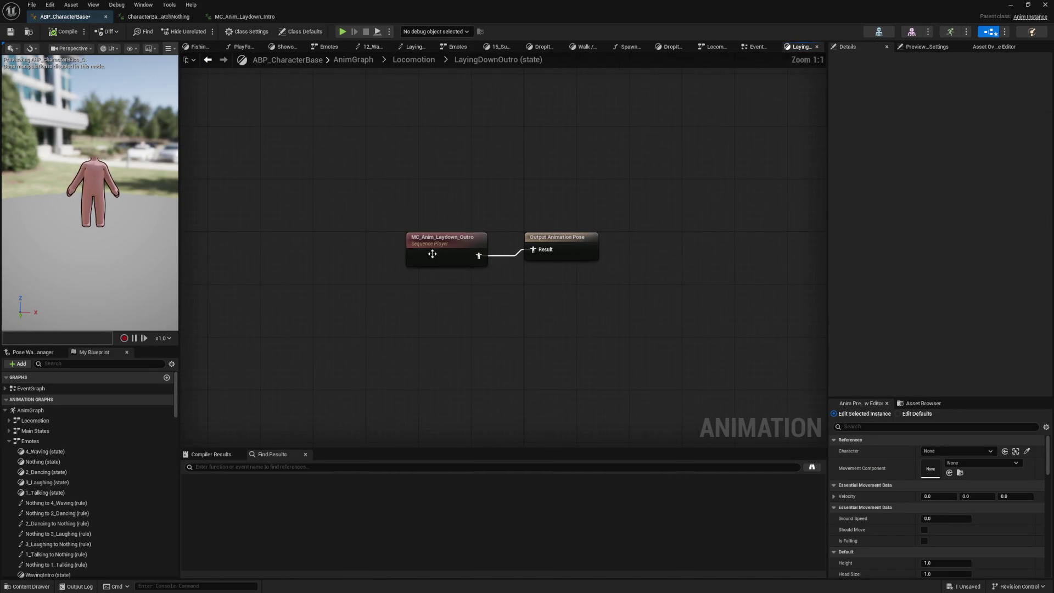
pyautogui.doubleClick(435, 250)
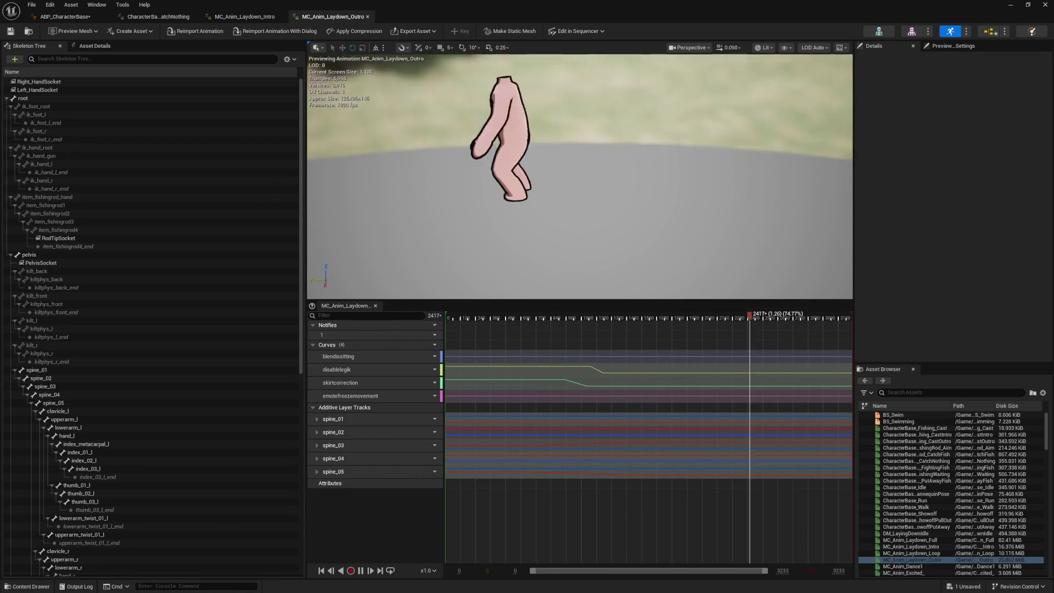
# Scrub the outro preview, orbit to a front view, and expand the spine_01–spine_05 tracks
pyautogui.moveTo(538, 318)
pyautogui.mouseDown()
pyautogui.moveTo(448, 318)
pyautogui.moveTo(718, 318)
pyautogui.moveTo(817, 337)
pyautogui.mouseUp()
pyautogui.moveTo(486, 177)
pyautogui.mouseDown()
pyautogui.moveTo(527, 181)
pyautogui.moveTo(555, 165)
pyautogui.mouseUp()
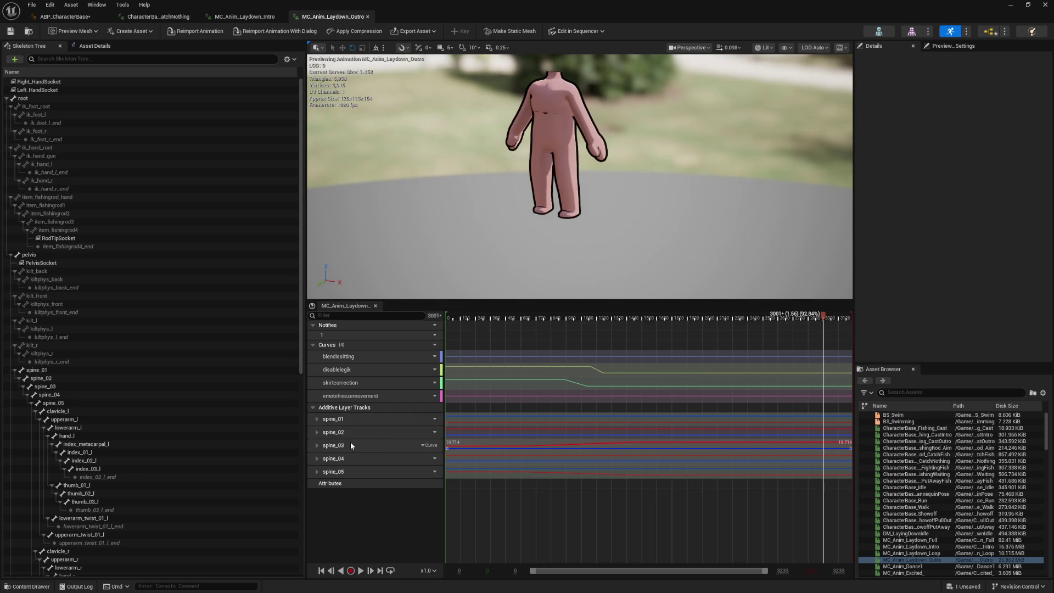
pyautogui.click(317, 419)
pyautogui.click(317, 471)
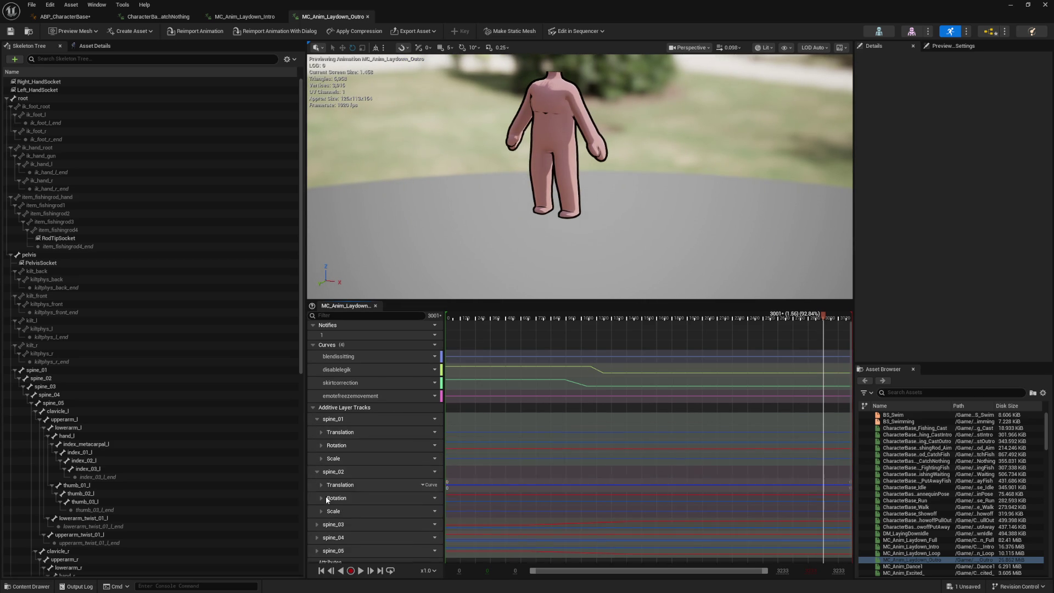
pyautogui.click(317, 522)
pyautogui.scroll(-2, 321, 531)
pyautogui.click(317, 534)
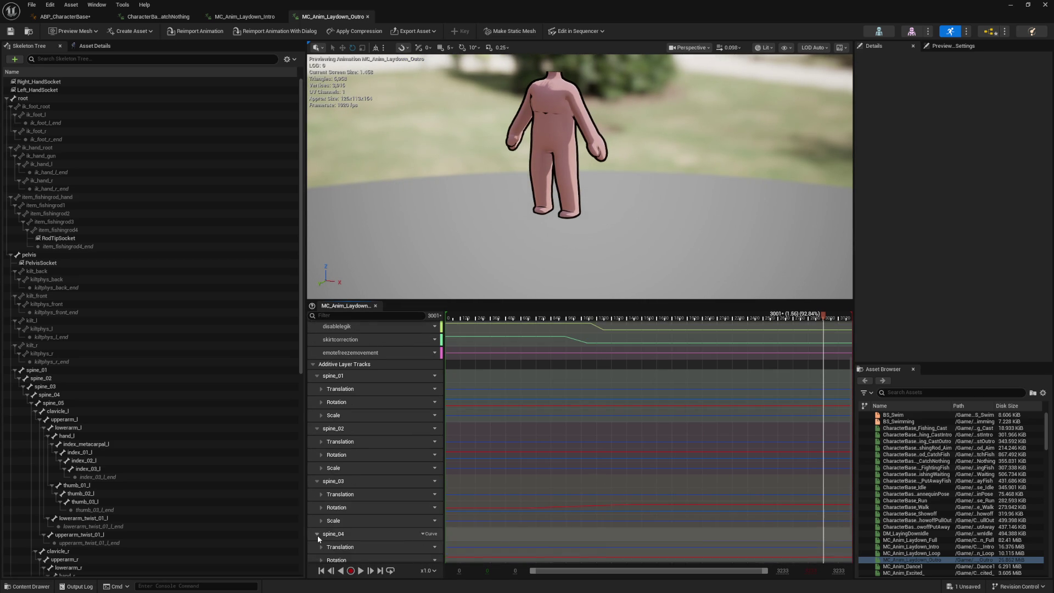
pyautogui.scroll(-2, 317, 534)
pyautogui.click(317, 547)
pyautogui.scroll(-2, 339, 519)
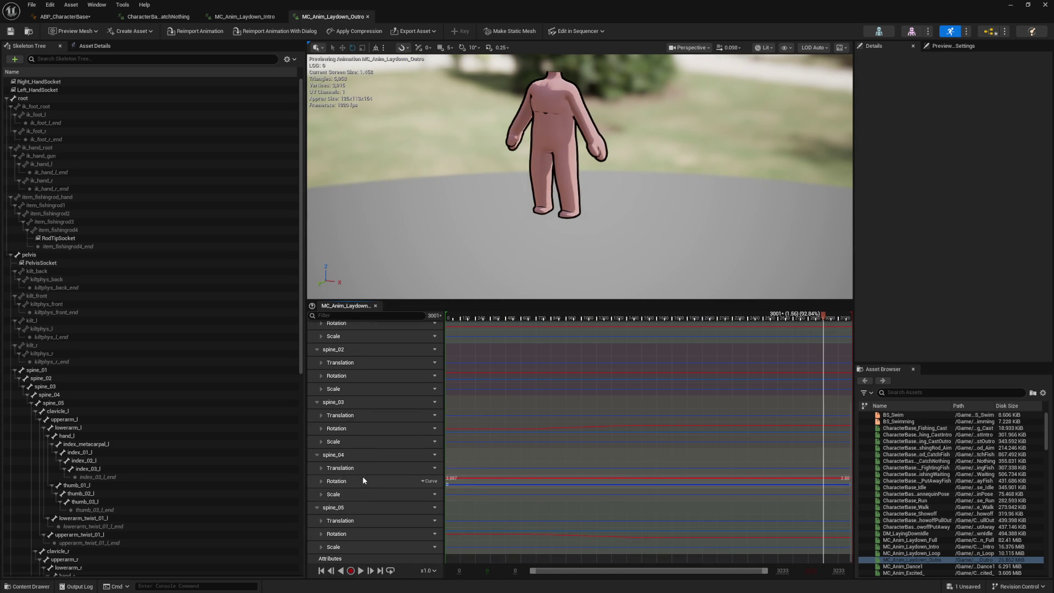
# Expand the rotation channels of spine_05 back up through spine_01
pyautogui.click(321, 534)
pyautogui.click(321, 481)
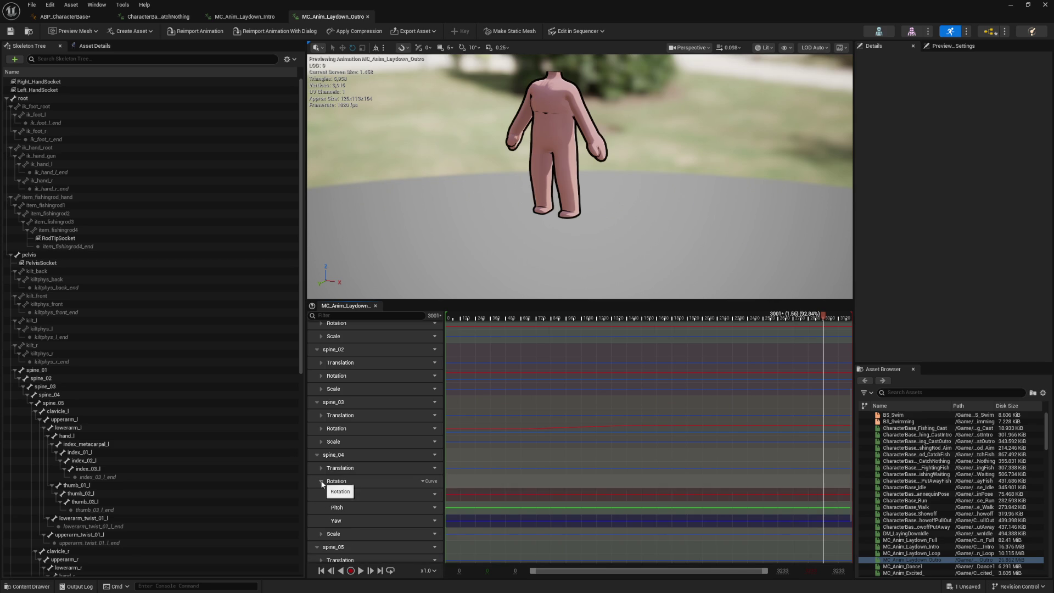
pyautogui.click(321, 428)
pyautogui.click(323, 376)
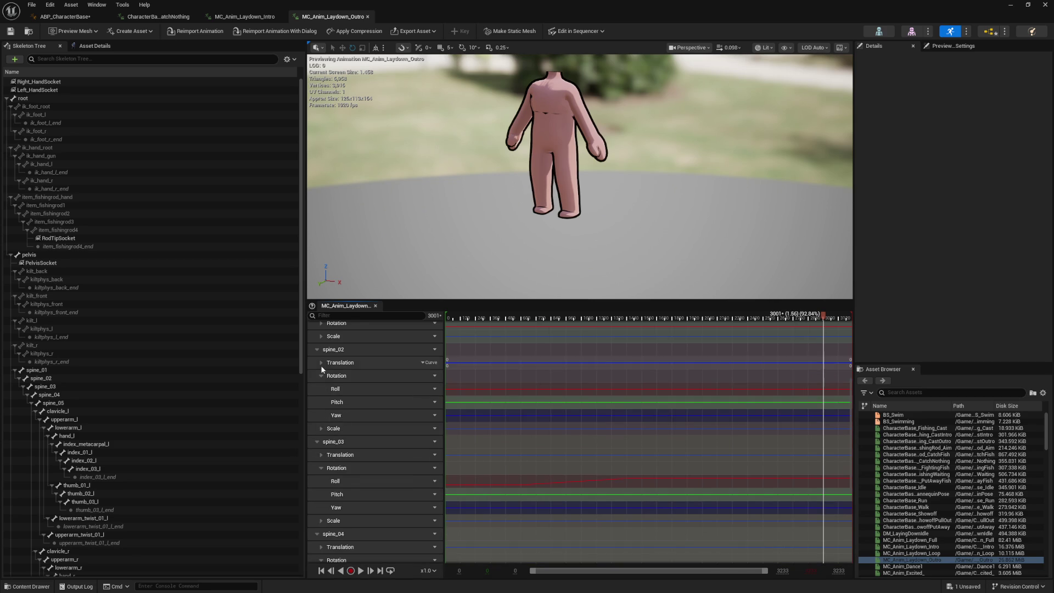
pyautogui.scroll(2, 320, 365)
pyautogui.click(321, 350)
pyautogui.scroll(3, 354, 399)
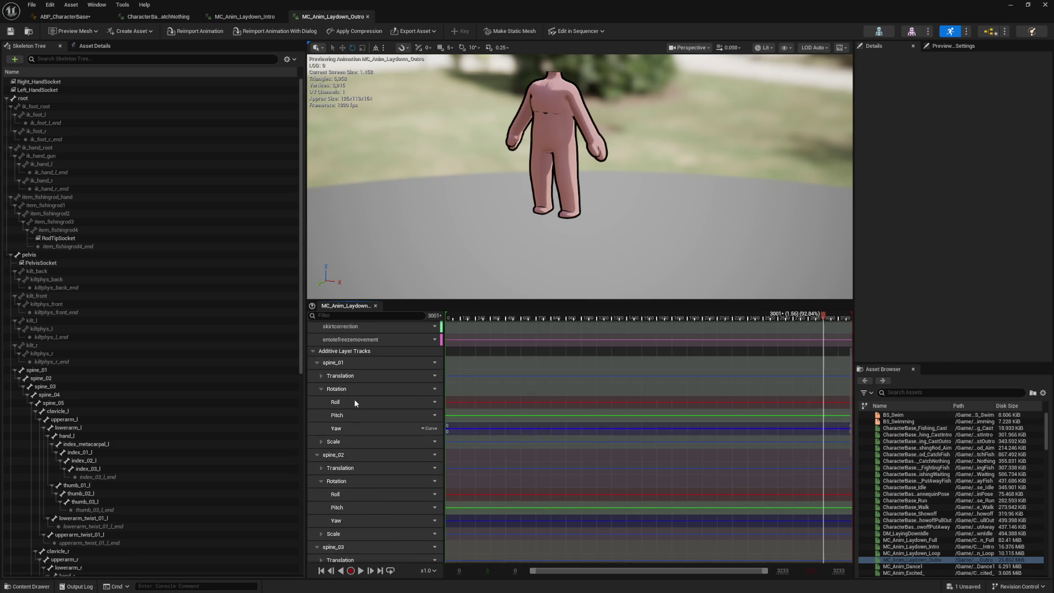
# Add the spine_01 through spine_05 Roll curves to the Curve Editor graph
pyautogui.doubleClick(484, 433)
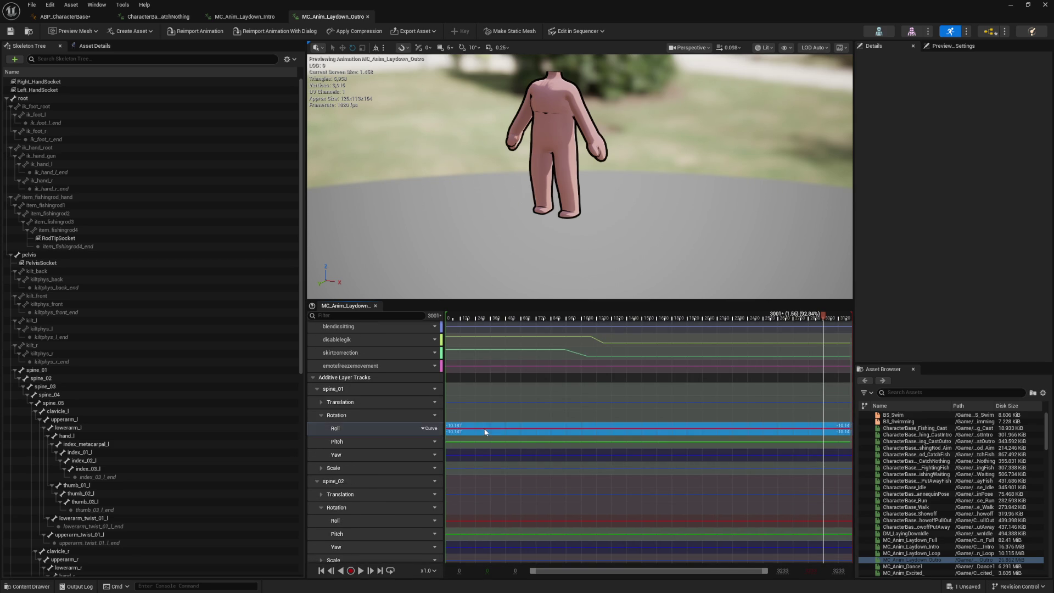
pyautogui.click(344, 305)
pyautogui.scroll(-3, 358, 447)
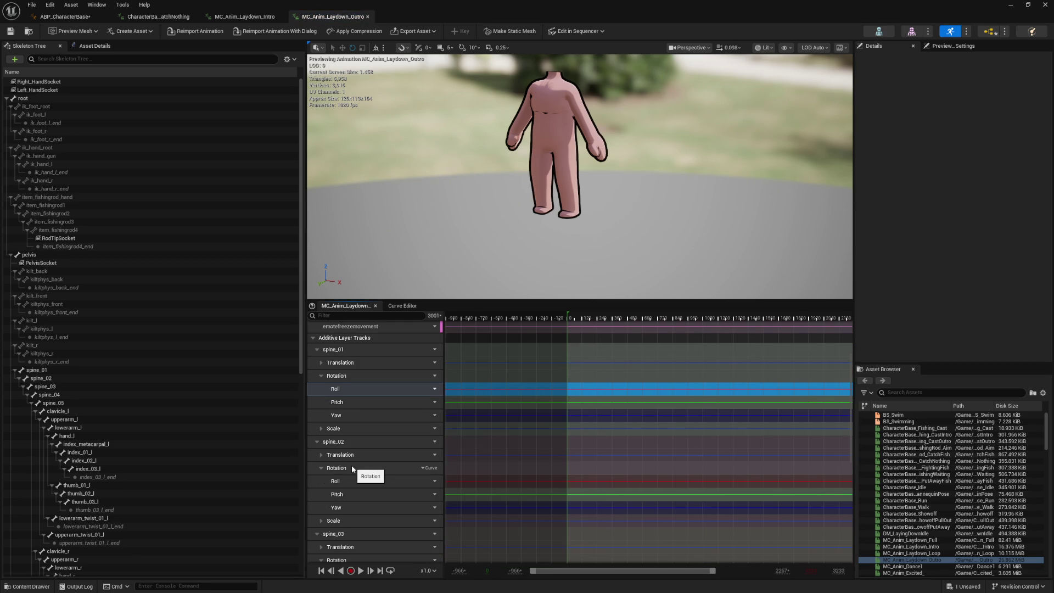
pyautogui.click(478, 482)
pyautogui.doubleClick(478, 482)
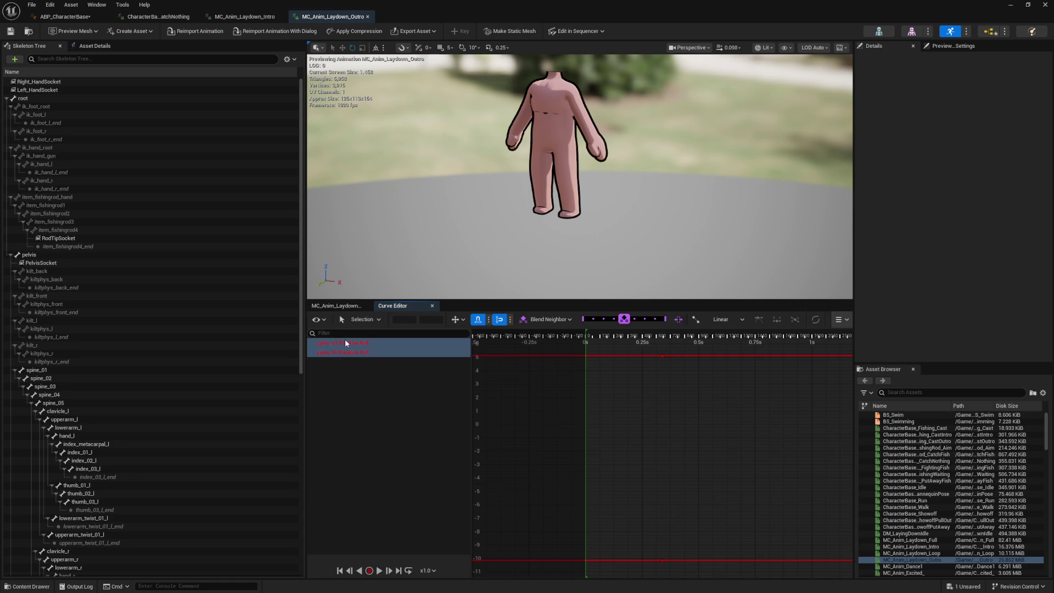
pyautogui.click(338, 306)
pyautogui.scroll(-5, 354, 489)
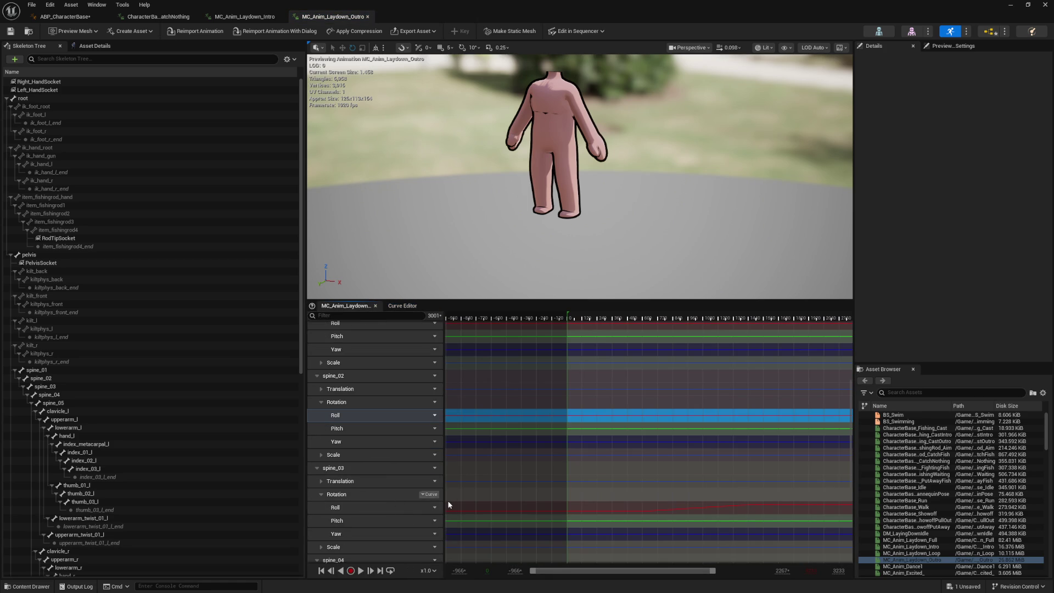
pyautogui.doubleClick(472, 506)
pyautogui.click(344, 305)
pyautogui.scroll(-4, 373, 476)
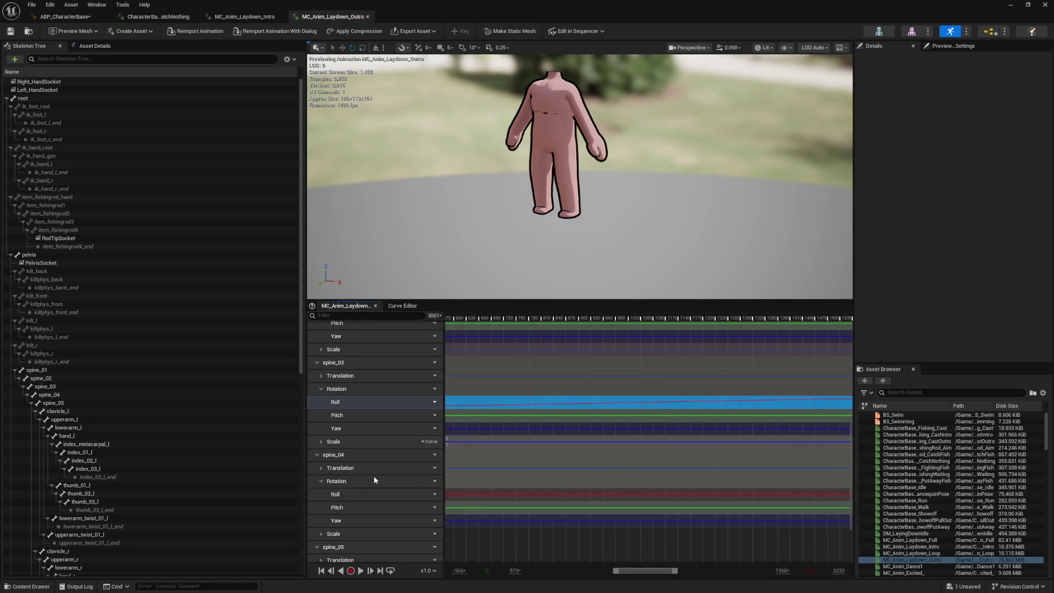
pyautogui.scroll(-1, 374, 476)
pyautogui.doubleClick(489, 480)
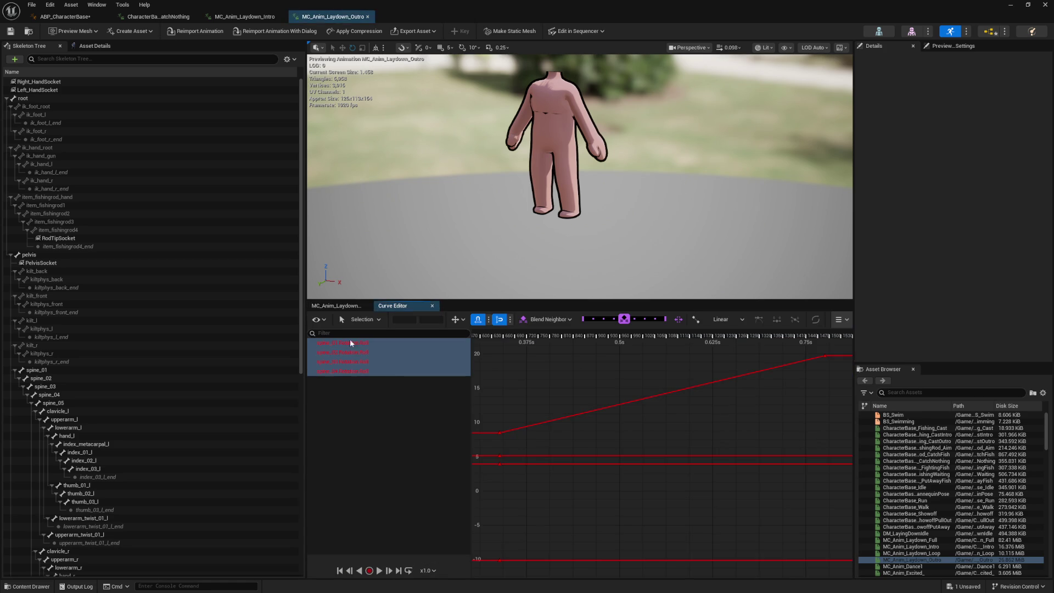
pyautogui.click(340, 306)
pyautogui.scroll(-5, 372, 498)
pyautogui.doubleClick(495, 506)
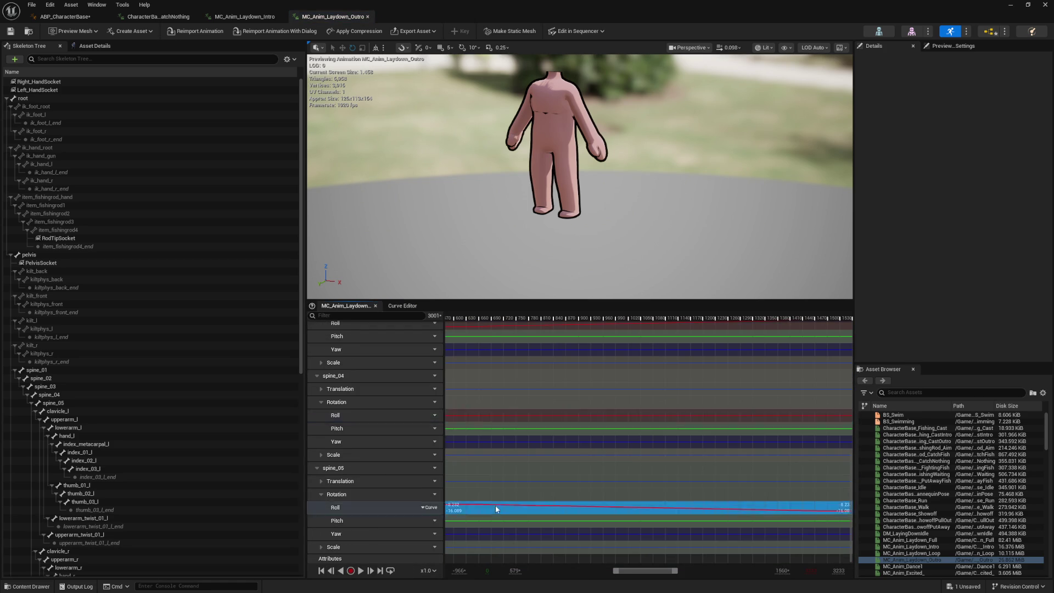
# Preview the pose at 0.40 s, play the animation through, and inspect frame 1401
pyautogui.scroll(-3, 548, 451)
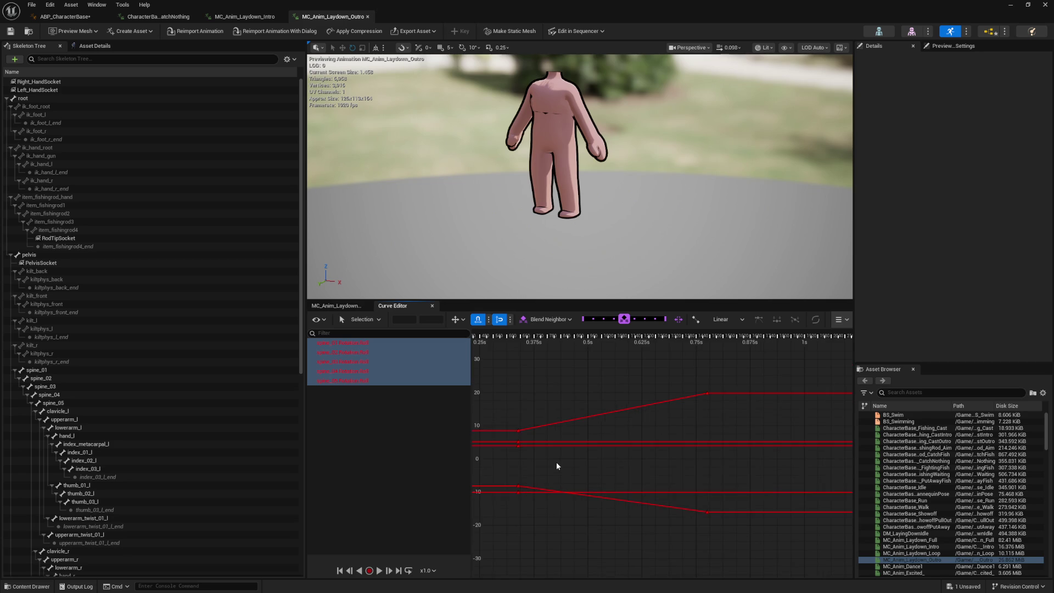
pyautogui.scroll(1, 556, 462)
pyautogui.moveTo(561, 337)
pyautogui.mouseDown()
pyautogui.moveTo(482, 349)
pyautogui.moveTo(720, 358)
pyautogui.moveTo(755, 369)
pyautogui.moveTo(608, 382)
pyautogui.mouseUp()
pyautogui.scroll(-5, 724, 381)
pyautogui.scroll(-1, 669, 340)
pyautogui.press('space')
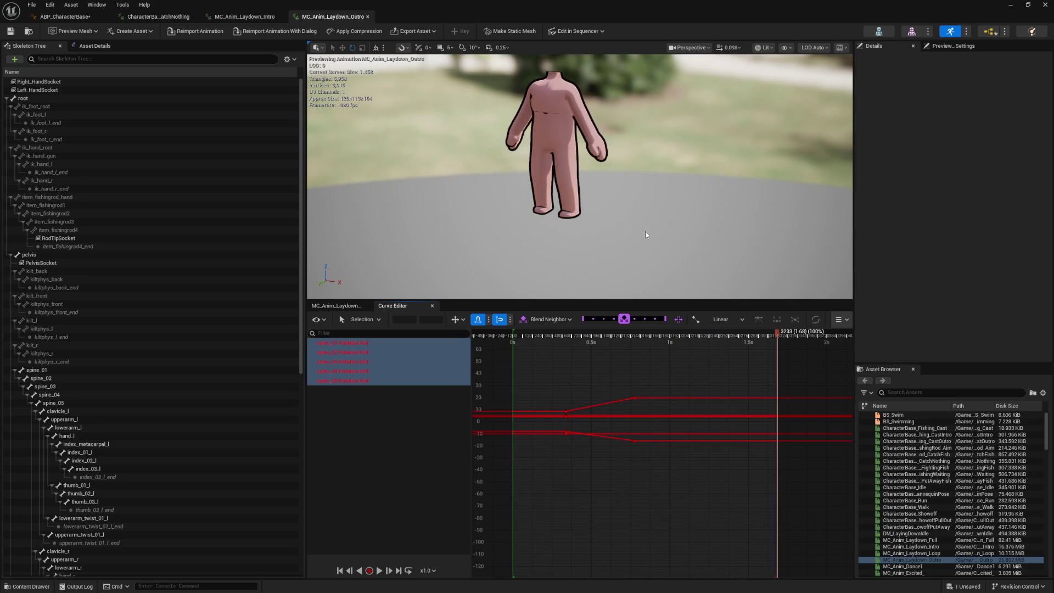
pyautogui.scroll(5, 657, 235)
pyautogui.scroll(-5, 657, 257)
pyautogui.moveTo(656, 257)
pyautogui.mouseDown()
pyautogui.moveTo(708, 257)
pyautogui.moveTo(720, 230)
pyautogui.mouseUp()
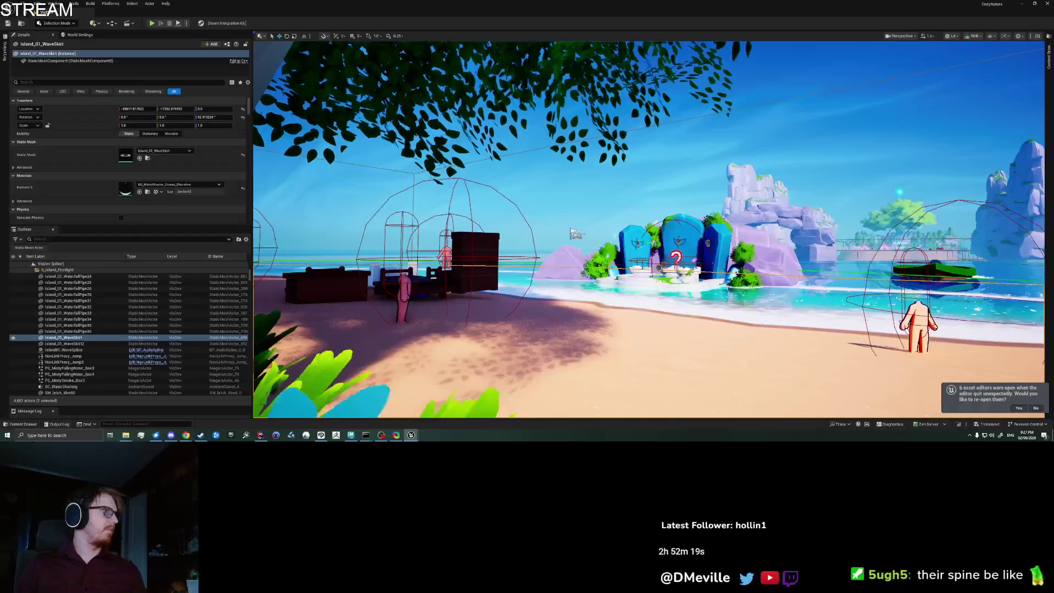
pyautogui.moveTo(768, 337)
pyautogui.mouseDown()
pyautogui.moveTo(622, 334)
pyautogui.moveTo(673, 329)
pyautogui.mouseUp()
pyautogui.scroll(2, 677, 474)
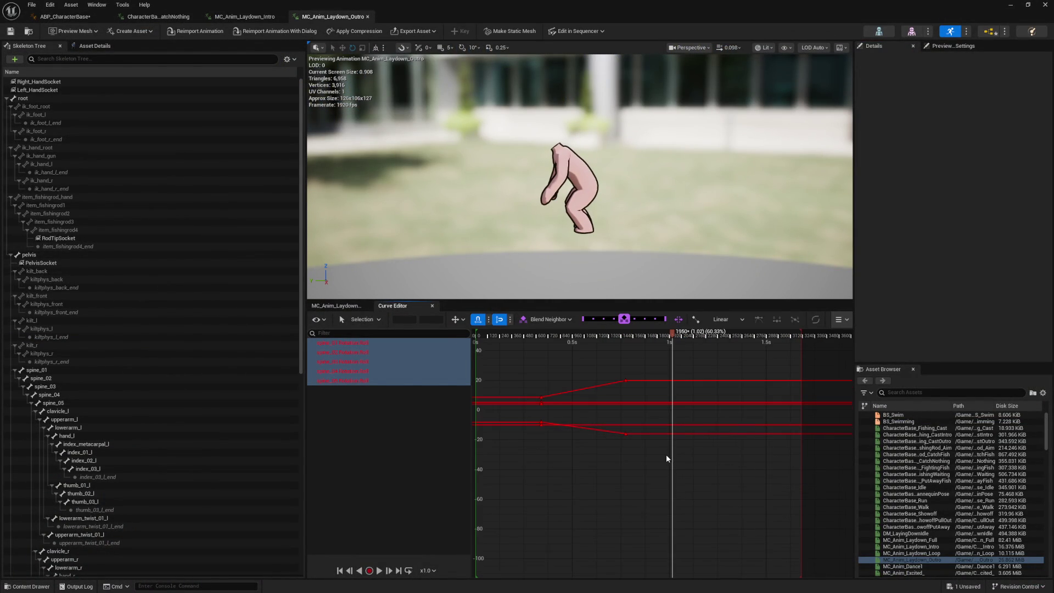
pyautogui.scroll(-1, 667, 456)
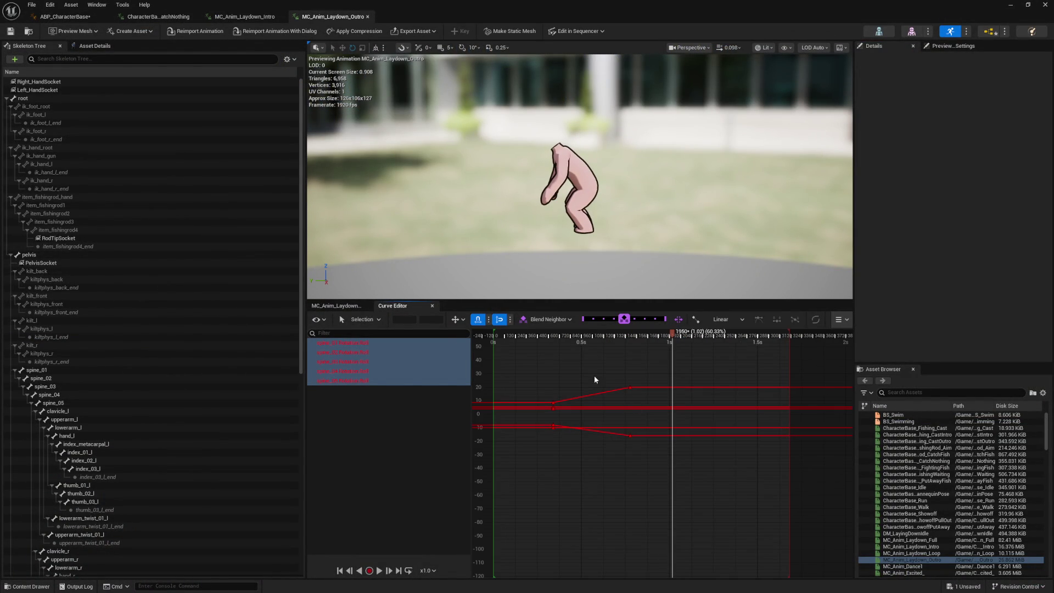
# Select all five spine Roll curves and pan toward the end keys for key options
pyautogui.rightClick(670, 407)
pyautogui.click(691, 437)
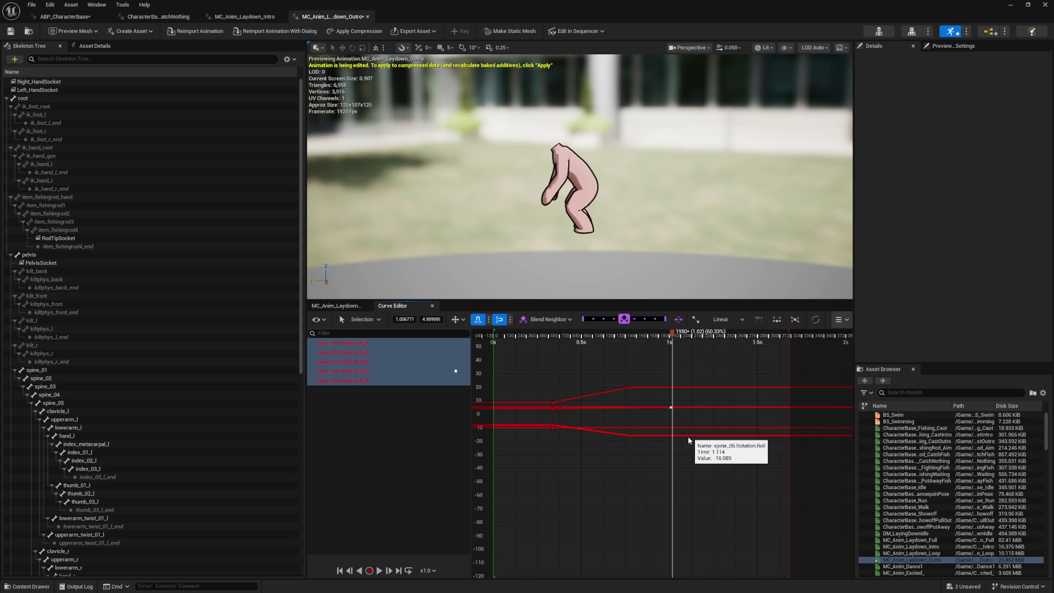
pyautogui.rightClick(377, 379)
pyautogui.click(364, 374)
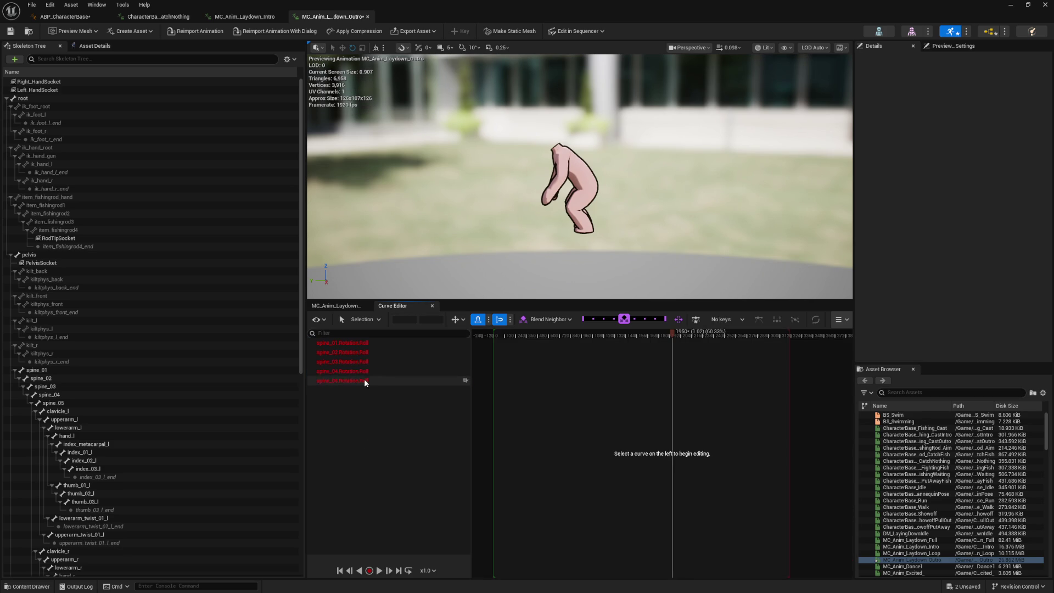
pyautogui.hotkey('ctrl', 'a')
pyautogui.scroll(-2, 734, 457)
pyautogui.scroll(-2, 731, 459)
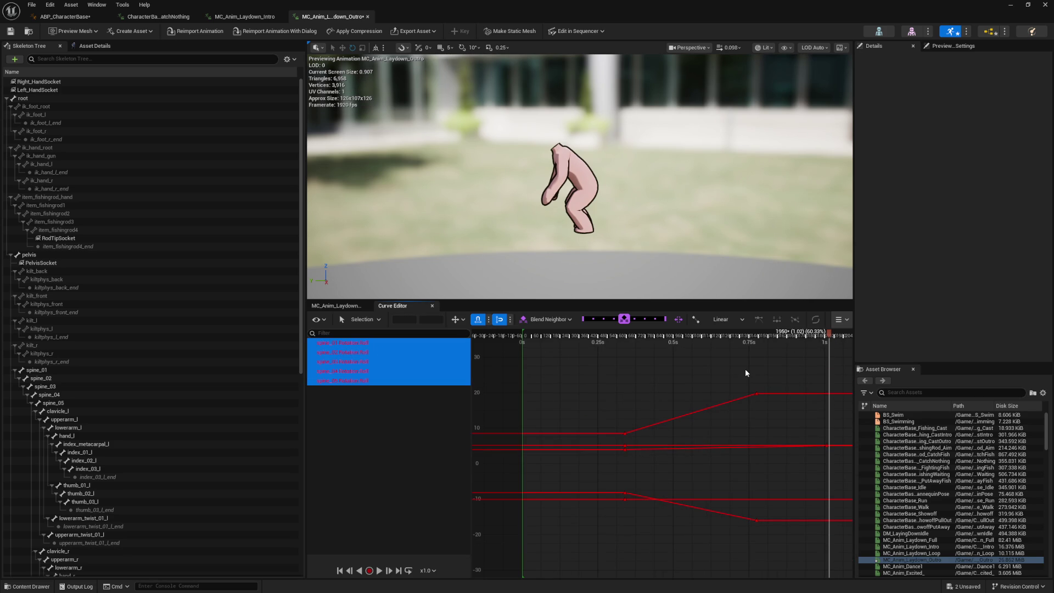
pyautogui.moveTo(746, 373); pyautogui.dragTo(684, 359)
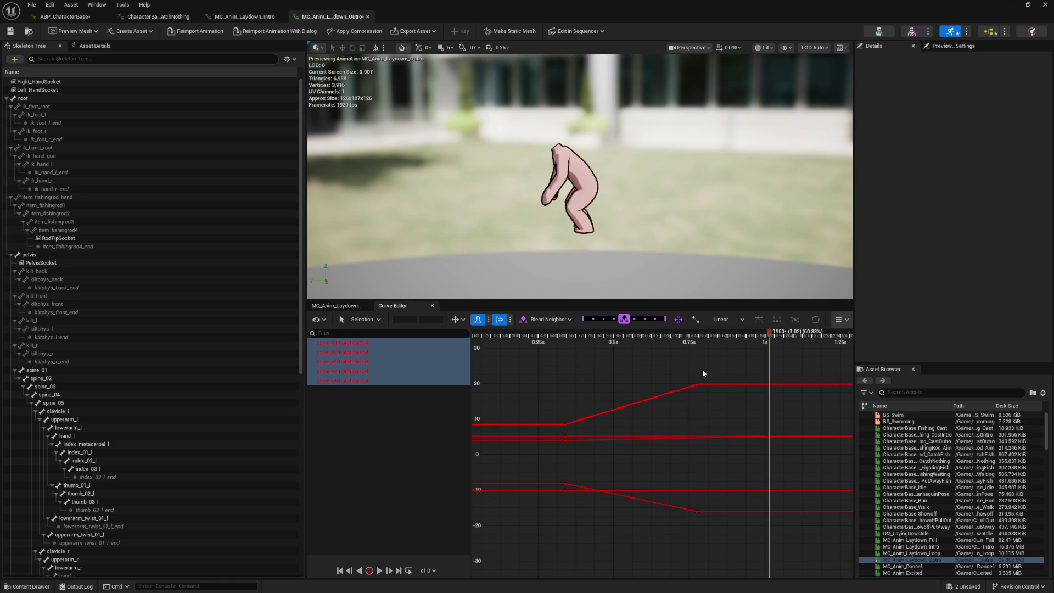
pyautogui.rightClick(770, 385)
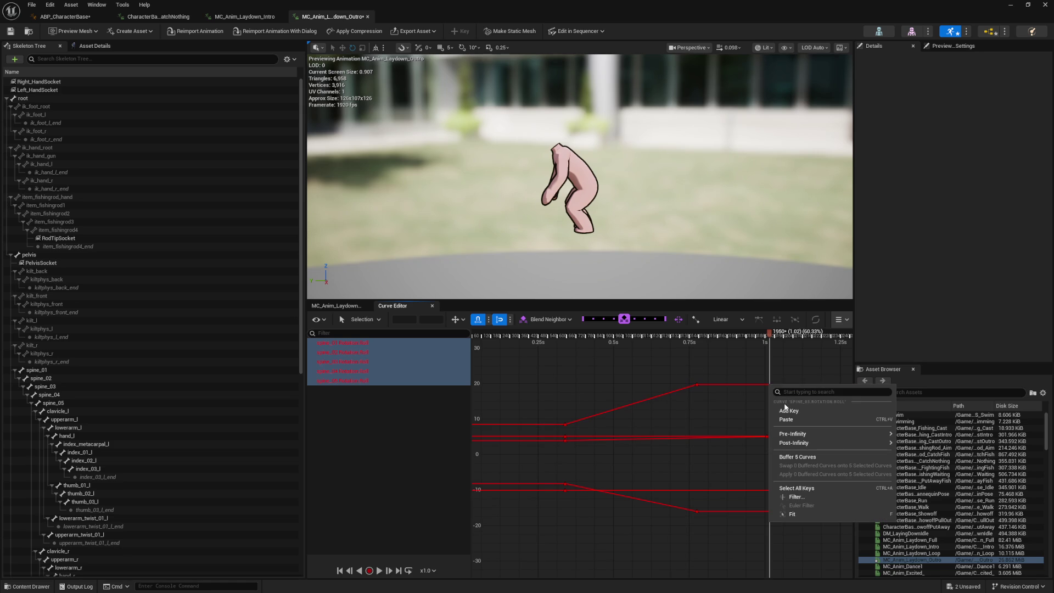
# Add keys at the playhead on the top, -10 and bottom Roll curves
pyautogui.click(794, 412)
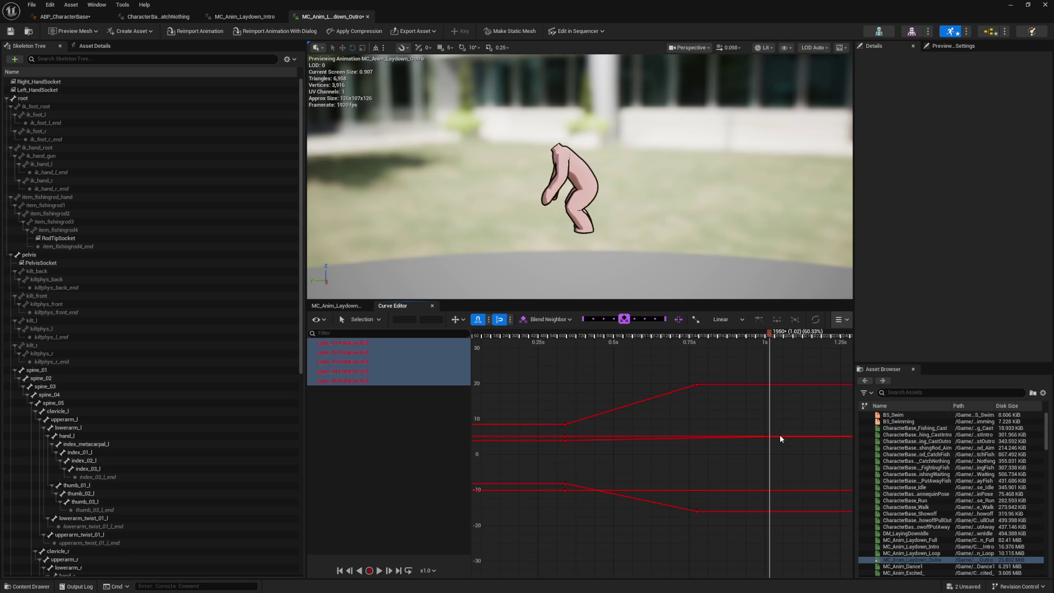
pyautogui.rightClick(770, 491)
pyautogui.click(800, 379)
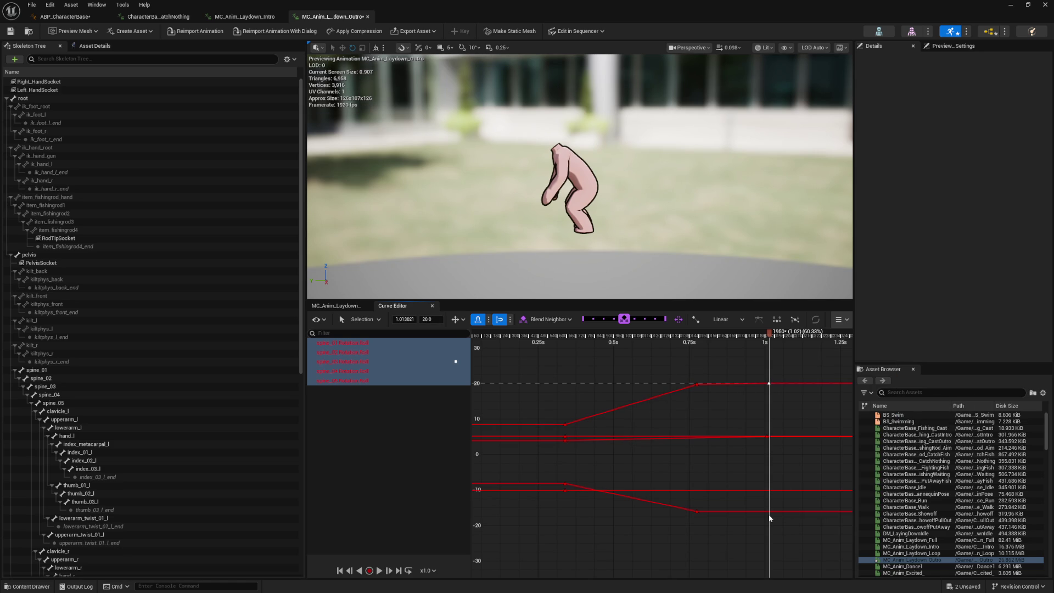
pyautogui.rightClick(769, 515)
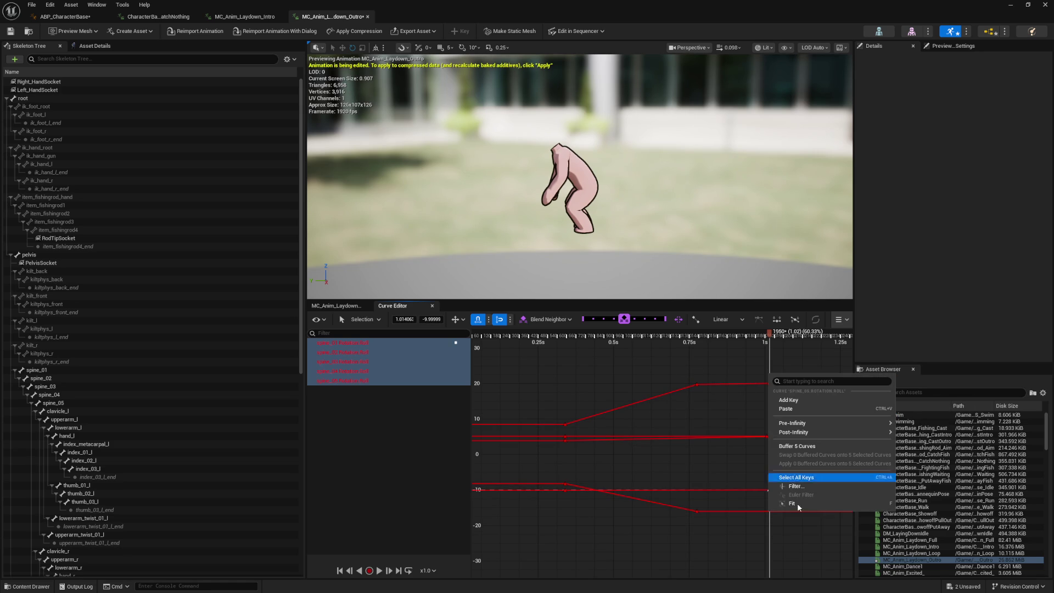
pyautogui.click(796, 398)
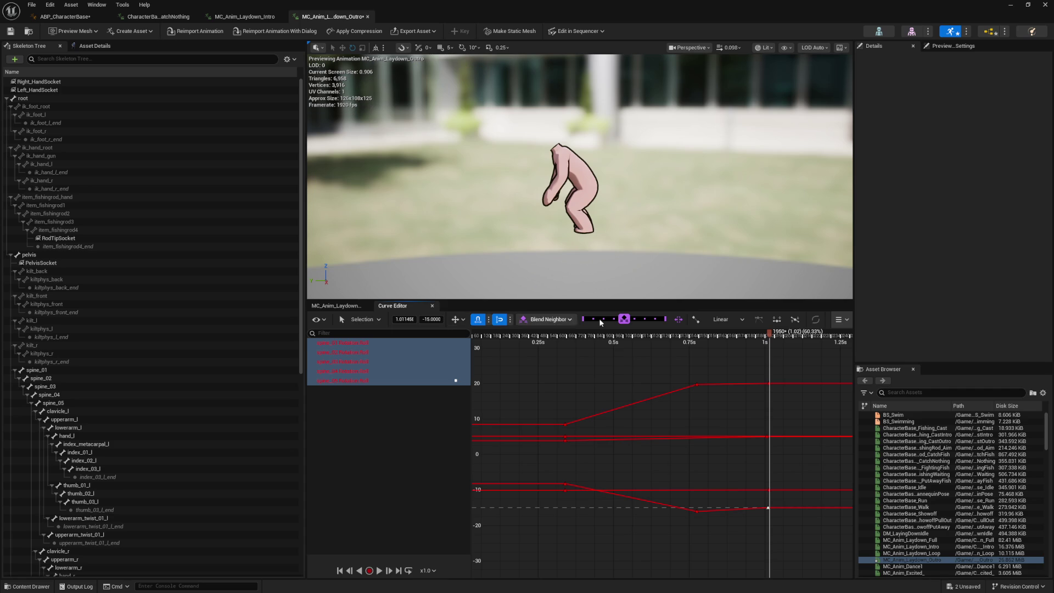
# Look through the curve editor's extra options and key menu without changing anything
pyautogui.click(839, 320)
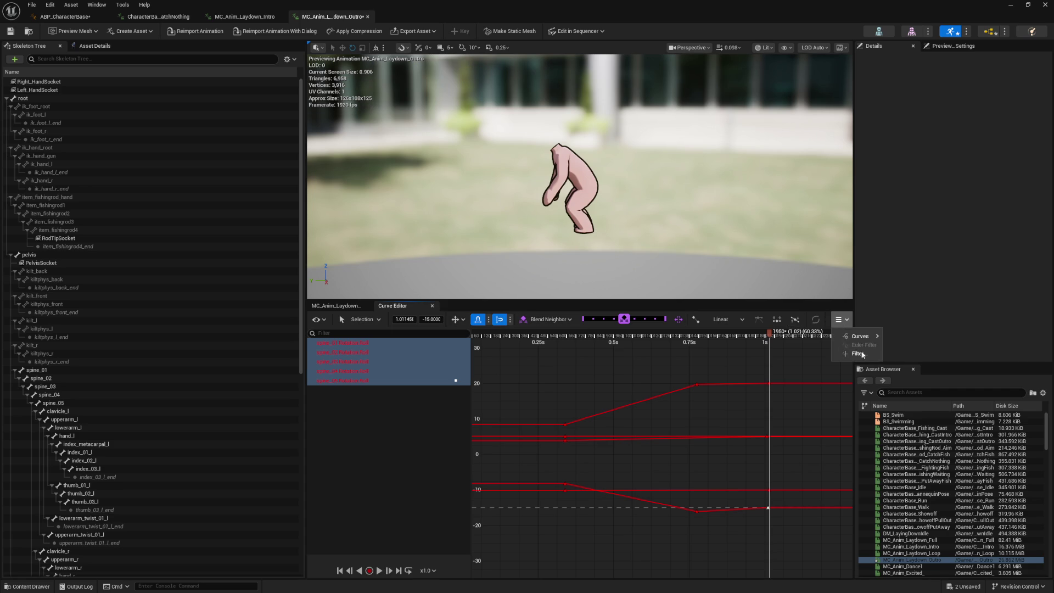
pyautogui.moveTo(855, 336)
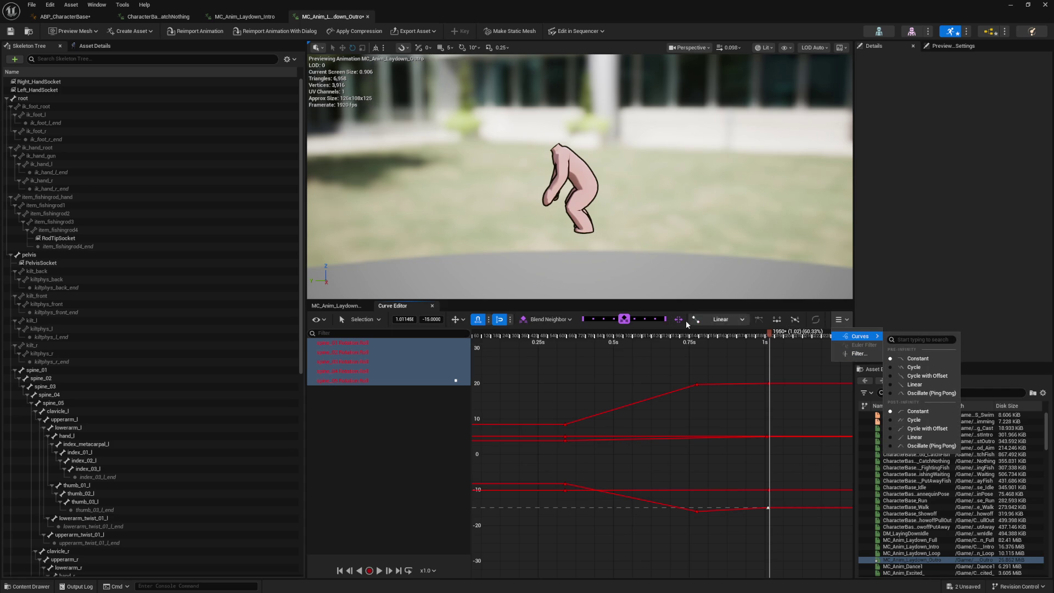
pyautogui.click(758, 421)
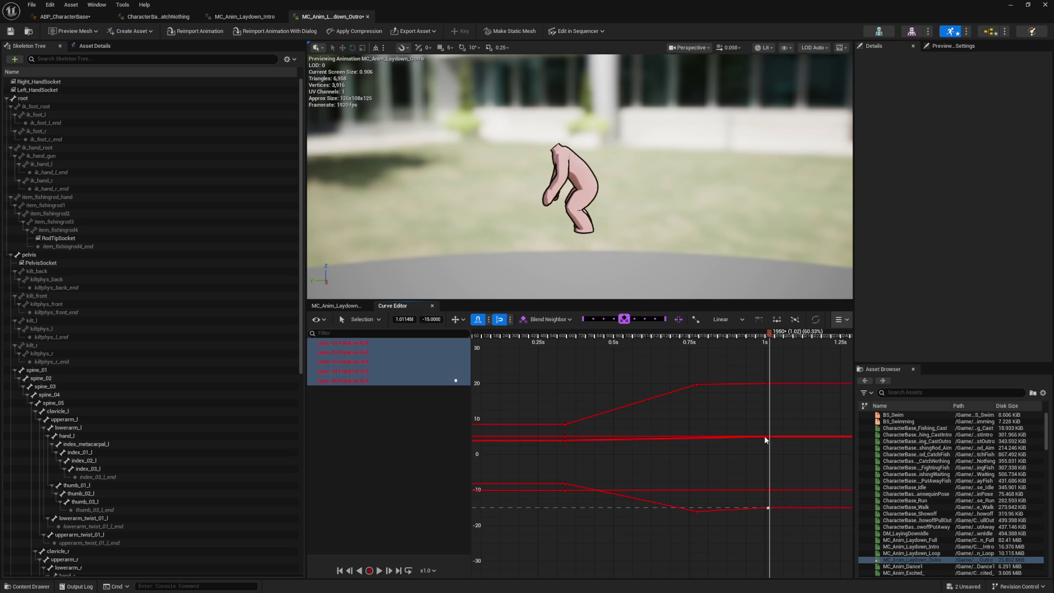
pyautogui.moveTo(769, 437)
pyautogui.scroll(10, 782, 443)
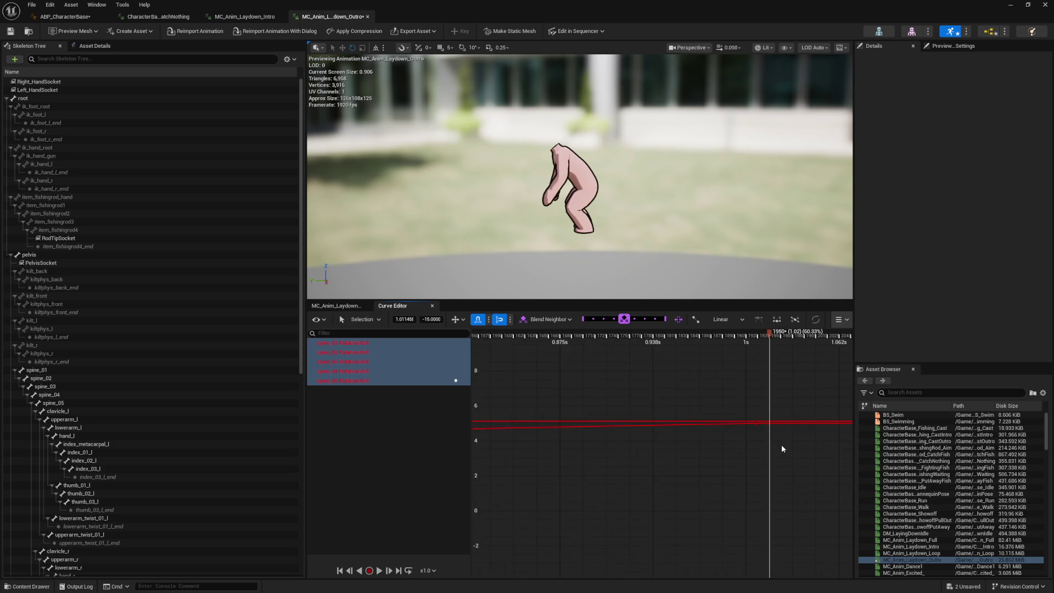
pyautogui.rightClick(744, 401)
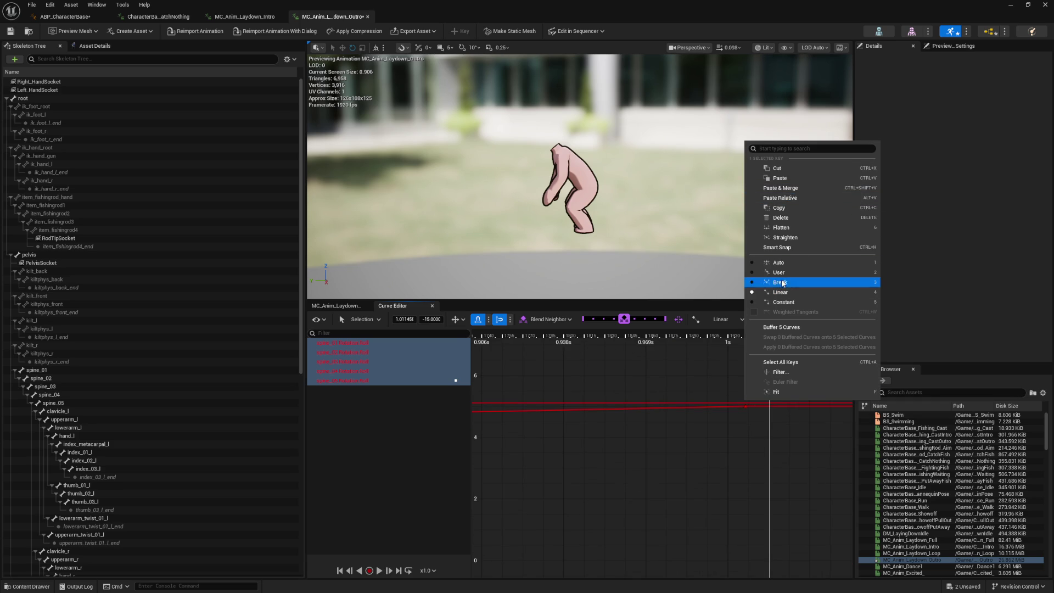
pyautogui.click(722, 373)
# Add a key on the spine_04 Roll curve and frame all curves in view
pyautogui.rightClick(746, 405)
pyautogui.click(777, 424)
pyautogui.press('a')
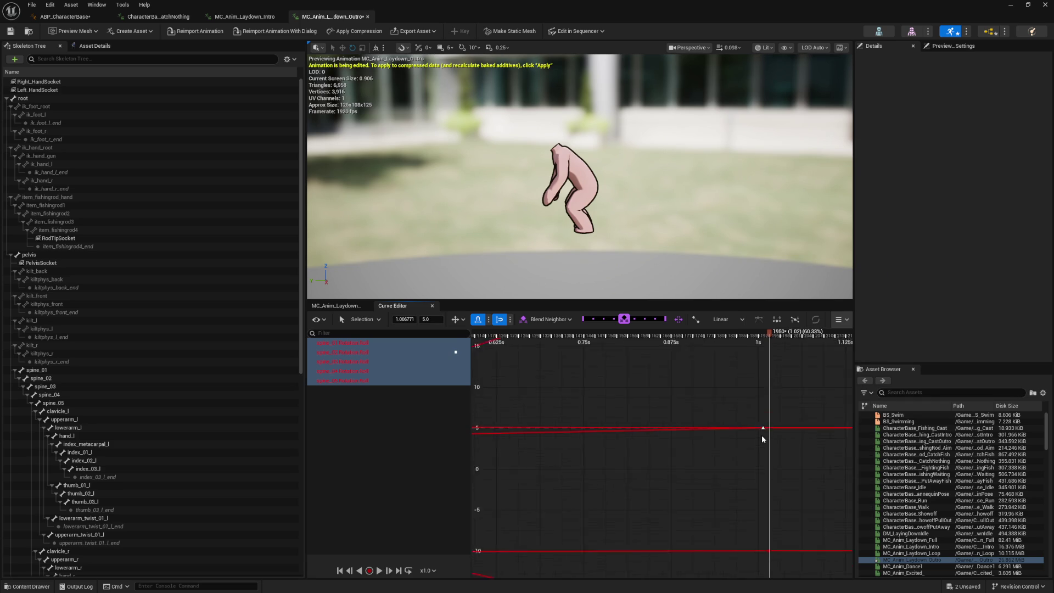
pyautogui.moveTo(794, 507); pyautogui.dragTo(756, 357)
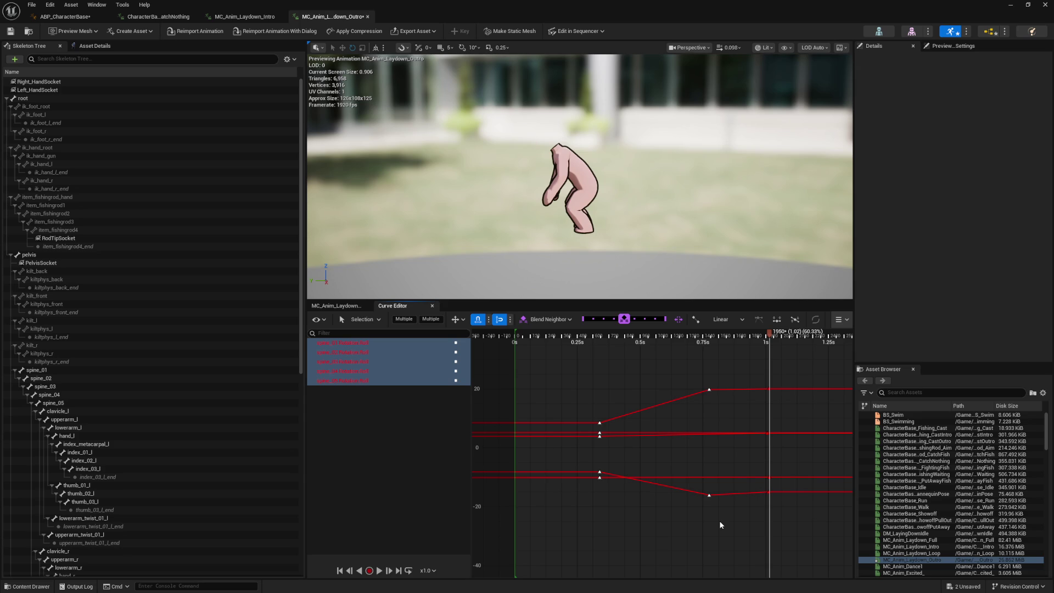
pyautogui.click(704, 413)
# Set the early spine Roll keys to 0 and rewind the preview to about 0.36 s
pyautogui.moveTo(572, 355); pyautogui.dragTo(569, 356)
pyautogui.write('0')
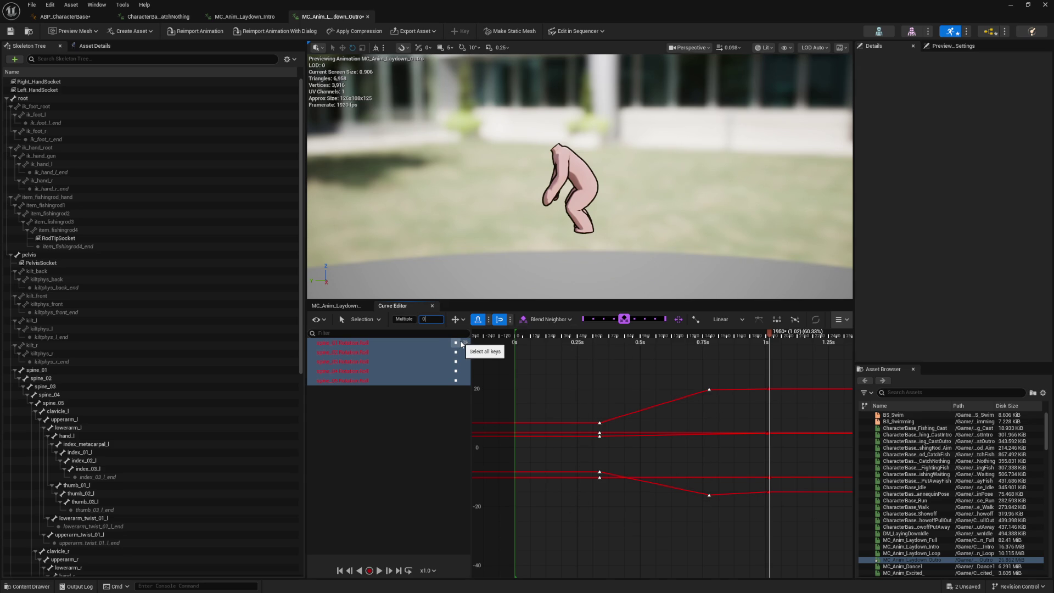
pyautogui.press('Return')
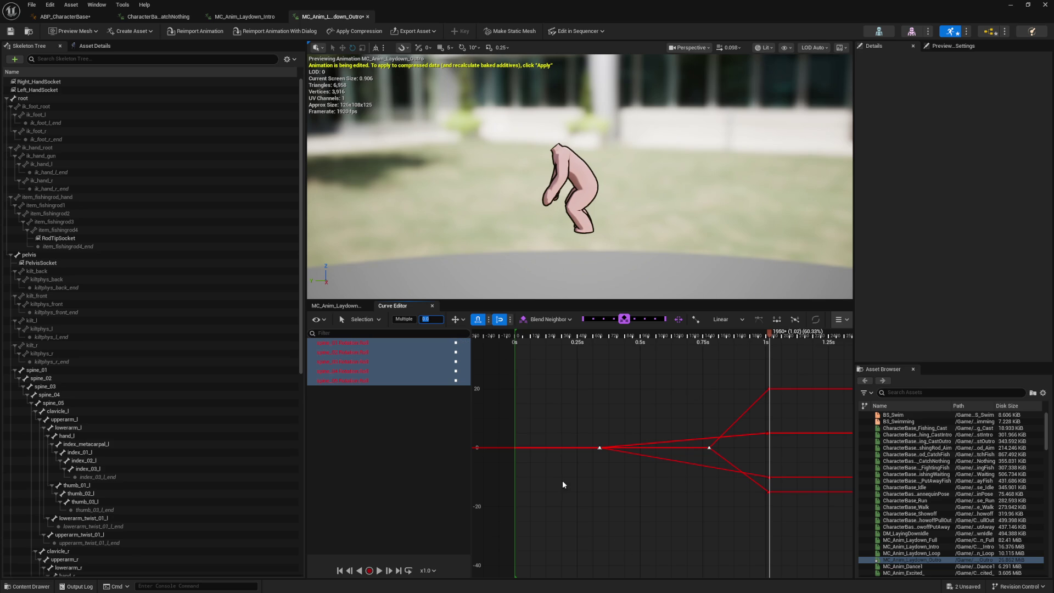
pyautogui.moveTo(562, 481)
pyautogui.mouseDown()
pyautogui.moveTo(630, 433)
pyautogui.moveTo(618, 446)
pyautogui.mouseUp()
pyautogui.moveTo(578, 339)
pyautogui.mouseDown()
pyautogui.moveTo(548, 338)
pyautogui.moveTo(895, 363)
pyautogui.mouseUp()
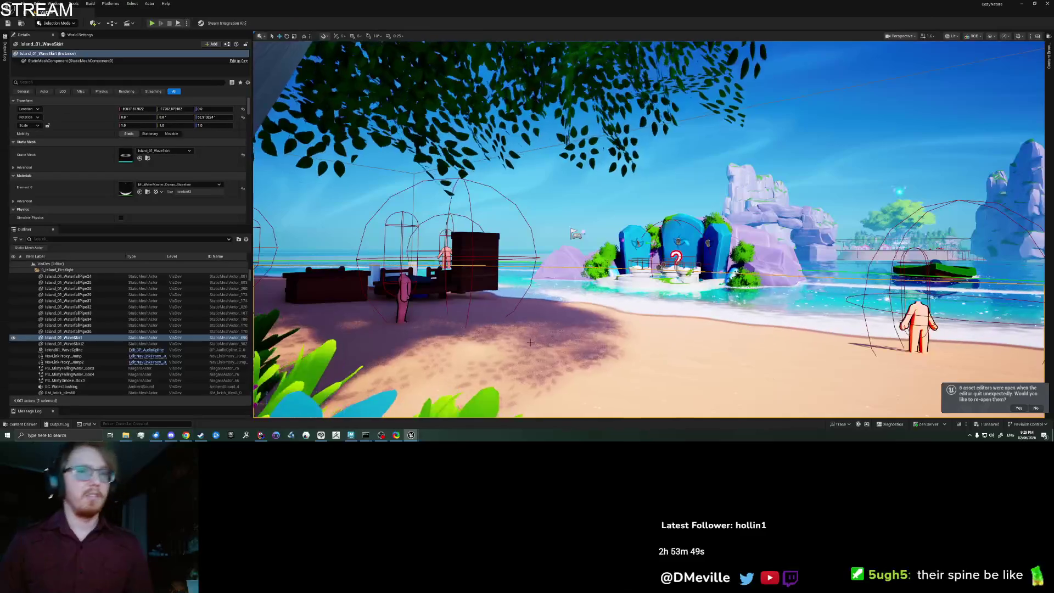
# Play from here, try an emote then Lay Flat, standing up after each to check the outro
pyautogui.click(565, 339)
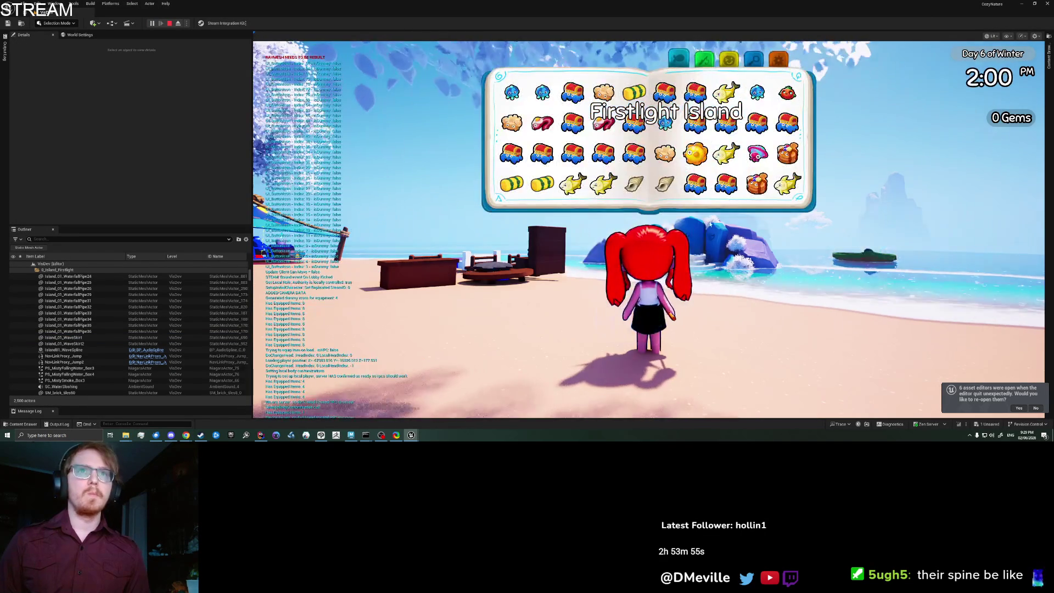
pyautogui.press('e')
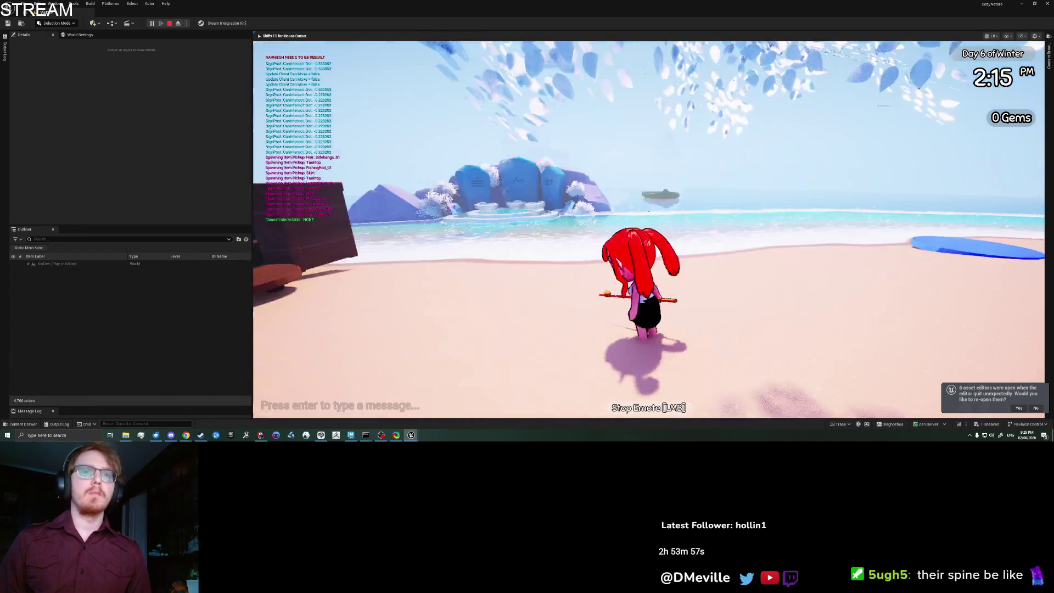
pyautogui.click(648, 211)
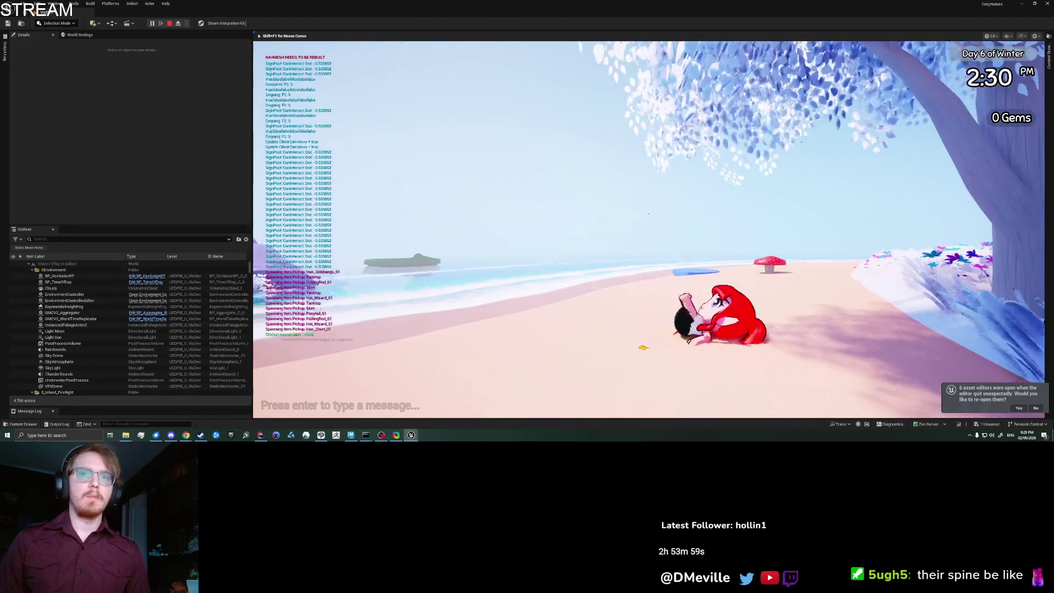
pyautogui.press('e')
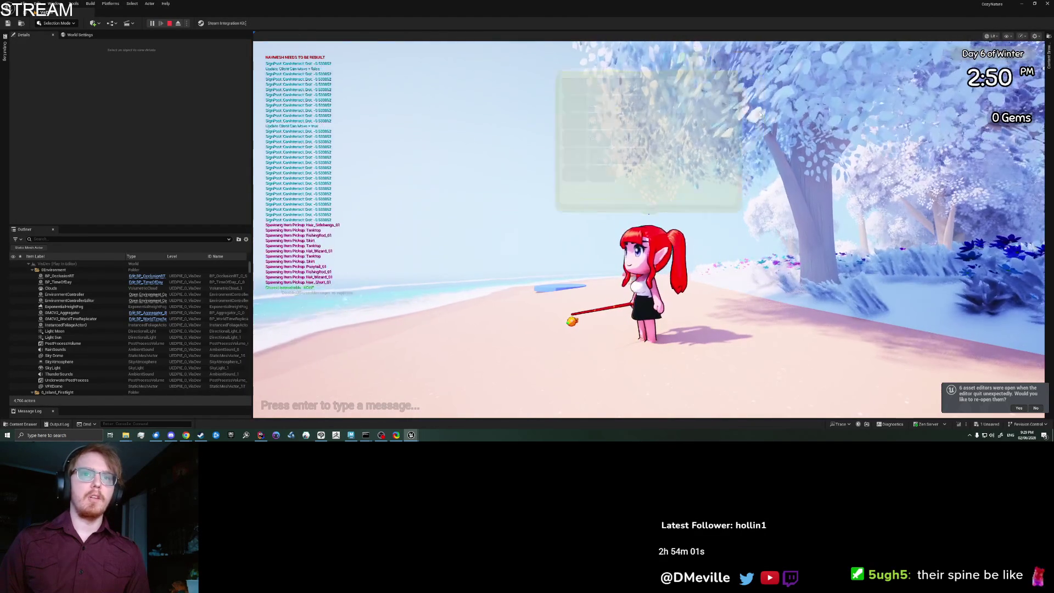
pyautogui.click(516, 120)
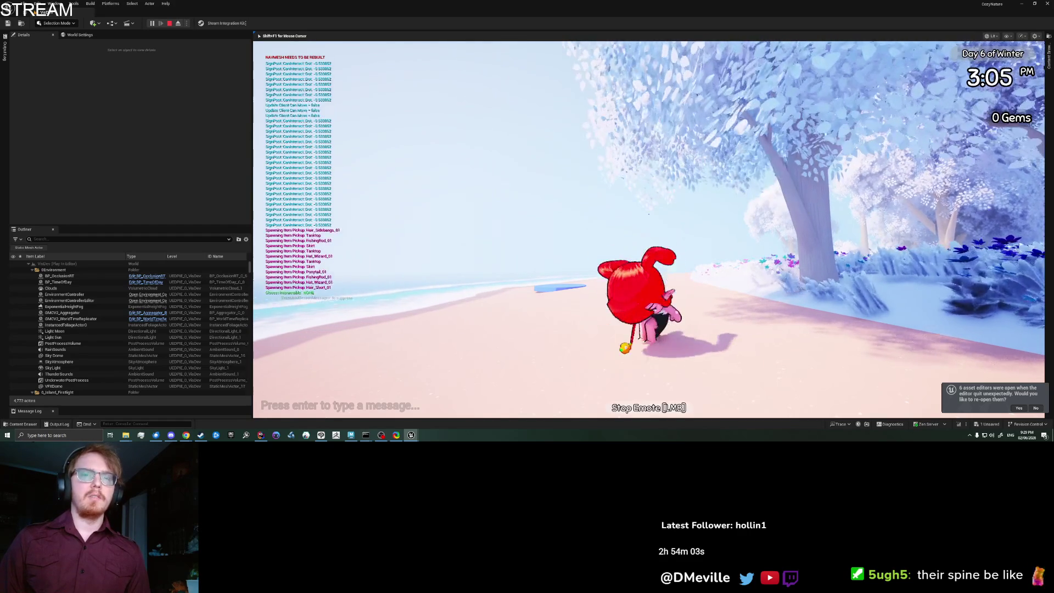
pyautogui.click(648, 214)
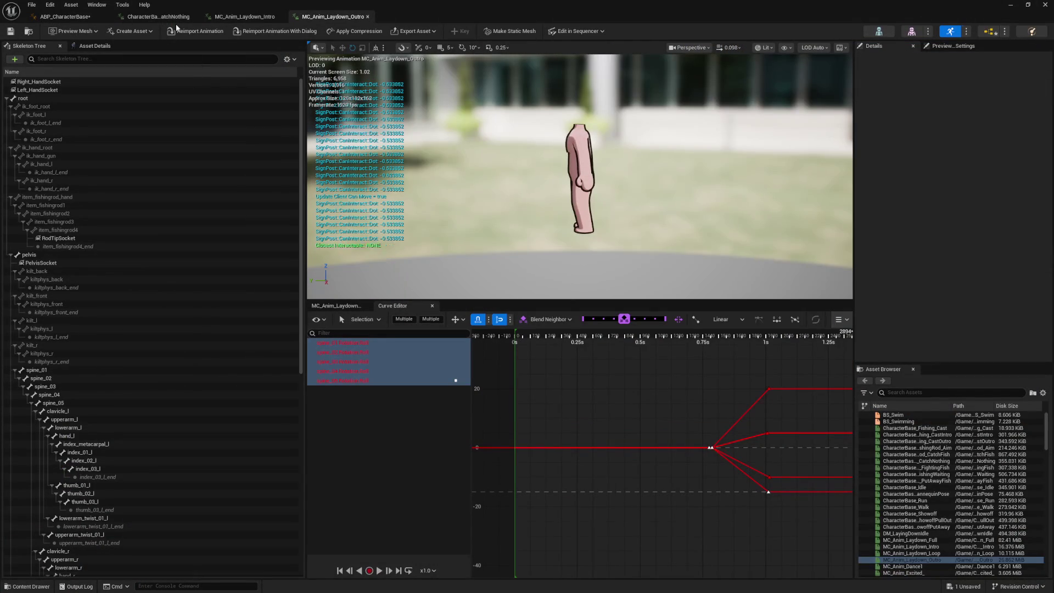
pyautogui.click(65, 17)
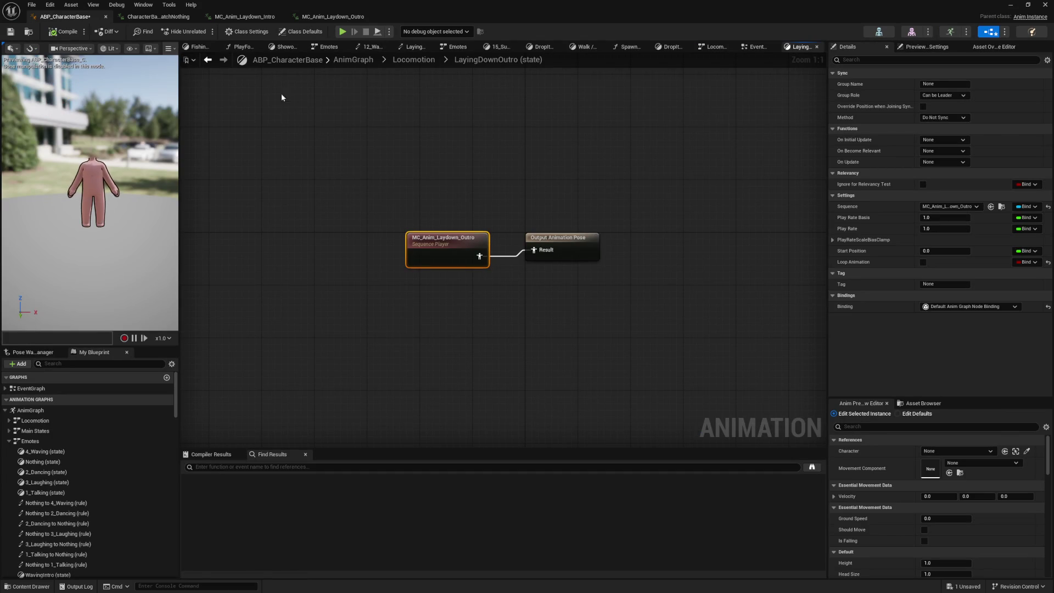
# Inspect the LayingDownOutro state and its rule to Idle, then Play From Here on the sand
pyautogui.click(208, 60)
pyautogui.scroll(3, 351, 305)
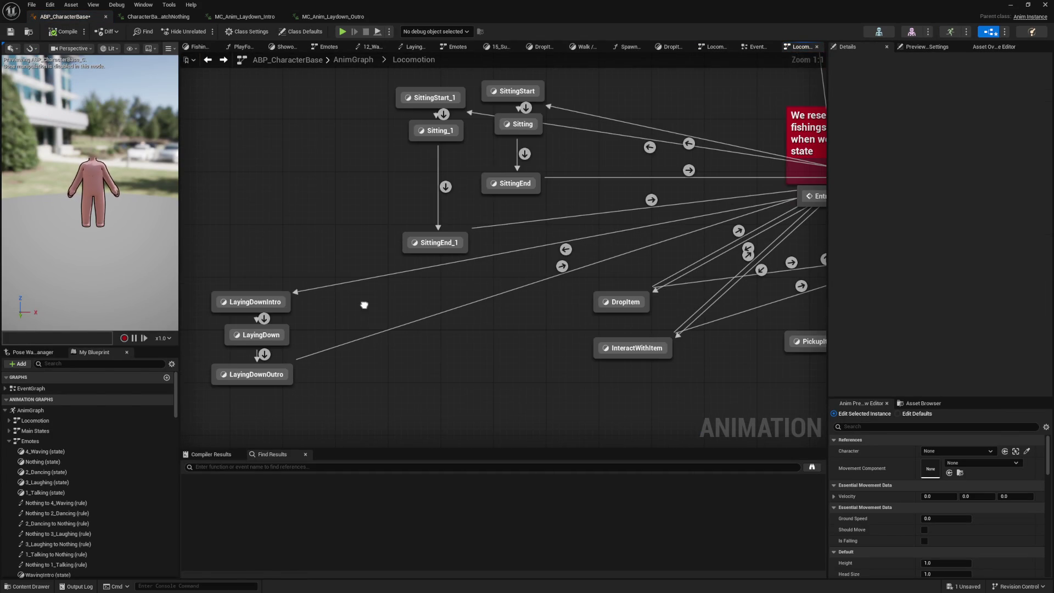
pyautogui.click(562, 266)
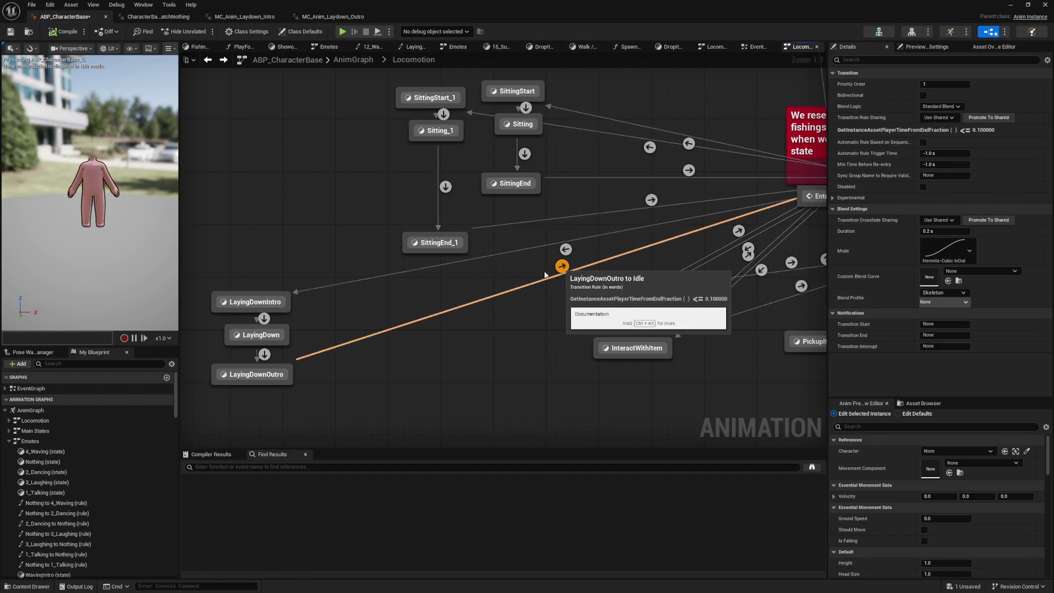
pyautogui.click(267, 374)
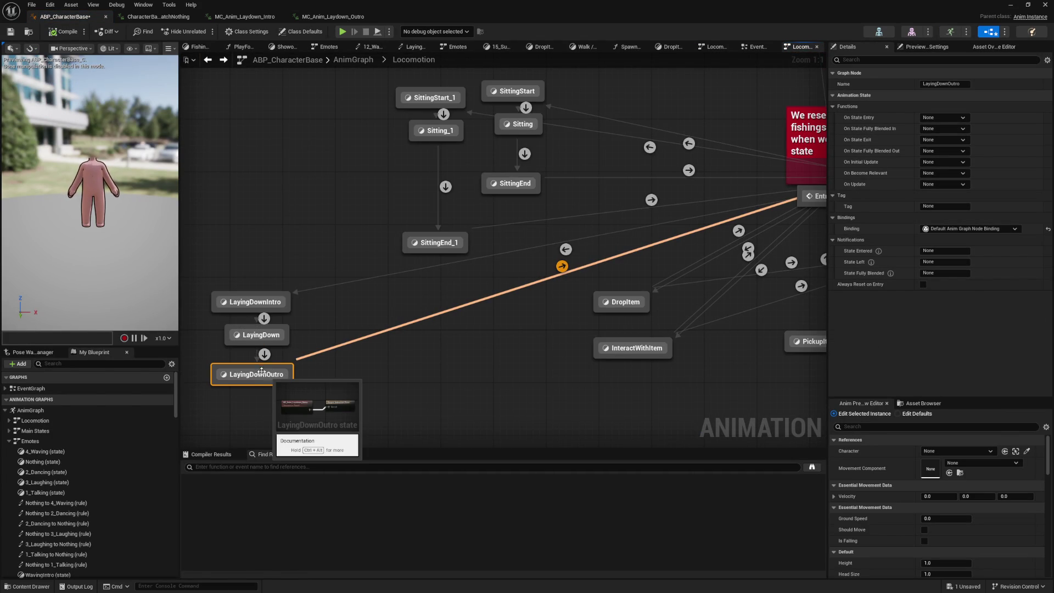
pyautogui.doubleClick(266, 375)
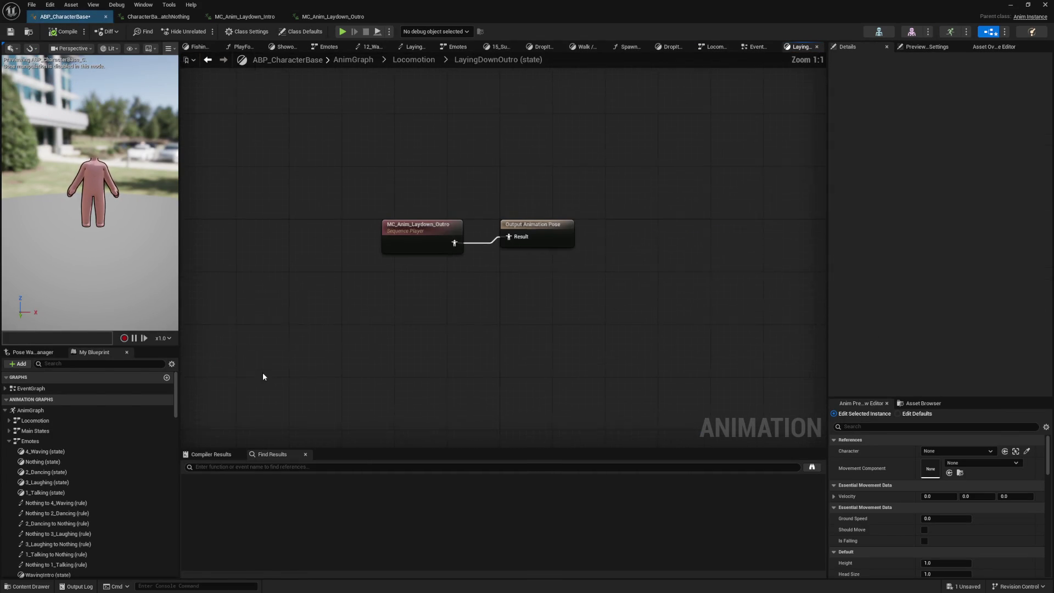
pyautogui.click(208, 61)
pyautogui.doubleClick(561, 268)
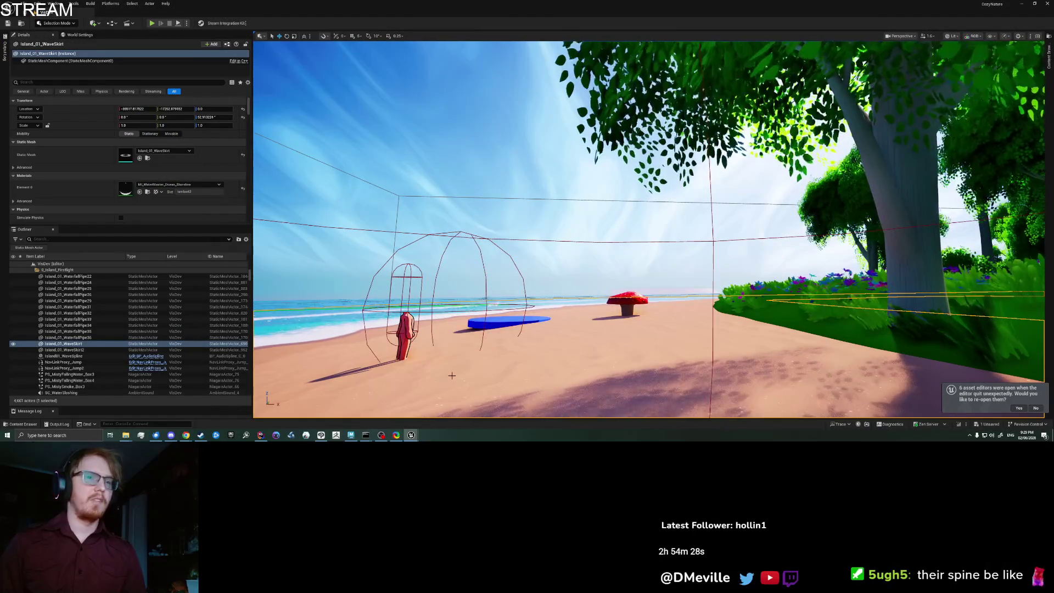
pyautogui.rightClick(454, 165)
pyautogui.click(472, 376)
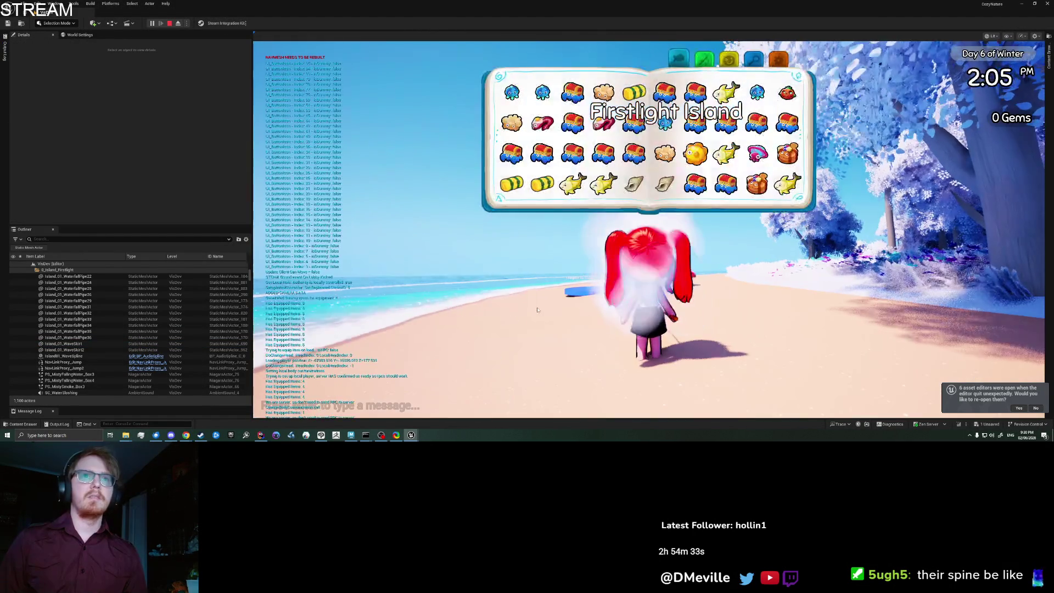
# Lie flat and try another emote in-game, then escape back to the blueprint editor
pyautogui.press('e')
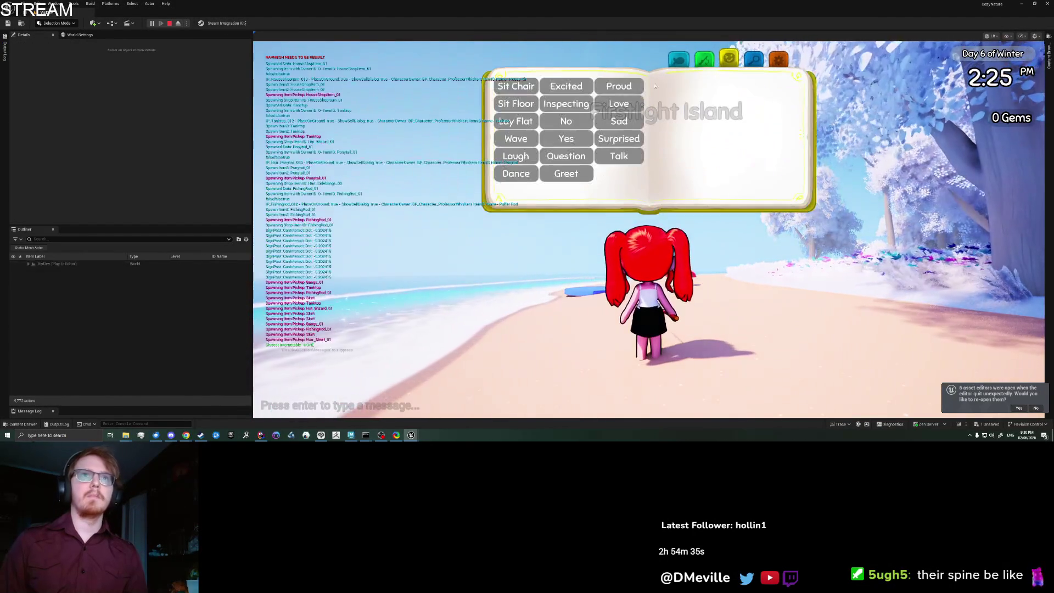
pyautogui.click(516, 125)
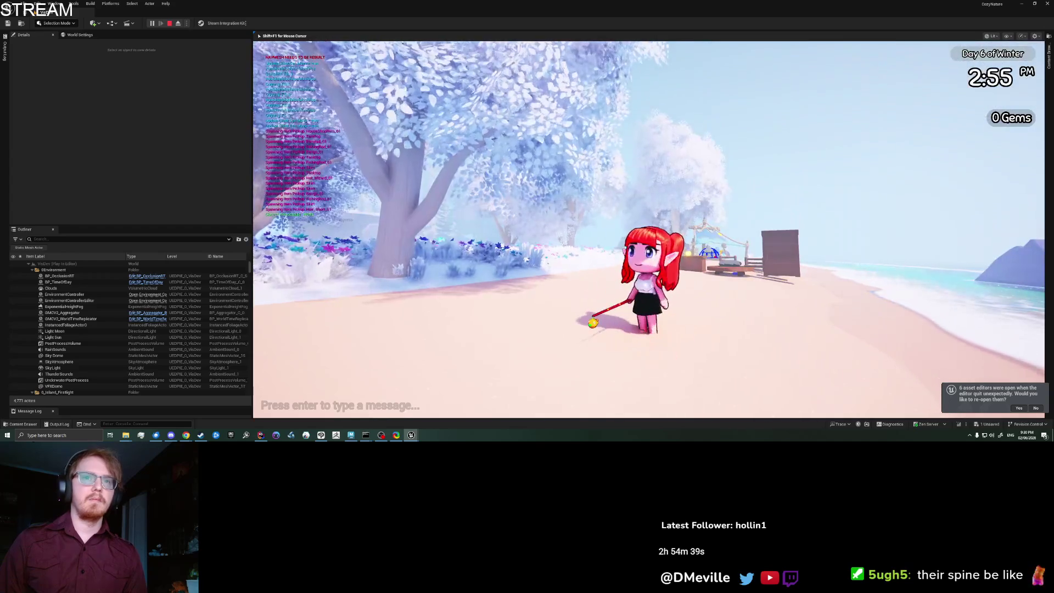
pyautogui.press('e')
pyautogui.click(513, 106)
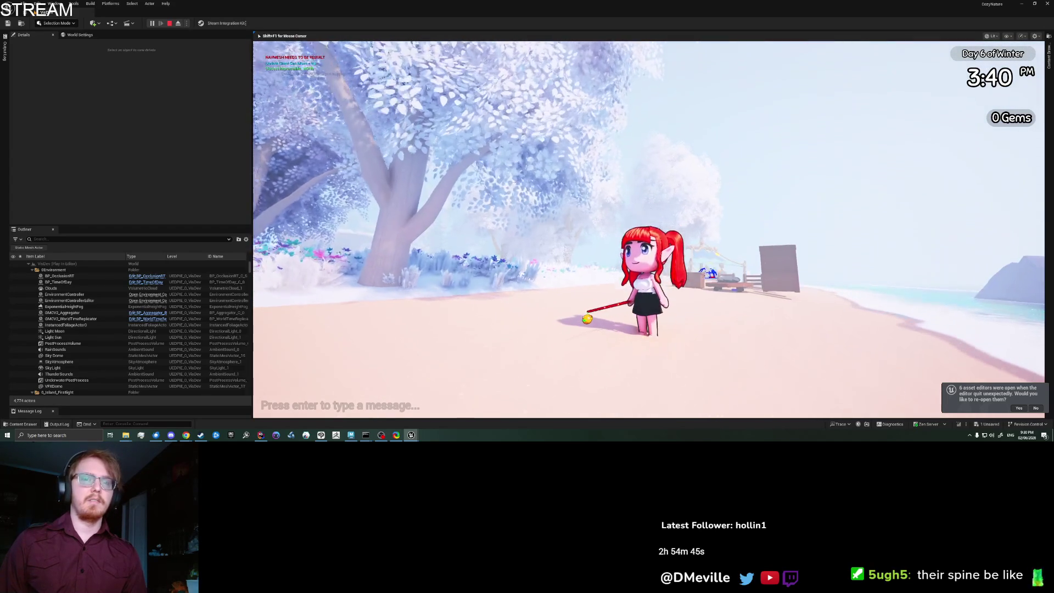
pyautogui.press('e')
pyautogui.press('Escape')
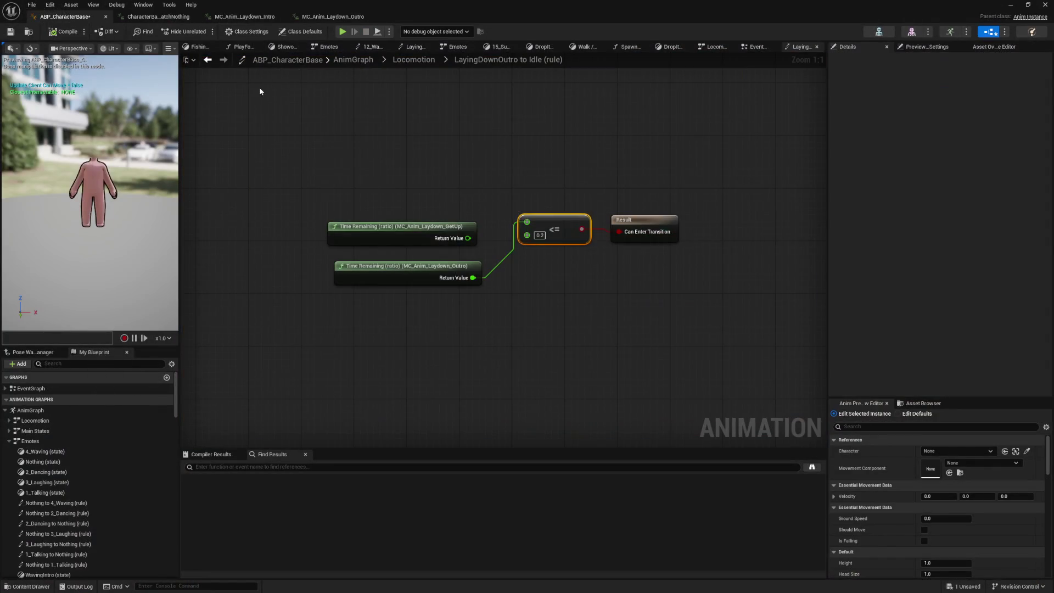
# Set the SittingEnd_1 to Idle rule's remaining-ratio threshold to 0.2
pyautogui.click(209, 61)
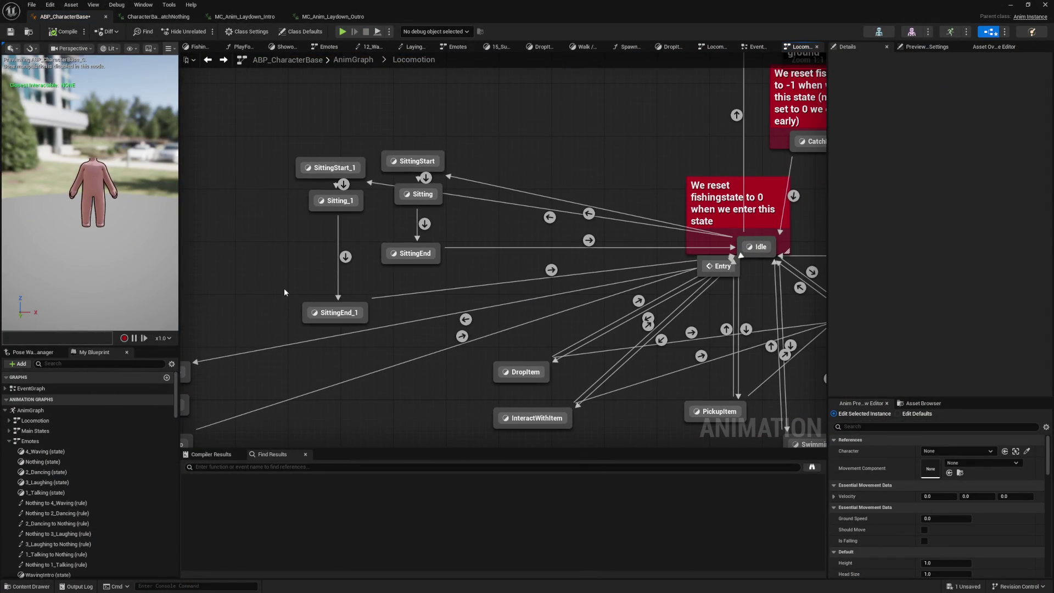
pyautogui.click(550, 271)
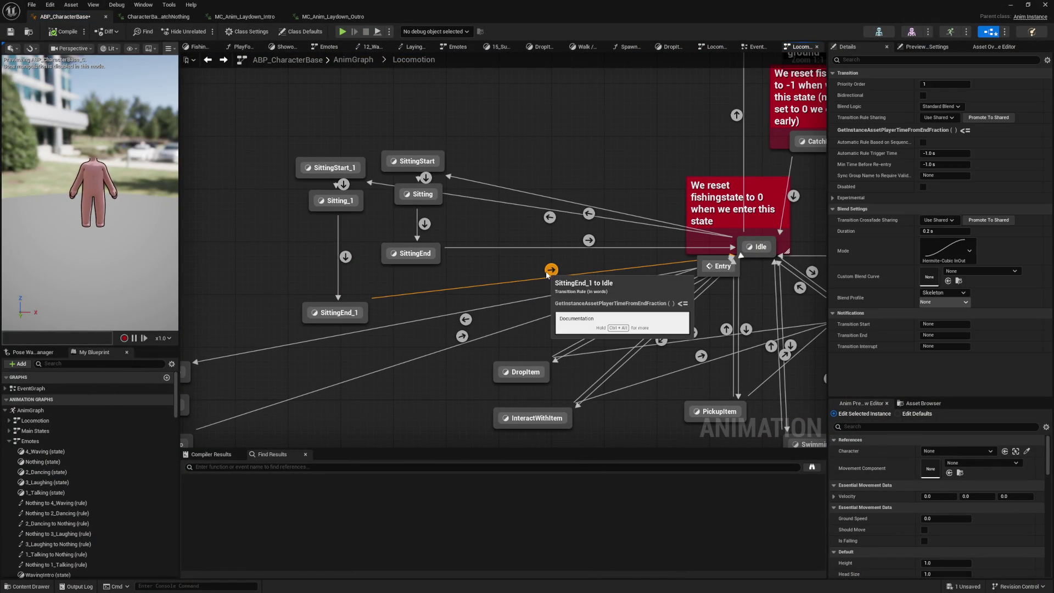
pyautogui.doubleClick(551, 270)
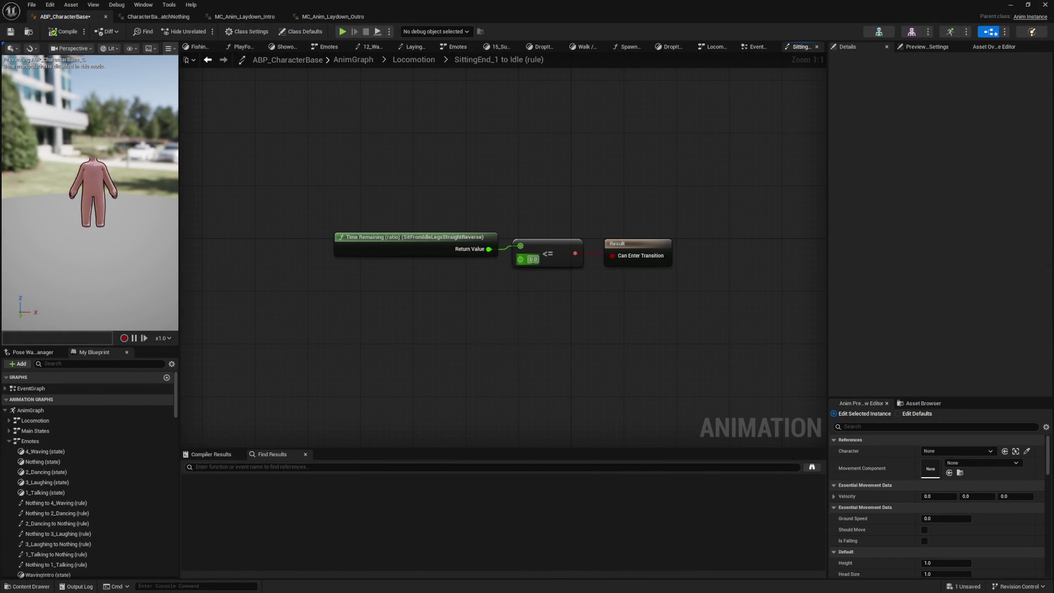
pyautogui.write('0.2')
pyautogui.press('Return')
# Set the SittingEnd to Idle rule's threshold to 0.2 as well
pyautogui.hotkey('alt', 'Left')
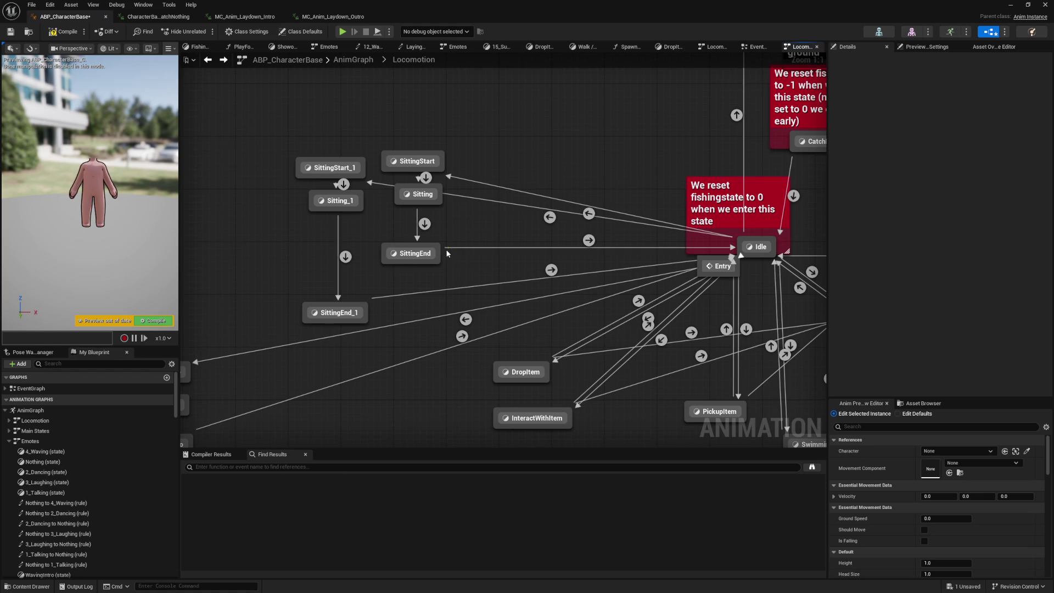
pyautogui.doubleClick(588, 241)
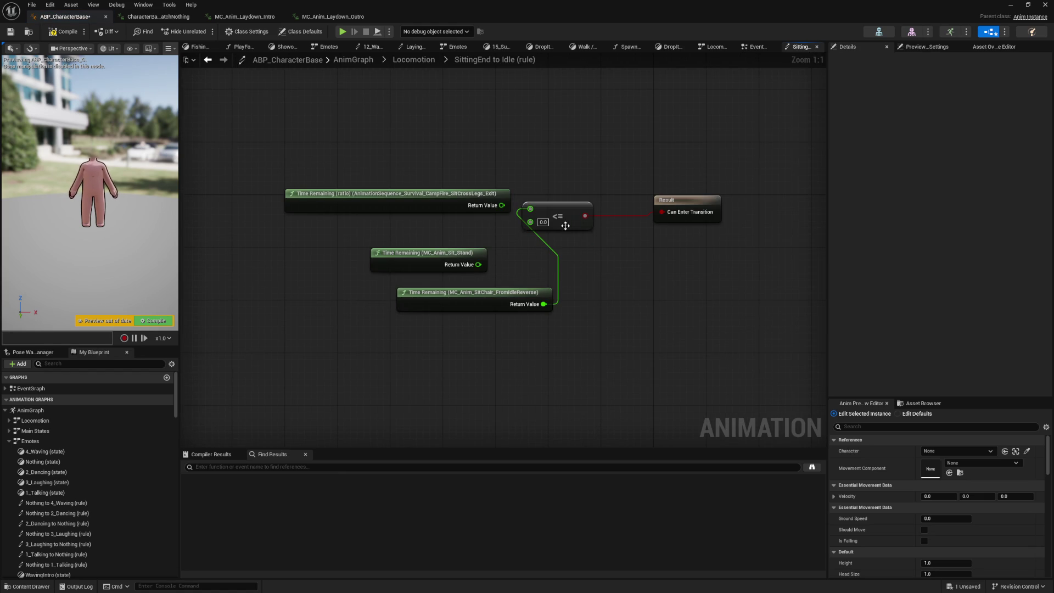
pyautogui.write('0.2')
pyautogui.press('Return')
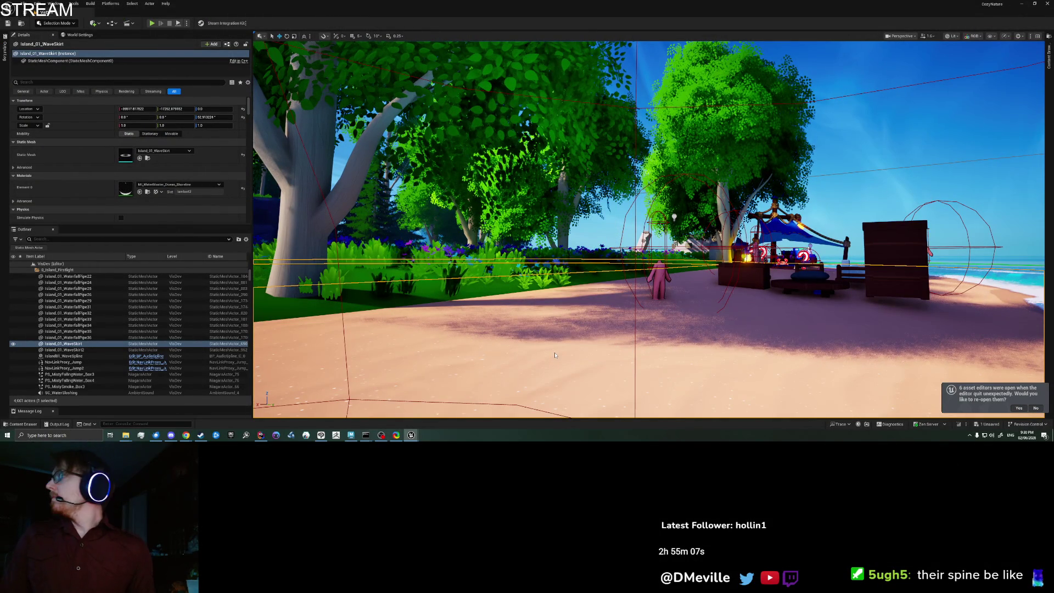
# Start a play session and test Sit Floor, getting back up afterwards
pyautogui.hotkey('alt', 'p')
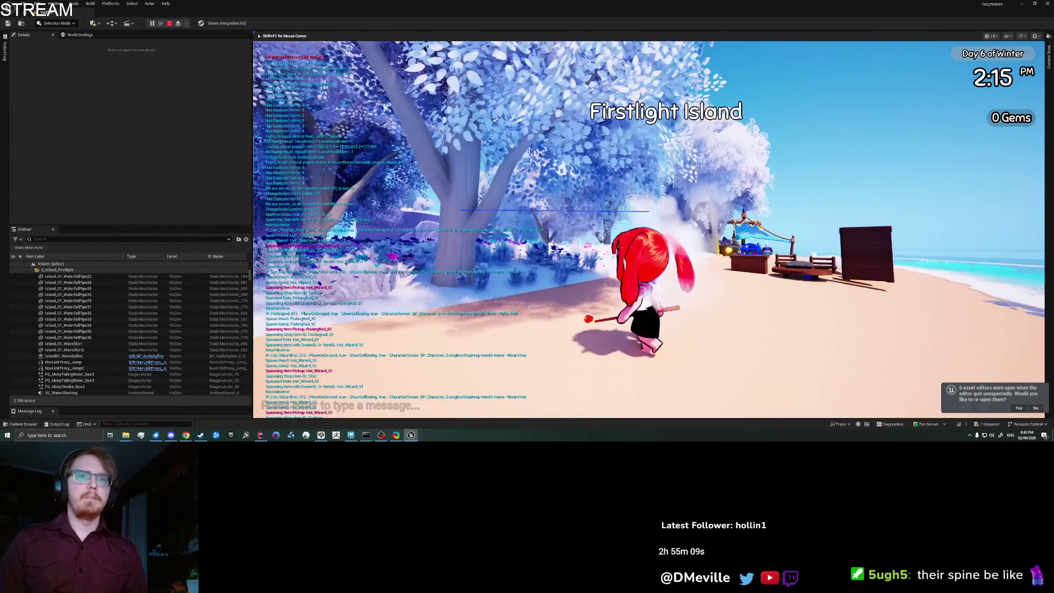
pyautogui.click(729, 59)
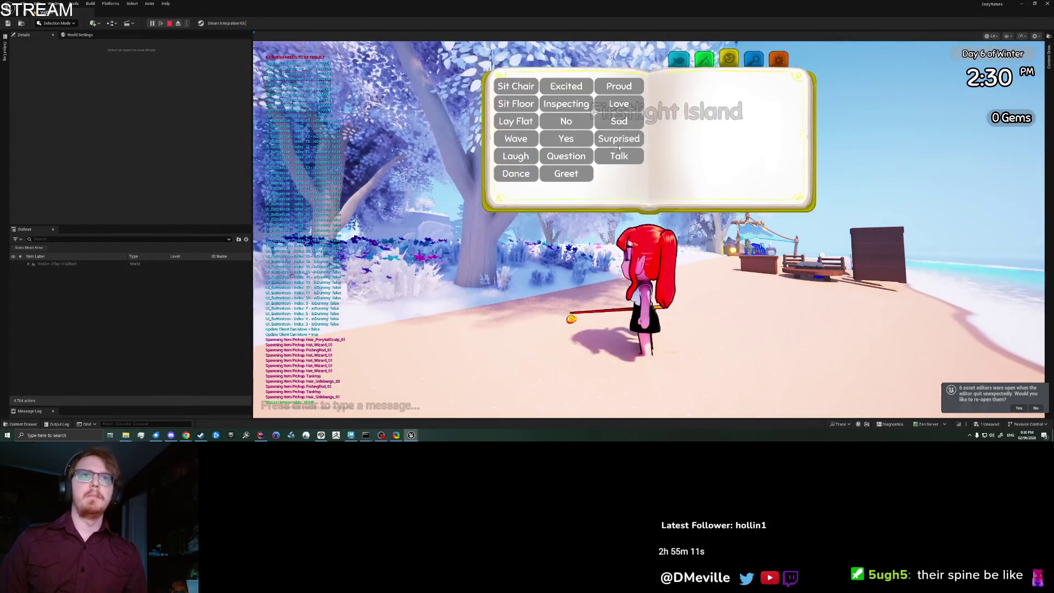
pyautogui.click(536, 120)
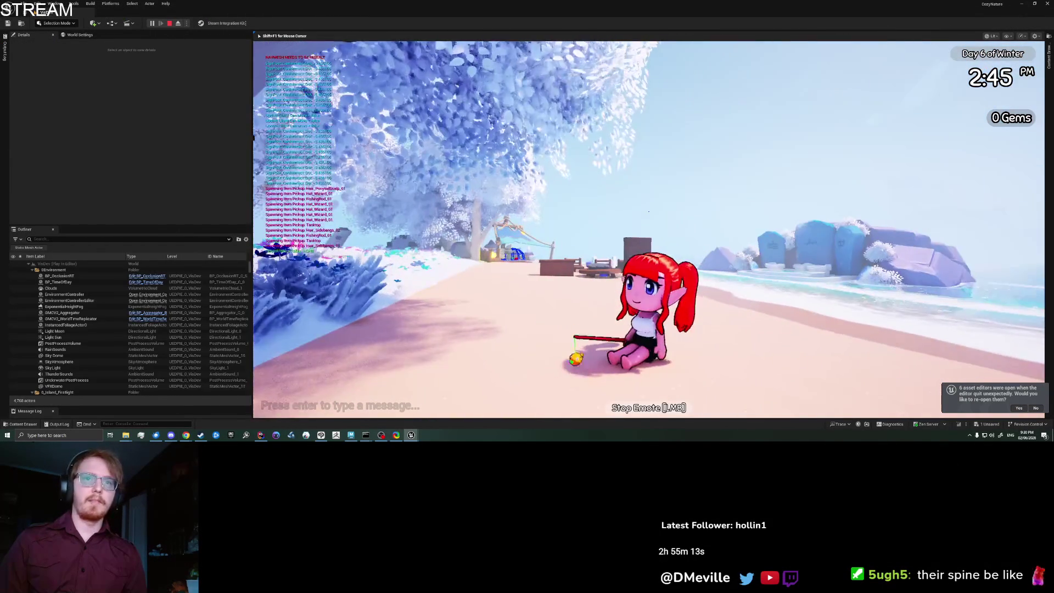
pyautogui.click(649, 212)
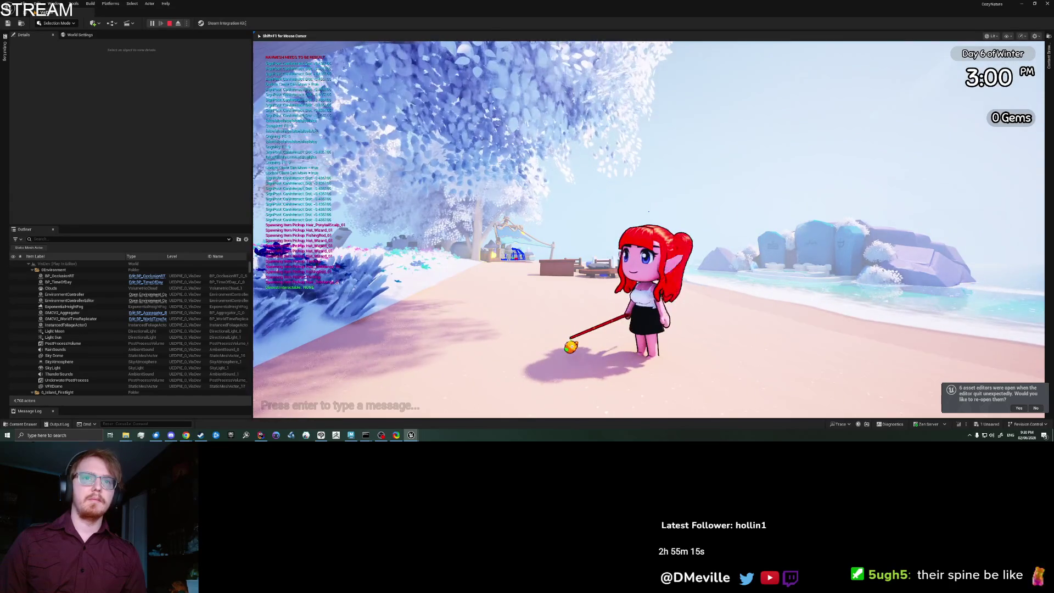
# Try another emote and Lay Flat, stand up, then run toward the water
pyautogui.press('Tab')
pyautogui.click(620, 105)
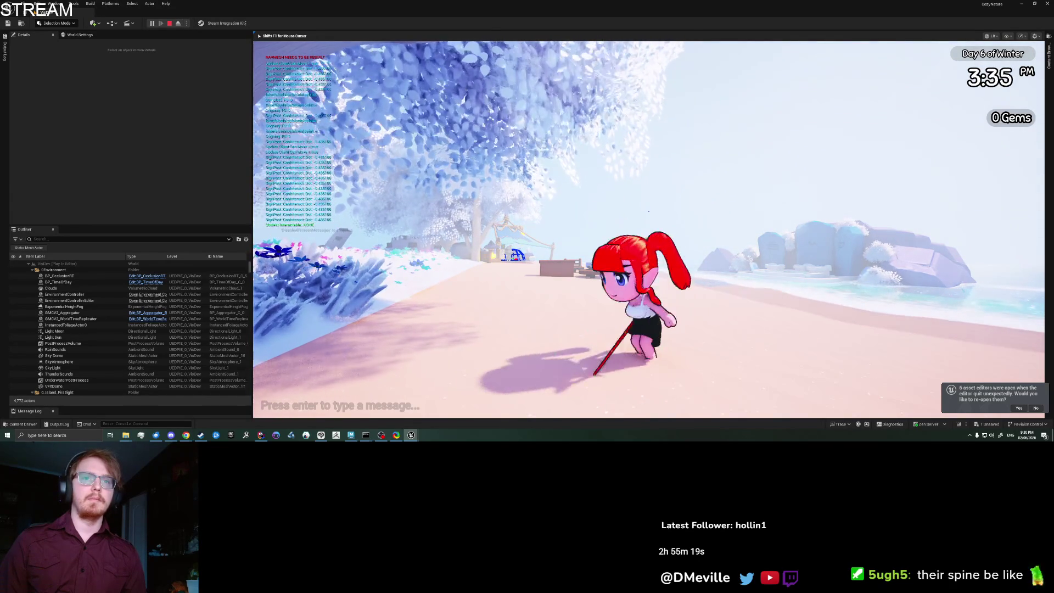
pyautogui.press('Tab')
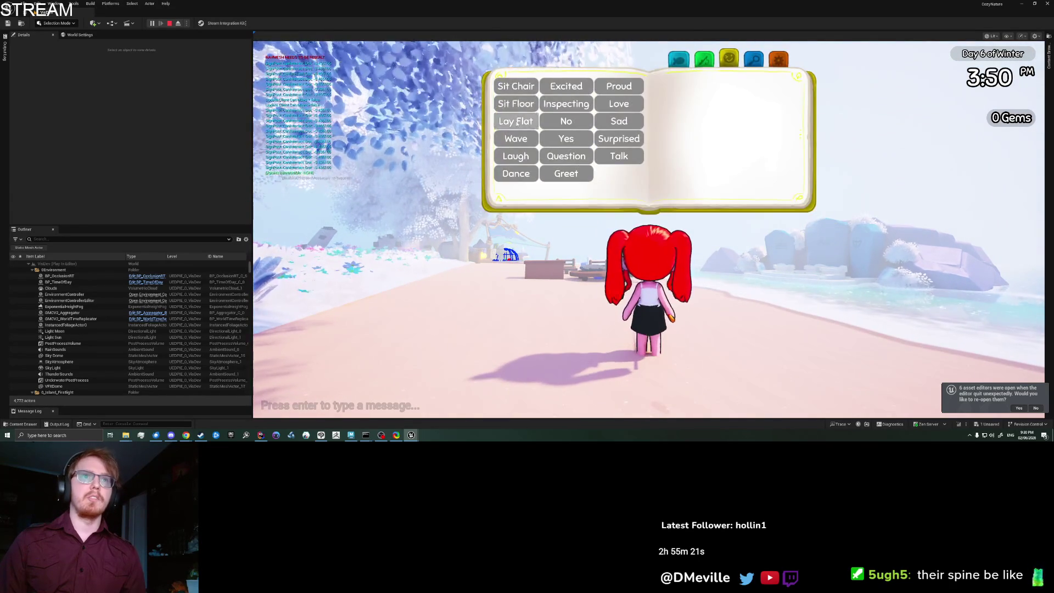
pyautogui.click(517, 123)
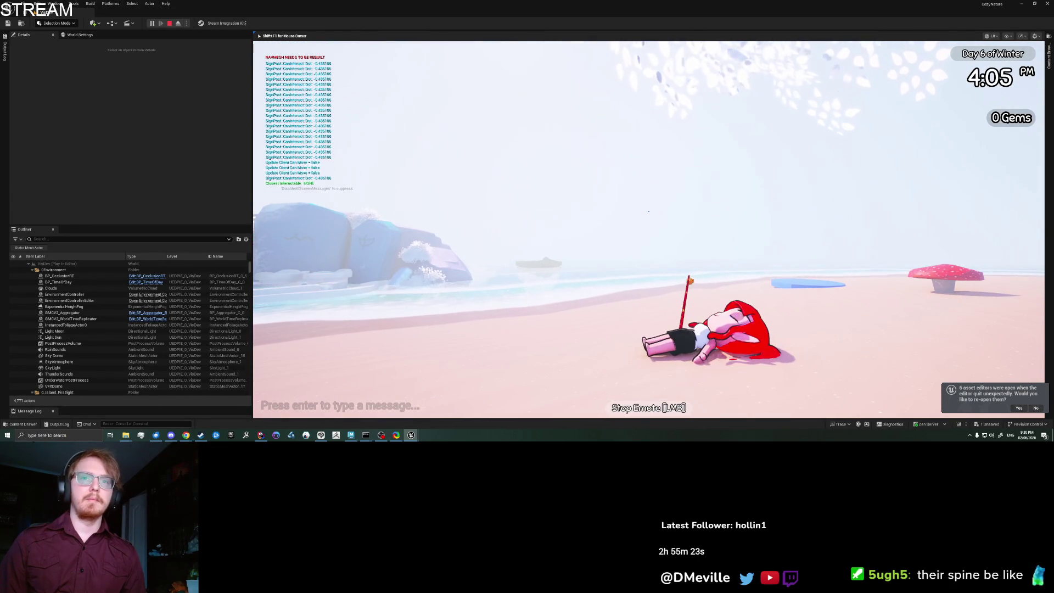
pyautogui.click(649, 212)
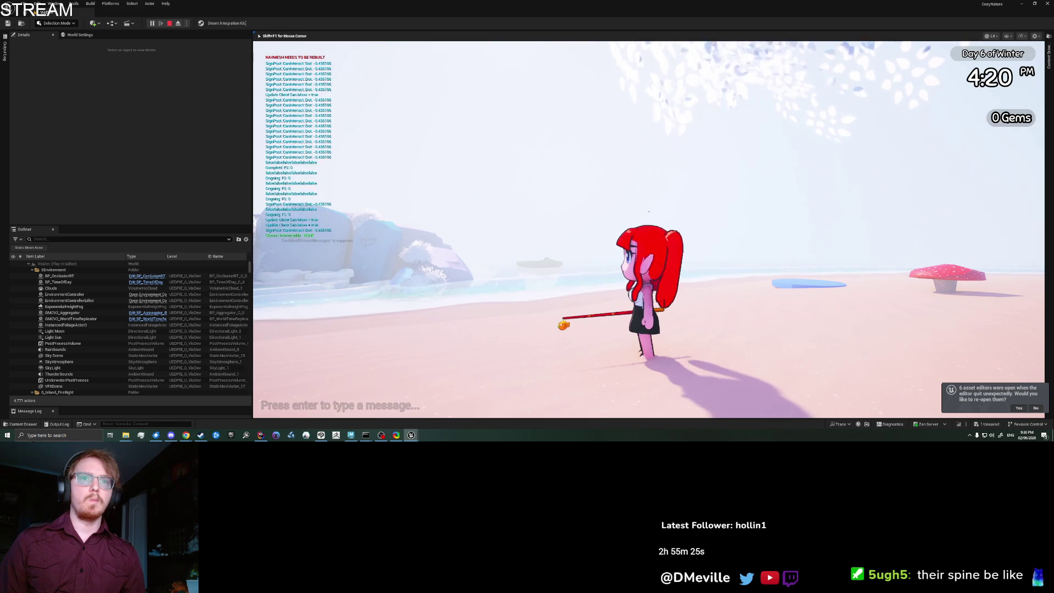
pyautogui.press('w')
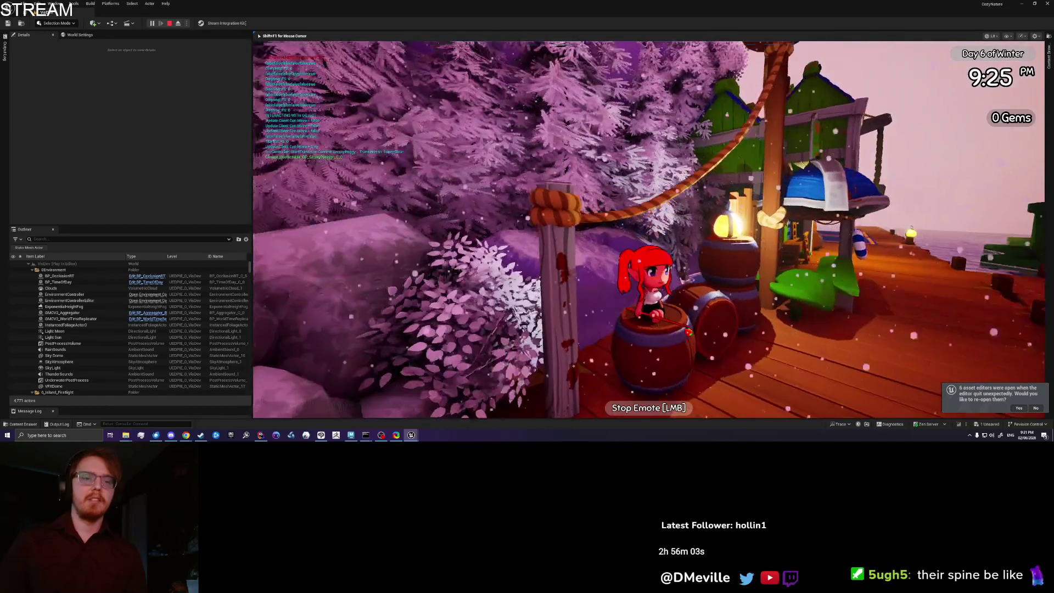
# Walk across the dock, sit on the green seat, then run along the dock
pyautogui.press('w')
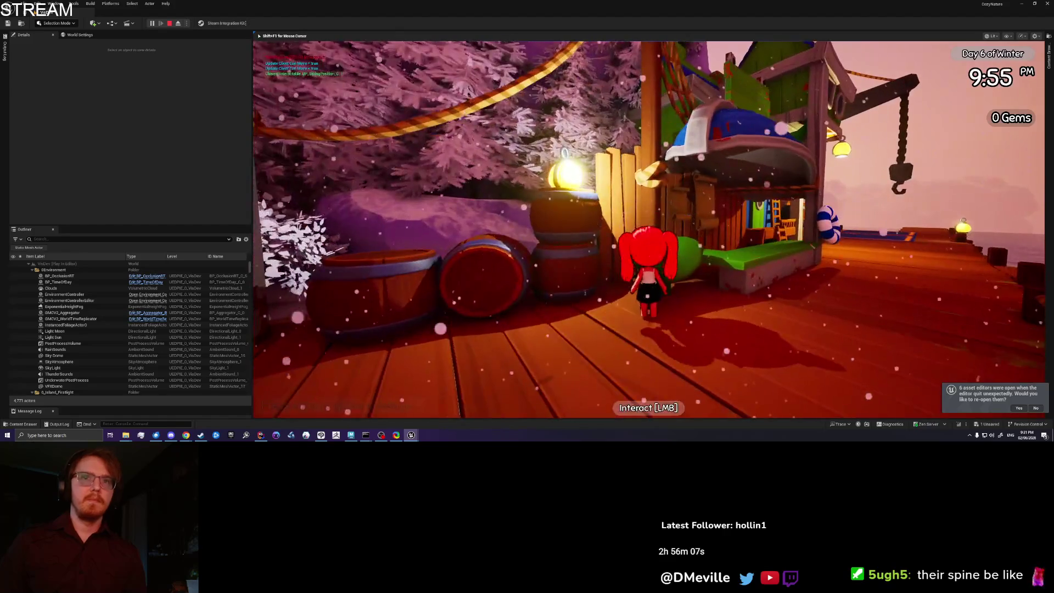
pyautogui.click(649, 230)
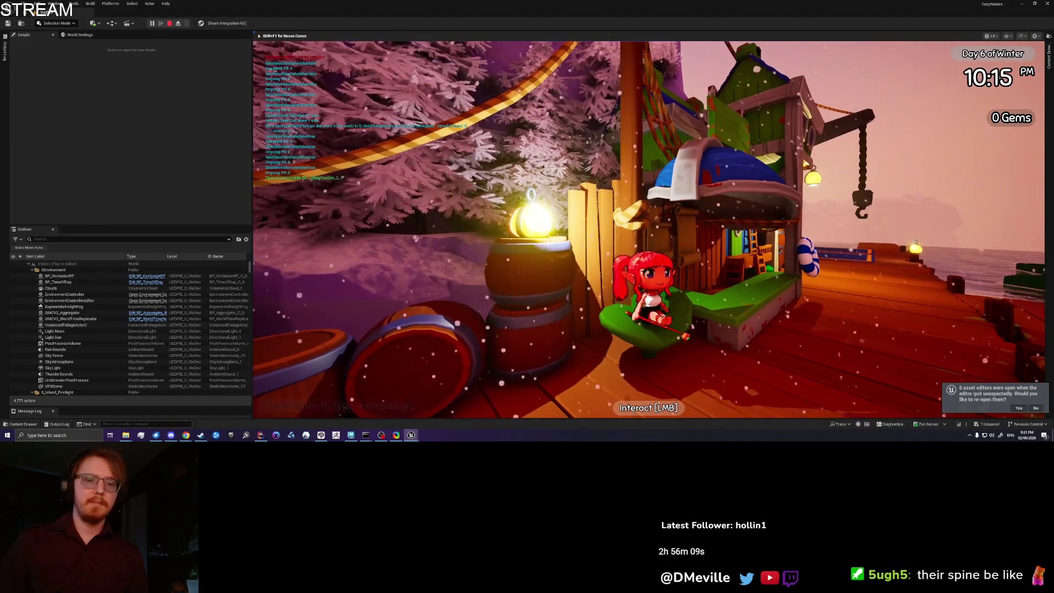
pyautogui.press('w')
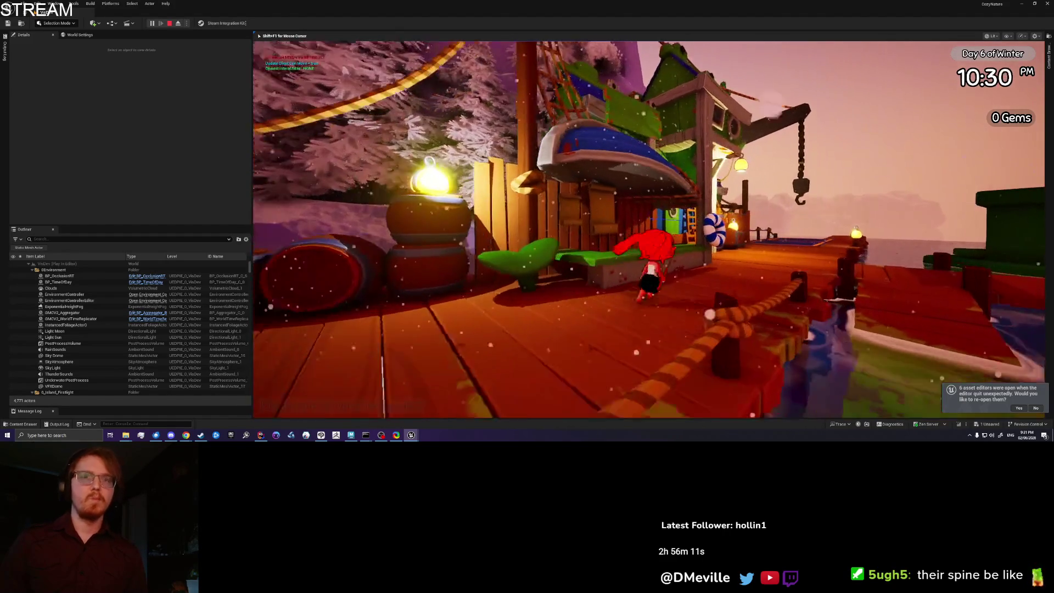
pyautogui.press('s')
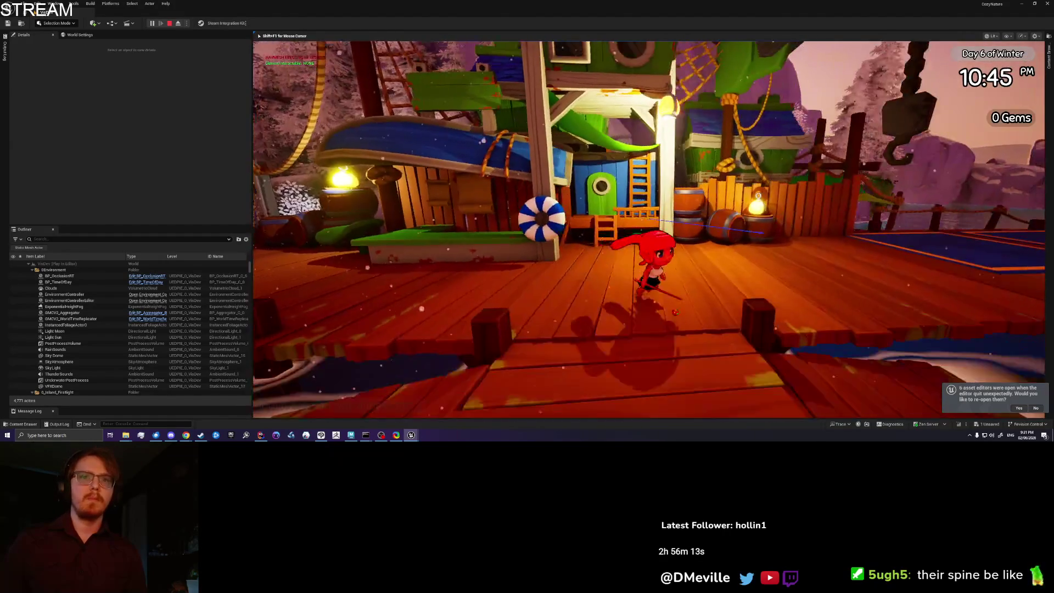
pyautogui.press('d')
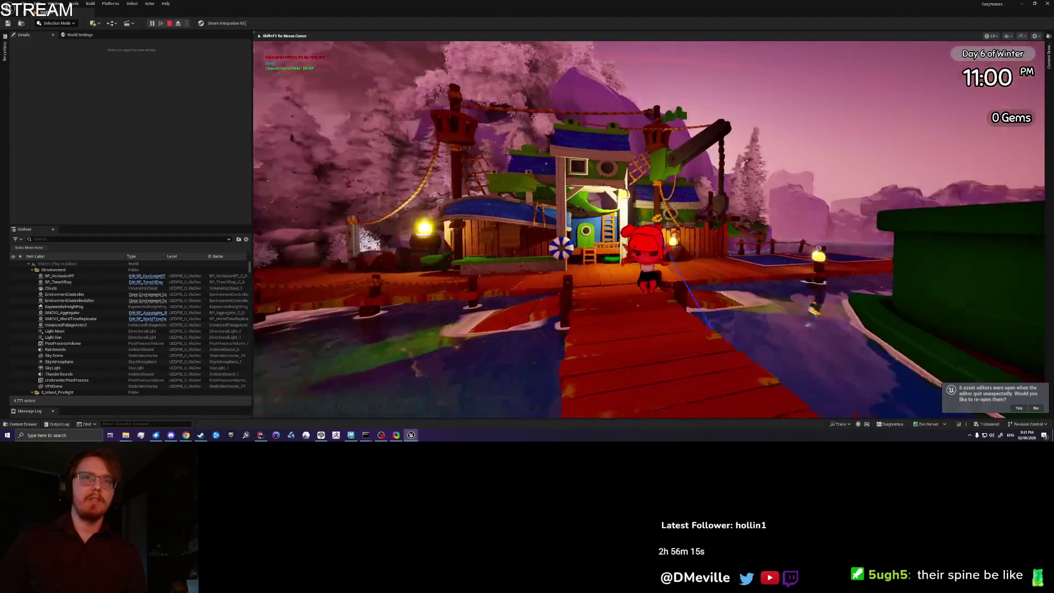
pyautogui.press('w')
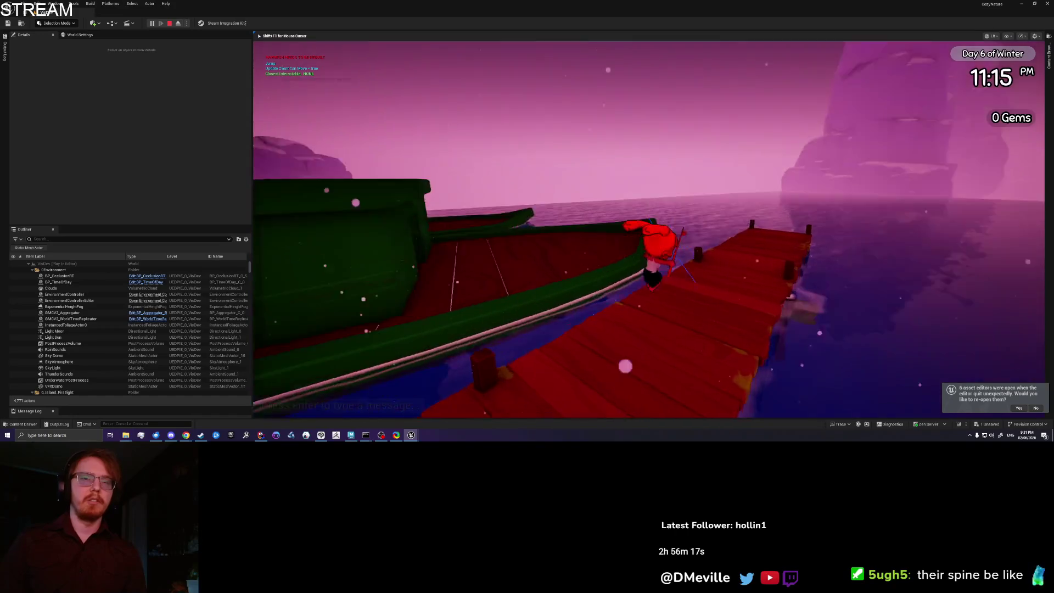
# Jump off the dock and swim out to the boat
pyautogui.press('a')
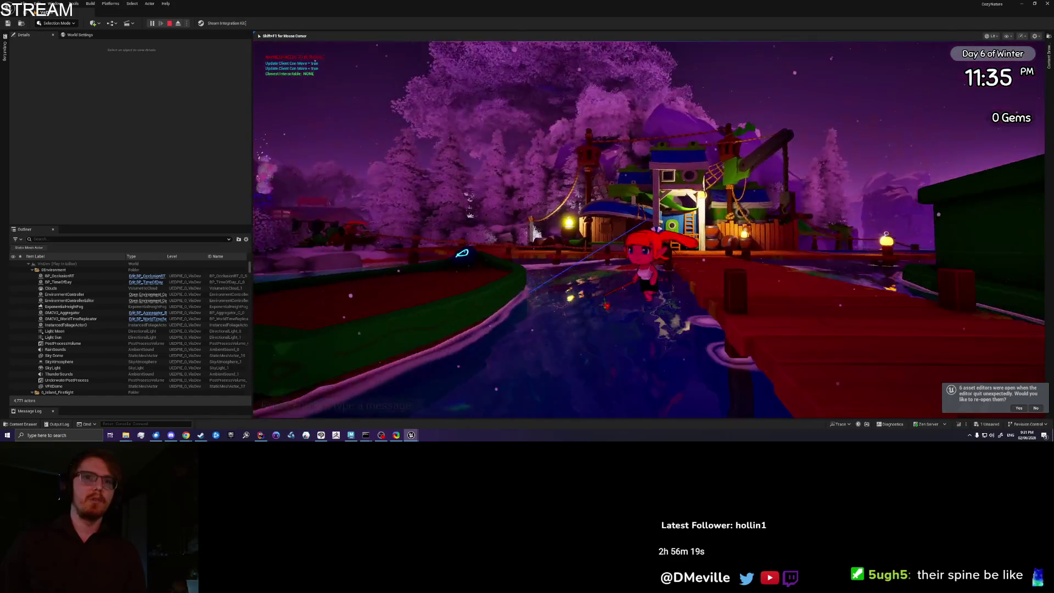
pyautogui.press('w')
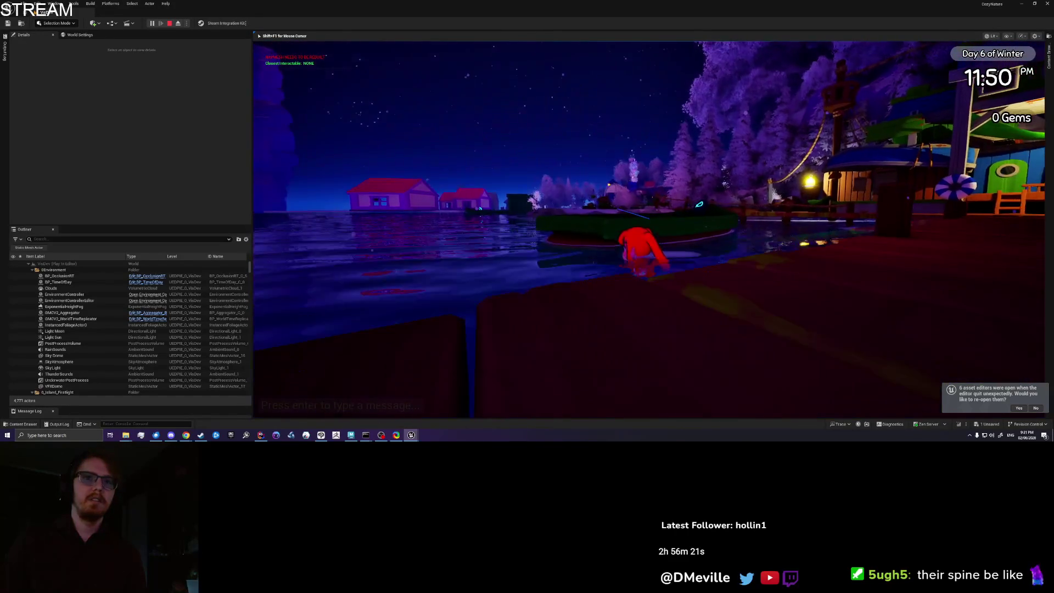
pyautogui.press('space')
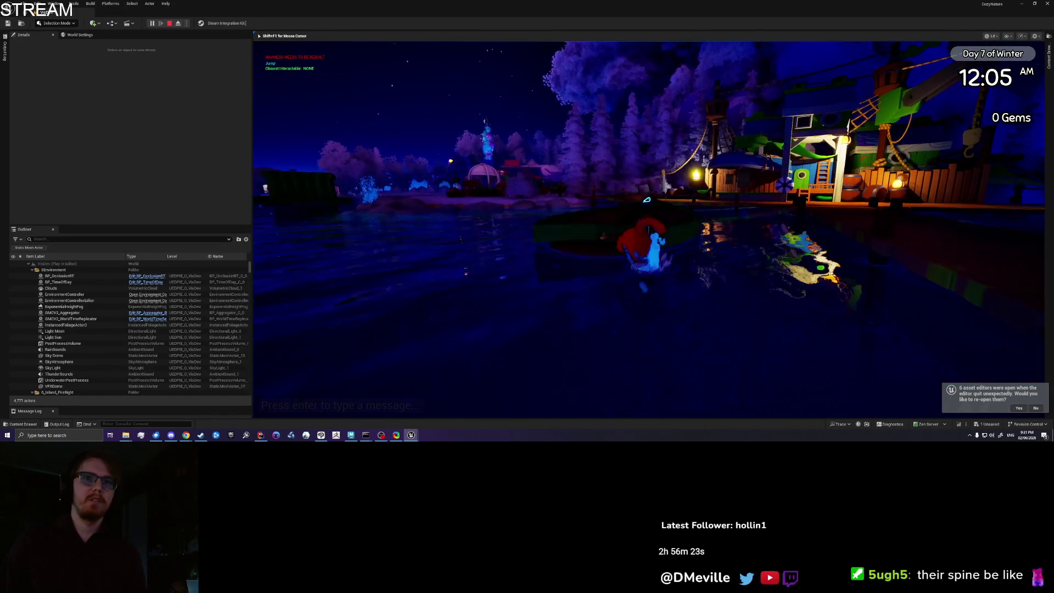
pyautogui.press('space')
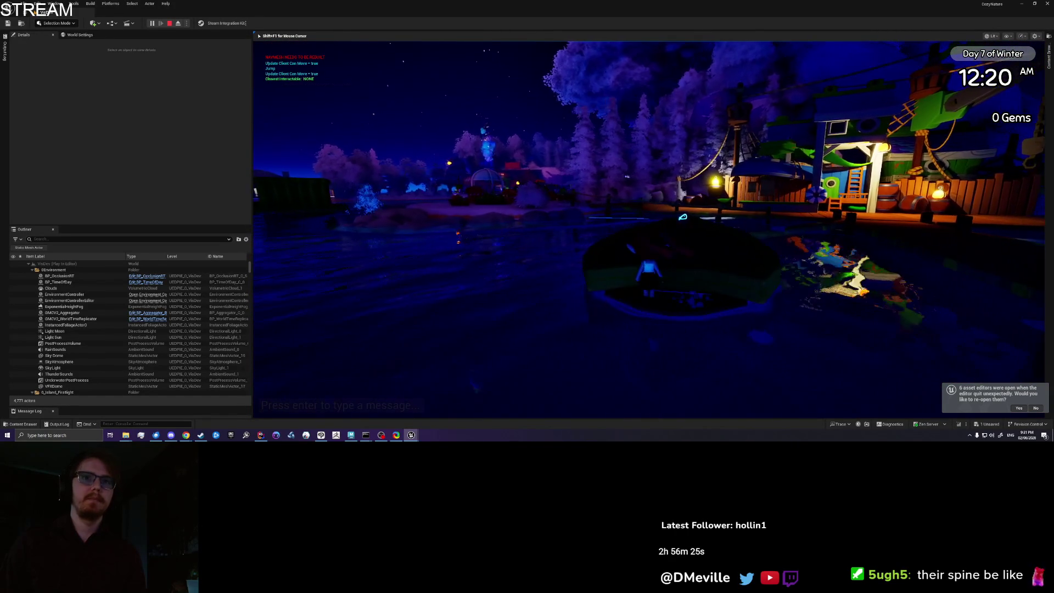
pyautogui.press('w')
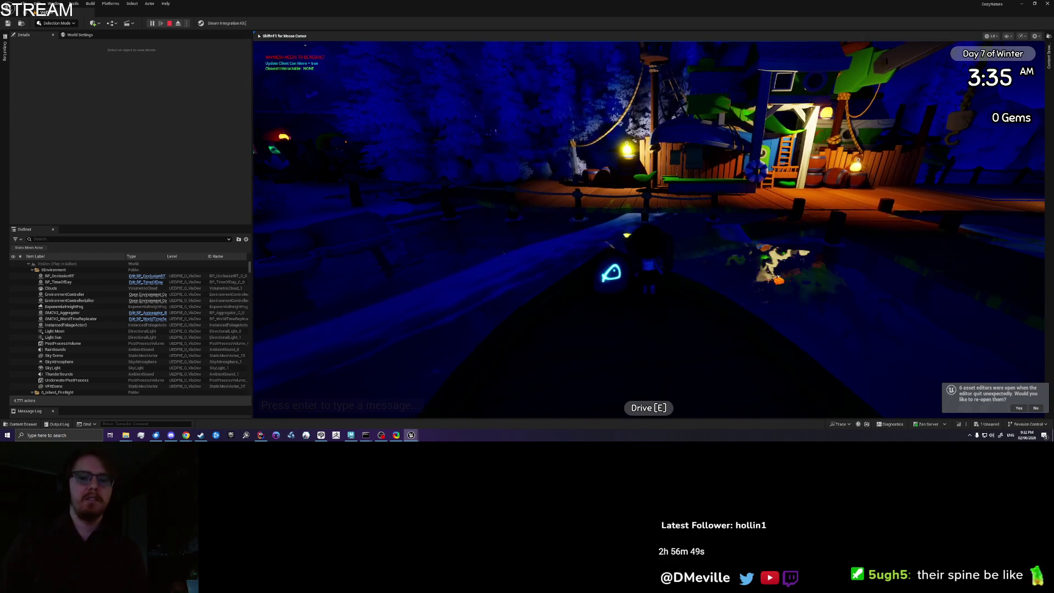
# Jump off the boat, do the Lay Flat emote on the dock, run toward the house, then stop play
pyautogui.press('space')
pyautogui.press('space')
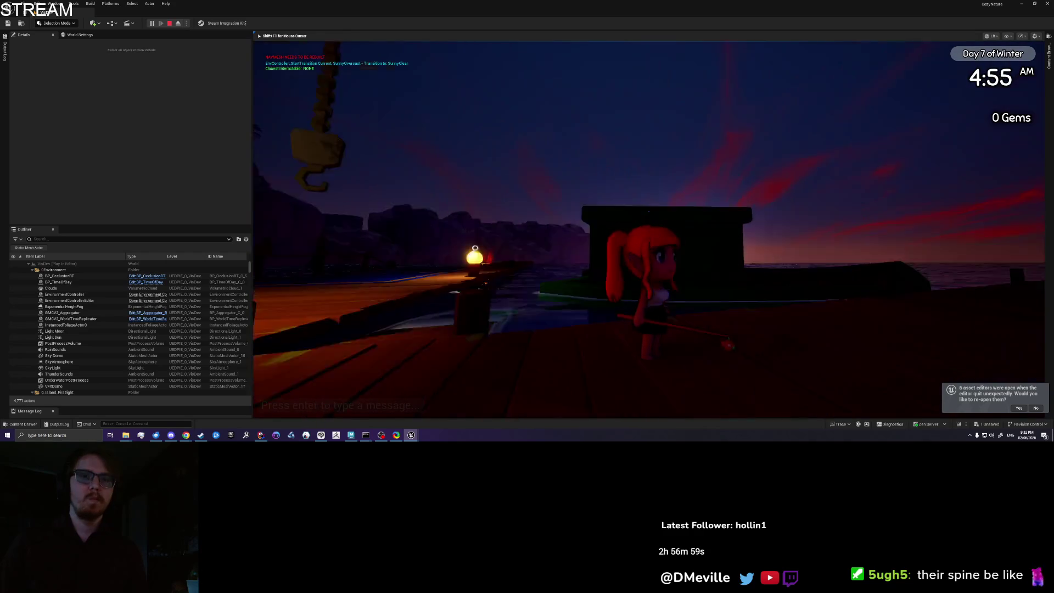
pyautogui.press('Tab')
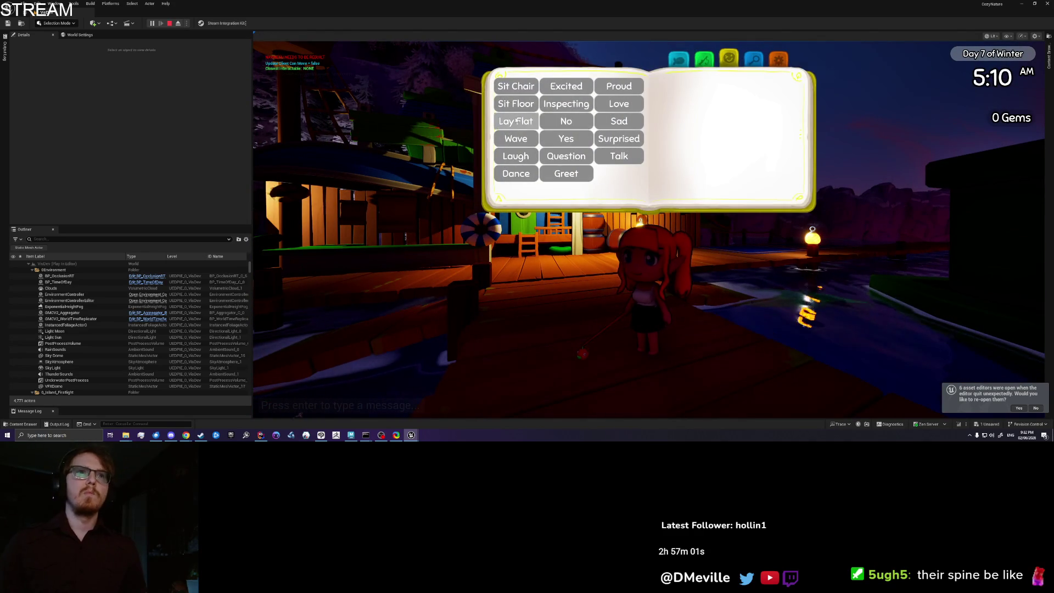
pyautogui.click(518, 121)
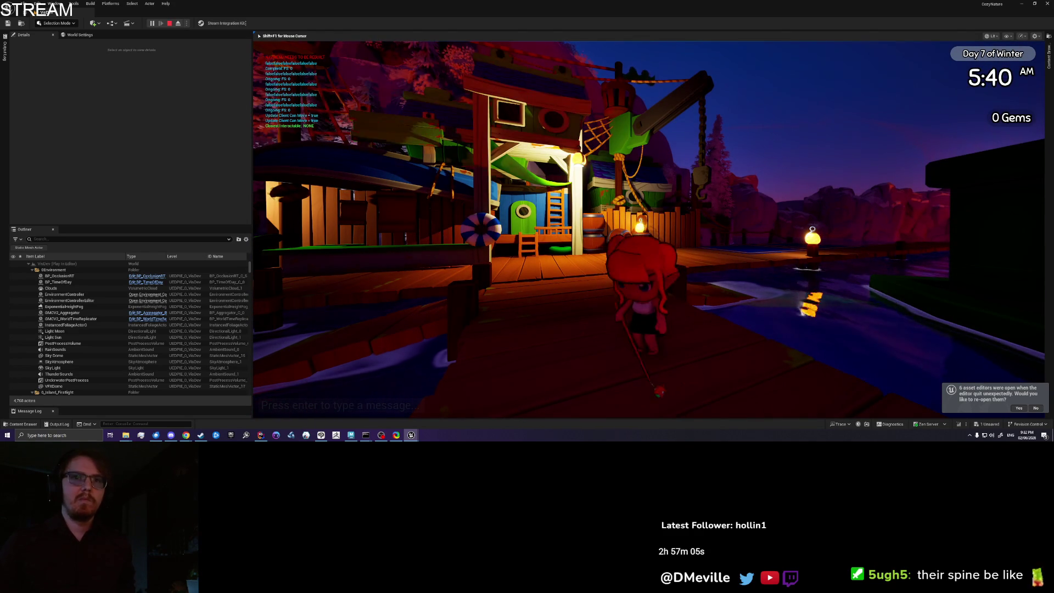
pyautogui.press('w')
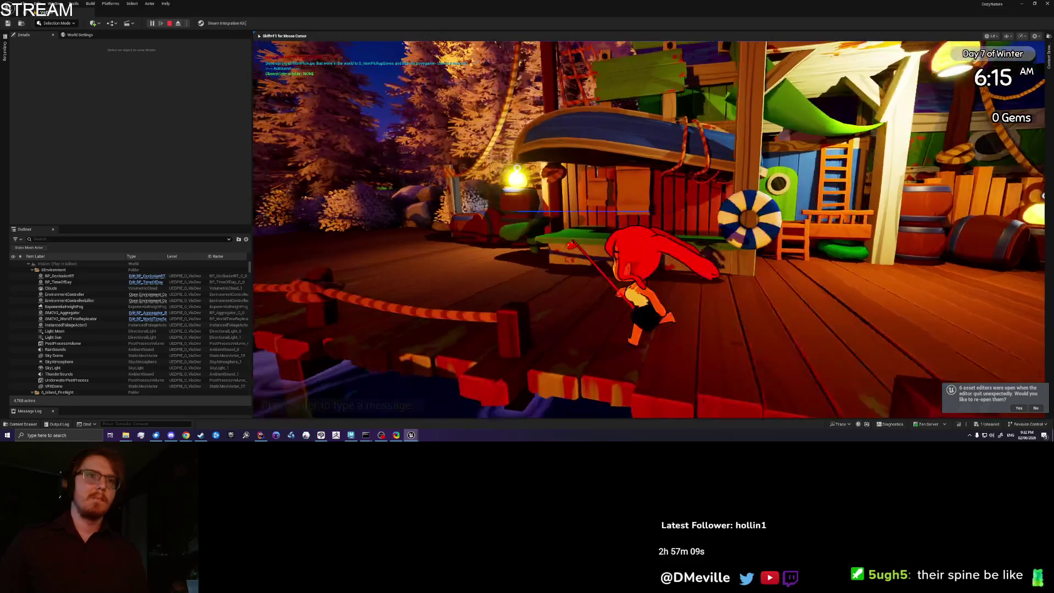
pyautogui.press('Escape')
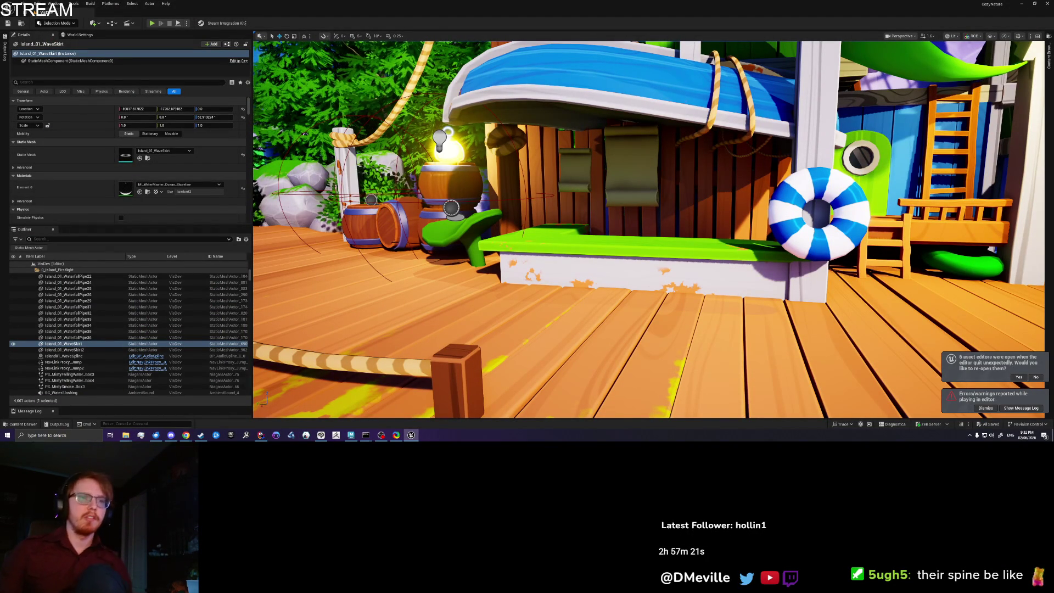
# Fly the viewport from below the deck, past the trees and gazebo, toward the village and beach houses
pyautogui.press('q')
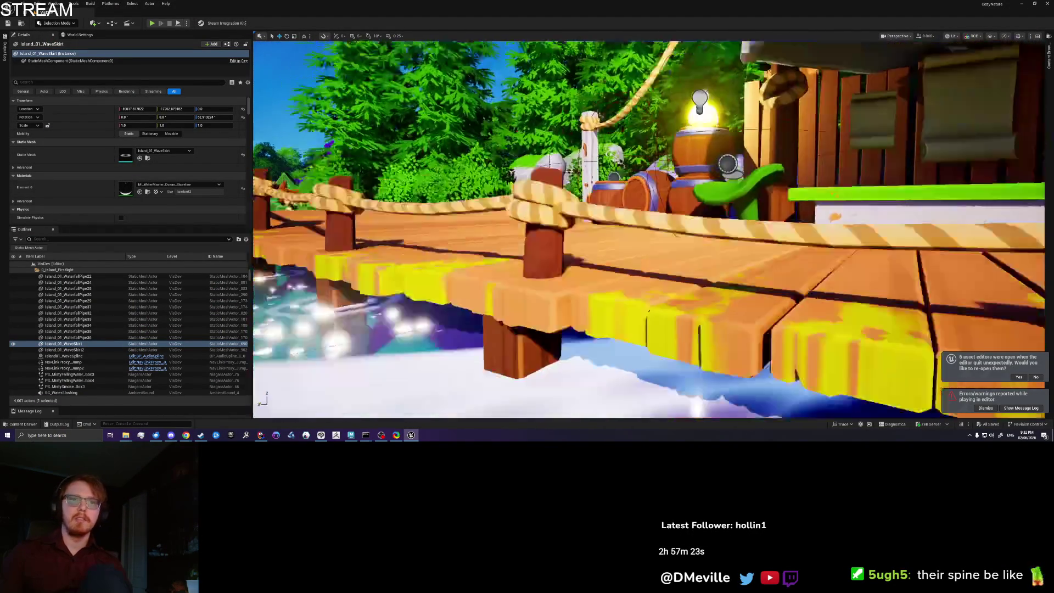
pyautogui.press('e')
pyautogui.scroll(-2, 648, 231)
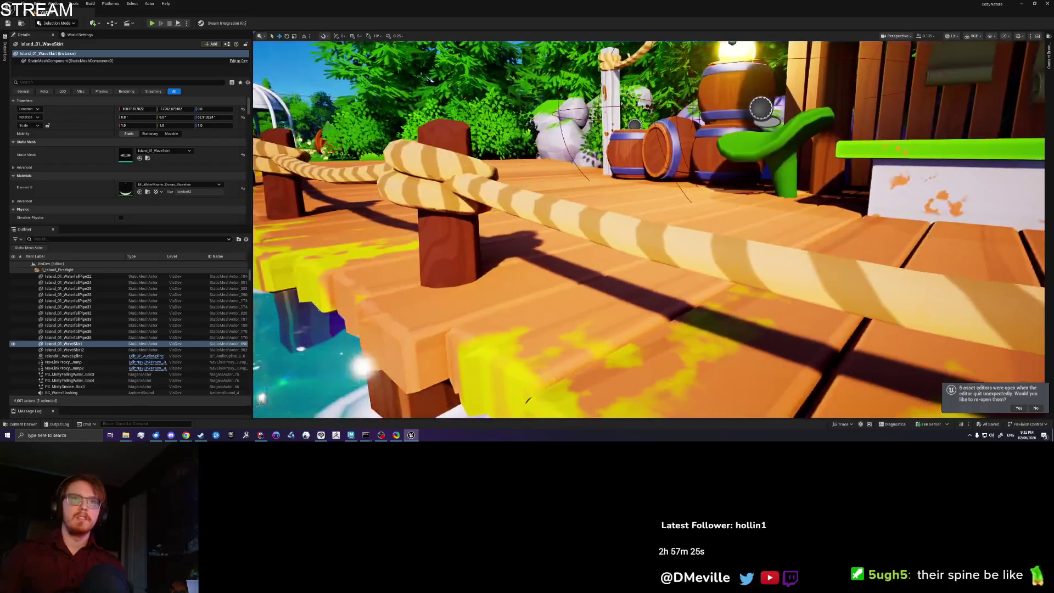
pyautogui.press('s')
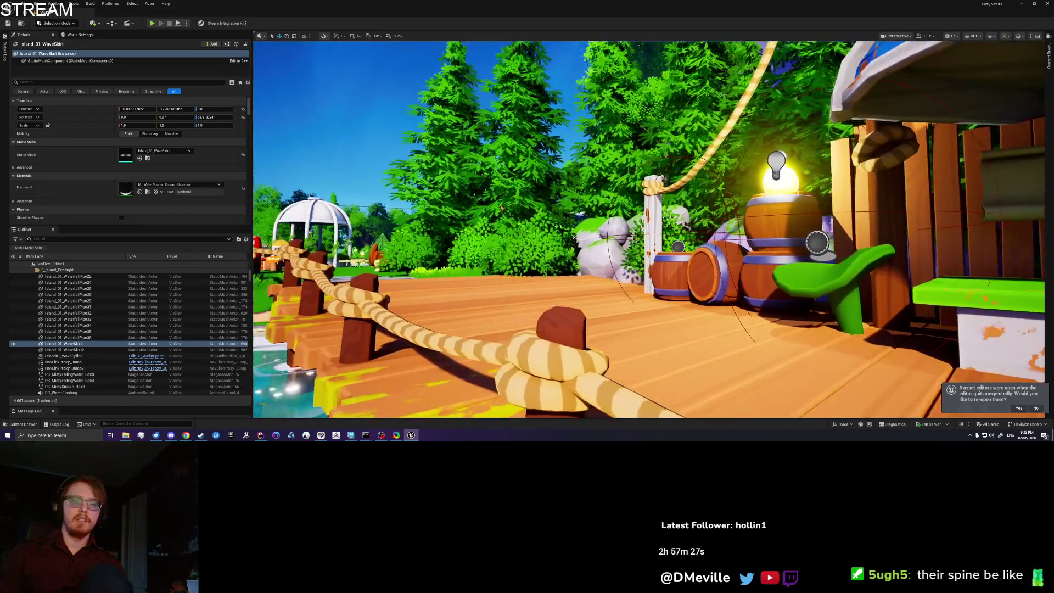
pyautogui.scroll(3, 648, 231)
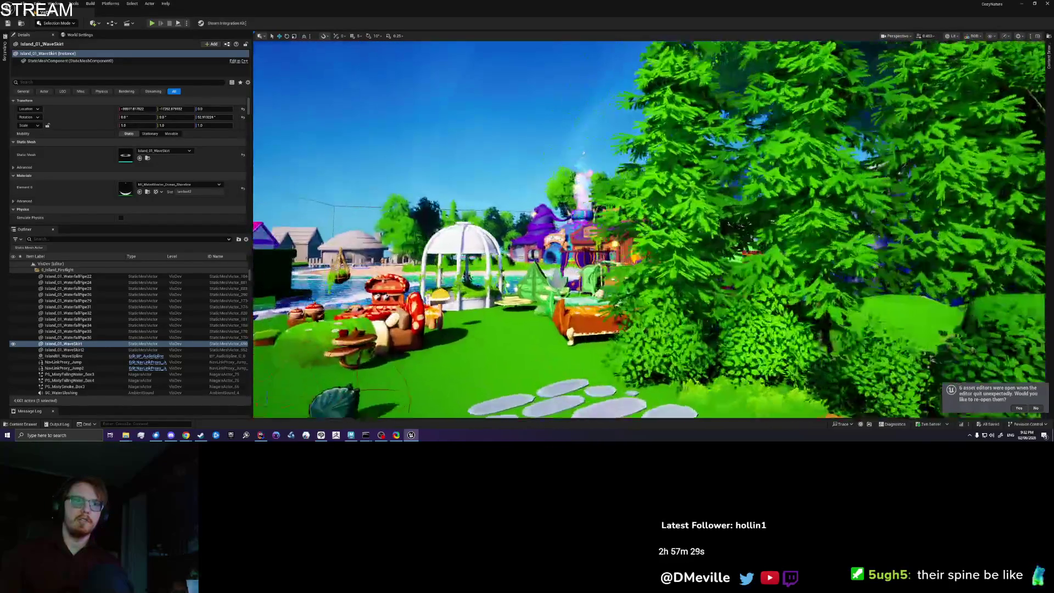
pyautogui.press('a')
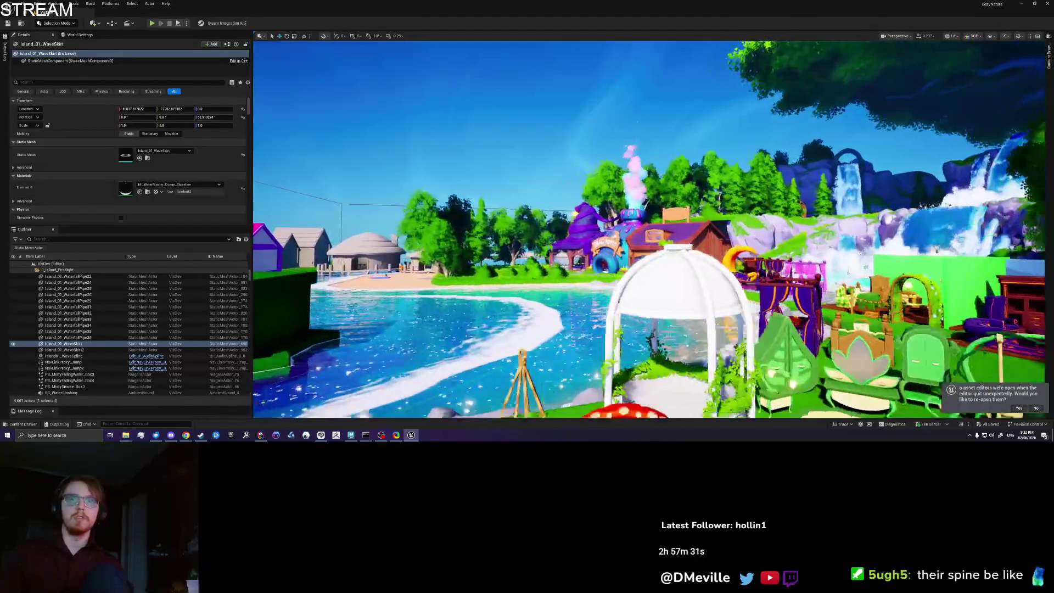
pyautogui.press('a')
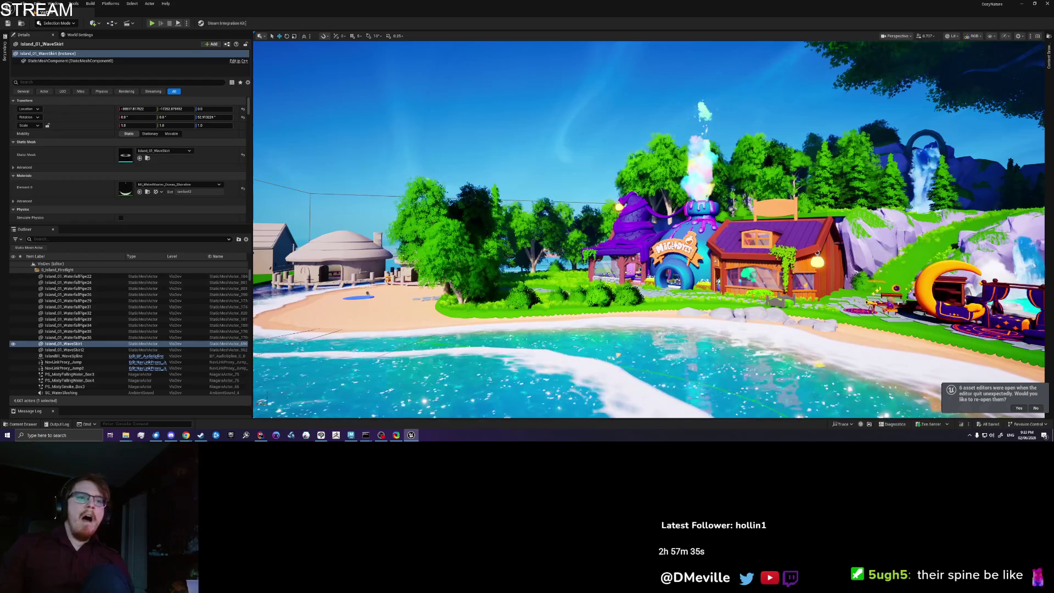
pyautogui.scroll(2, 648, 231)
pyautogui.press('a')
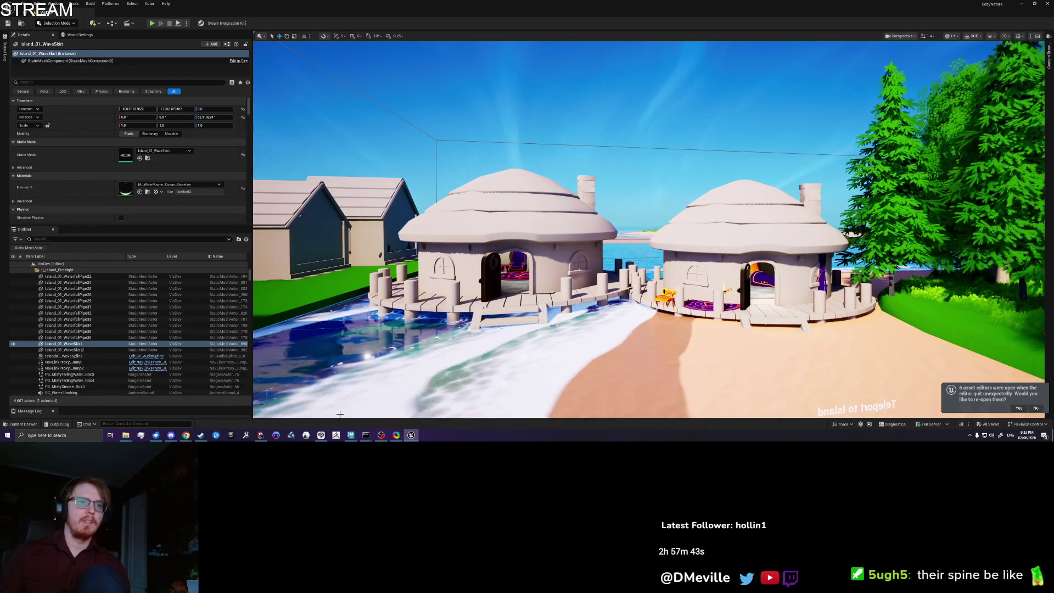
pyautogui.click(350, 435)
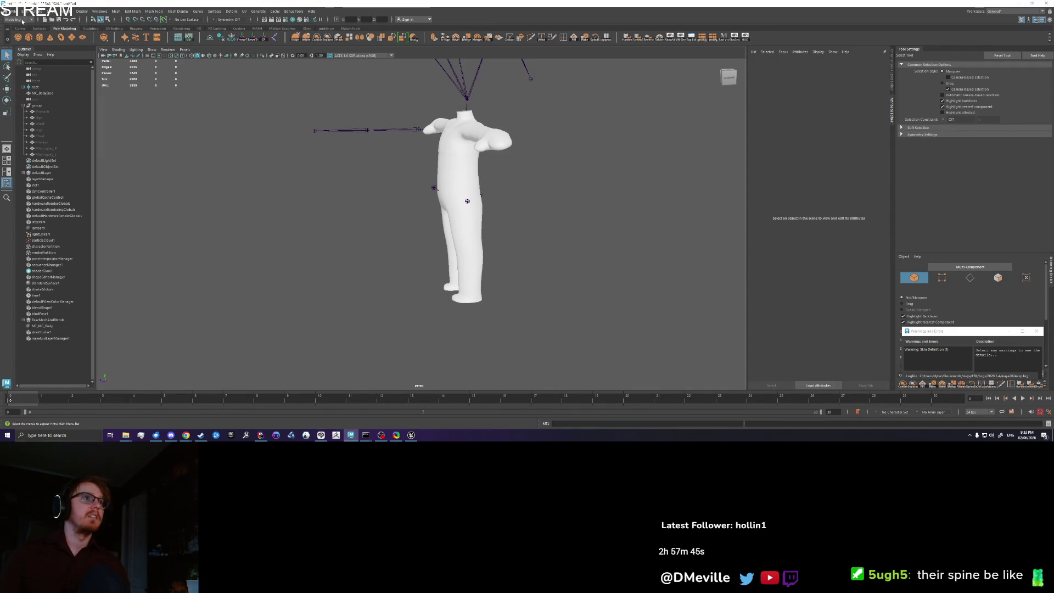
# Open TEST_HouseSizes.mb from the recent files without saving the current scene
pyautogui.click(7, 12)
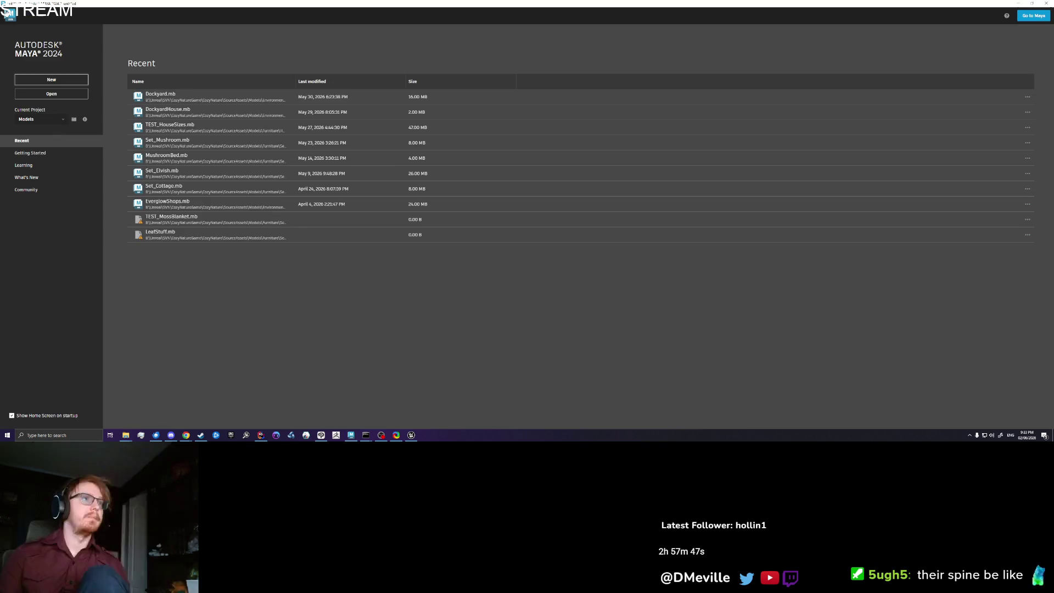
pyautogui.click(194, 95)
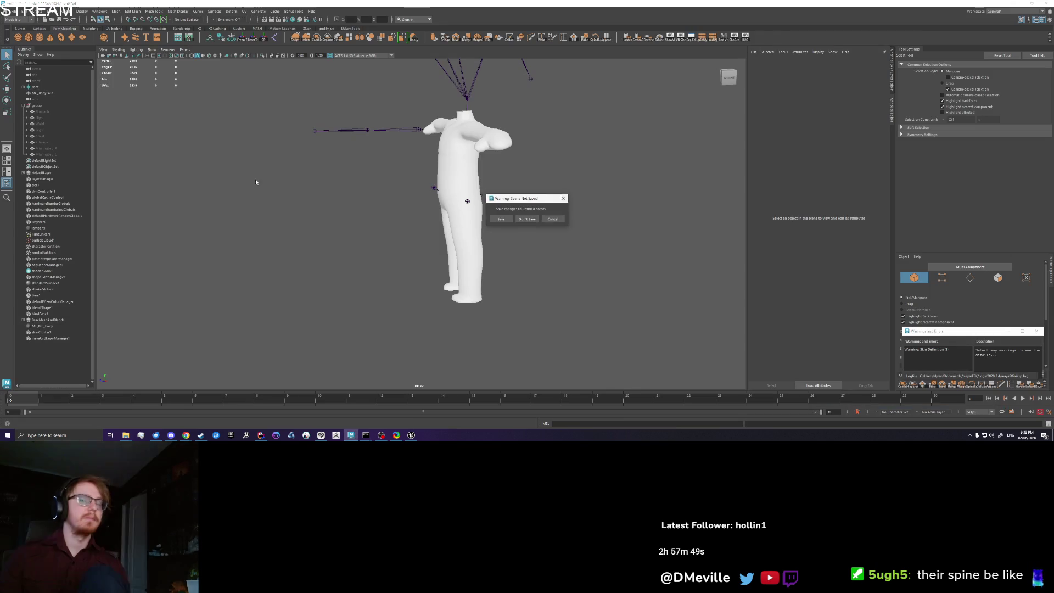
pyautogui.click(527, 219)
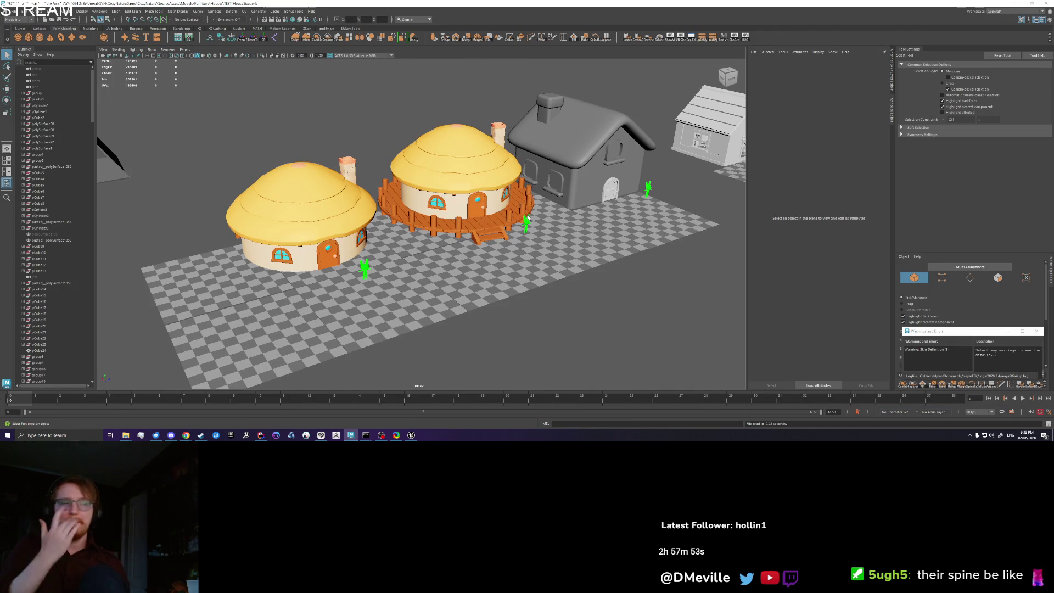
# Select and frame the house with the wooden deck, then pick its roof faces in Face mode
pyautogui.click(456, 165)
pyautogui.press('f')
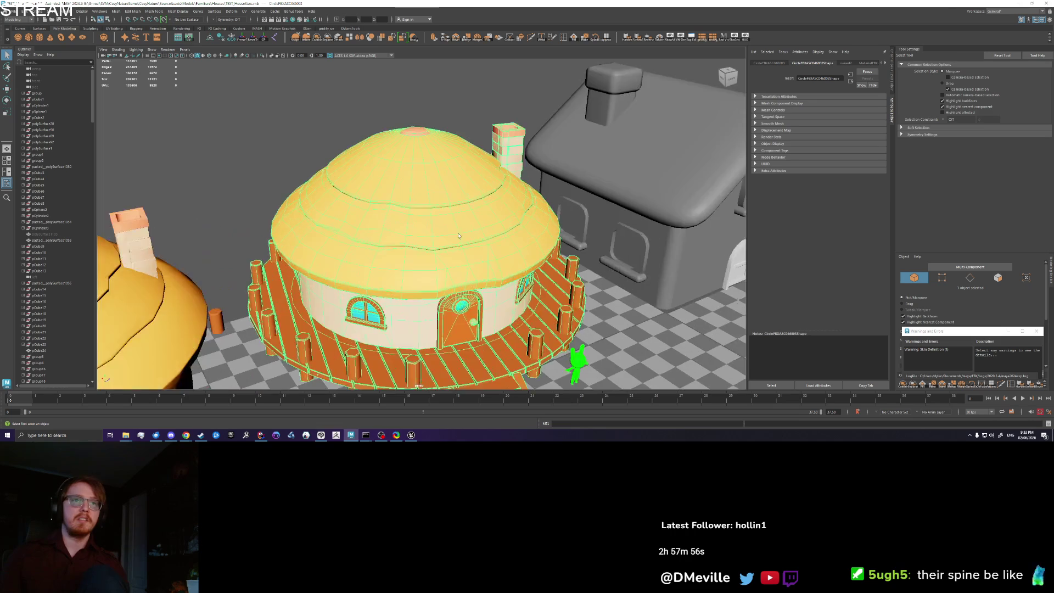
pyautogui.scroll(10, 459, 236)
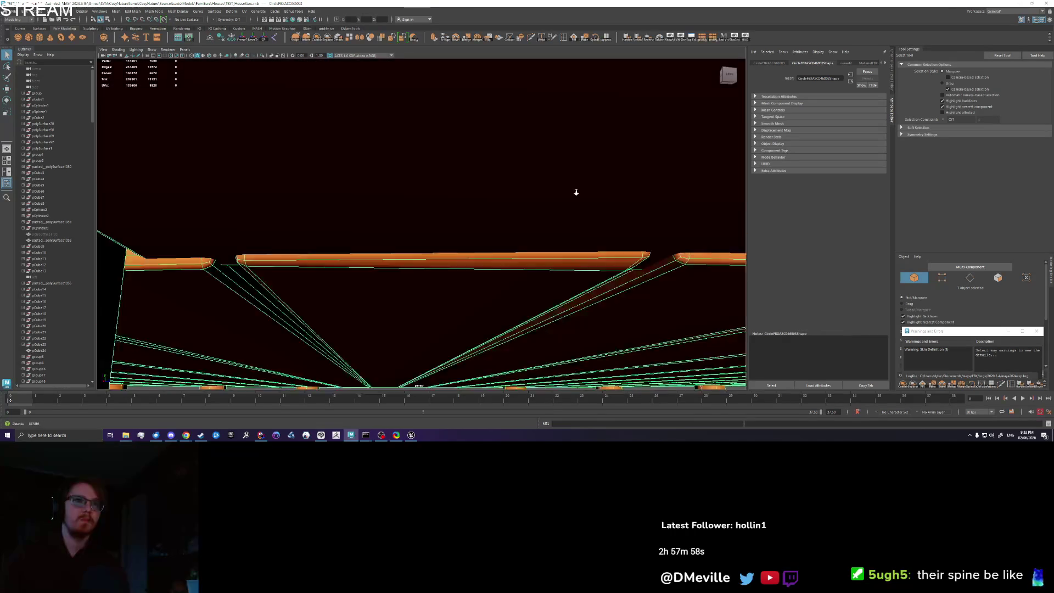
pyautogui.scroll(-5, 576, 192)
pyautogui.moveTo(576, 192)
pyautogui.mouseDown()
pyautogui.moveTo(505, 233)
pyautogui.moveTo(544, 237)
pyautogui.moveTo(624, 214)
pyautogui.moveTo(549, 240)
pyautogui.moveTo(478, 245)
pyautogui.moveTo(455, 198)
pyautogui.mouseUp()
pyautogui.click(459, 210)
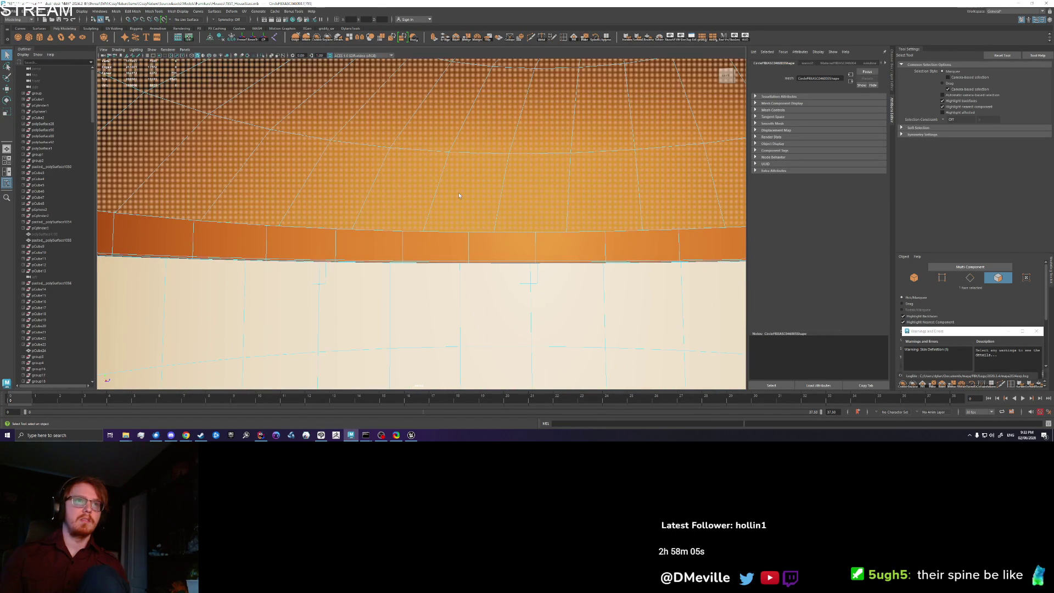
pyautogui.press('[')
pyautogui.press('[')
pyautogui.press('[')
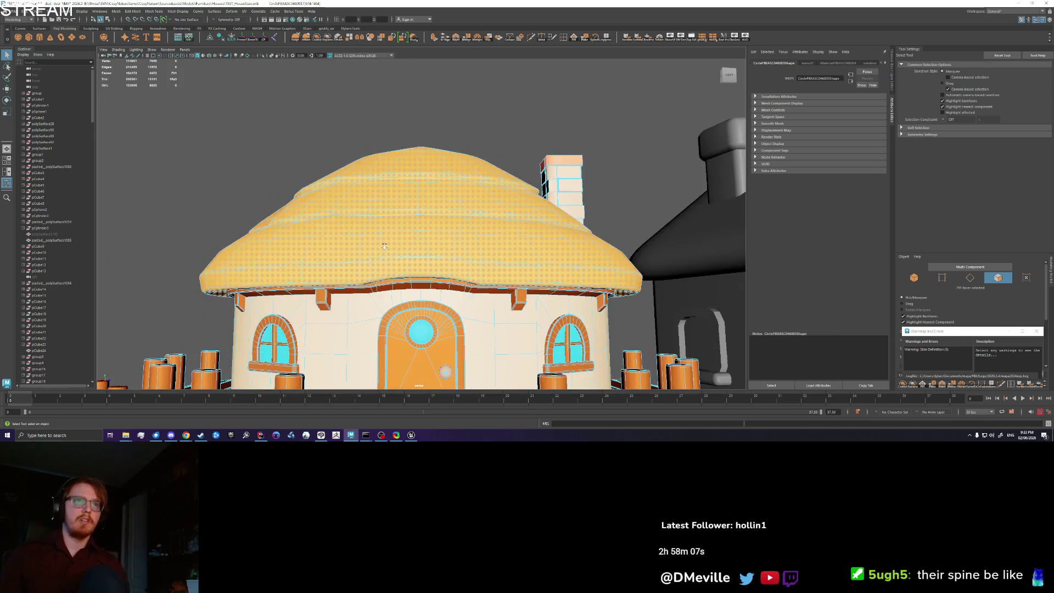
pyautogui.press('[')
pyautogui.press('[')
pyautogui.press('[')
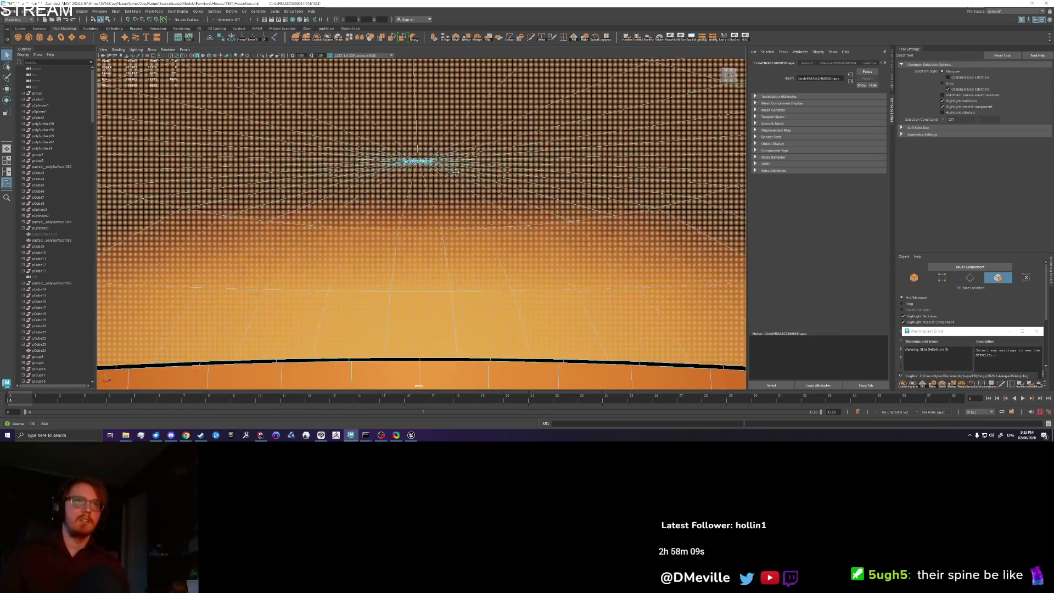
pyautogui.moveTo(422, 238)
pyautogui.mouseDown()
pyautogui.moveTo(404, 152)
pyautogui.moveTo(414, 182)
pyautogui.moveTo(487, 176)
pyautogui.moveTo(496, 190)
pyautogui.mouseUp()
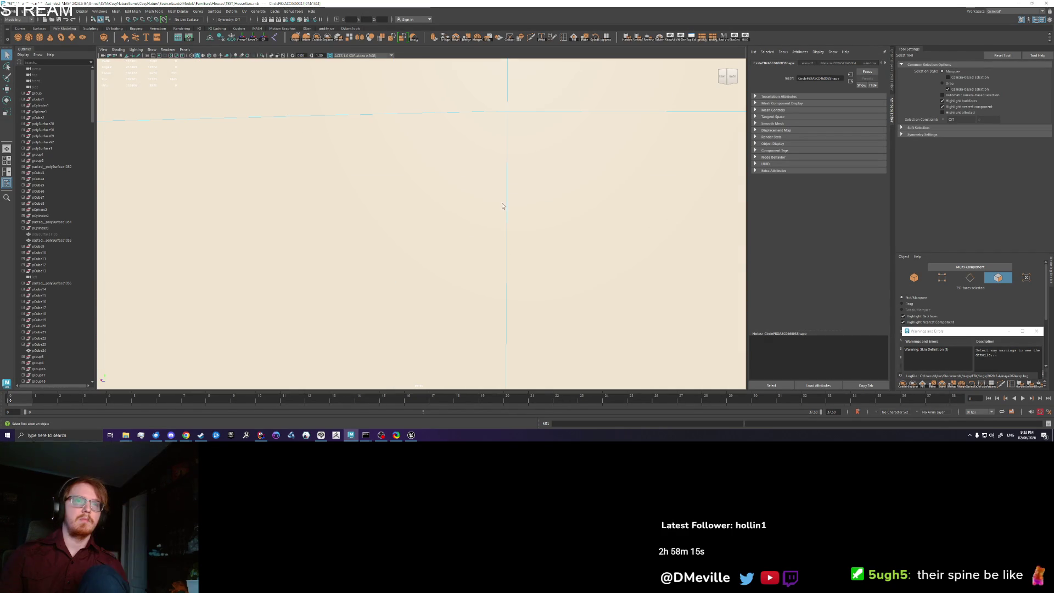
pyautogui.click(411, 435)
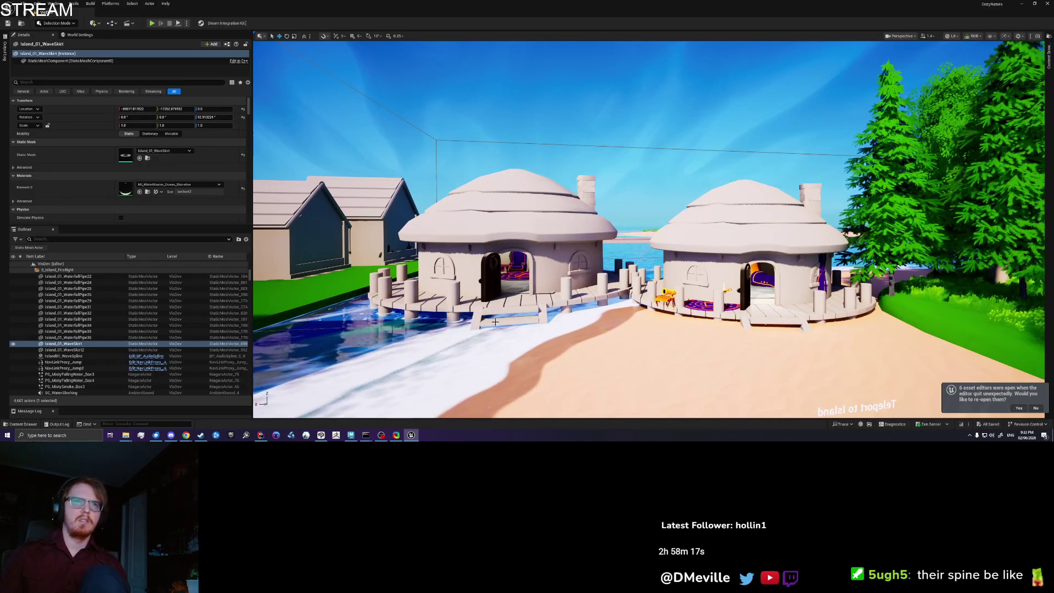
# Frame TEST_Beachhouse_2 and fly the view inside, then back out through the doorway
pyautogui.click(496, 321)
pyautogui.press('f')
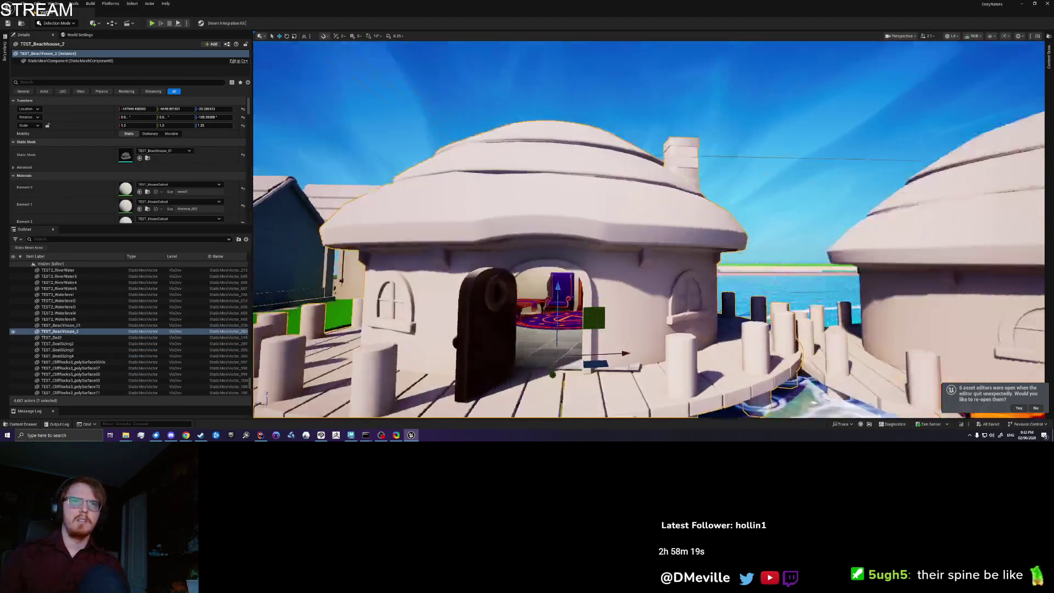
pyautogui.moveTo(648, 231)
pyautogui.mouseDown()
pyautogui.moveTo(654, 187)
pyautogui.moveTo(632, 165)
pyautogui.moveTo(647, 241)
pyautogui.moveTo(637, 253)
pyautogui.moveTo(632, 241)
pyautogui.moveTo(653, 219)
pyautogui.moveTo(681, 236)
pyautogui.moveTo(730, 220)
pyautogui.moveTo(736, 186)
pyautogui.moveTo(735, 214)
pyautogui.moveTo(744, 206)
pyautogui.mouseUp()
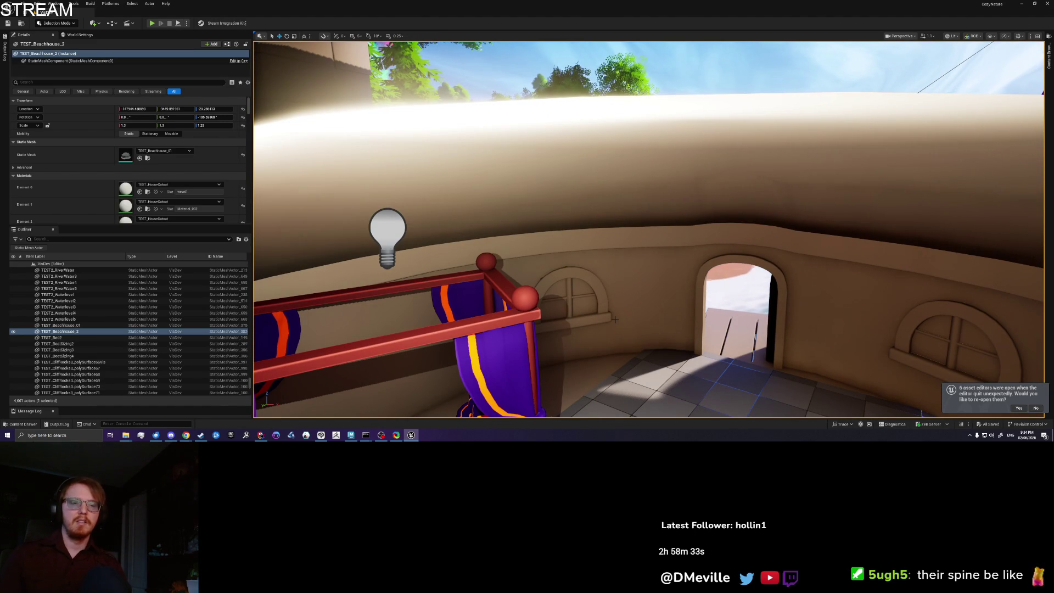
pyautogui.moveTo(675, 337); pyautogui.dragTo(673, 381)
# Pick the floor plane inside the house and play the level with Alt+P to check the interior
pyautogui.rightClick(588, 352)
pyautogui.press('Escape')
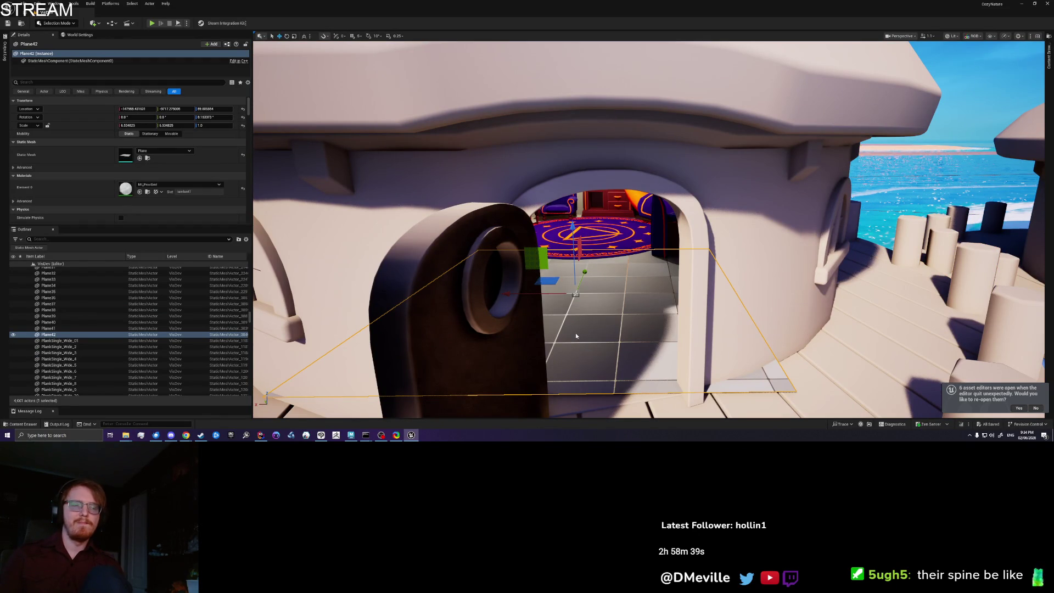
pyautogui.hotkey('alt', 'p')
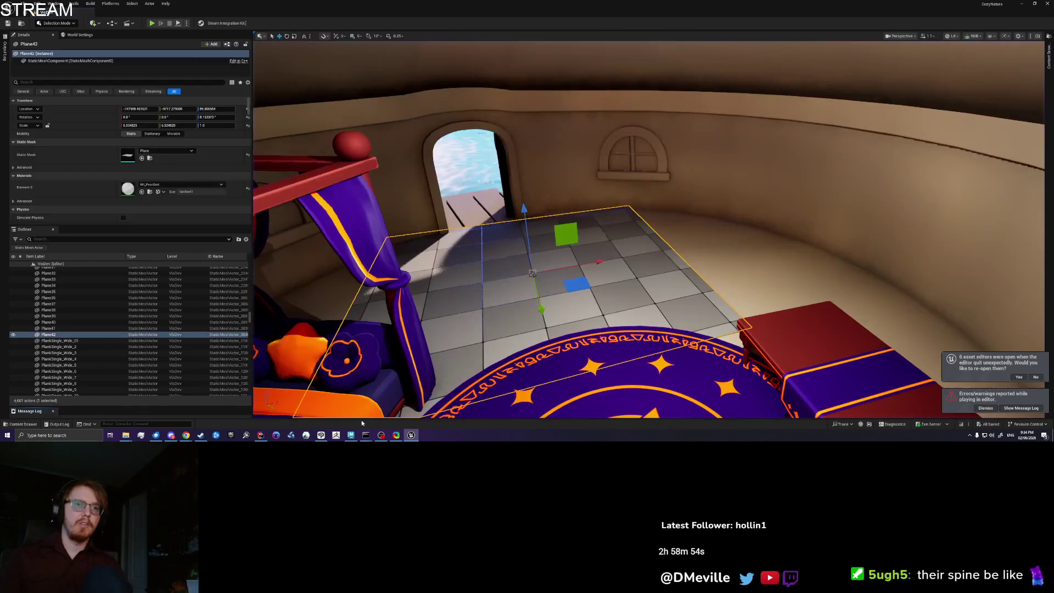
pyautogui.click(350, 434)
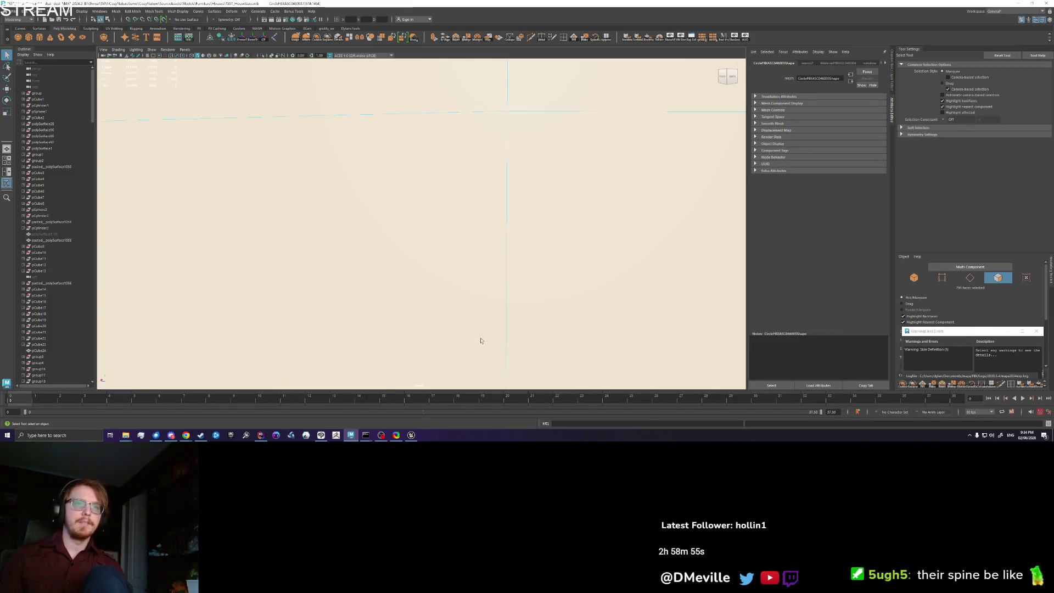
# Separate the selected roof faces into their own object and isolate it
pyautogui.press('f')
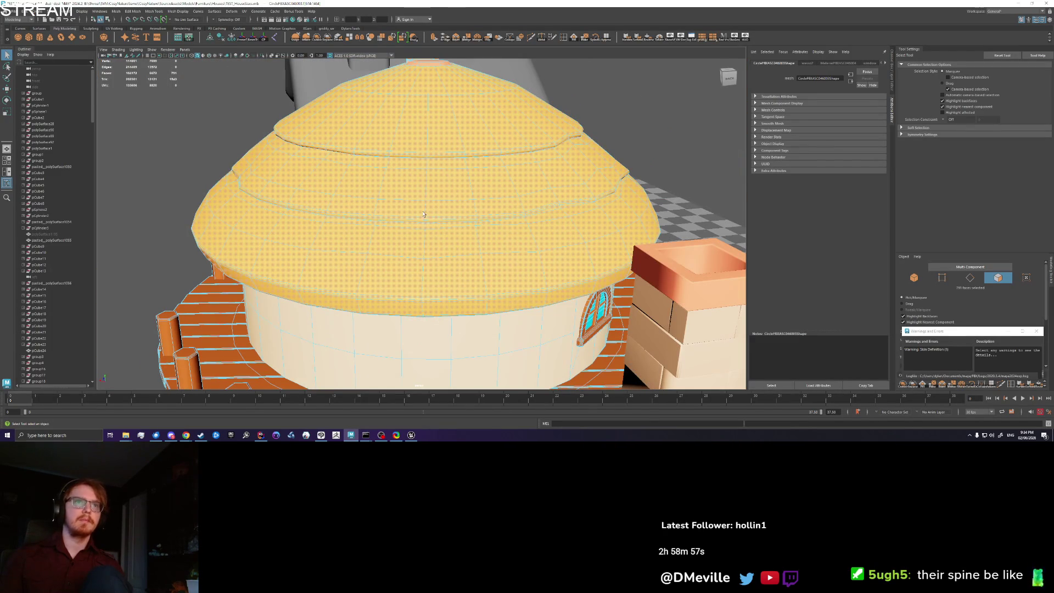
pyautogui.click(328, 38)
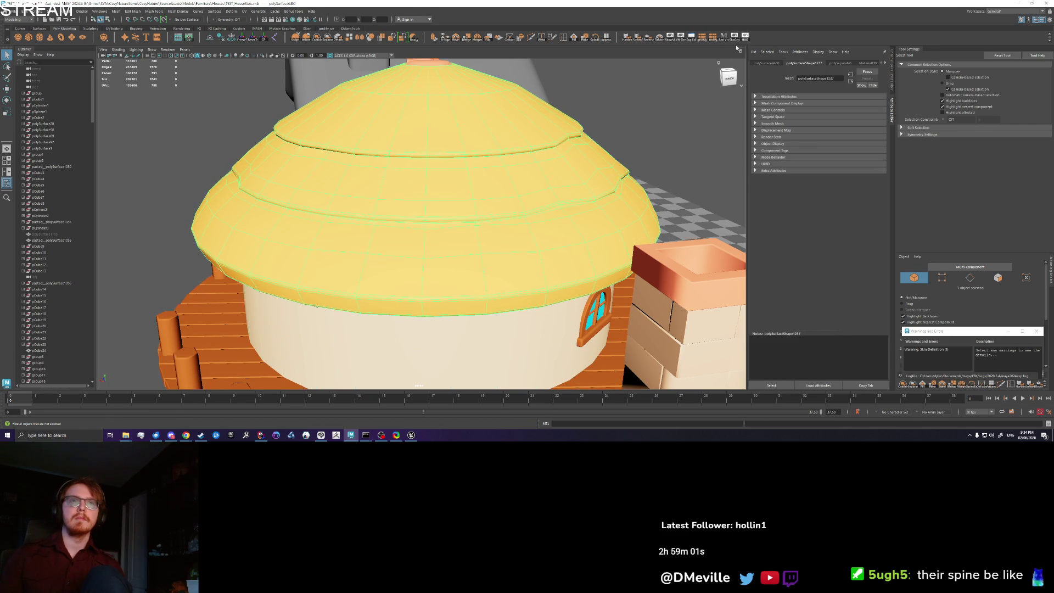
pyautogui.hotkey('alt', 'h')
# Raise the roof's centre vertex into a dome using soft selection with an enlarged falloff
pyautogui.moveTo(471, 181)
pyautogui.mouseDown()
pyautogui.moveTo(506, 183)
pyautogui.moveTo(524, 200)
pyautogui.moveTo(439, 211)
pyautogui.mouseUp()
pyautogui.scroll(3, 439, 212)
pyautogui.rightClick(439, 211)
pyautogui.click(440, 212)
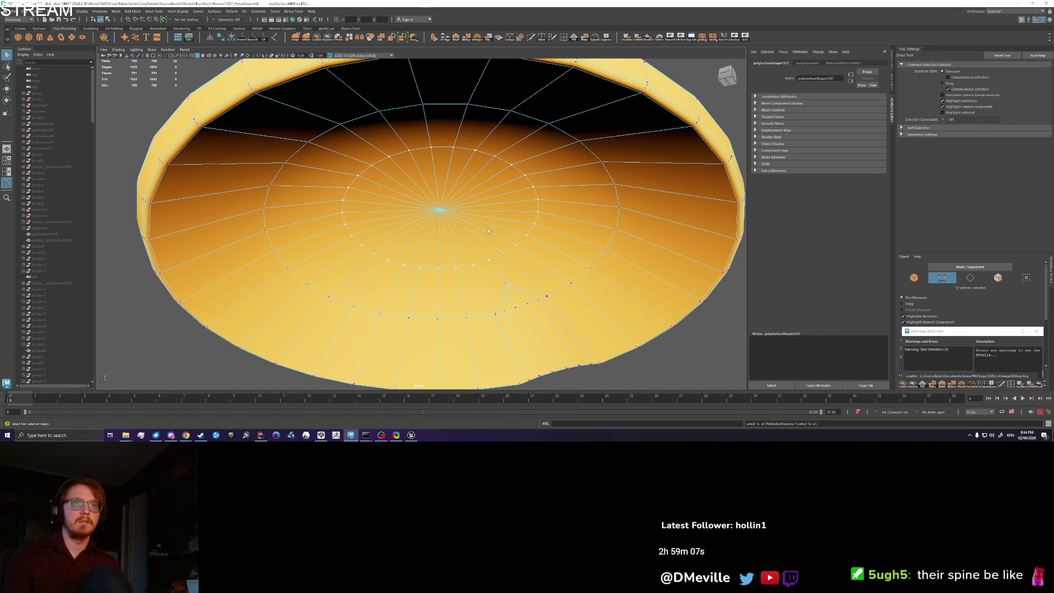
pyautogui.press('w')
pyautogui.press('b')
pyautogui.moveTo(527, 258)
pyautogui.mouseDown()
pyautogui.moveTo(588, 287)
pyautogui.moveTo(697, 301)
pyautogui.mouseUp()
pyautogui.moveTo(440, 179); pyautogui.dragTo(445, 118)
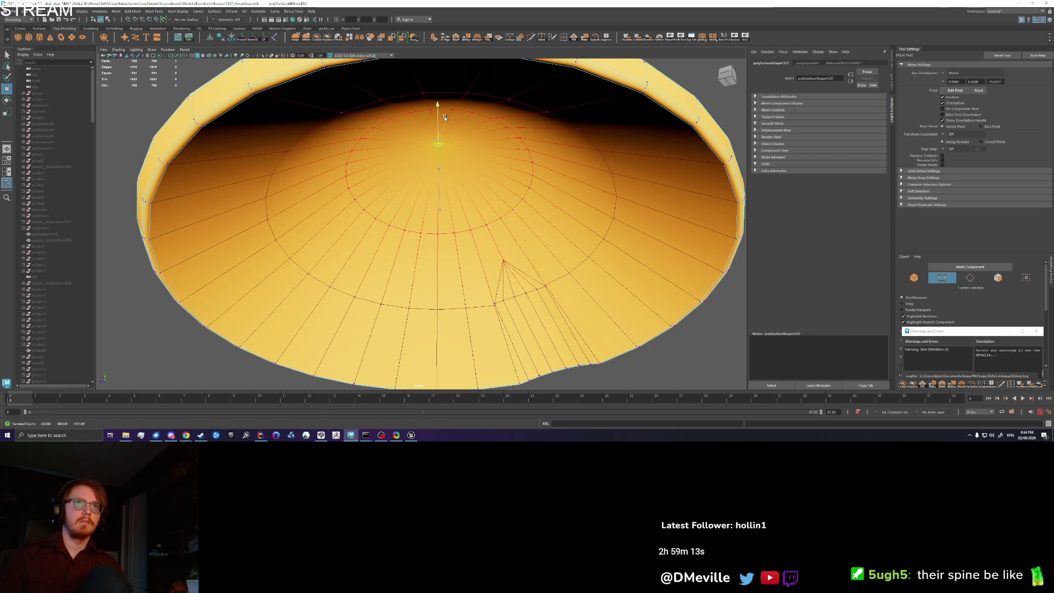
pyautogui.press('q')
# Select the ring of vertices around the dome centre and try moving it upward
pyautogui.click(458, 235)
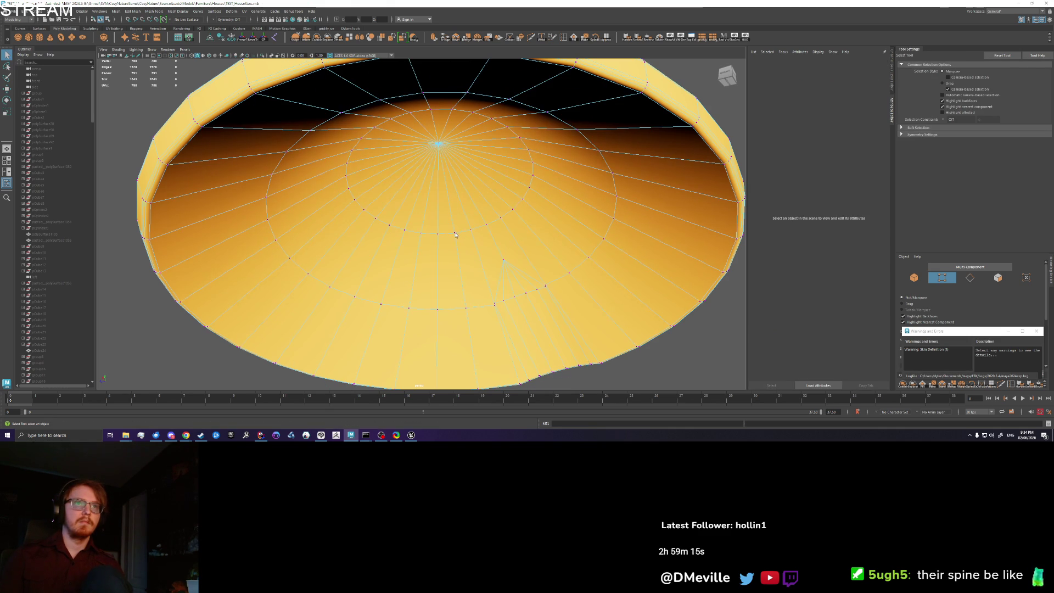
pyautogui.click(455, 233)
pyautogui.doubleClick(471, 232)
pyautogui.press('w')
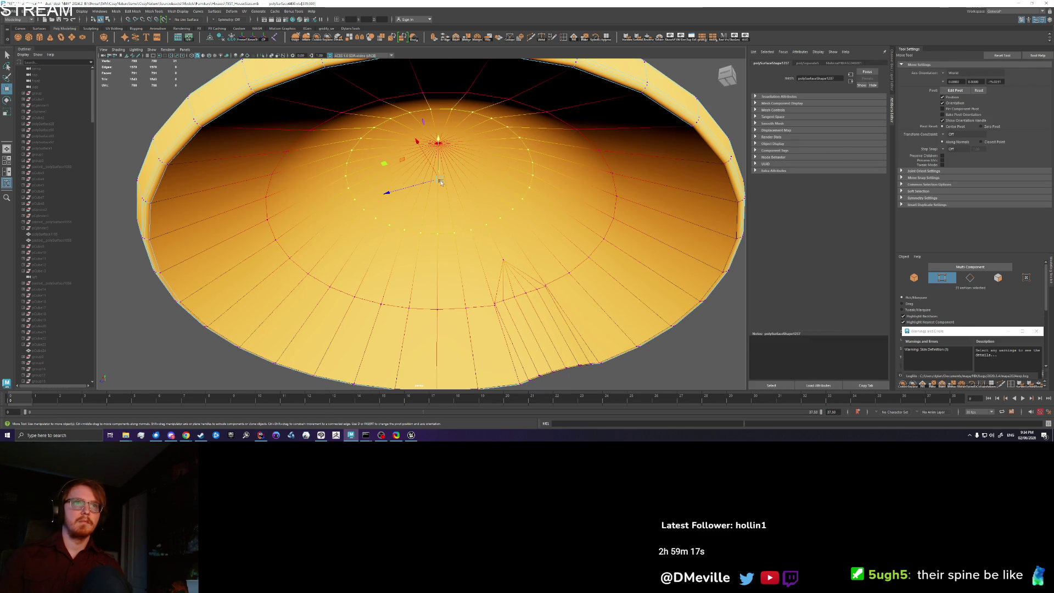
pyautogui.moveTo(437, 162)
pyautogui.mouseDown()
pyautogui.moveTo(440, 184)
pyautogui.moveTo(438, 141)
pyautogui.mouseUp()
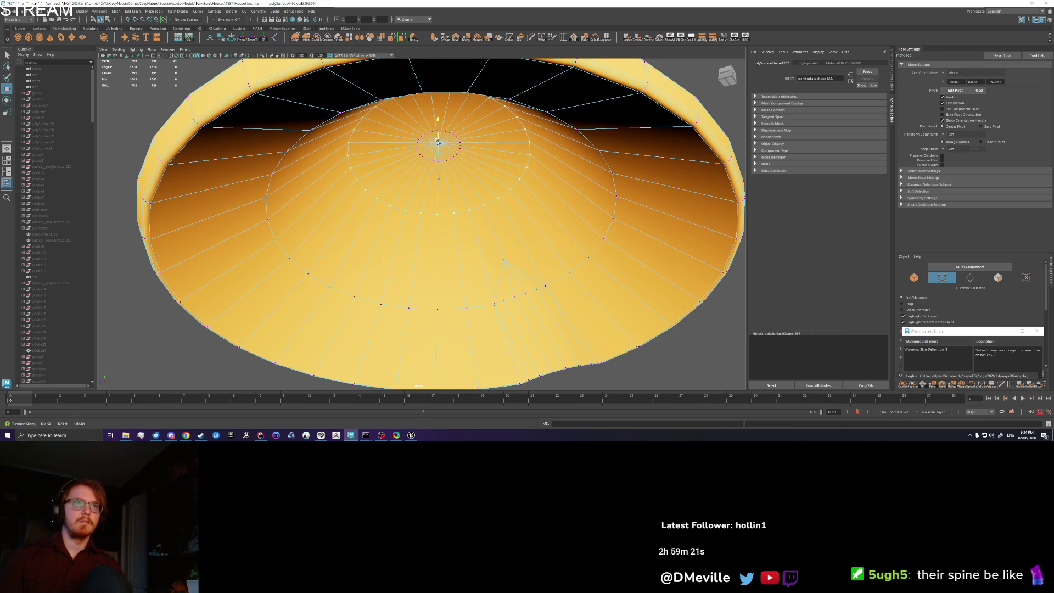
pyautogui.press('q')
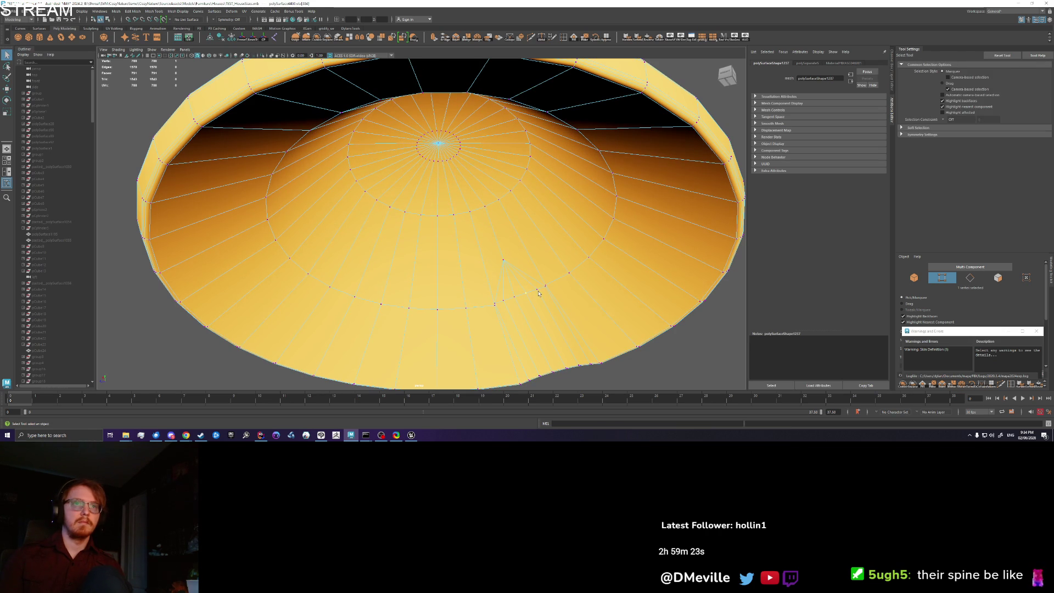
pyautogui.press('w')
pyautogui.scroll(-5, 437, 192)
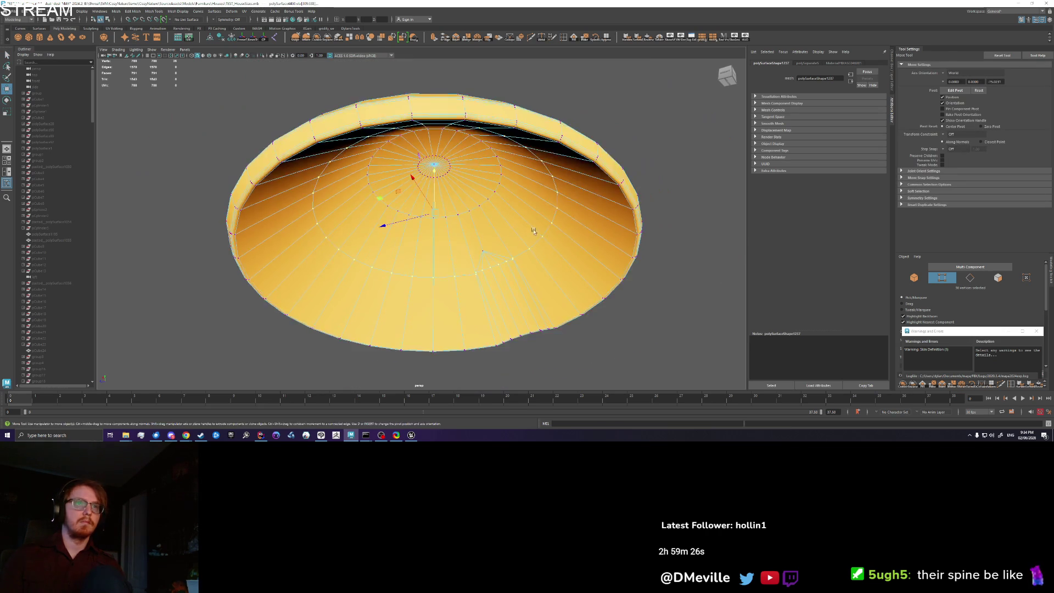
pyautogui.moveTo(534, 232)
pyautogui.keyDown('alt'); pyautogui.mouseDown()
pyautogui.moveTo(536, 223)
pyautogui.moveTo(541, 242)
pyautogui.moveTo(546, 230)
pyautogui.mouseUp(); pyautogui.keyUp('alt')
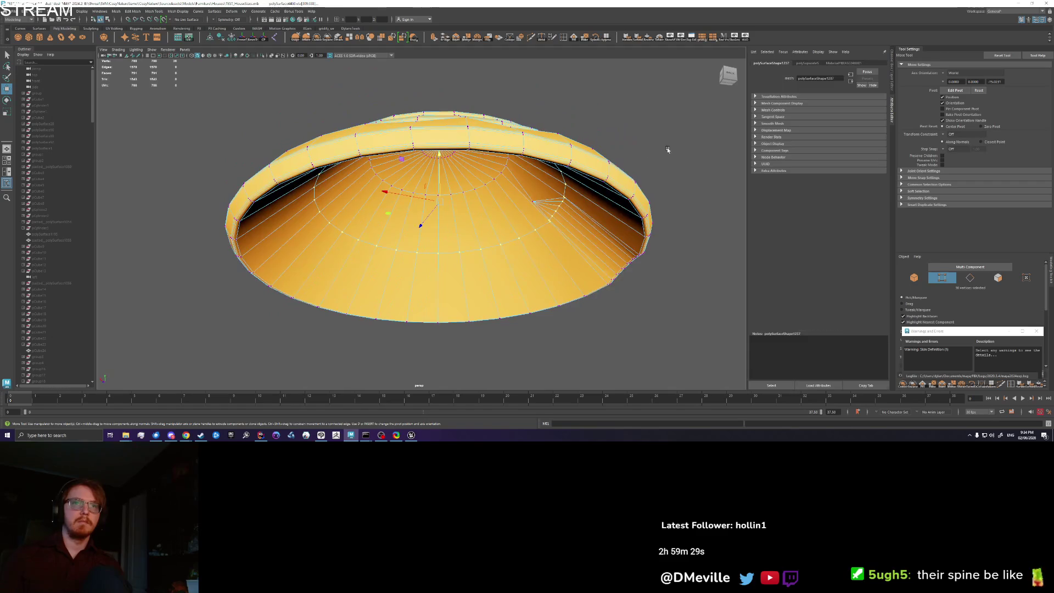
# Deselect the dome vertices, exit Isolate Select and frame all objects
pyautogui.click(668, 149)
pyautogui.scroll(-2, 567, 161)
pyautogui.click(737, 36)
pyautogui.press('a')
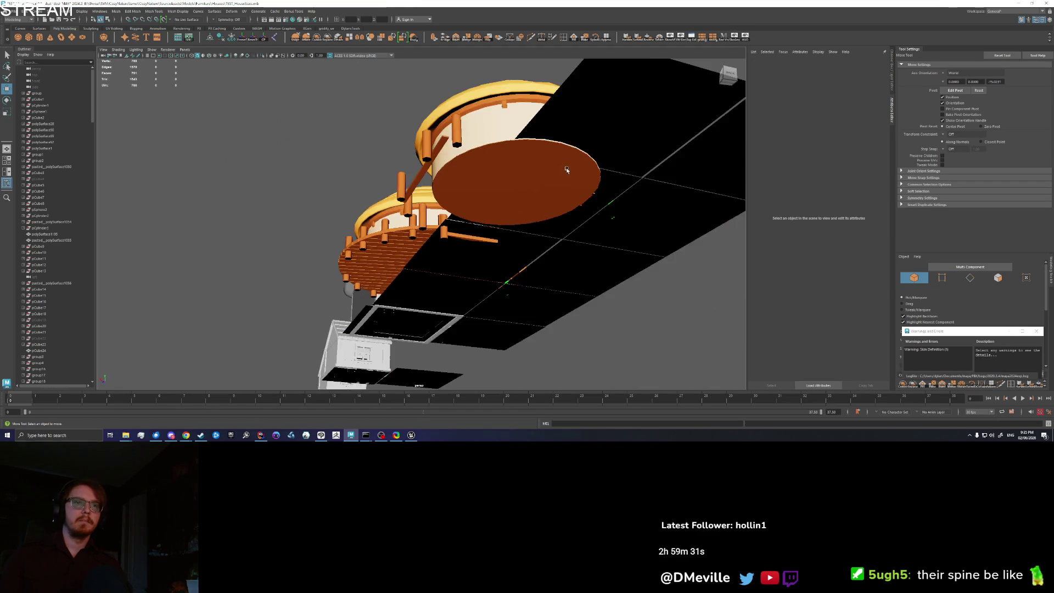
# Combine the middle dome house's parts, excluding the floor patch and deck, into one mesh
pyautogui.click(473, 353)
pyautogui.keyDown('ctrl'); pyautogui.click(369, 344); pyautogui.keyUp('ctrl')
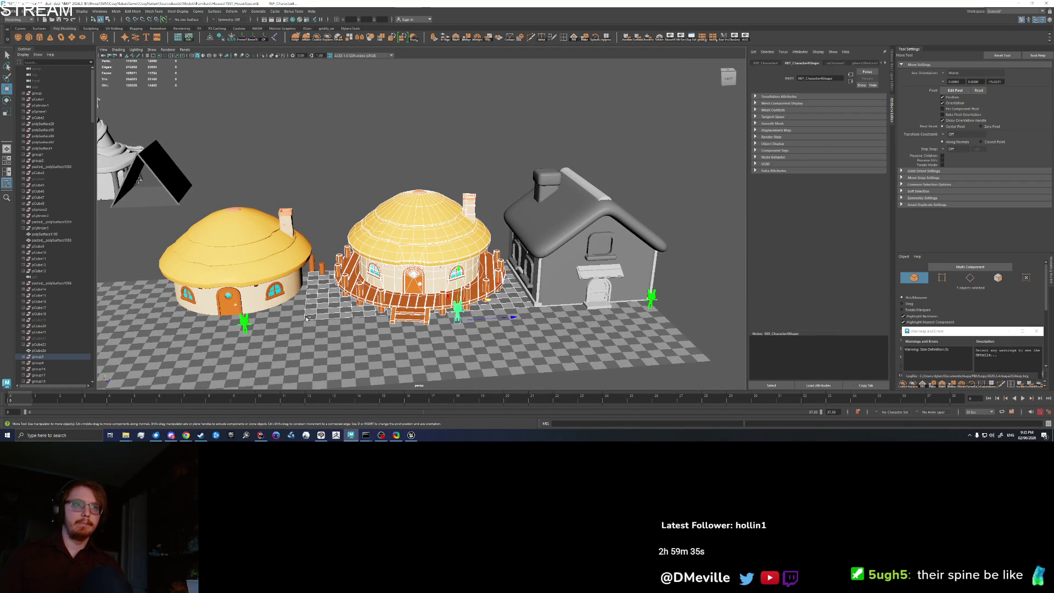
pyautogui.press('q')
pyautogui.keyDown('ctrl'); pyautogui.click(460, 312); pyautogui.keyUp('ctrl')
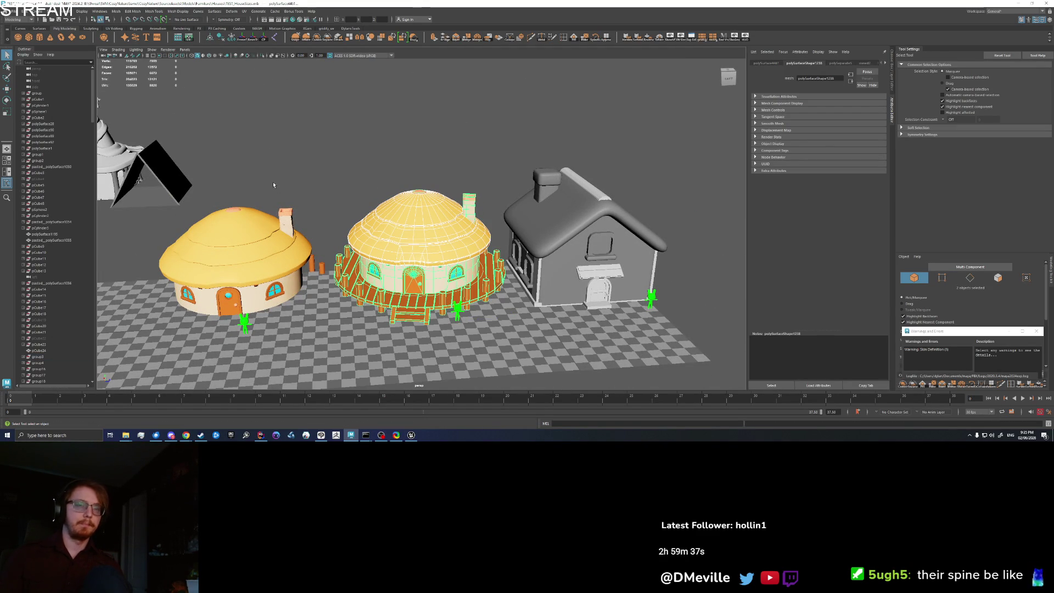
pyautogui.scroll(-3, 238, 130)
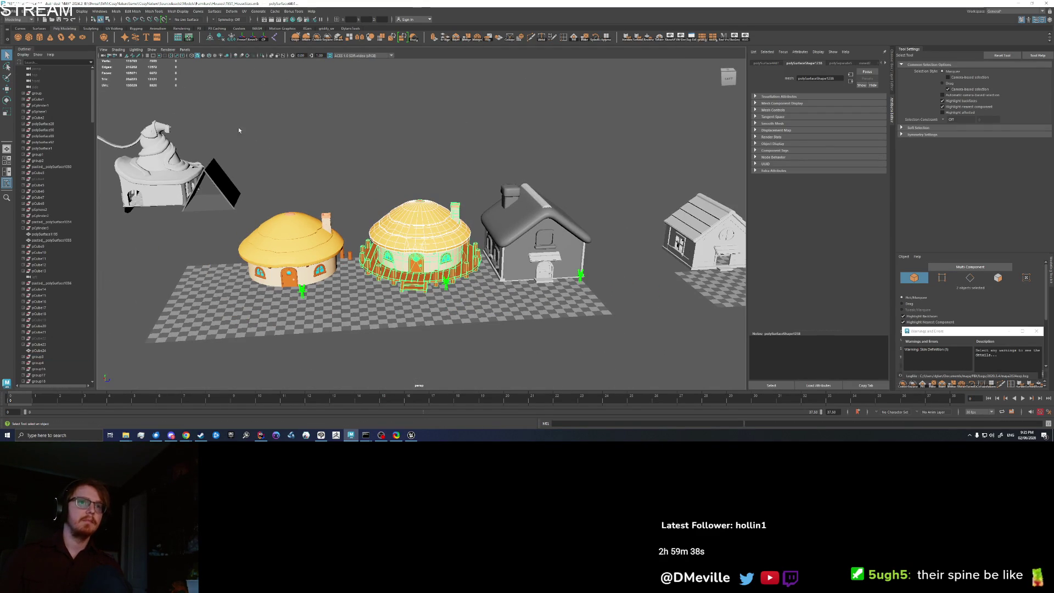
pyautogui.click(317, 38)
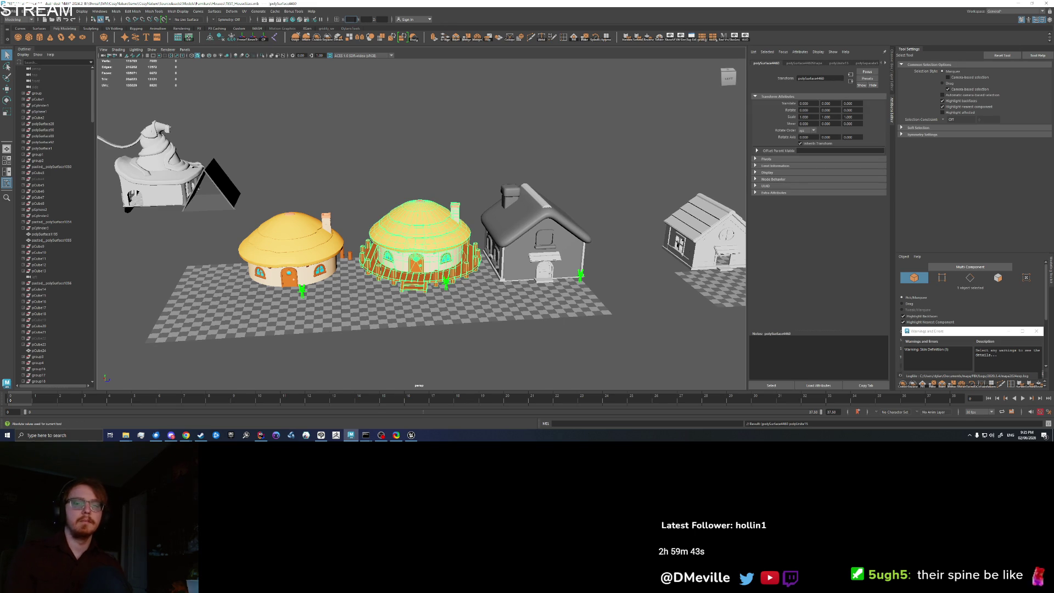
# Raise the merged house upward inside the grey cottage
pyautogui.press('f')
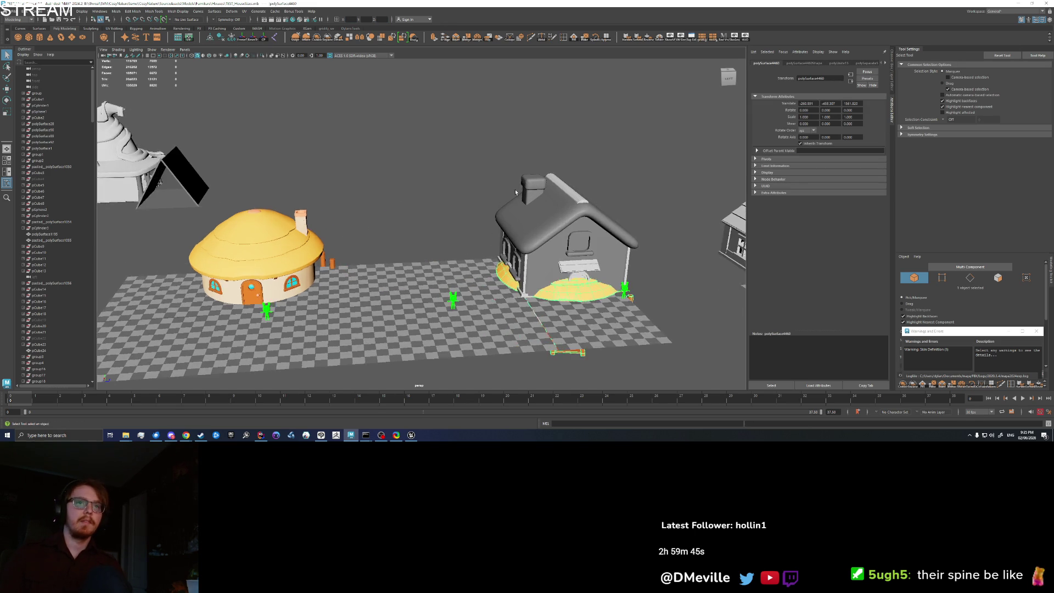
pyautogui.press('w')
pyautogui.moveTo(419, 232); pyautogui.dragTo(428, 186)
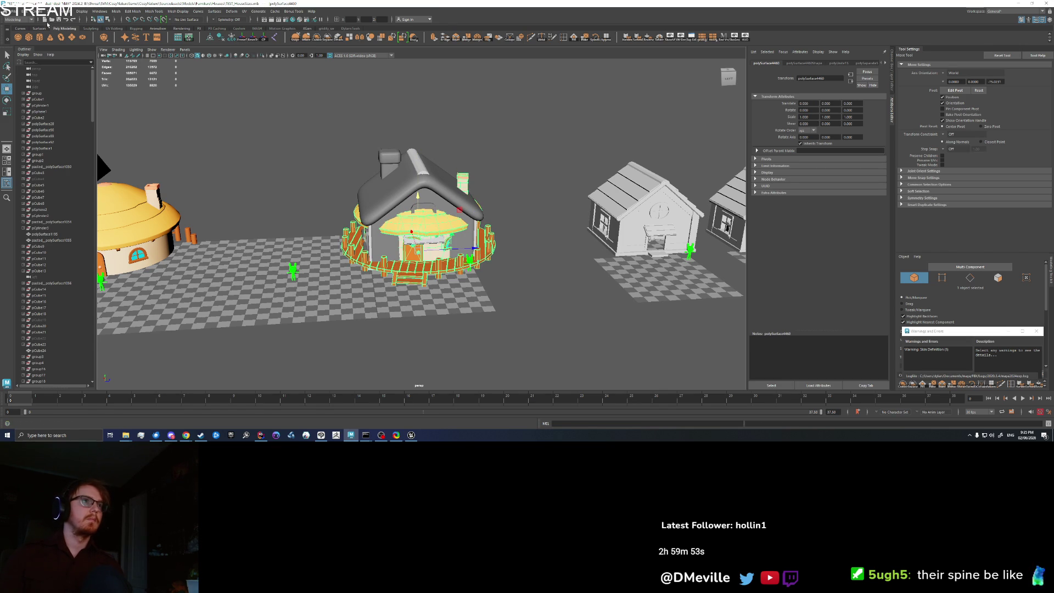
# Export the selection over the existing FBX, then select the TEST_Beachhouse_2 actor in Unreal
pyautogui.click(9, 11)
pyautogui.click(44, 93)
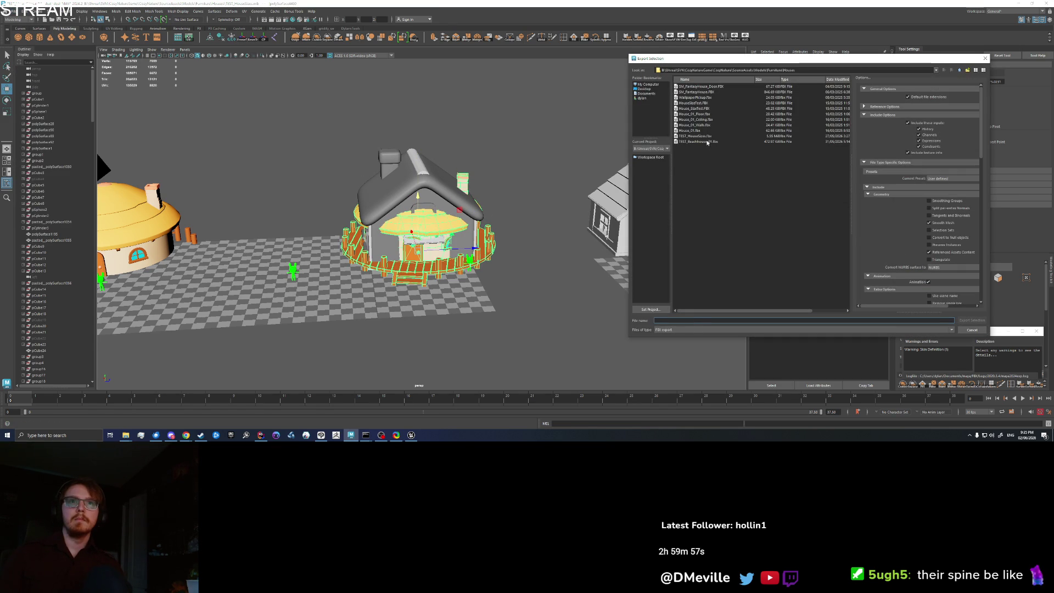
pyautogui.click(971, 322)
pyautogui.click(796, 208)
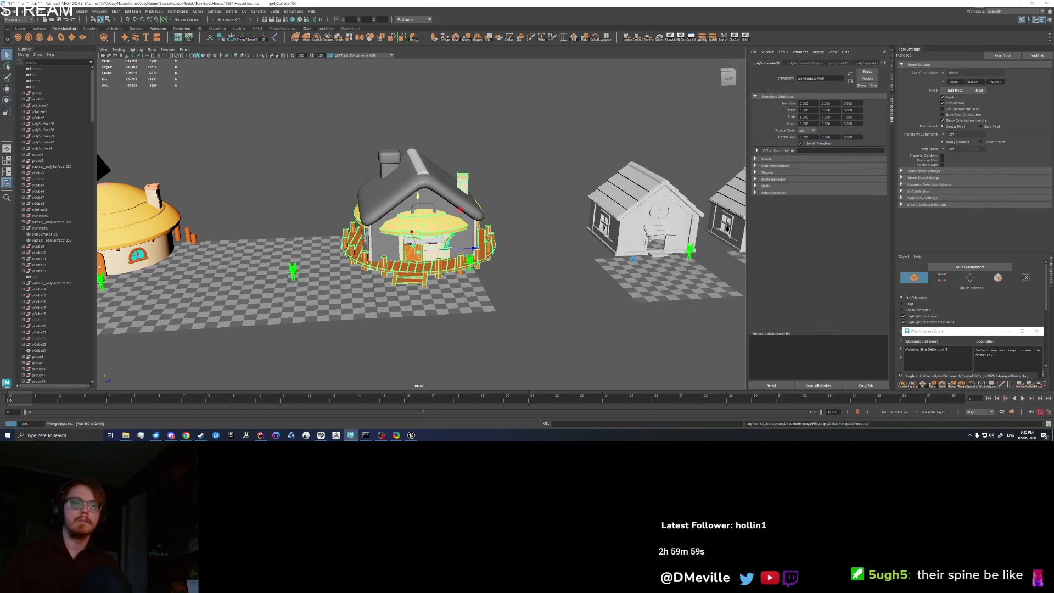
pyautogui.click(411, 434)
pyautogui.click(707, 225)
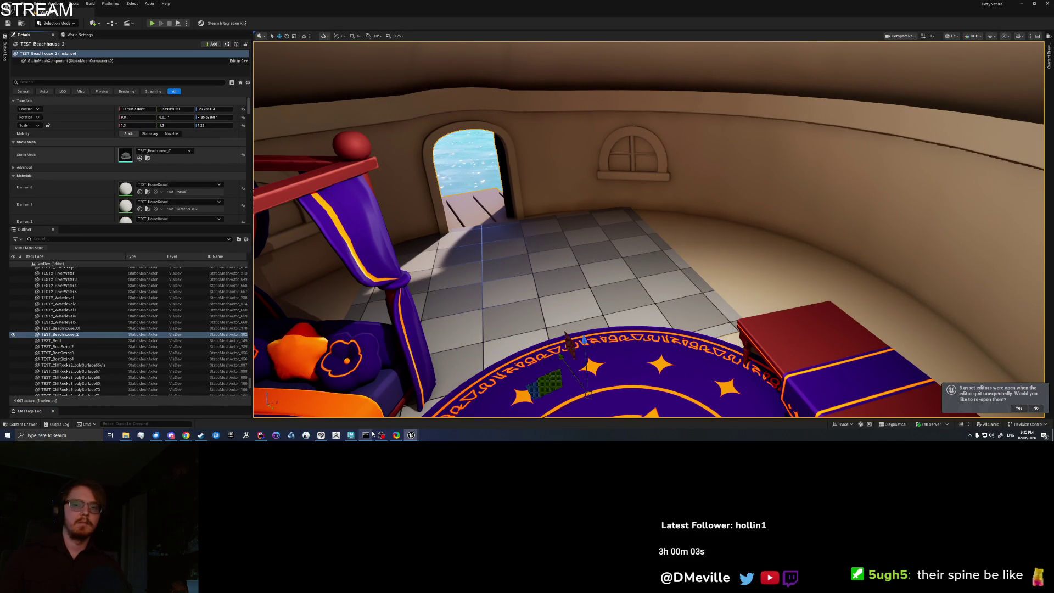
# Reimport the beach house mesh from the updated FBX and rotate it around its vertical axis
pyautogui.moveTo(373, 434)
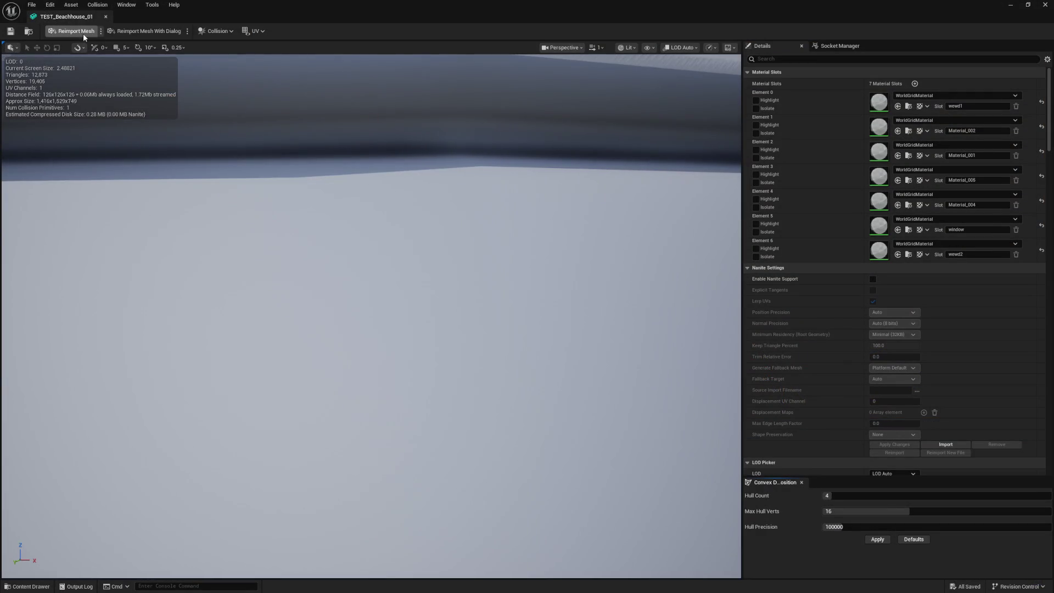
pyautogui.click(65, 32)
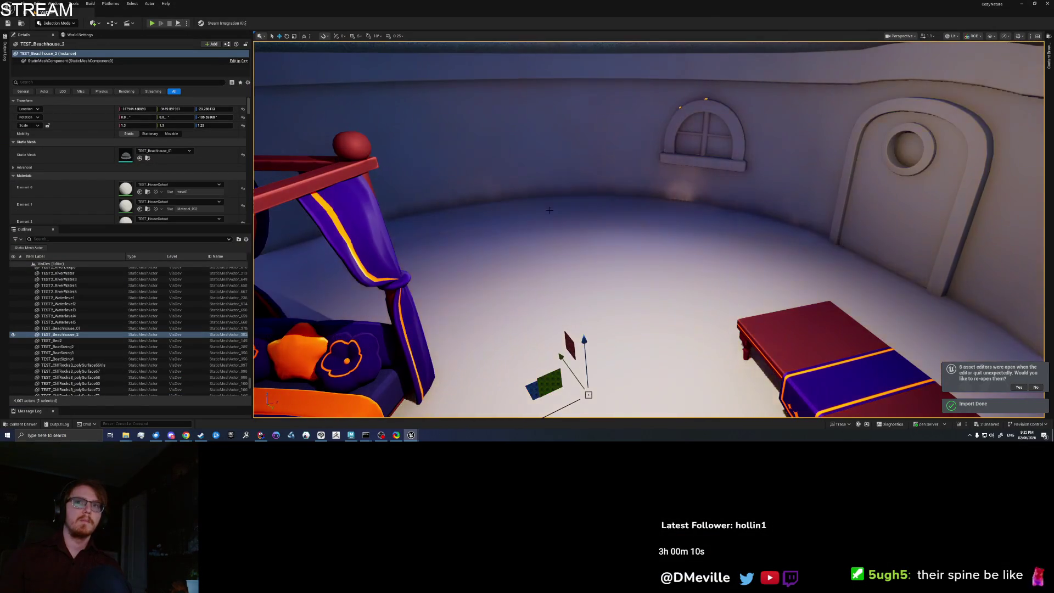
pyautogui.moveTo(494, 197)
pyautogui.mouseDown()
pyautogui.moveTo(494, 110)
pyautogui.moveTo(494, 319)
pyautogui.mouseUp()
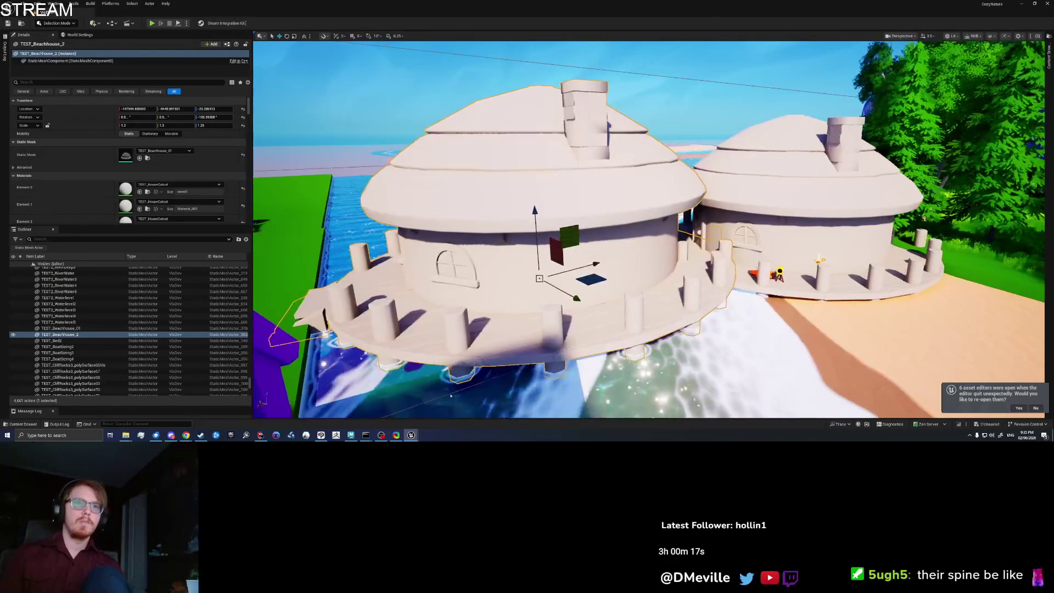
pyautogui.press('e')
pyautogui.moveTo(604, 291)
pyautogui.mouseDown()
pyautogui.moveTo(664, 296)
pyautogui.moveTo(663, 311)
pyautogui.mouseUp()
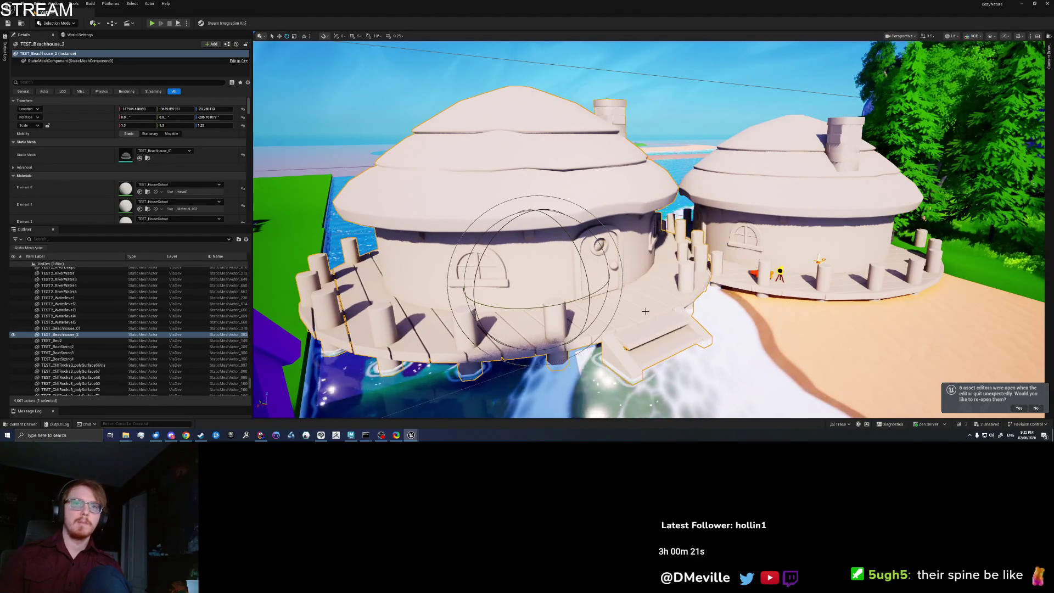
# Play the level from the beach house with Play From Here, then stop the session
pyautogui.rightClick(663, 312)
pyautogui.click(669, 307)
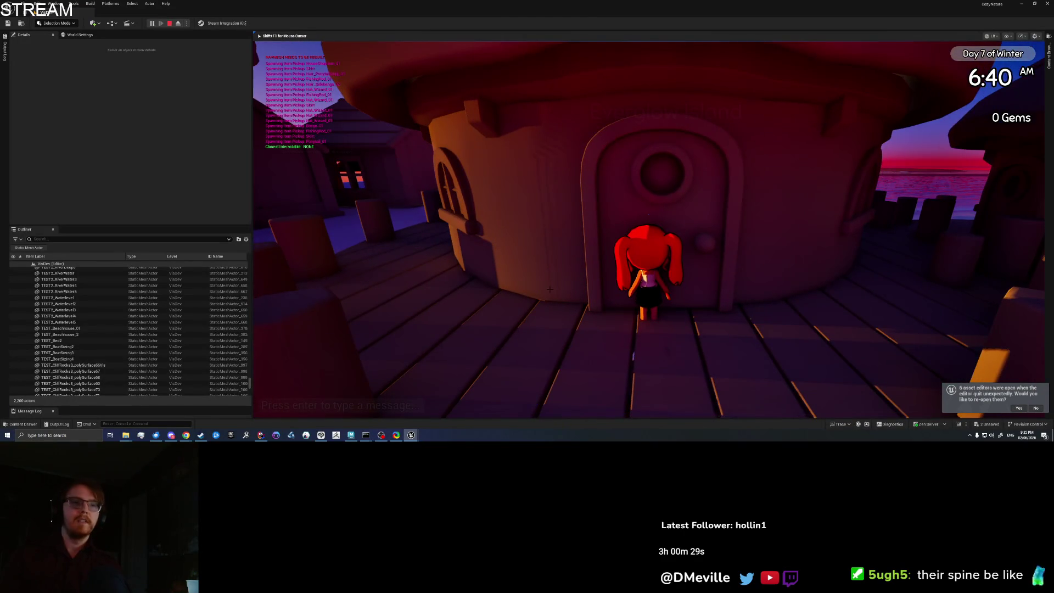
pyautogui.press('Escape')
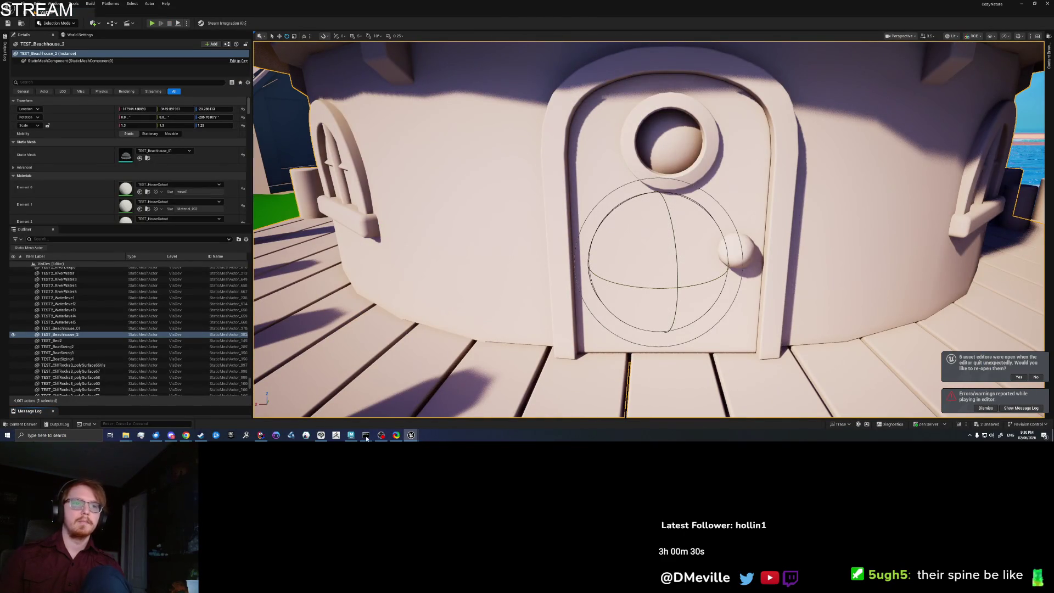
pyautogui.click(350, 435)
pyautogui.scroll(5, 413, 313)
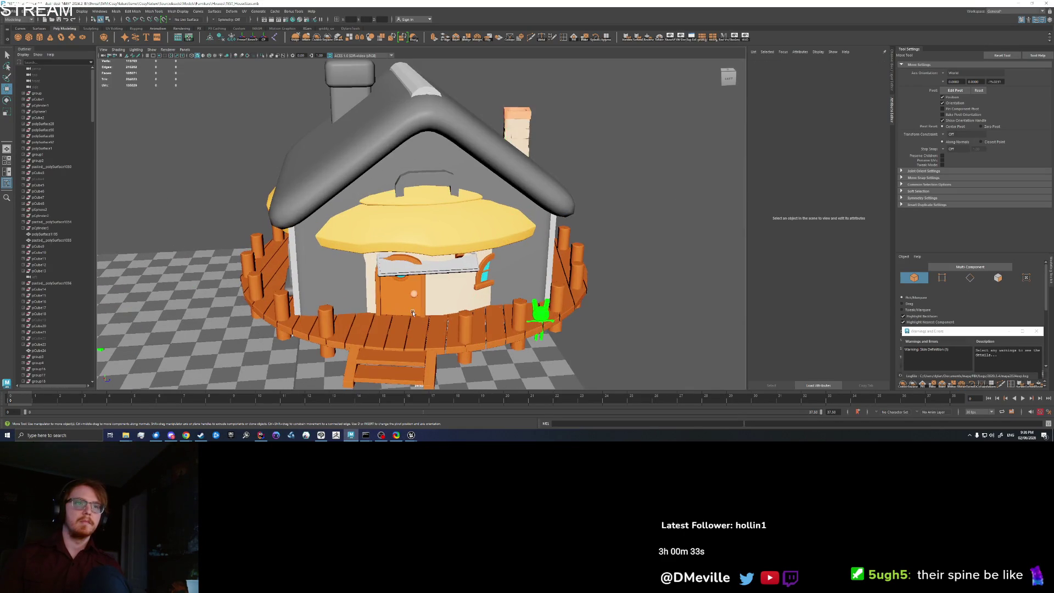
# Delete the door faces of the combined house mesh and return to Object Mode
pyautogui.click(413, 313)
pyautogui.rightClick(401, 255)
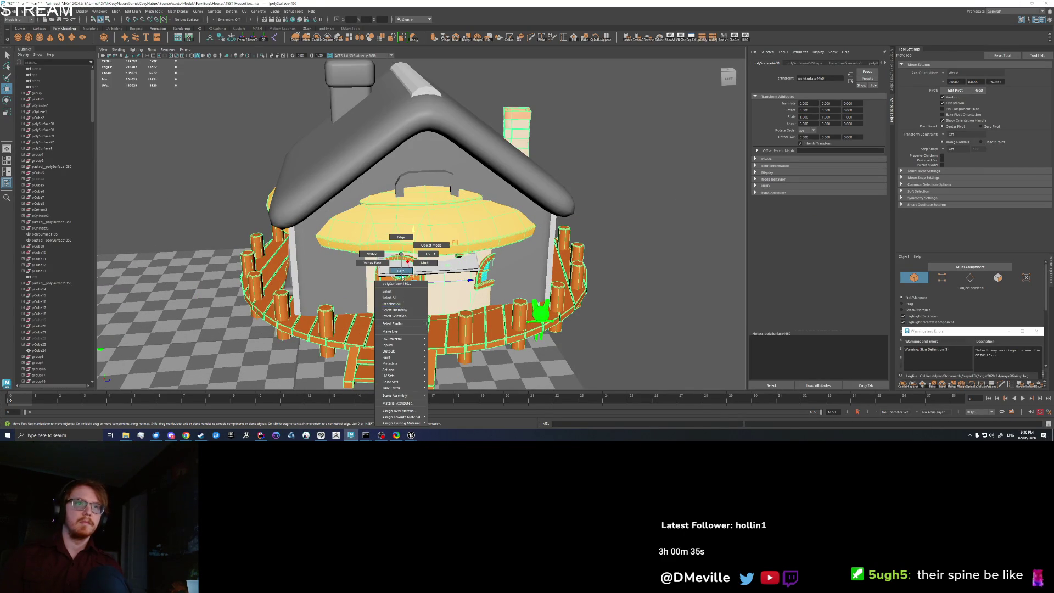
pyautogui.click(400, 271)
pyautogui.scroll(4, 394, 307)
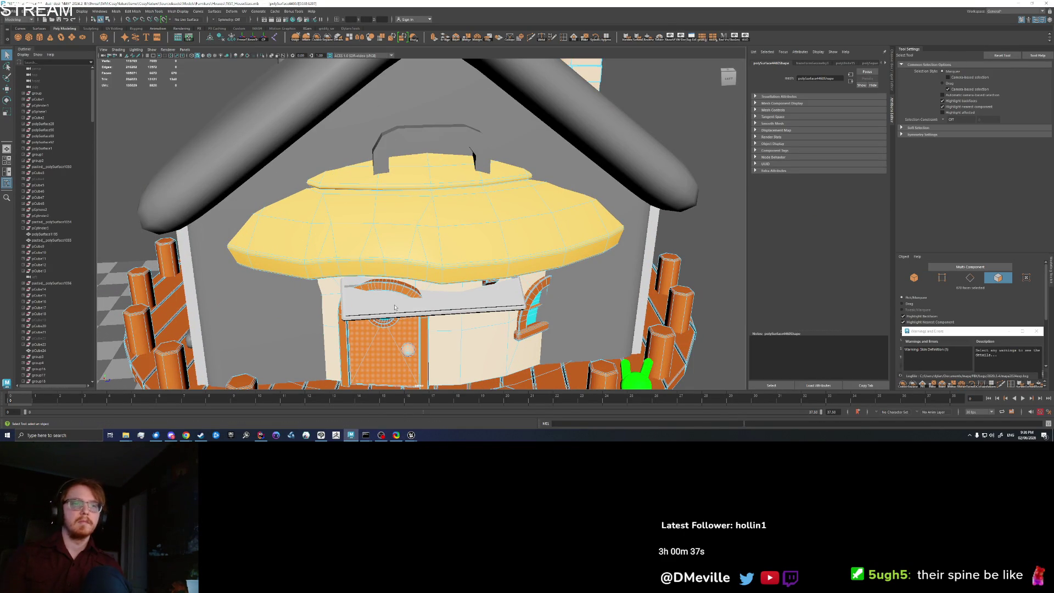
pyautogui.press('Delete')
pyautogui.scroll(-3, 392, 306)
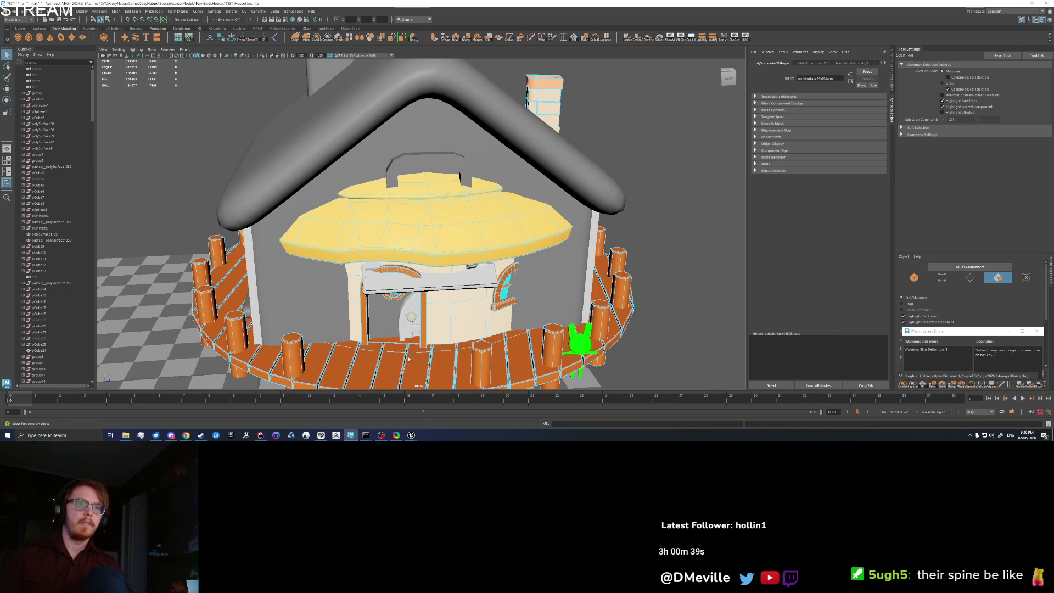
pyautogui.rightClick(408, 254)
pyautogui.click(457, 244)
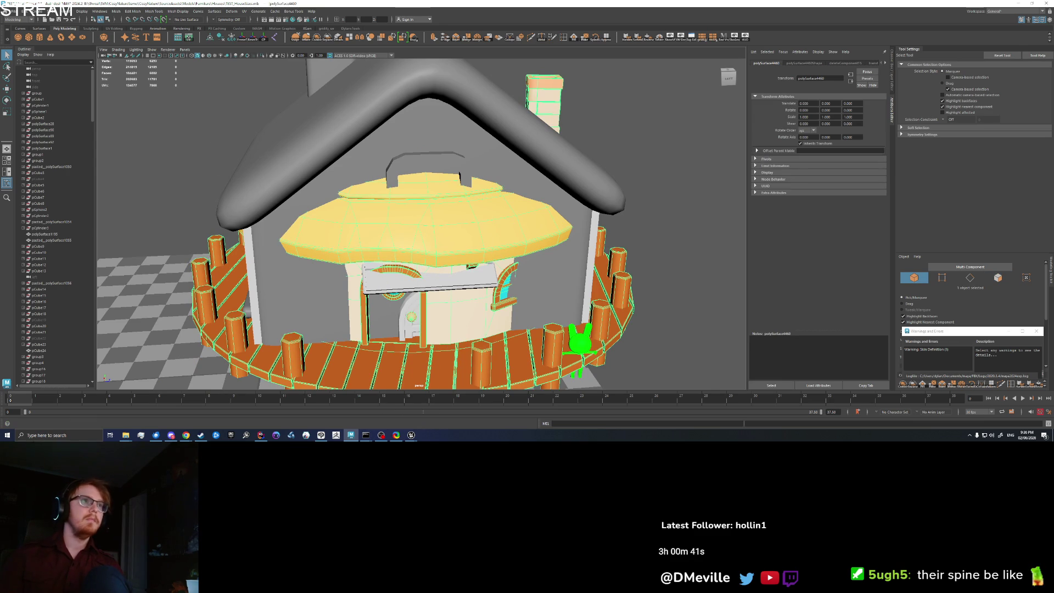
# Export the selected house over the existing FBX file
pyautogui.click(10, 11)
pyautogui.click(38, 93)
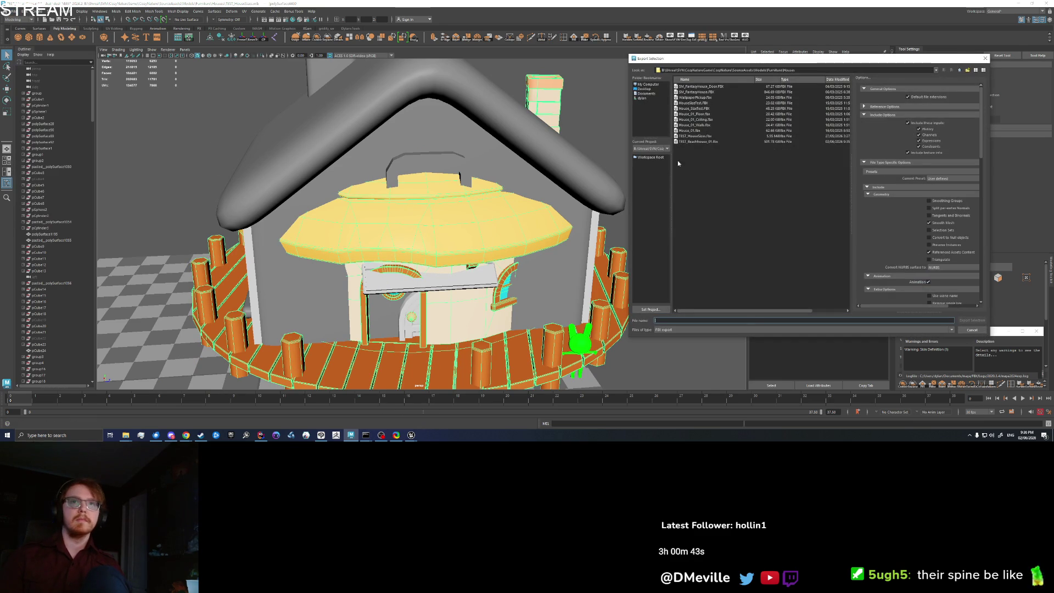
pyautogui.click(972, 320)
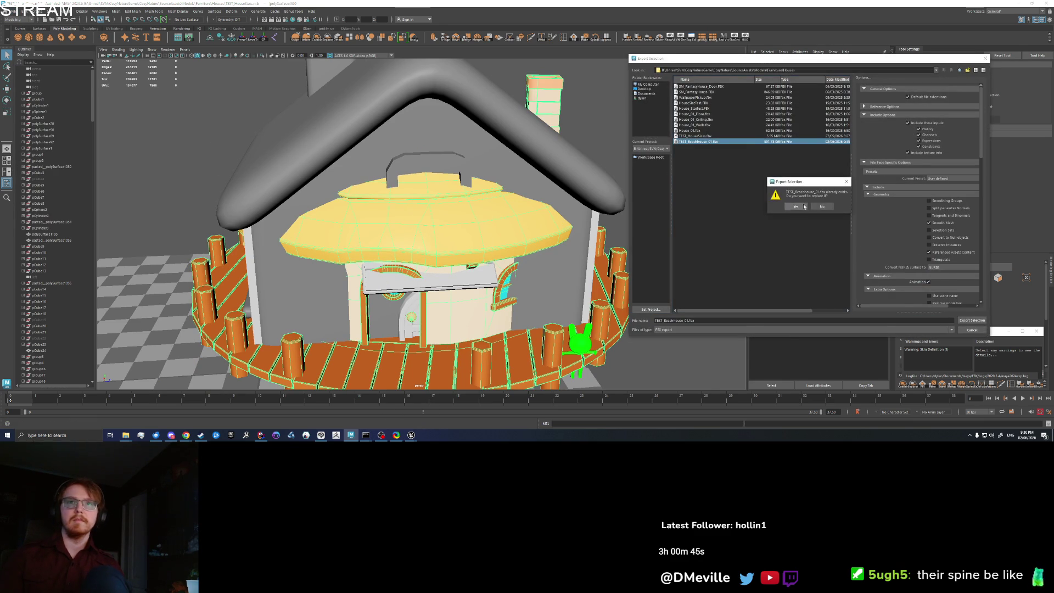
pyautogui.moveTo(413, 439)
pyautogui.click(394, 409)
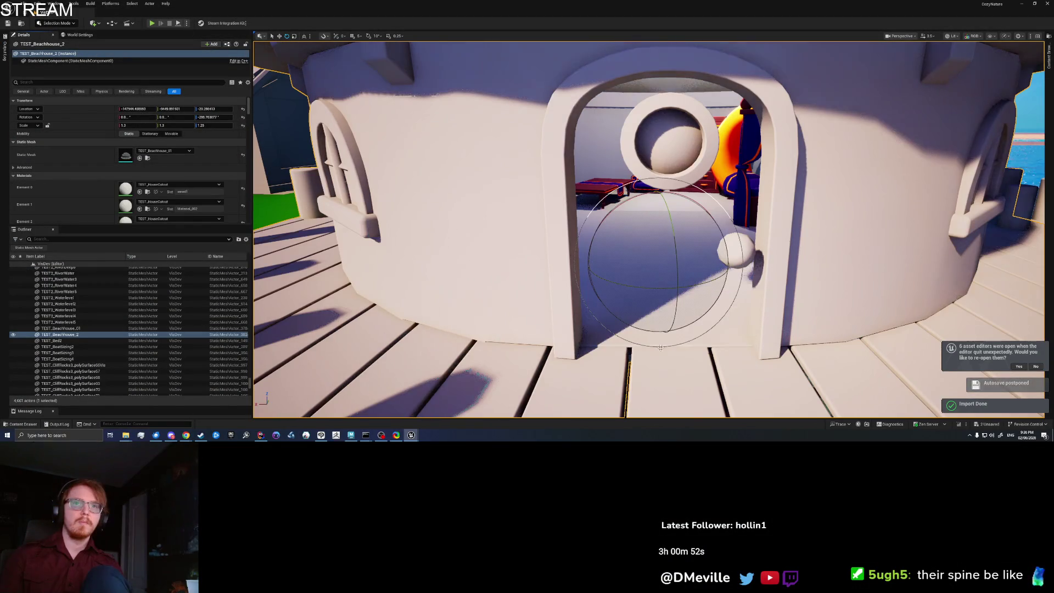
# Start Play In Editor and walk the character through the new doorway into the bedroom
pyautogui.rightClick(685, 357)
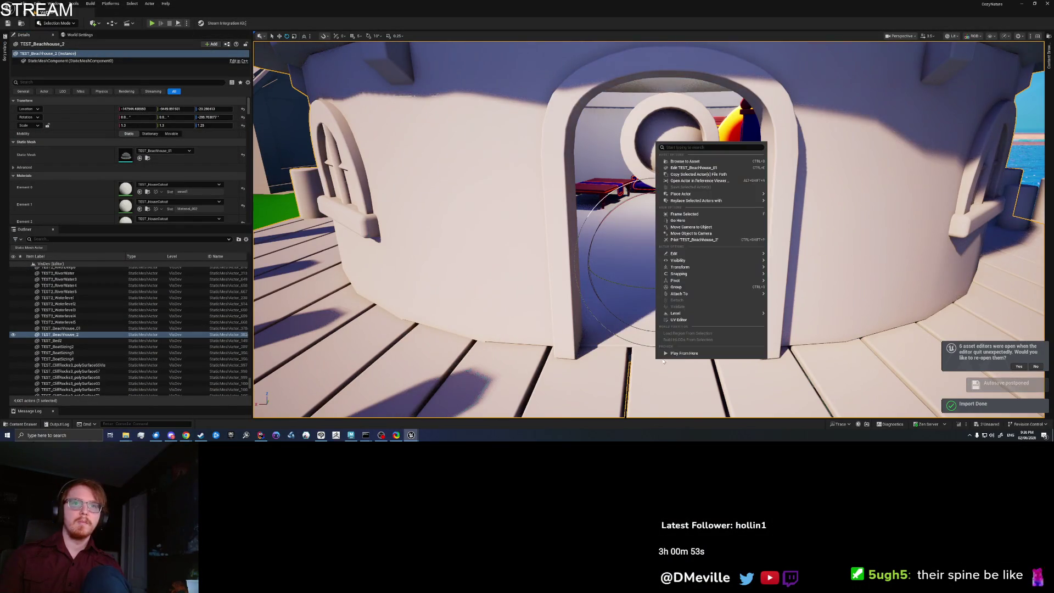
pyautogui.press('Escape')
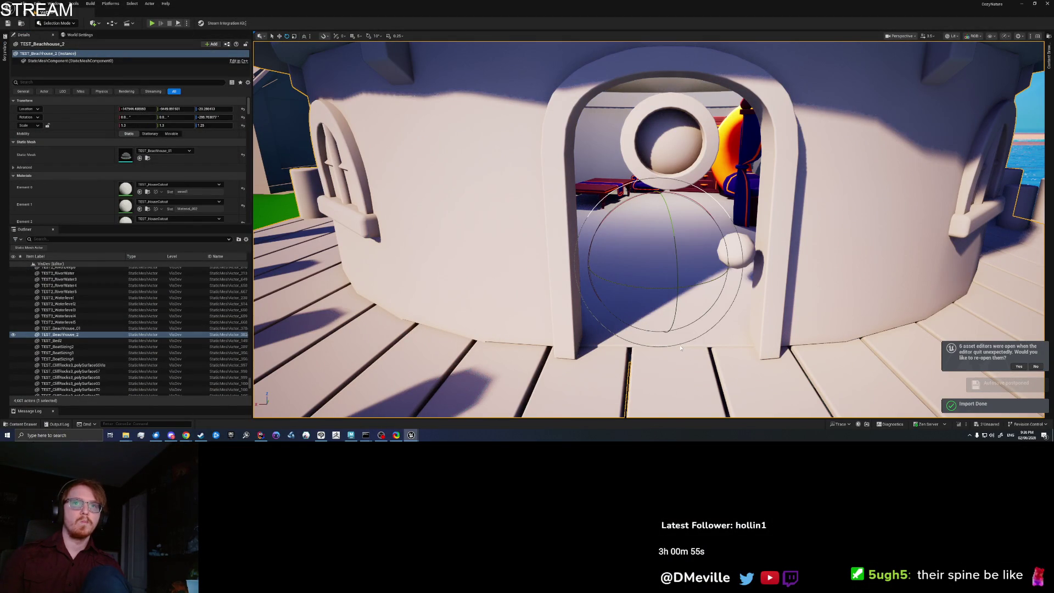
pyautogui.hotkey('alt', 'p')
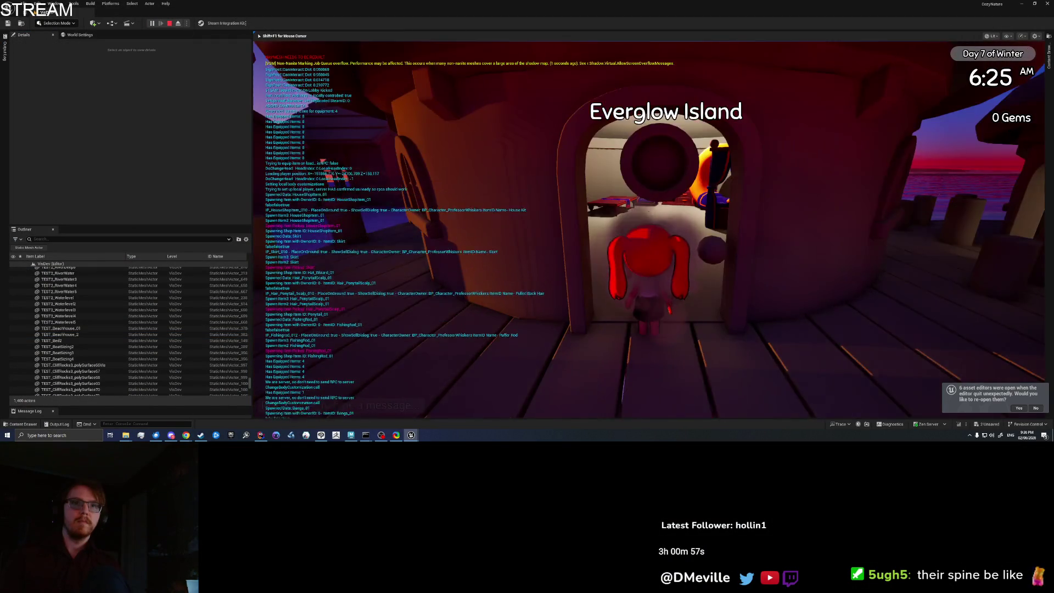
pyautogui.press('w')
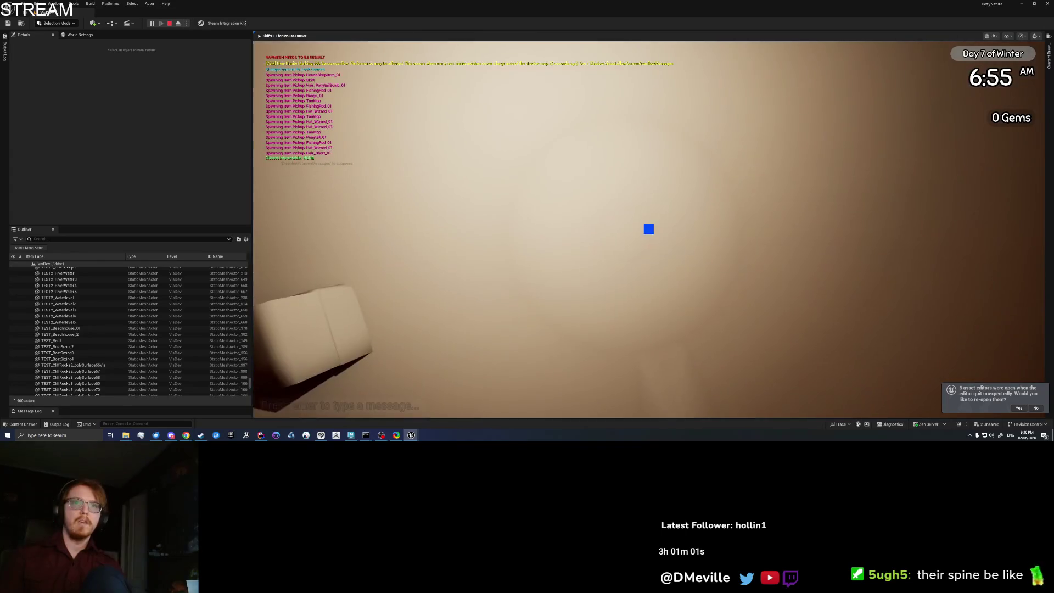
# Switch to the close-up camera, walk to the table, and orbit the camera around the room
pyautogui.press('c')
pyautogui.press('c')
pyautogui.press('w')
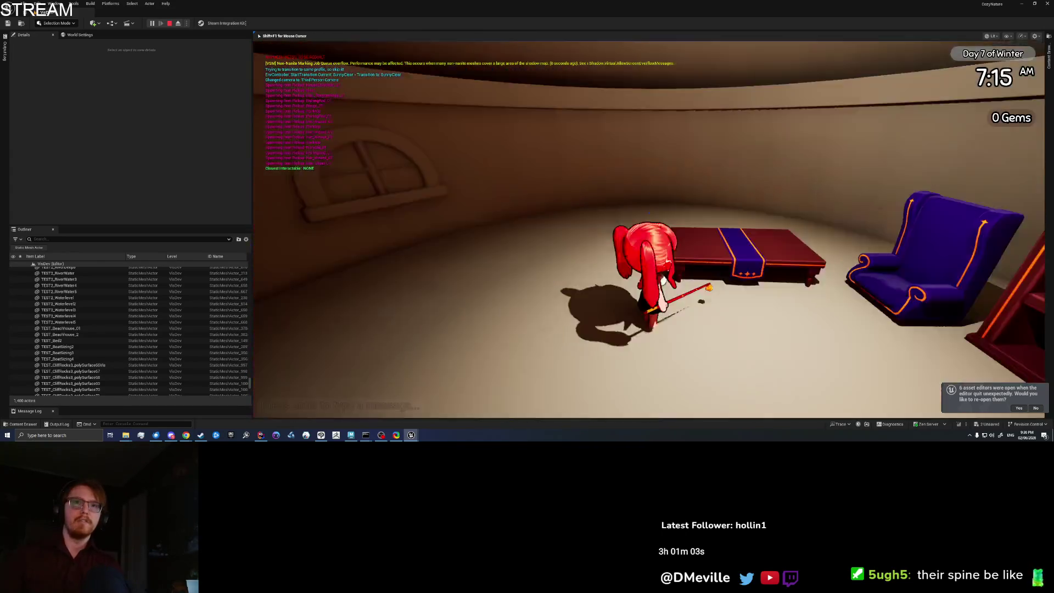
pyautogui.press('e')
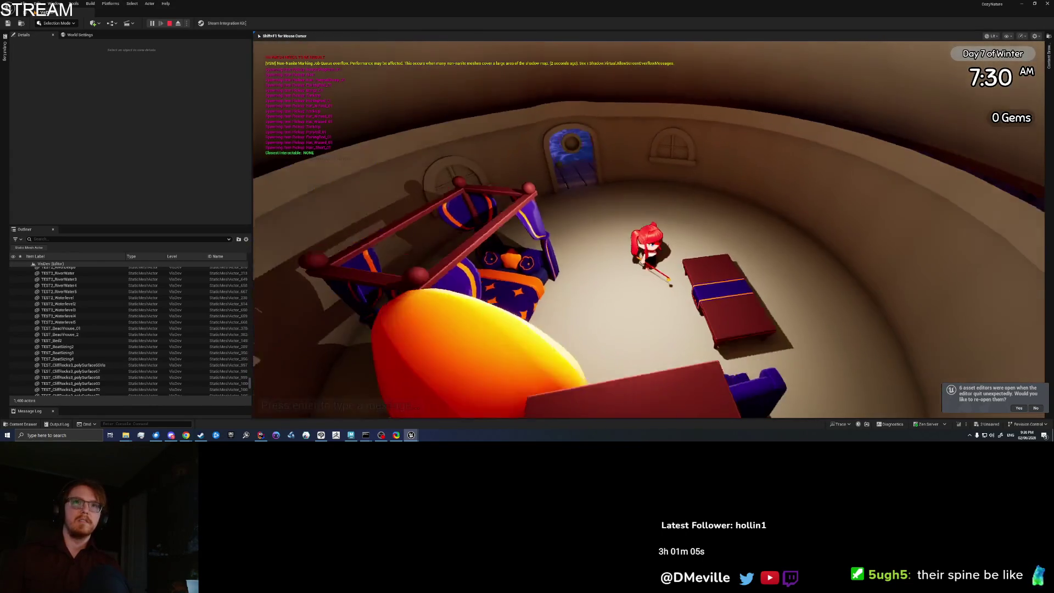
pyautogui.press('e')
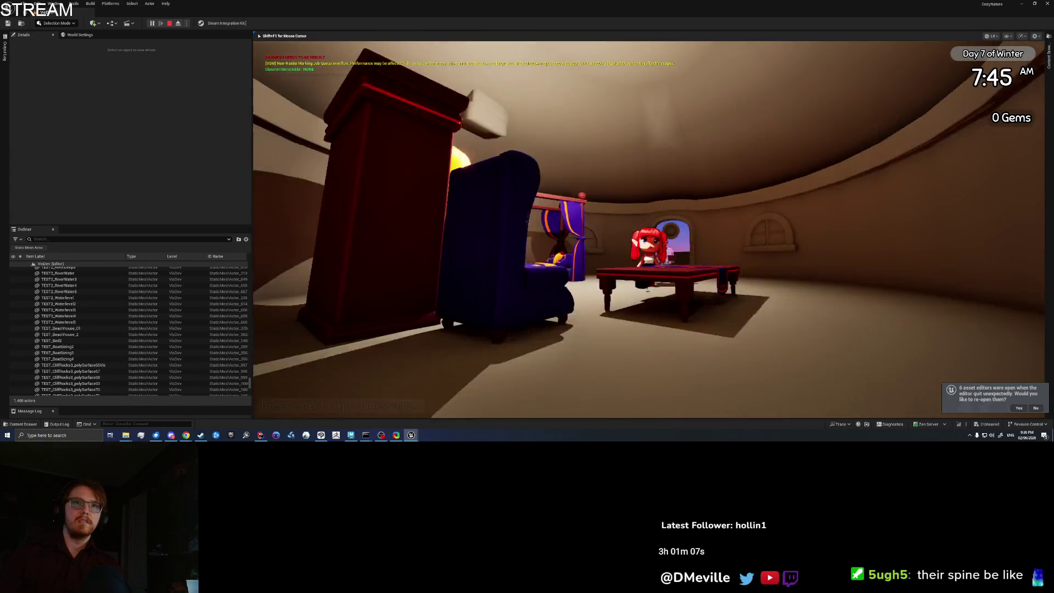
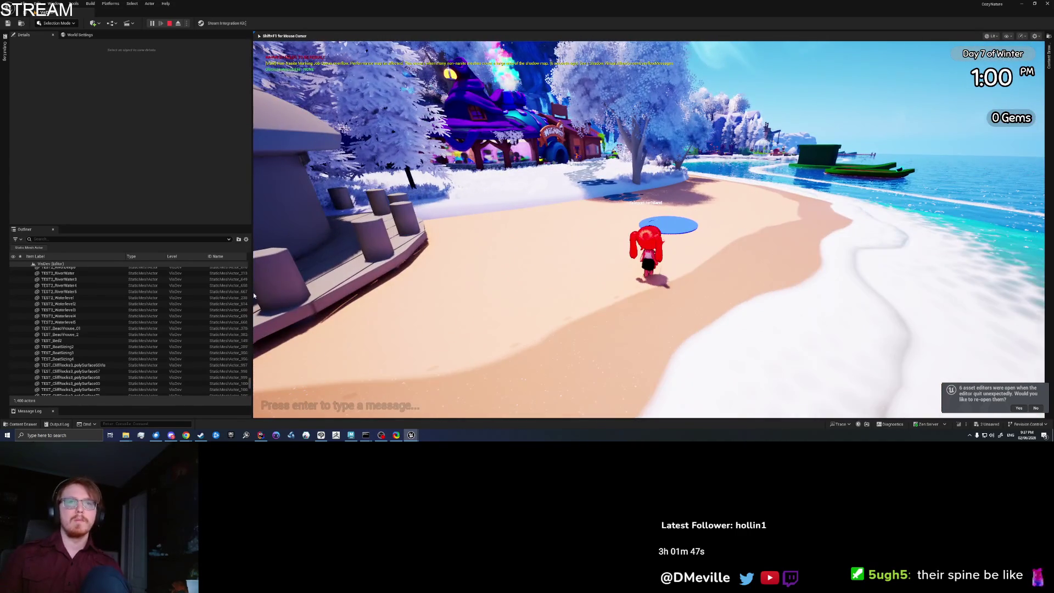
# End the play session and save the level with TEST_Beachhouse_2 selected
pyautogui.press('Escape')
pyautogui.click(60, 334)
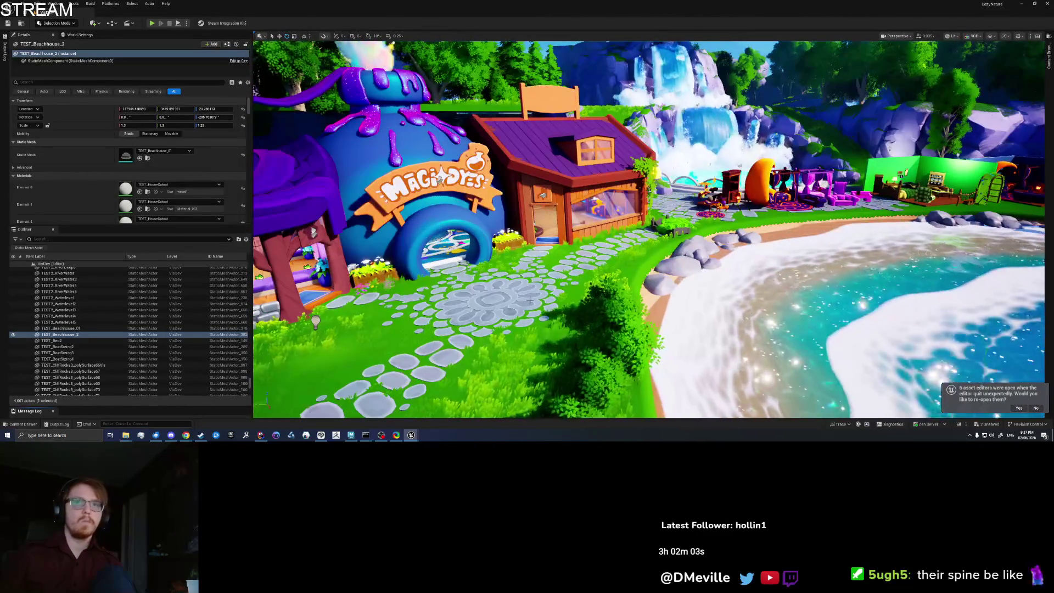
pyautogui.hotkey('ctrl', 's')
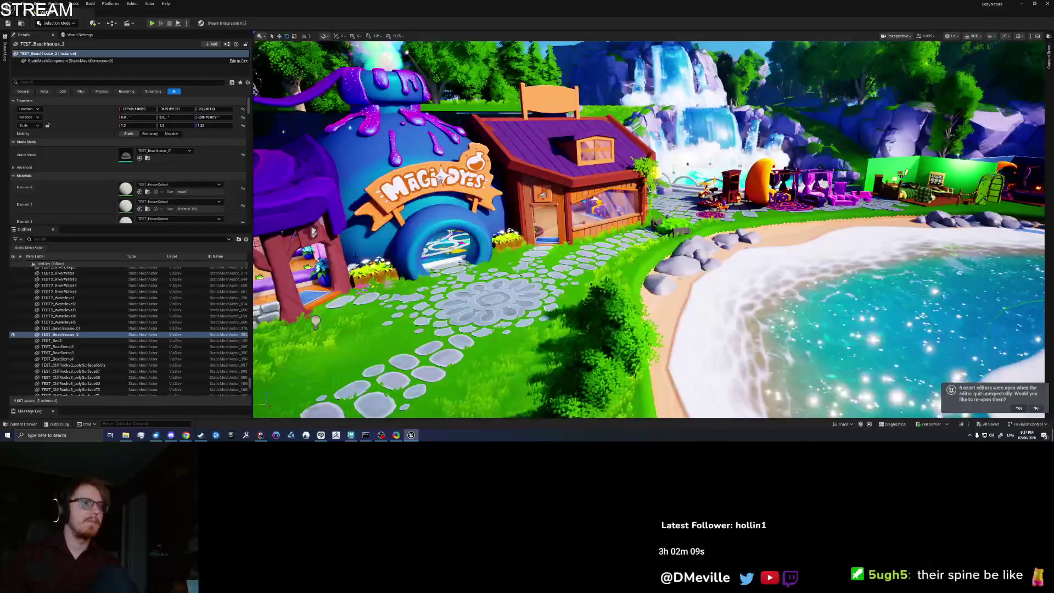
pyautogui.scroll(-4, 913, 212)
pyautogui.scroll(-3, 913, 212)
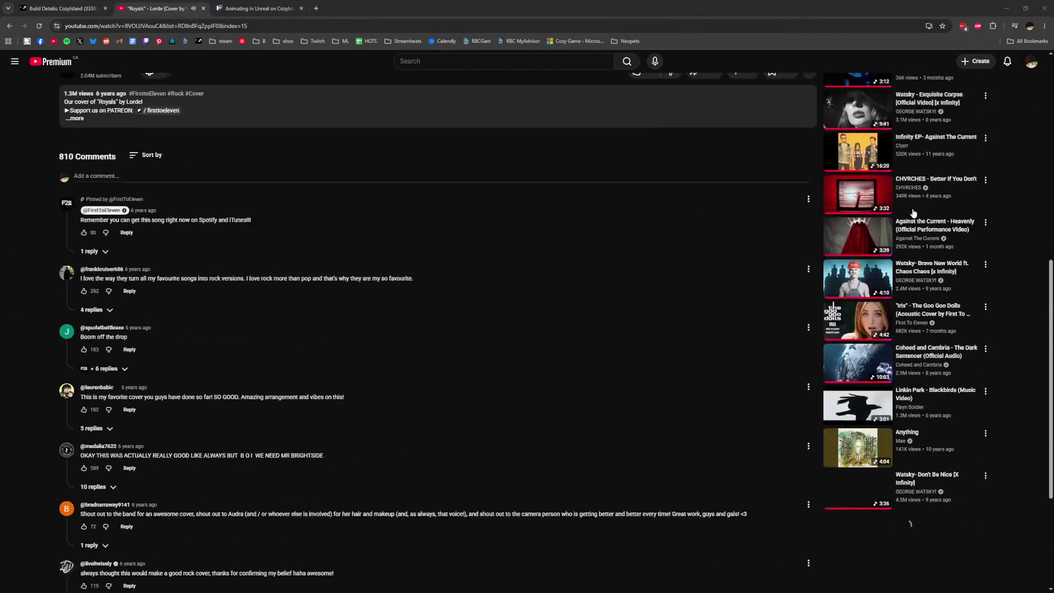
pyautogui.scroll(-2, 913, 212)
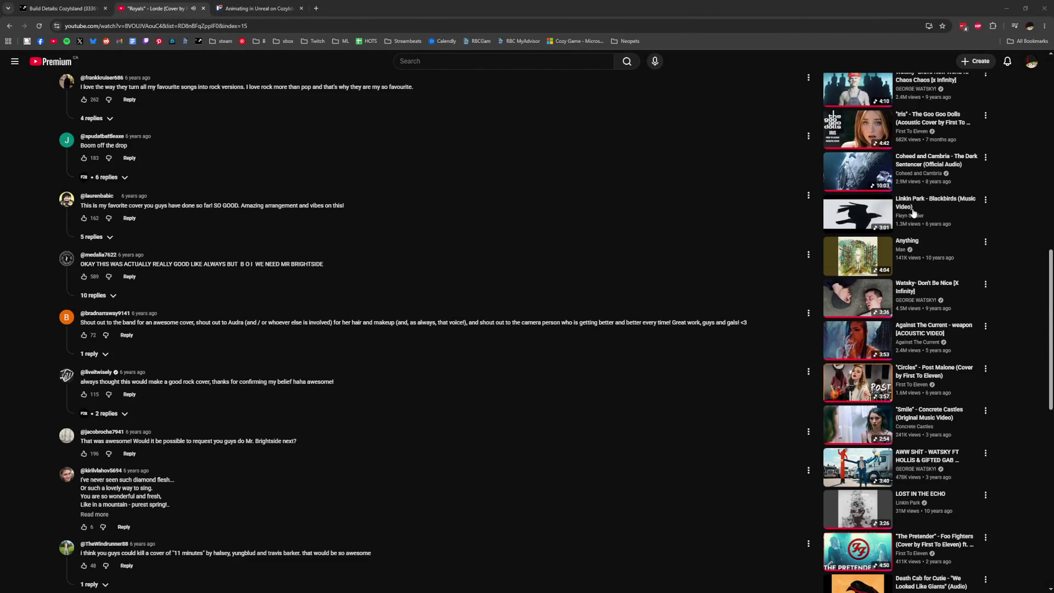
pyautogui.scroll(-3, 913, 213)
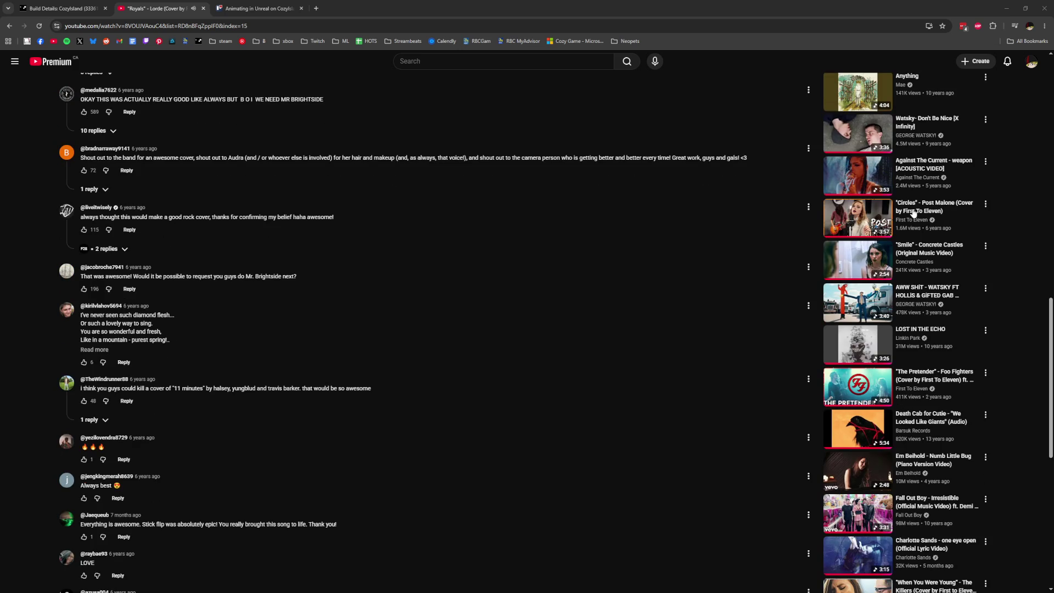
pyautogui.scroll(-5, 913, 212)
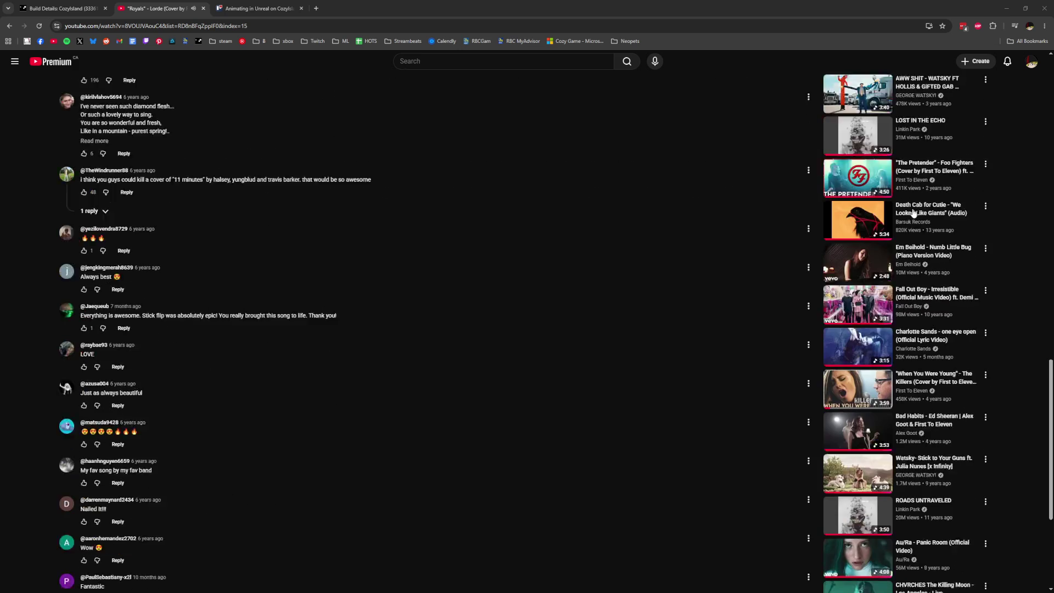
pyautogui.scroll(-2, 913, 212)
pyautogui.scroll(-2, 921, 214)
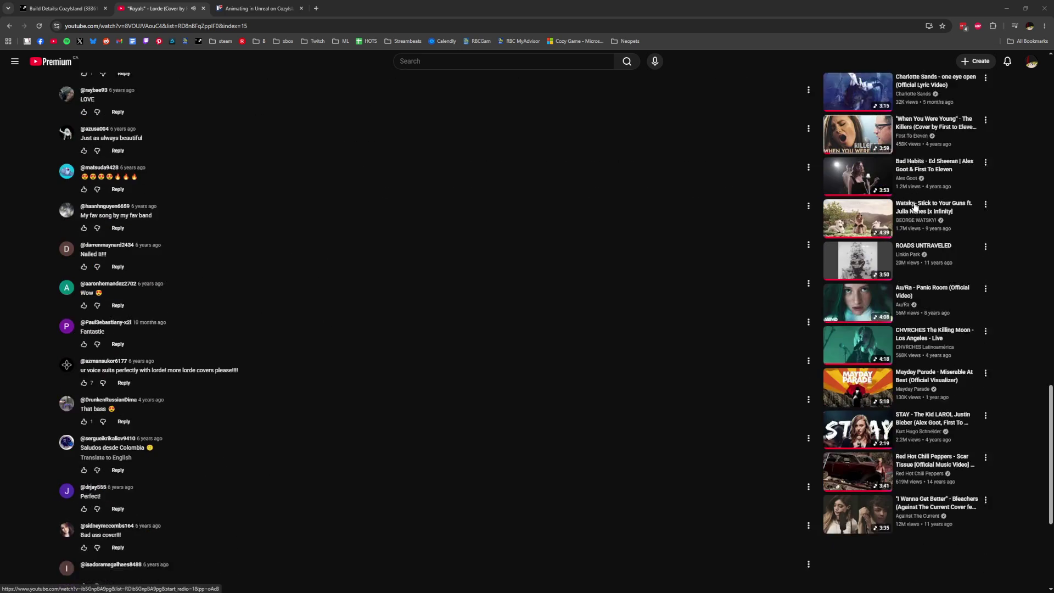
pyautogui.scroll(-3, 916, 205)
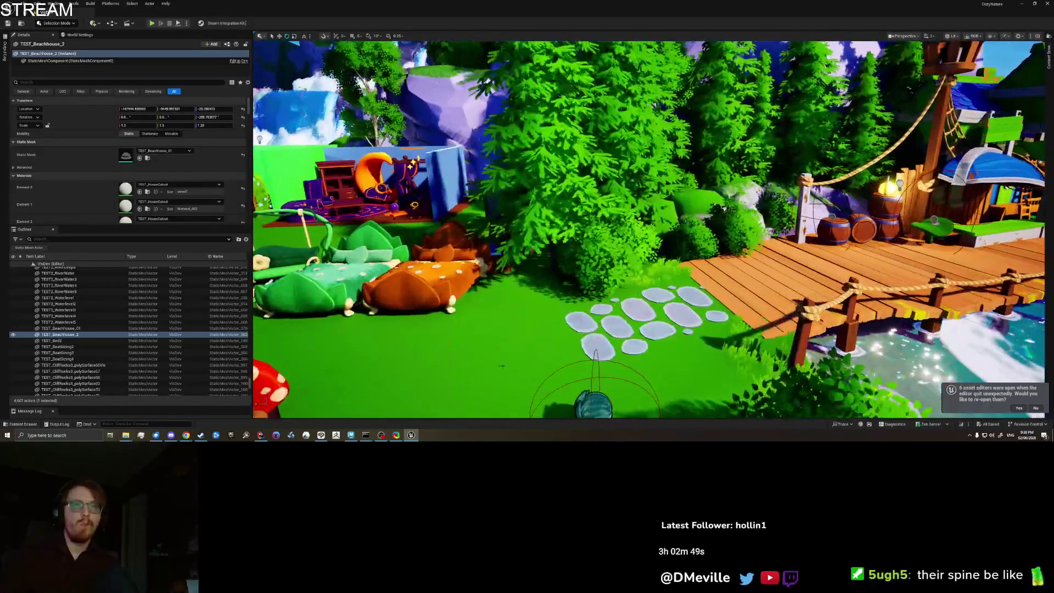
# Play from this spot on the beach and run the character onto the wooden dock
pyautogui.rightClick(434, 376)
pyautogui.click(470, 370)
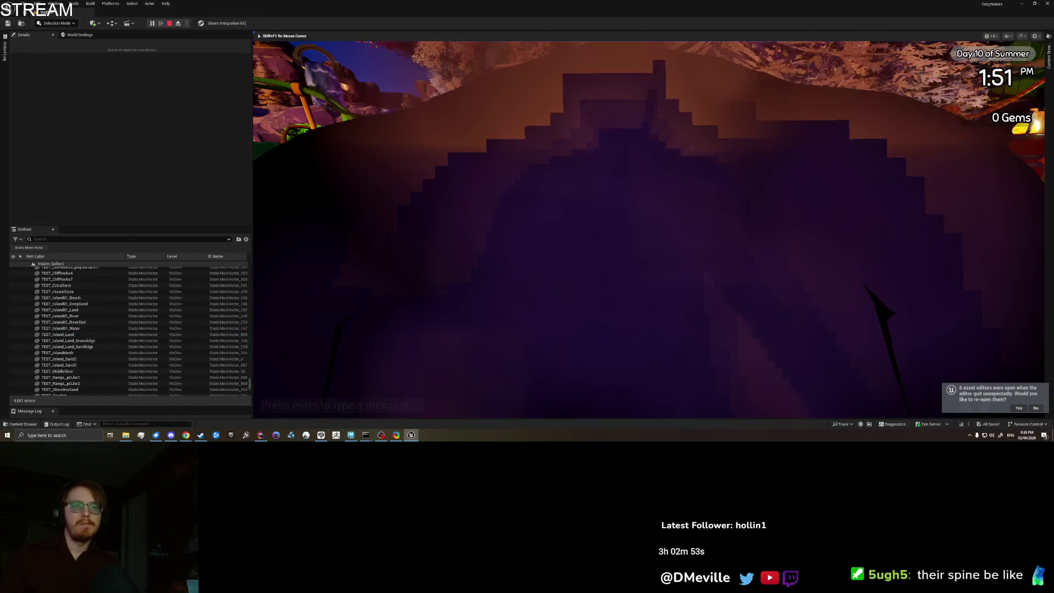
pyautogui.press('w')
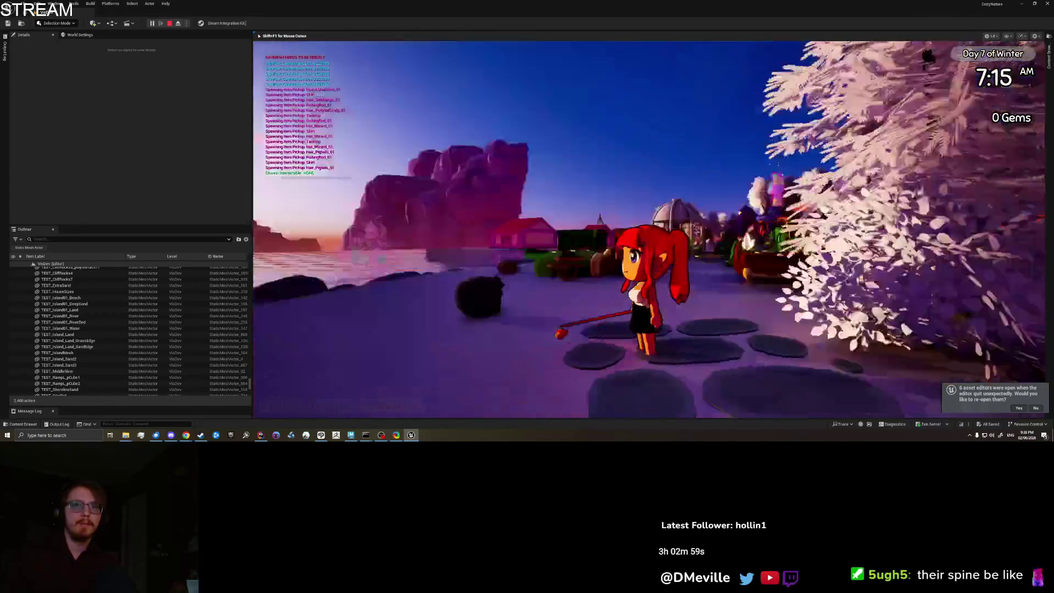
pyautogui.press('w')
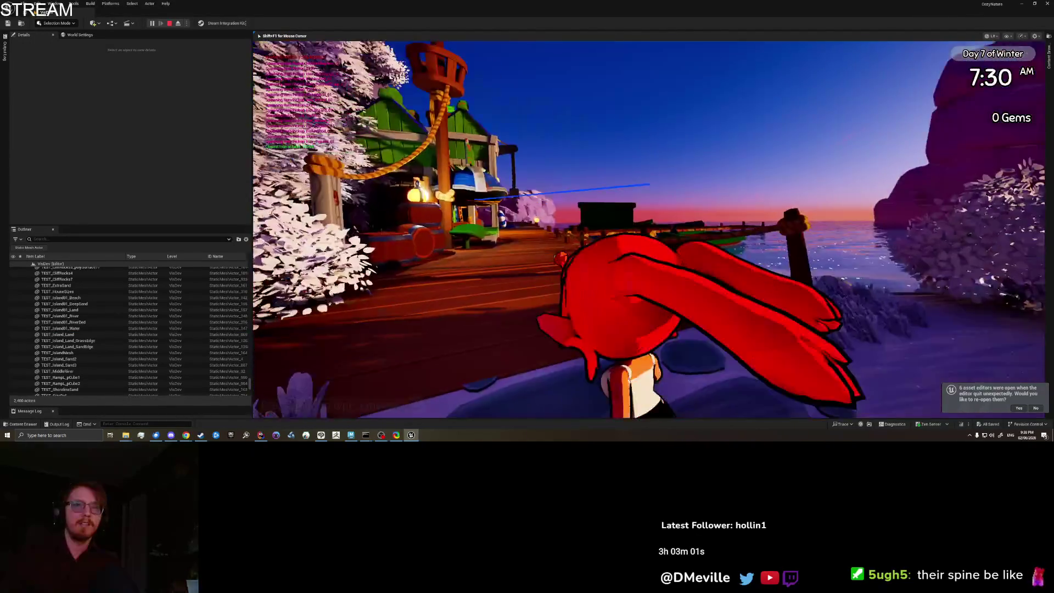
pyautogui.press('w')
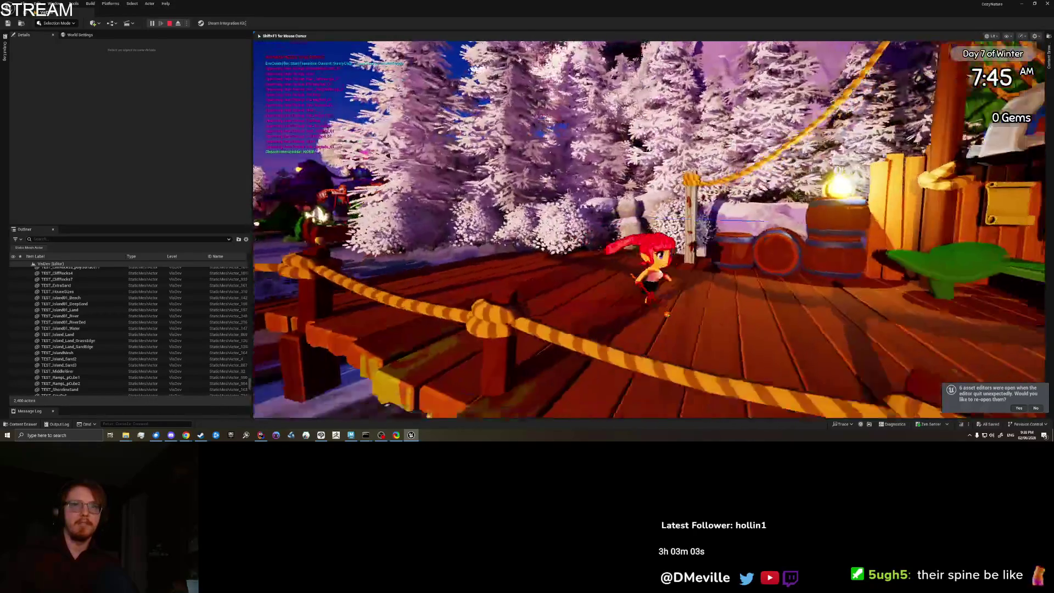
pyautogui.press('w')
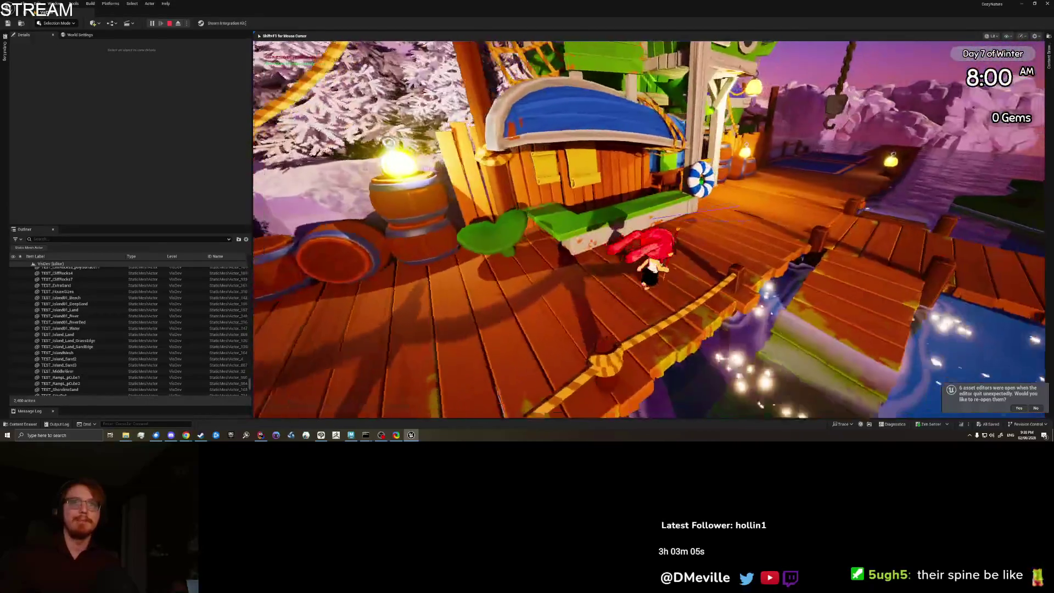
# Jump along the dock to the blue platform, cast the fishing rod, then open the inventory
pyautogui.press('w')
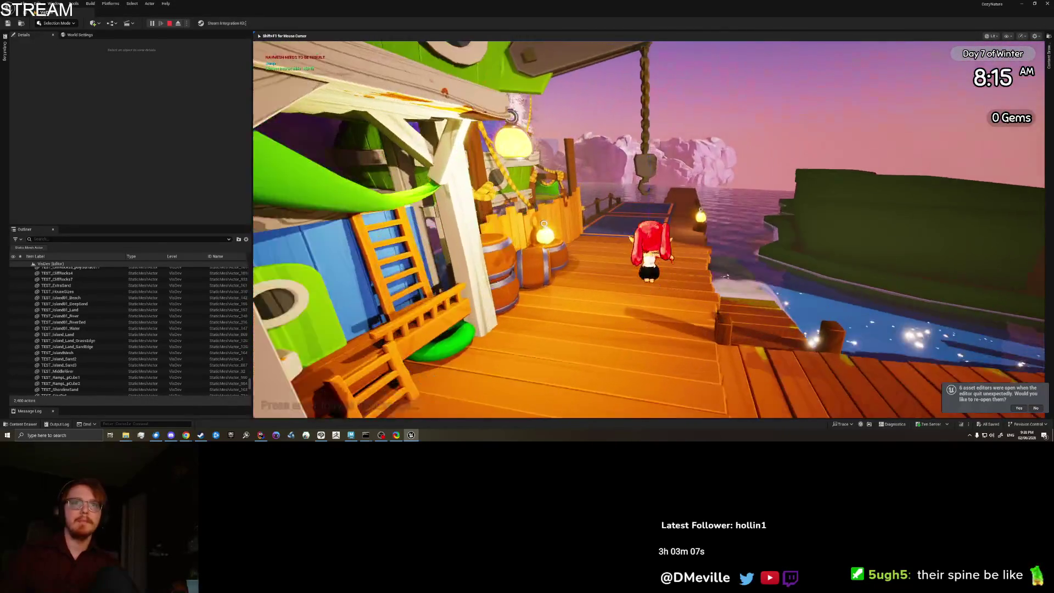
pyautogui.press('space')
pyautogui.press('space')
pyautogui.press('w')
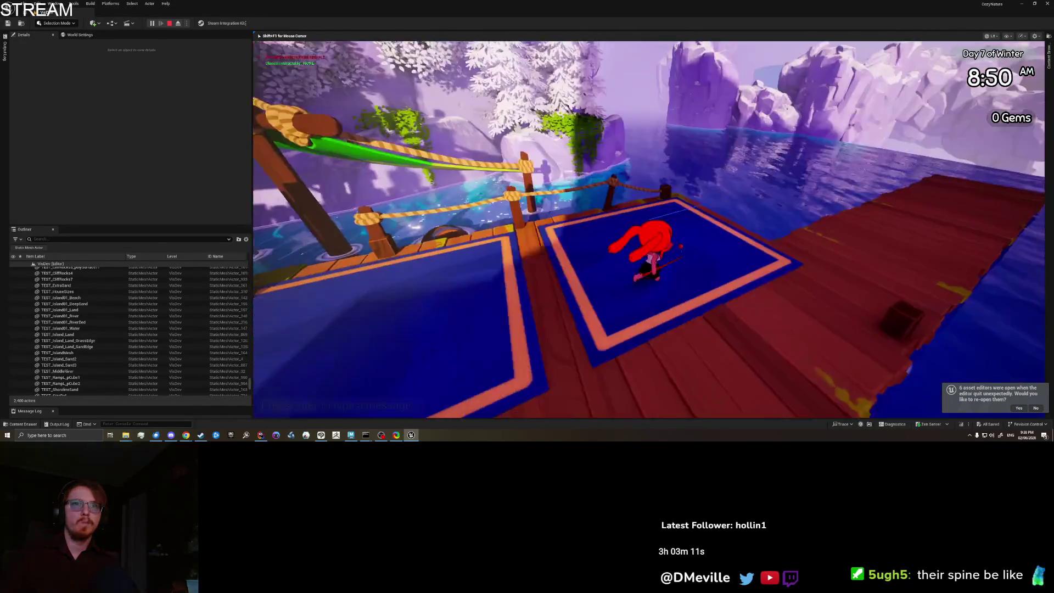
pyautogui.press('e')
pyautogui.press('w')
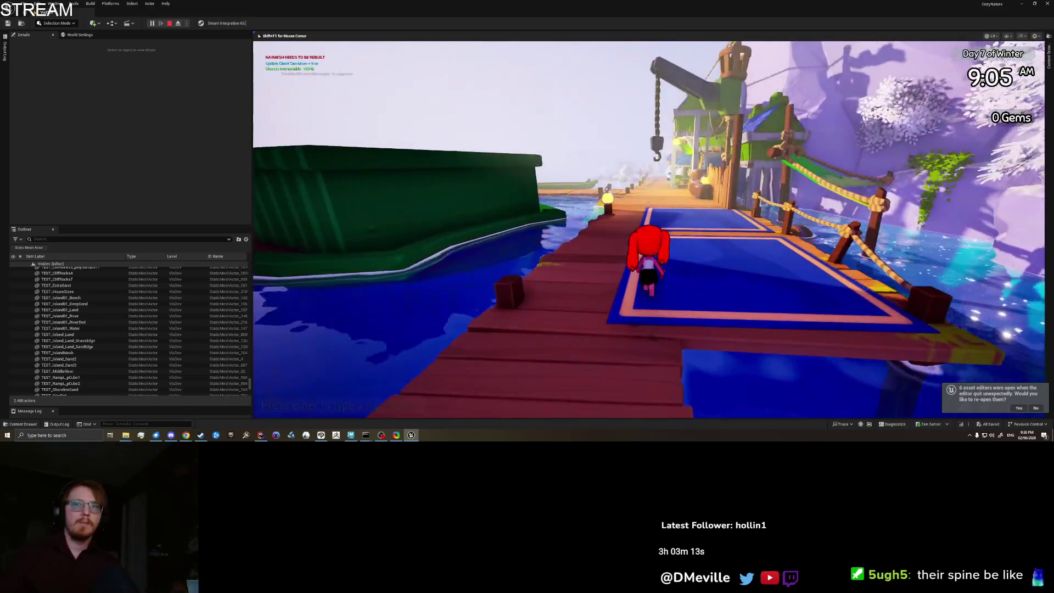
pyautogui.press('w')
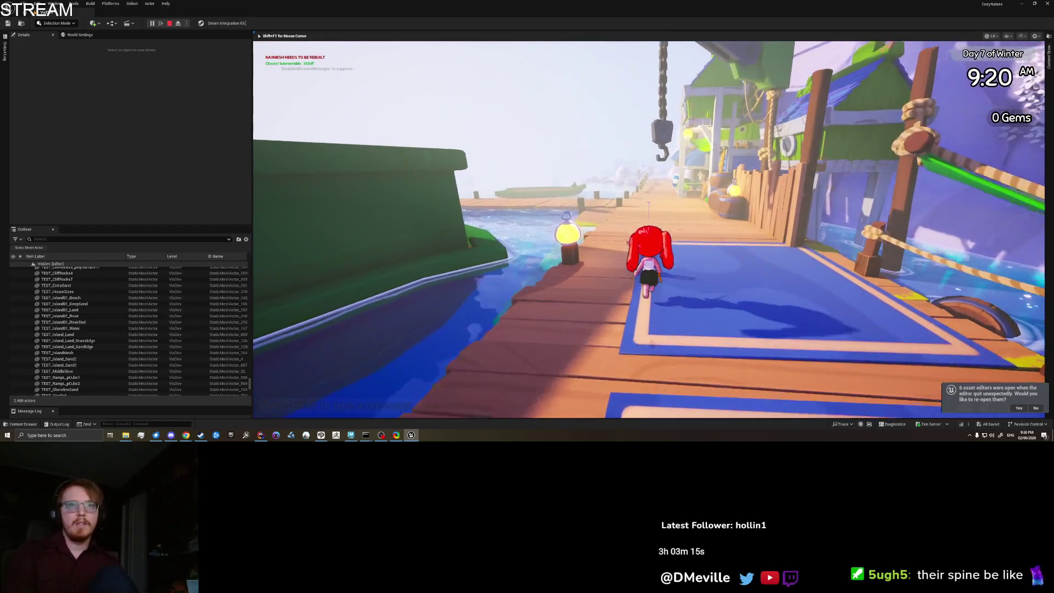
pyautogui.press('i')
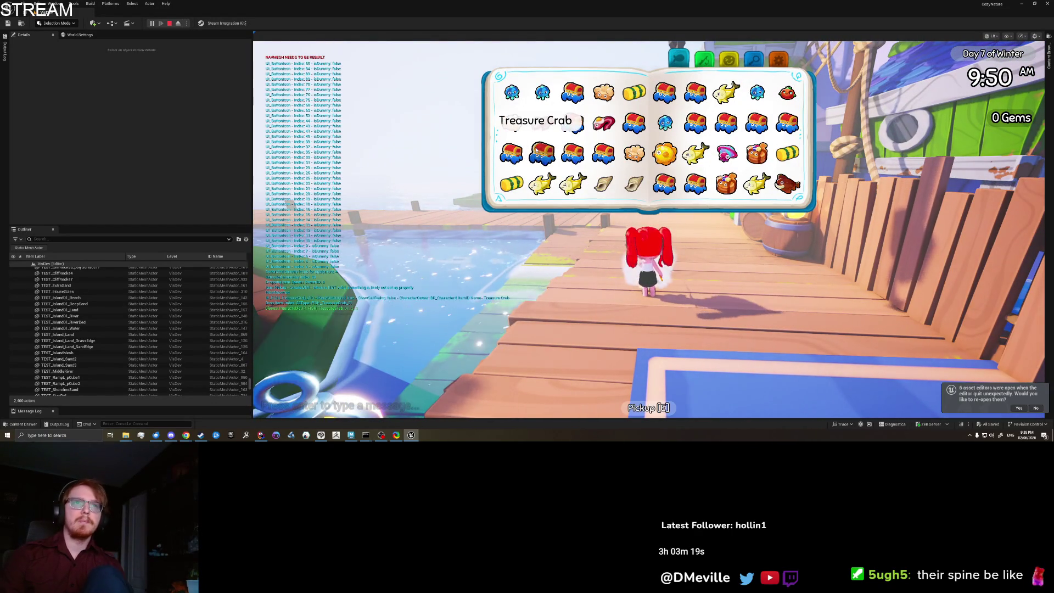
# Close the inventory and walk the character back and forth past the treasure crabs
pyautogui.press('i')
pyautogui.press('w')
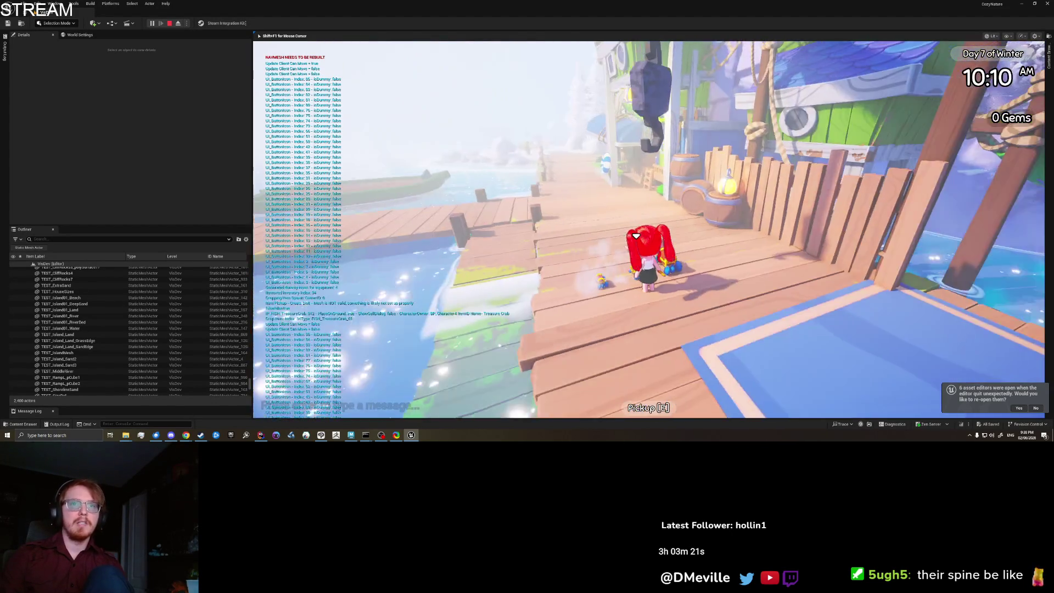
pyautogui.press('s')
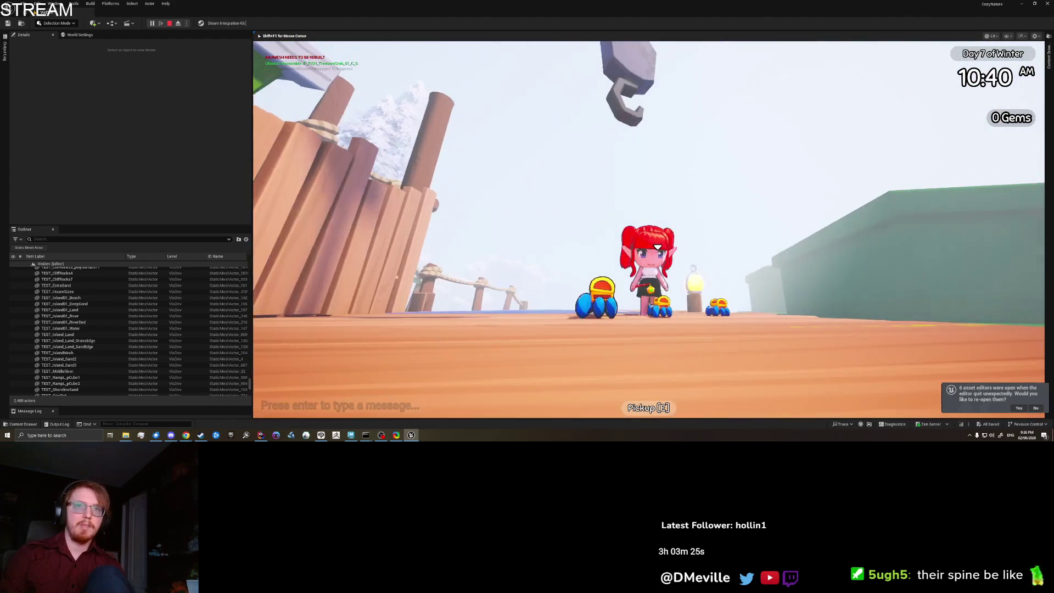
pyautogui.scroll(2, 648, 231)
pyautogui.press('s')
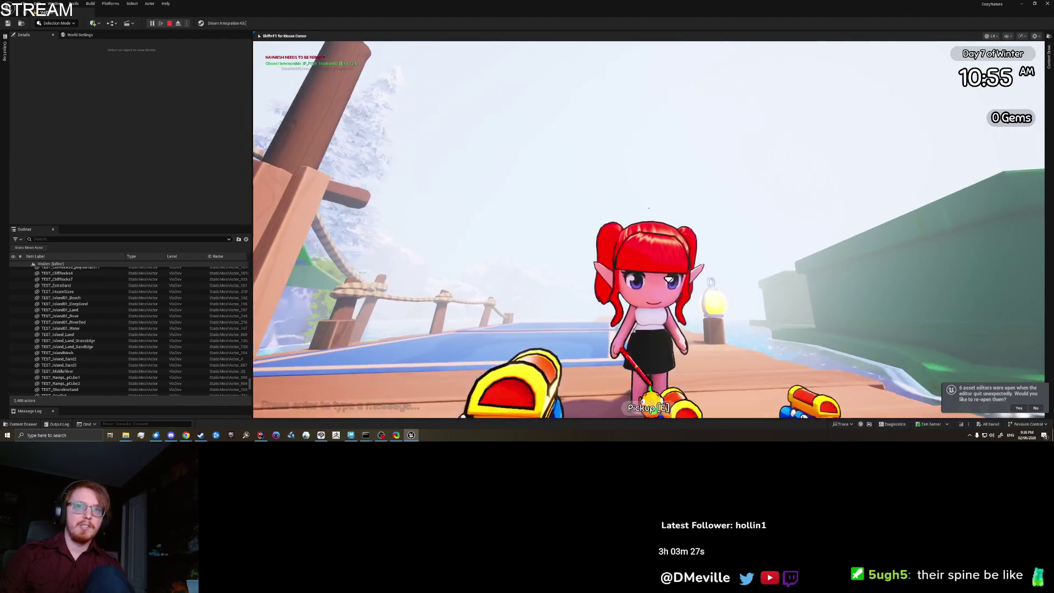
pyautogui.press('w')
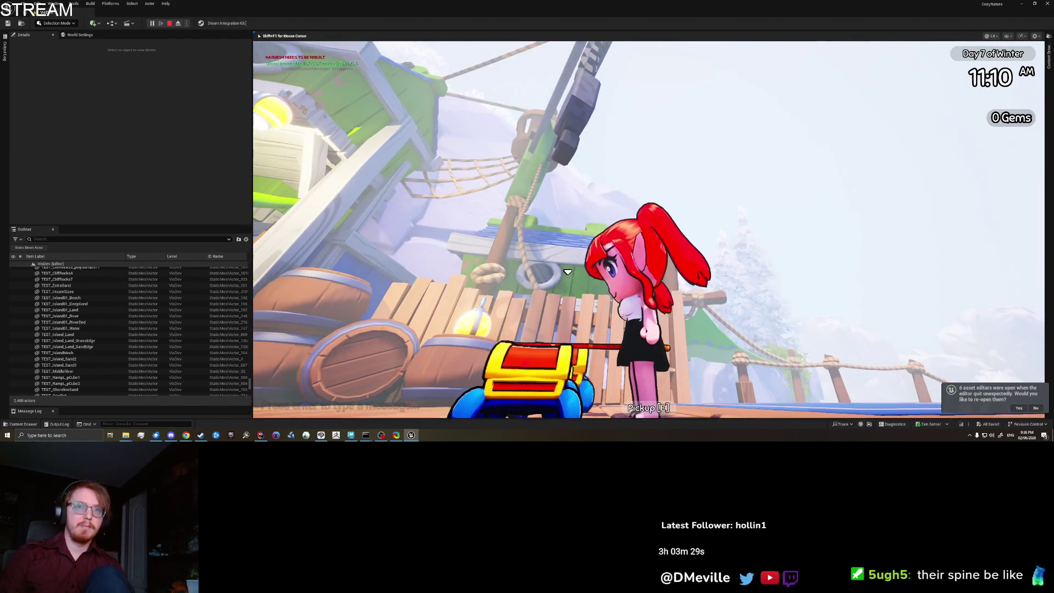
pyautogui.press('s')
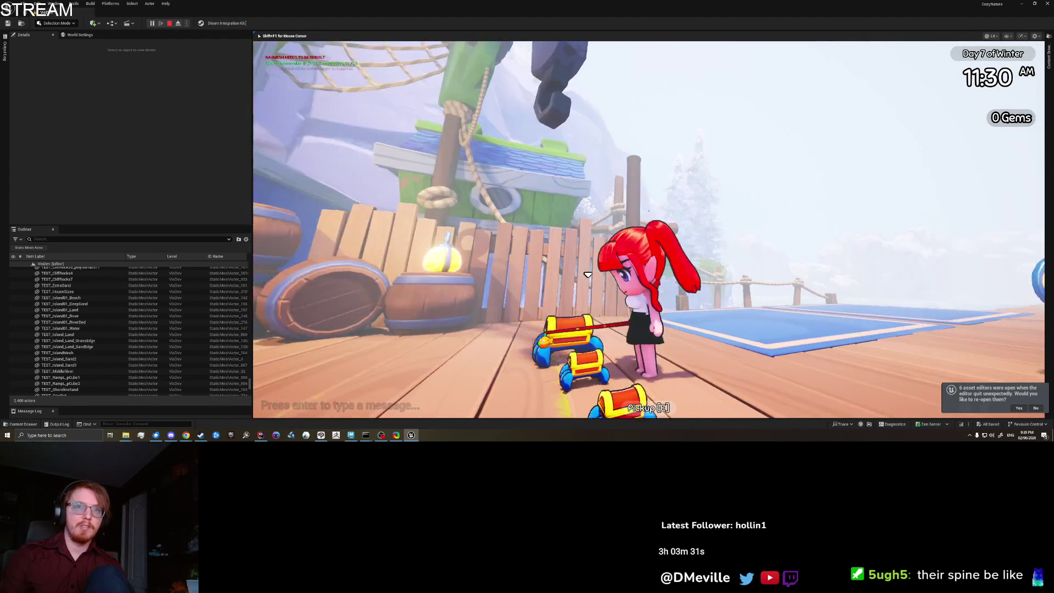
pyautogui.press('w')
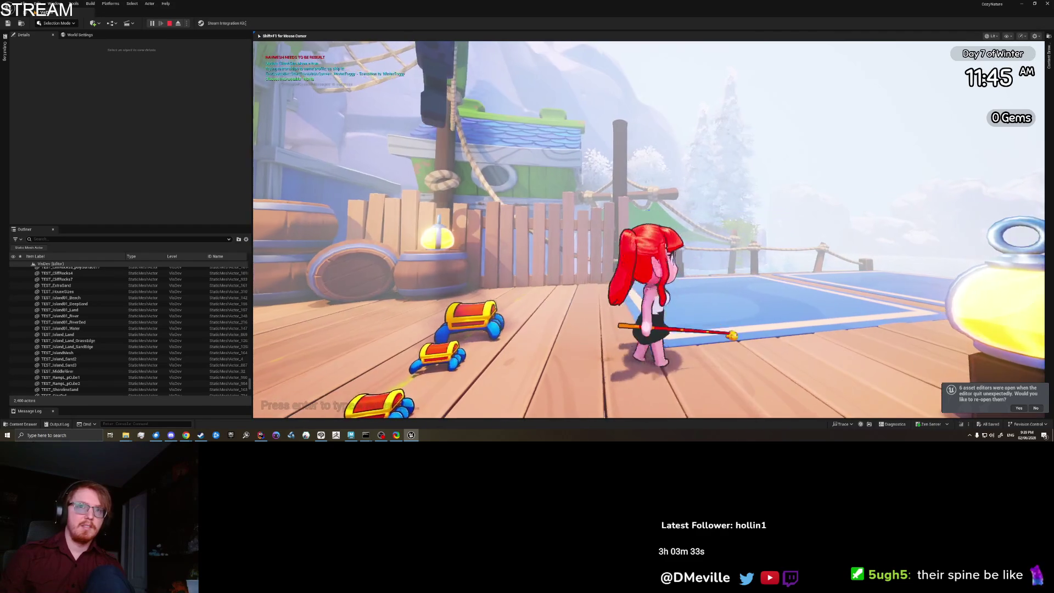
# Turn the character around on the dock toward the ship, then stop the play-test
pyautogui.press('d')
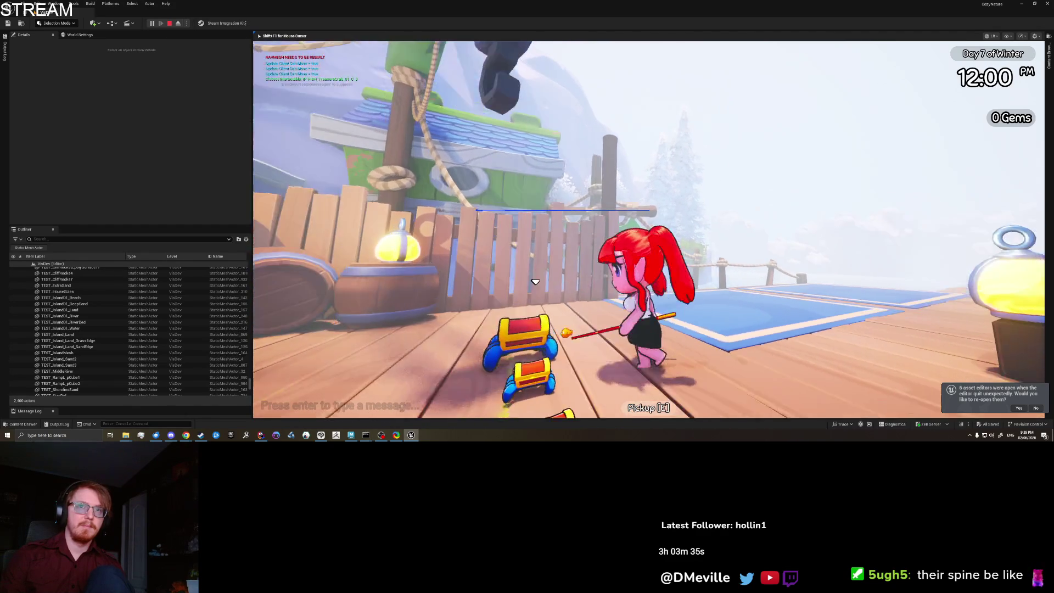
pyautogui.press('a')
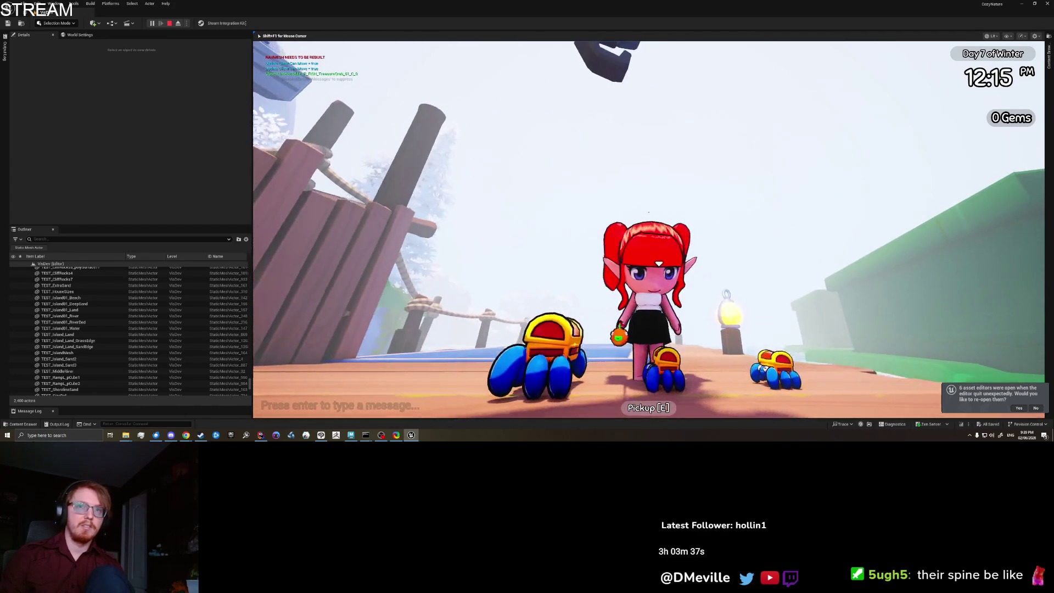
pyautogui.press('a')
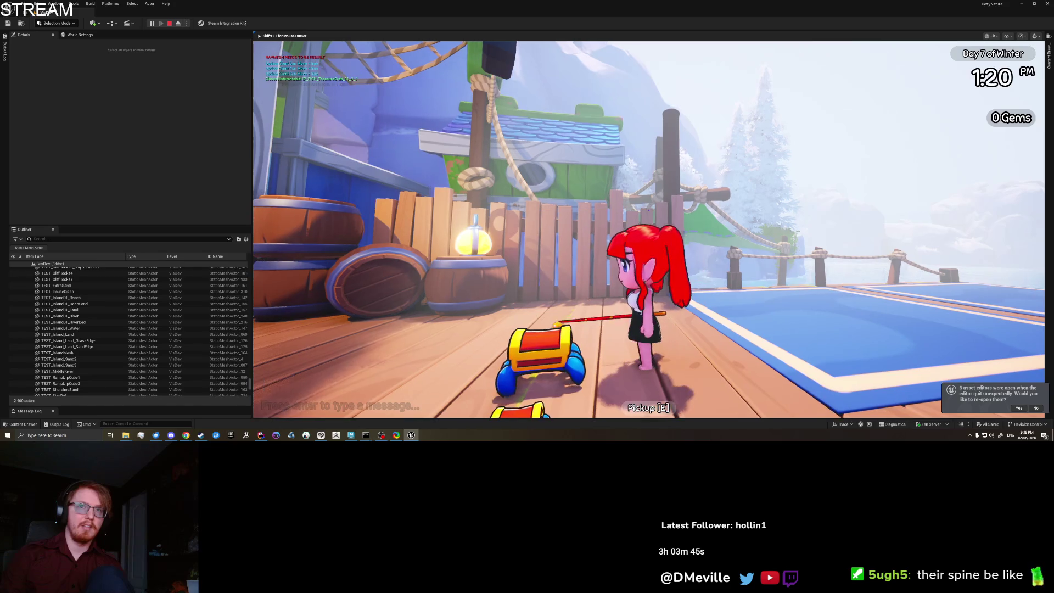
pyautogui.press('w')
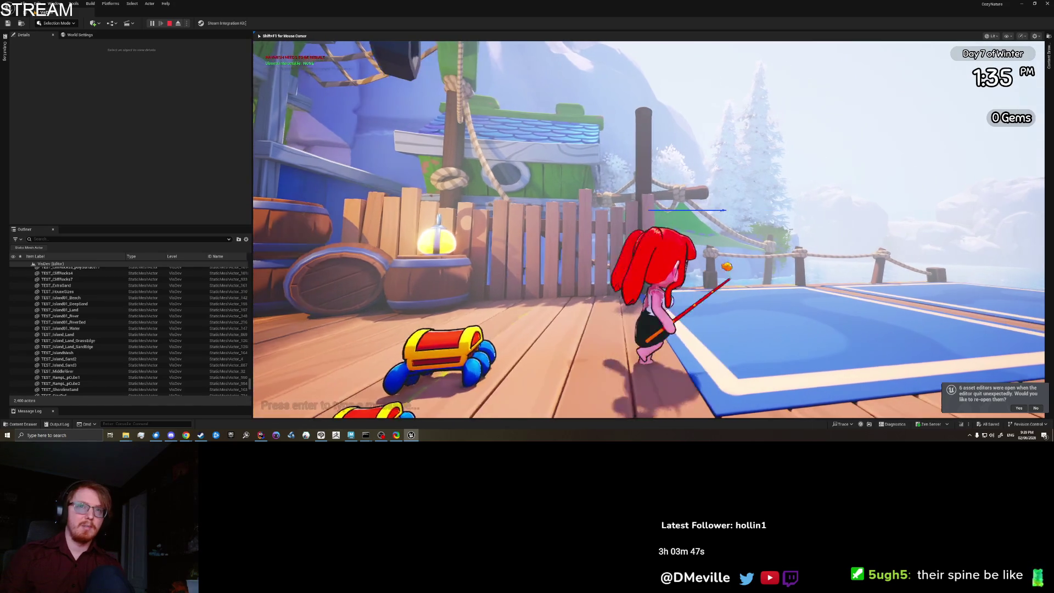
pyautogui.press('a')
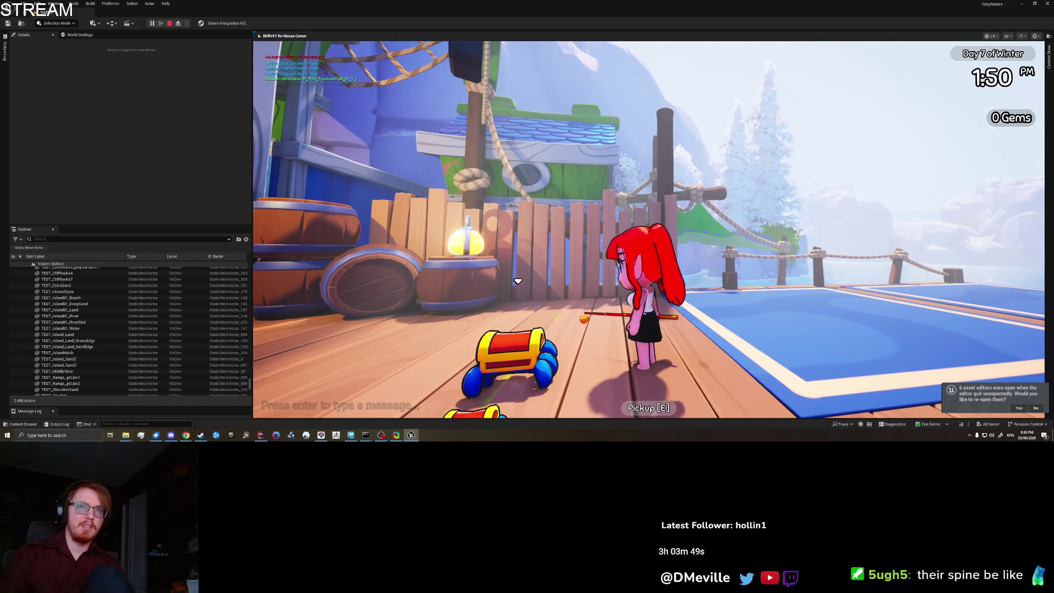
pyautogui.press('s')
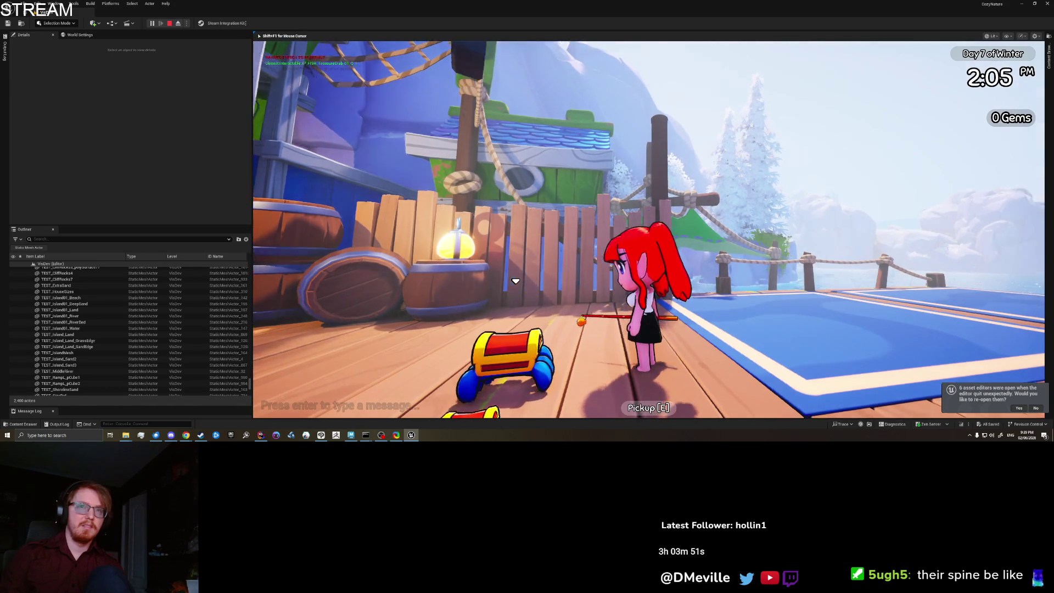
pyautogui.press('a')
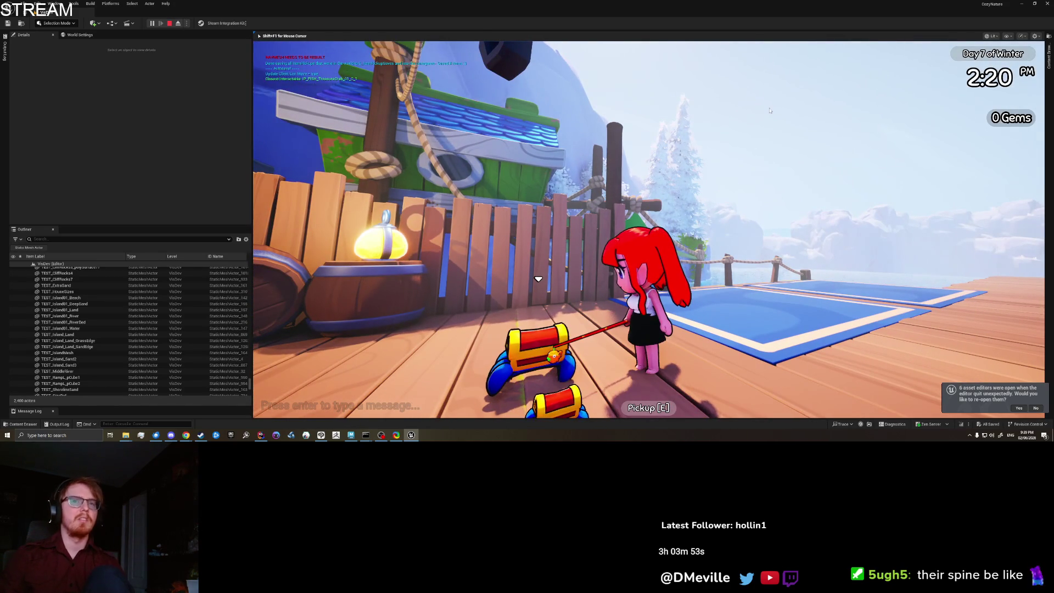
pyautogui.press('Escape')
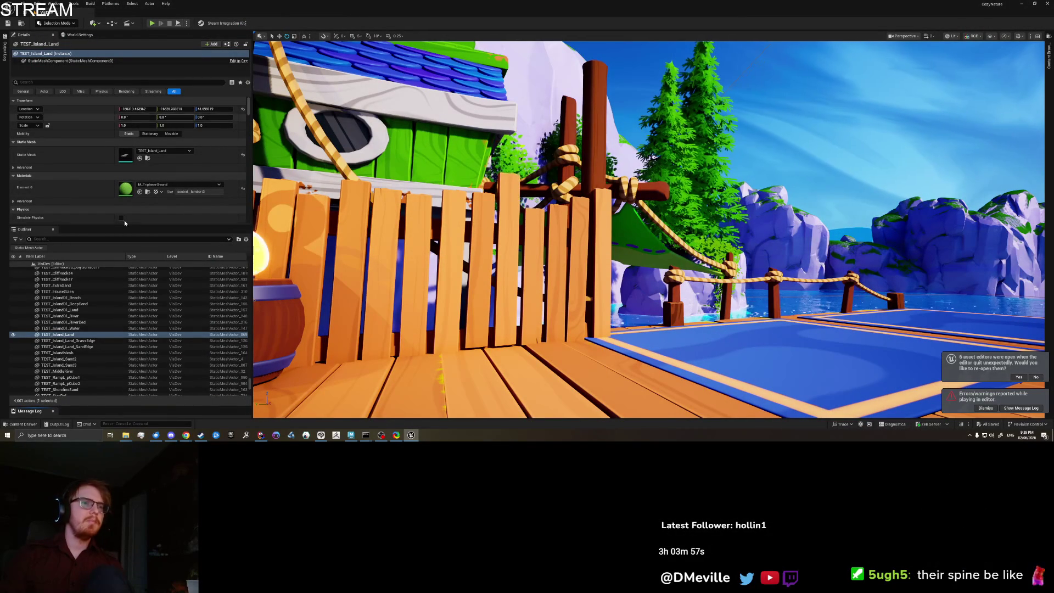
# Open ABP_CharacterBase from the ABP_Cha search and center its AnimGraph on the Look At node
pyautogui.click(381, 435)
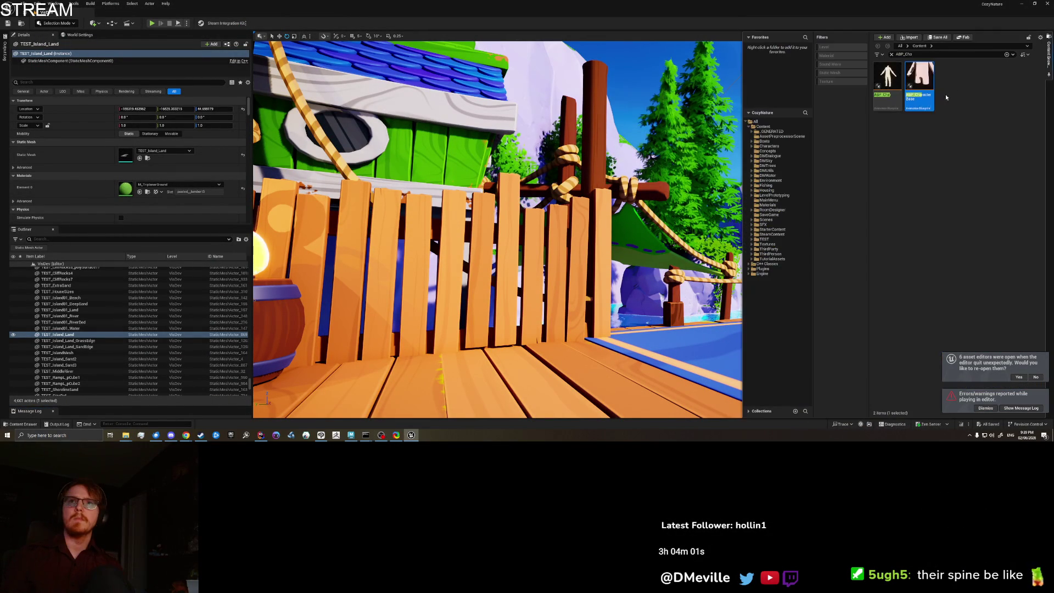
pyautogui.press('Return')
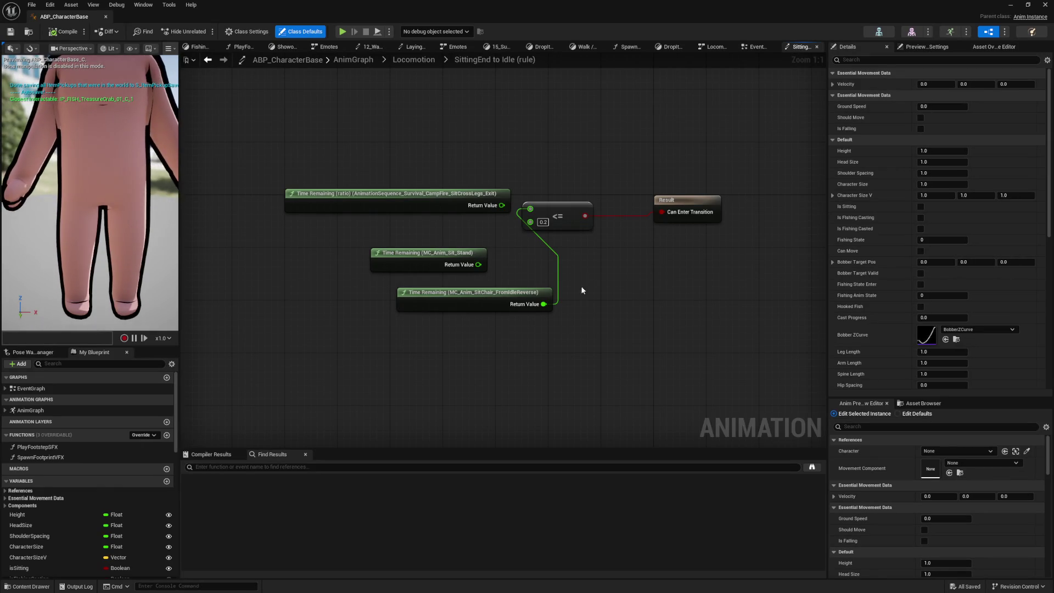
pyautogui.click(42, 389)
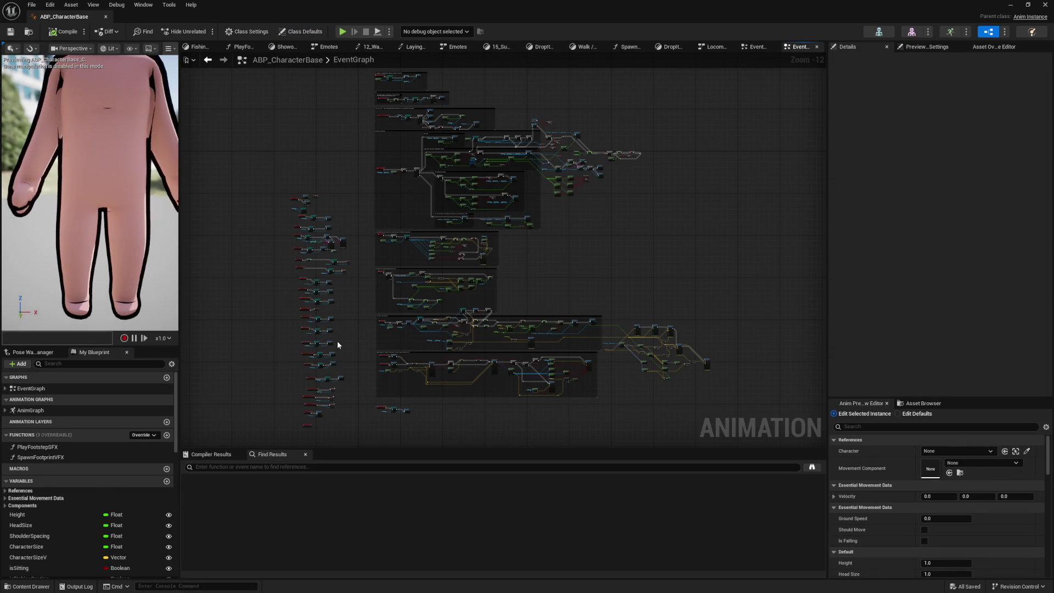
pyautogui.scroll(4, 583, 274)
pyautogui.doubleClick(30, 410)
pyautogui.scroll(6, 604, 291)
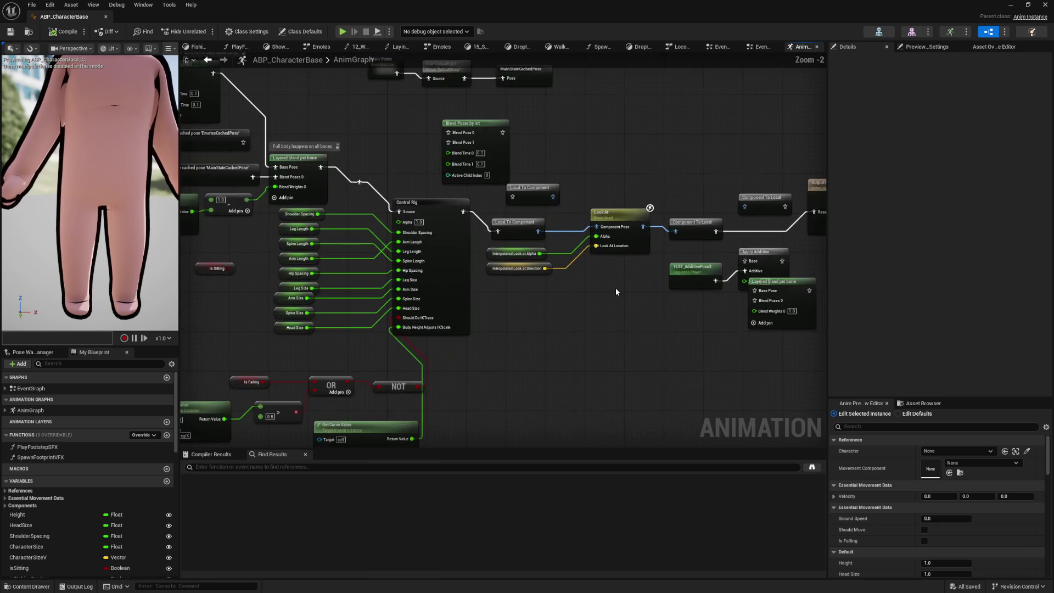
pyautogui.moveTo(561, 314); pyautogui.dragTo(490, 328)
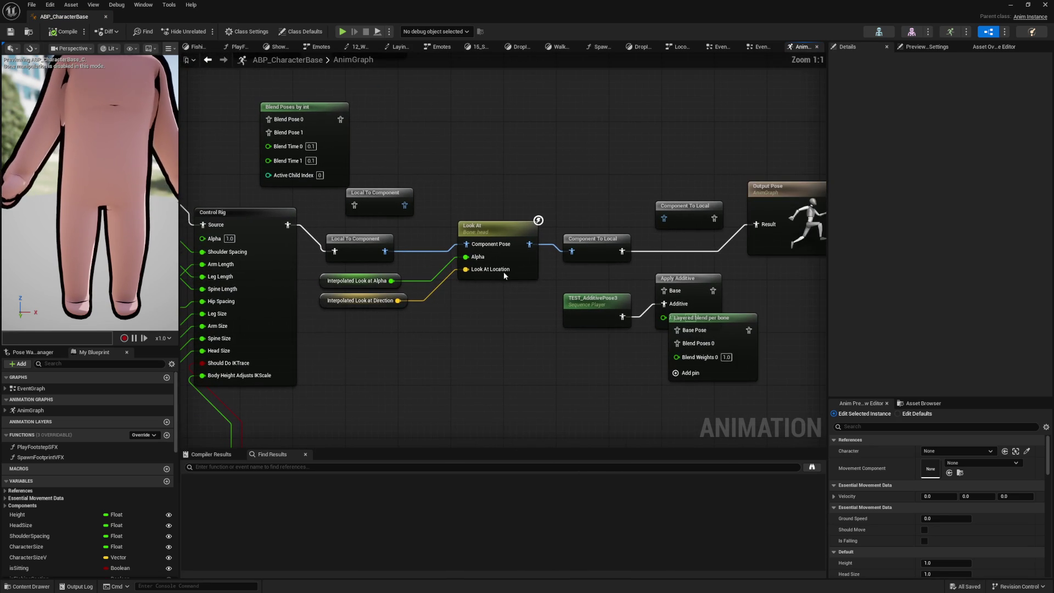
# Inspect the Look At node's Details and search 'look at' in the node list without adding anything
pyautogui.click(508, 257)
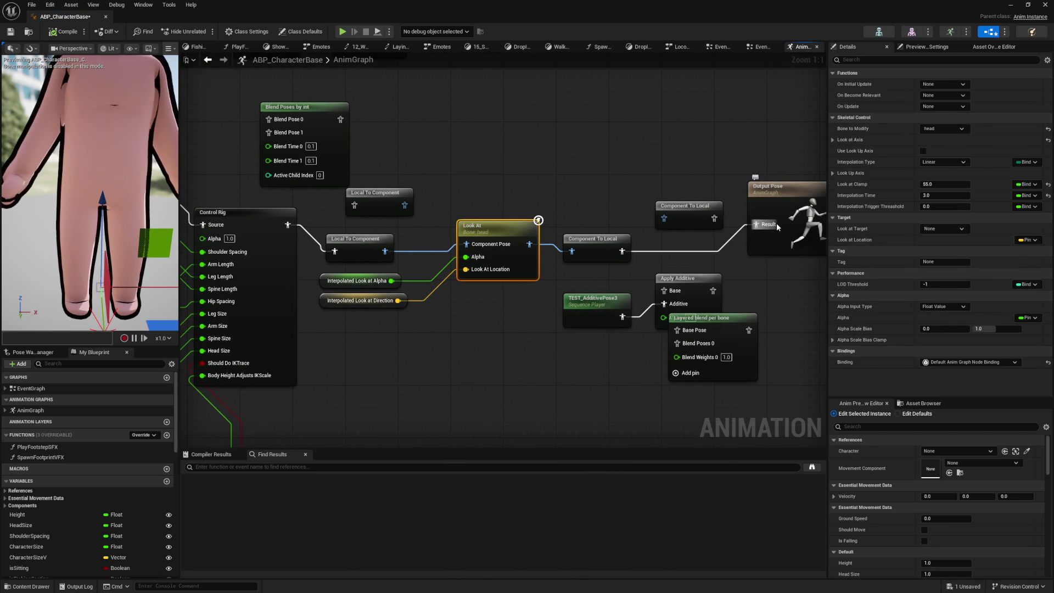
pyautogui.moveTo(827, 140); pyautogui.dragTo(628, 151)
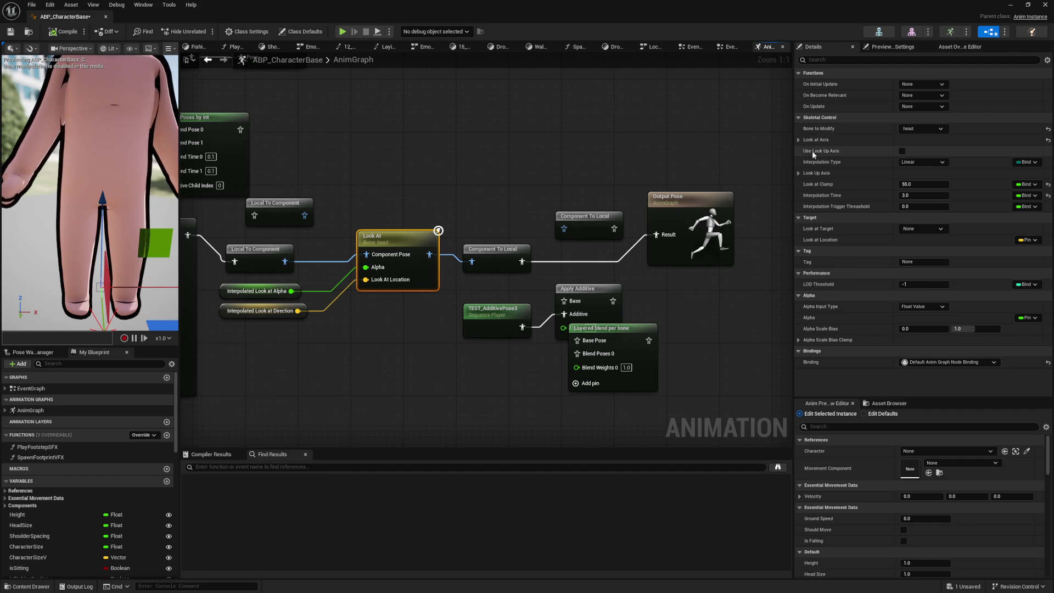
pyautogui.rightClick(414, 384)
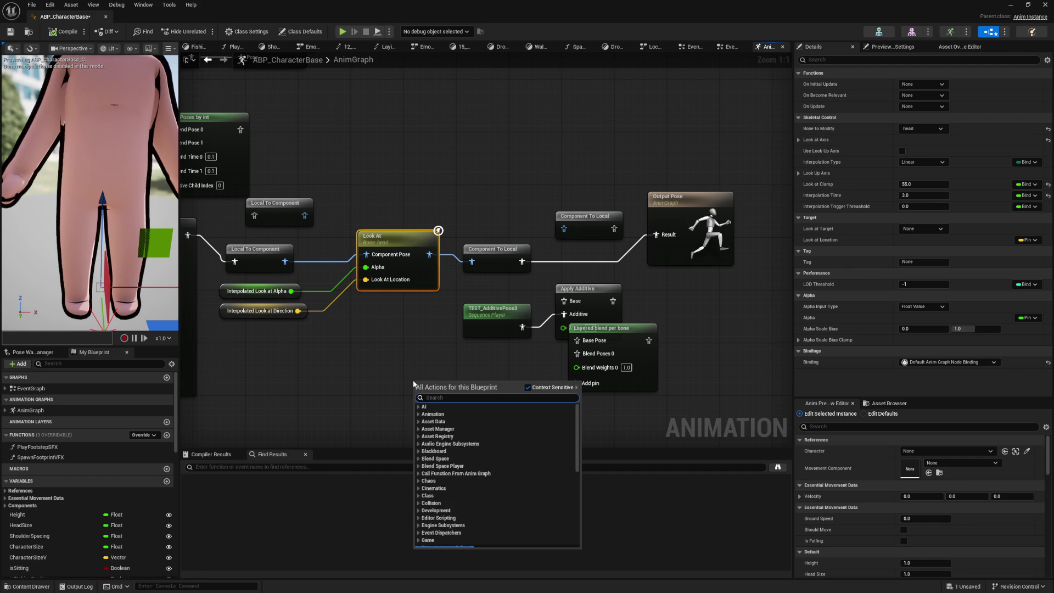
pyautogui.write('look at')
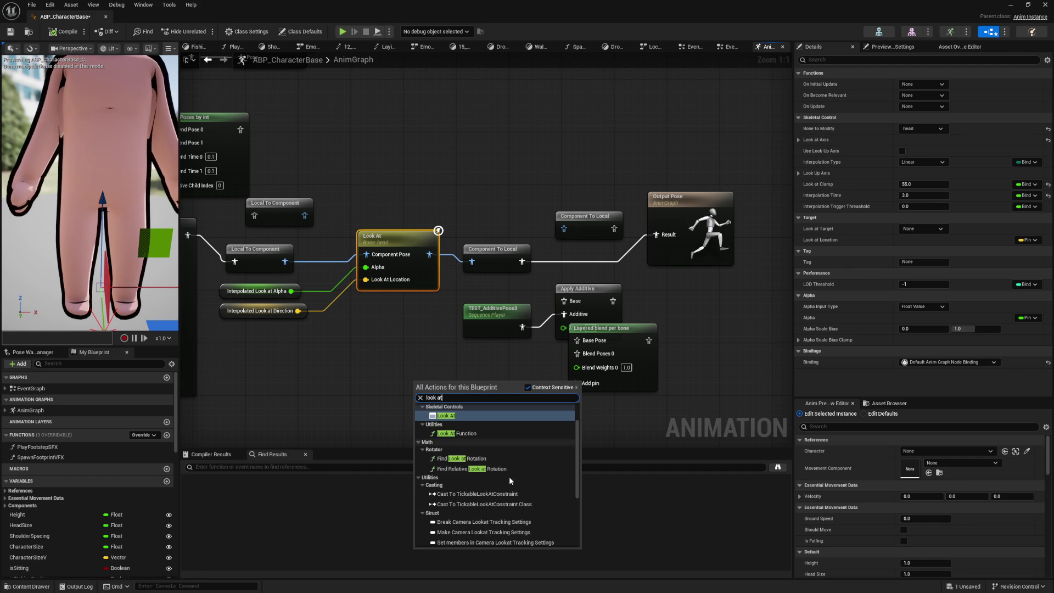
pyautogui.scroll(-5, 510, 469)
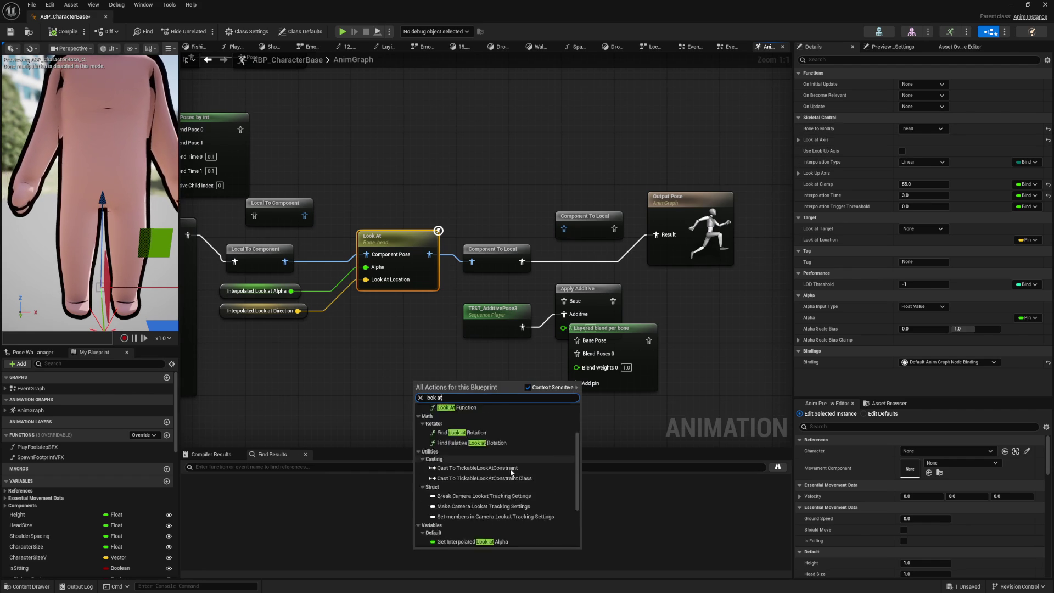
pyautogui.click(337, 399)
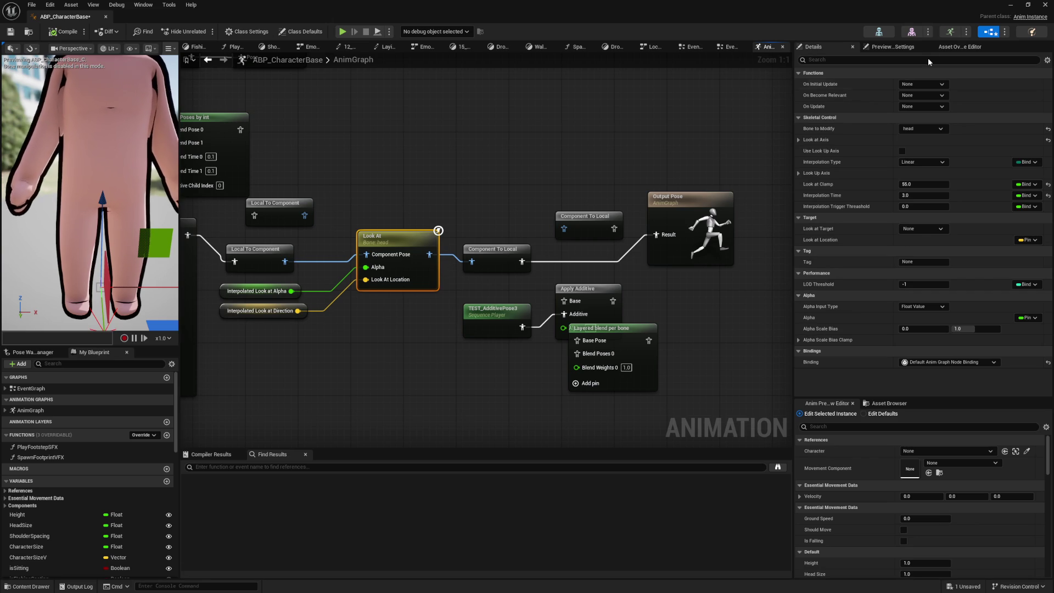
# Deselect the node and switch between the Preview Scene Settings and Asset Override tabs
pyautogui.click(363, 117)
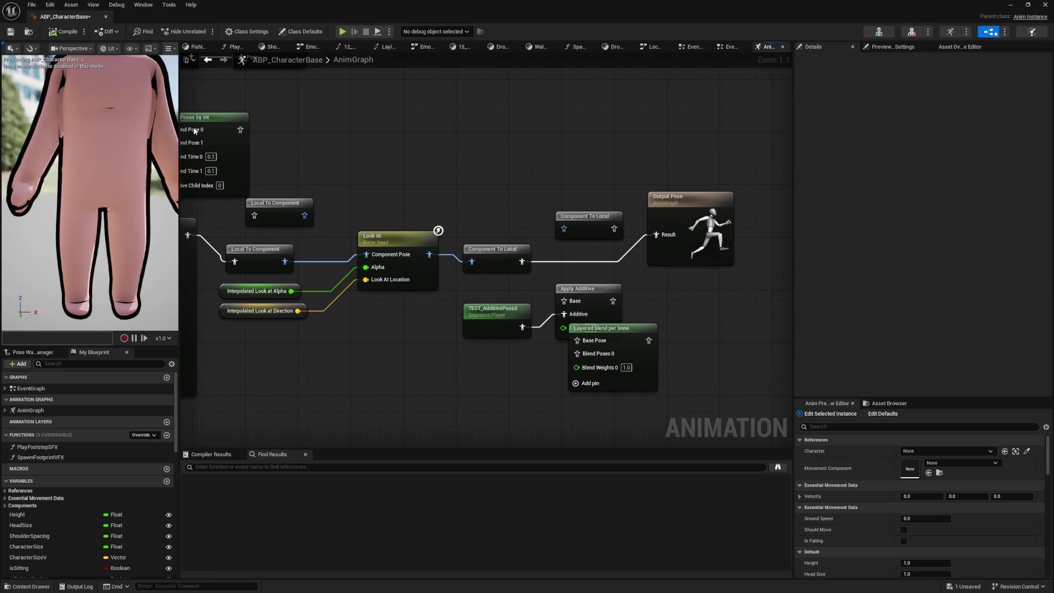
pyautogui.moveTo(335, 120); pyautogui.dragTo(350, 118)
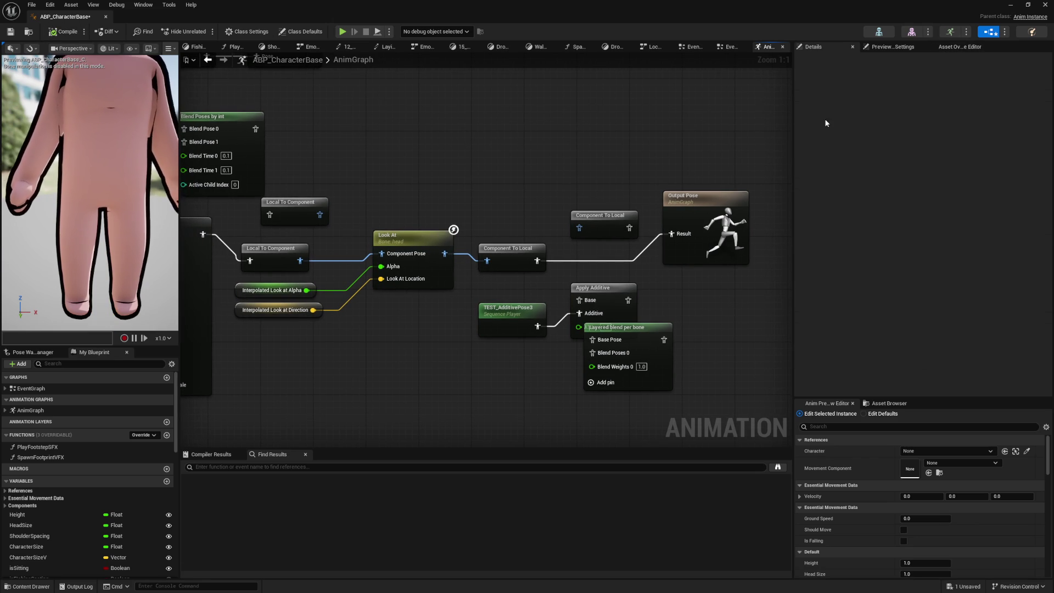
pyautogui.click(892, 46)
pyautogui.click(958, 47)
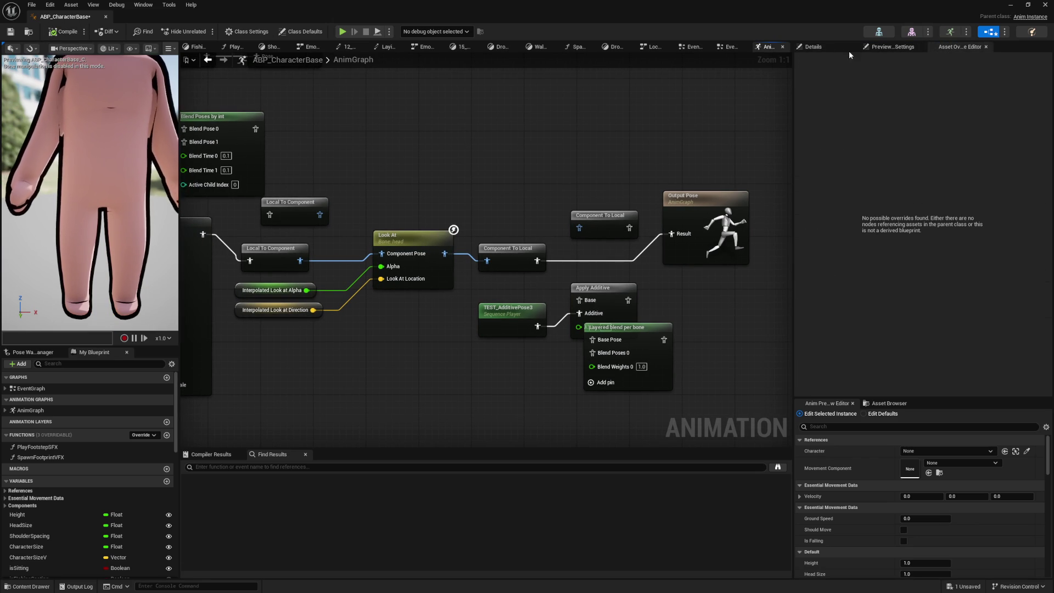
pyautogui.click(896, 47)
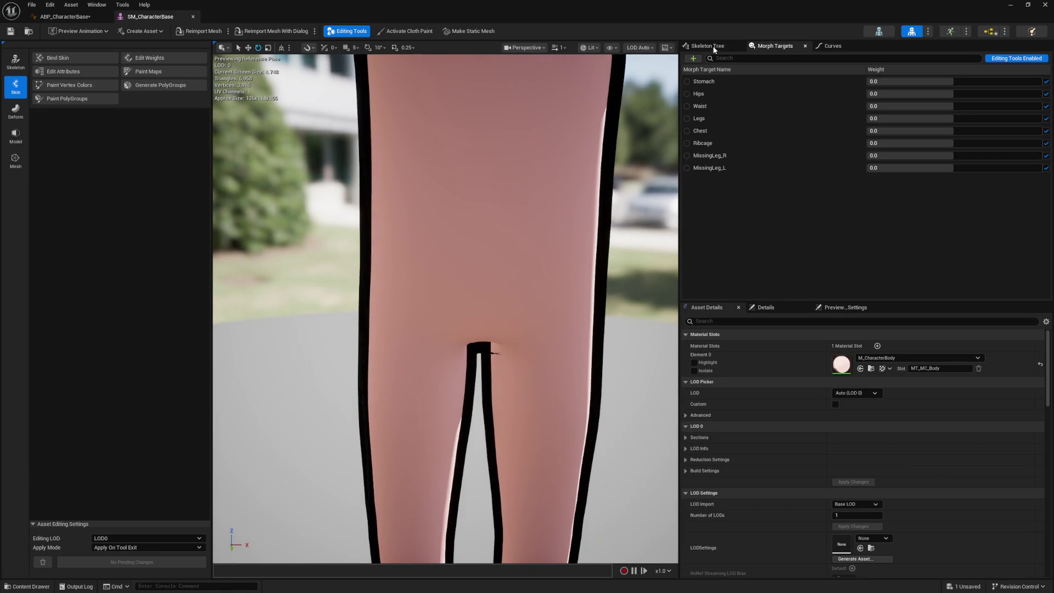
# Show SM_CharacterBase's Skeleton Tree, collapse both clavicle branches and select neck_01
pyautogui.click(708, 45)
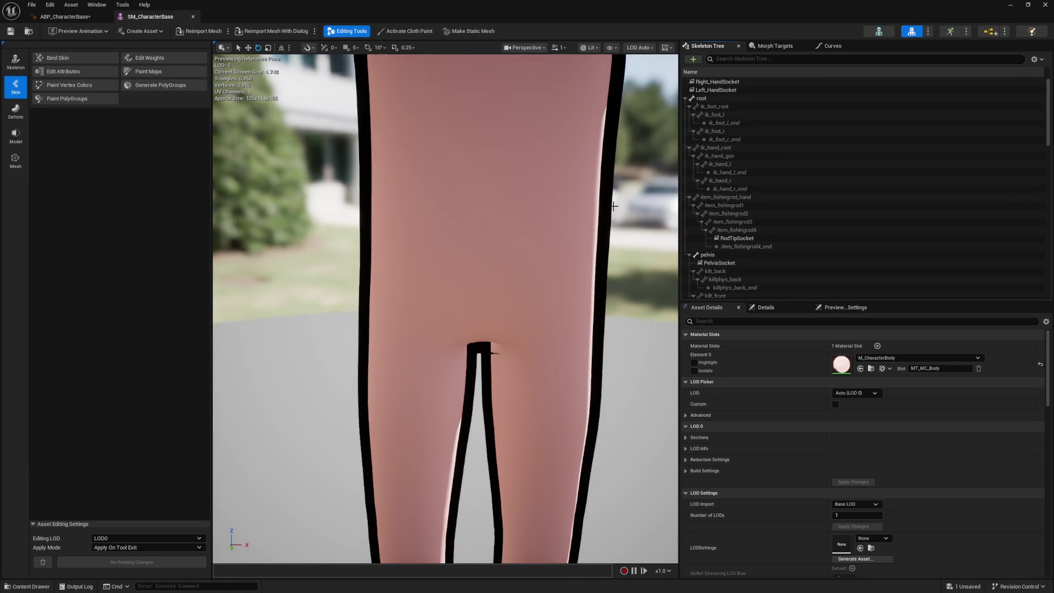
pyautogui.scroll(-3, 730, 192)
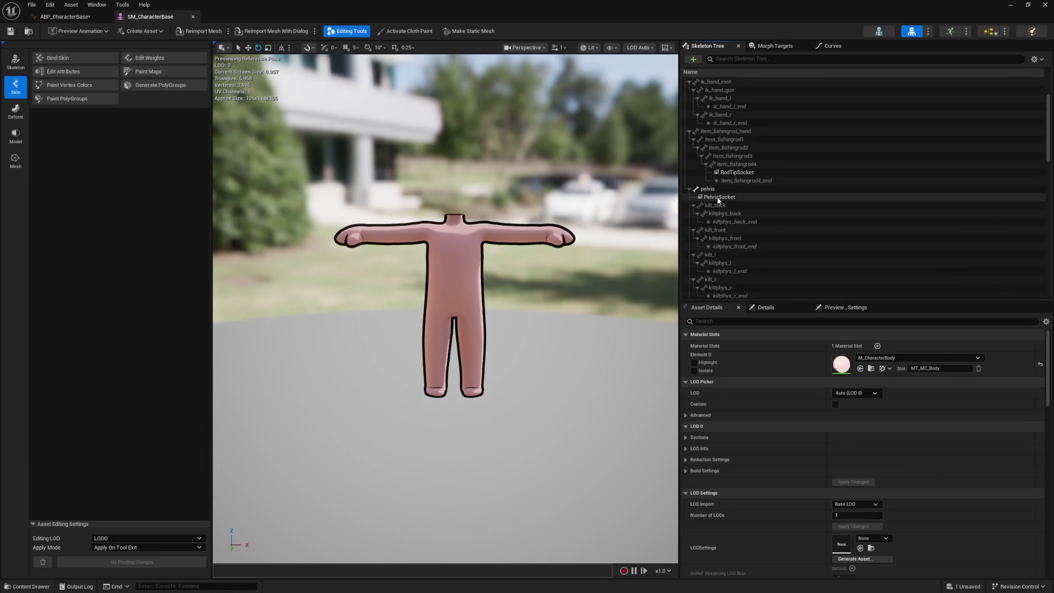
pyautogui.scroll(-3, 733, 223)
pyautogui.scroll(-3, 795, 235)
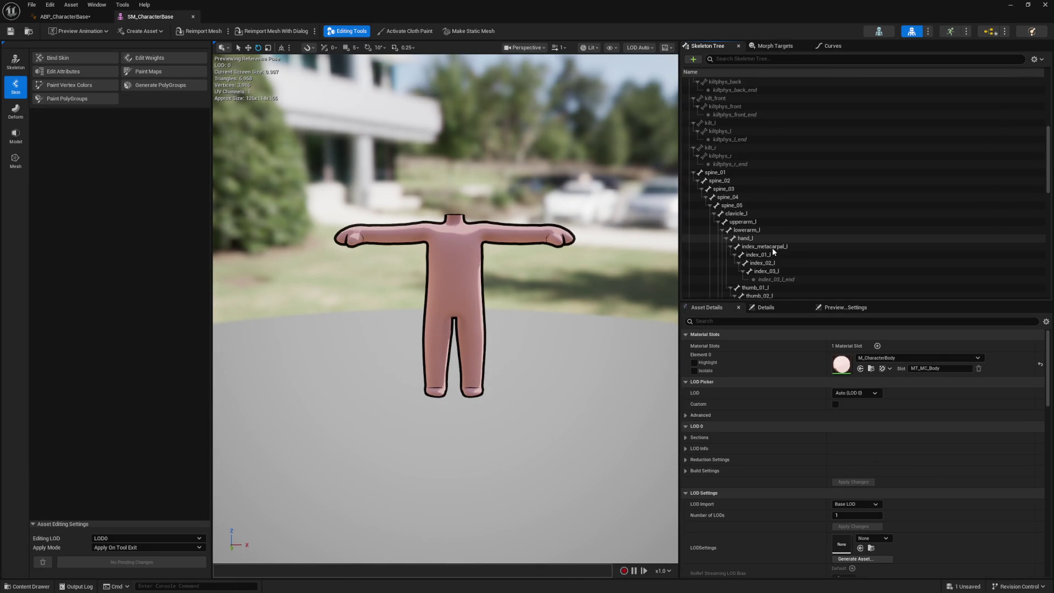
pyautogui.click(714, 213)
pyautogui.click(714, 221)
pyautogui.click(733, 230)
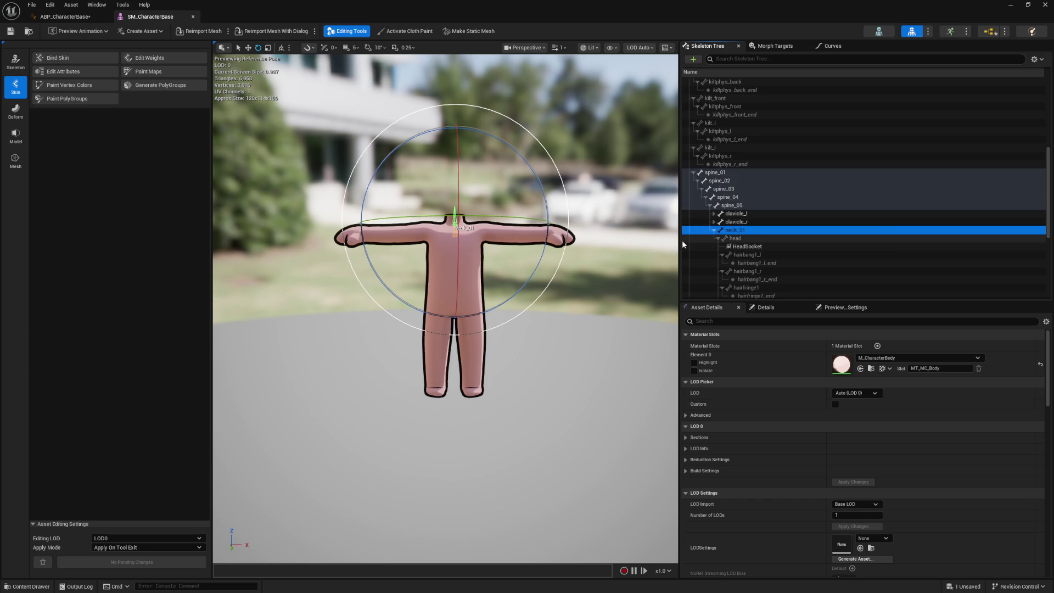
# Bend neck_01 forward about 42° to test its influence, then undo the rotation
pyautogui.scroll(5, 594, 259)
pyautogui.scroll(-5, 594, 259)
pyautogui.moveTo(595, 260); pyautogui.dragTo(571, 263)
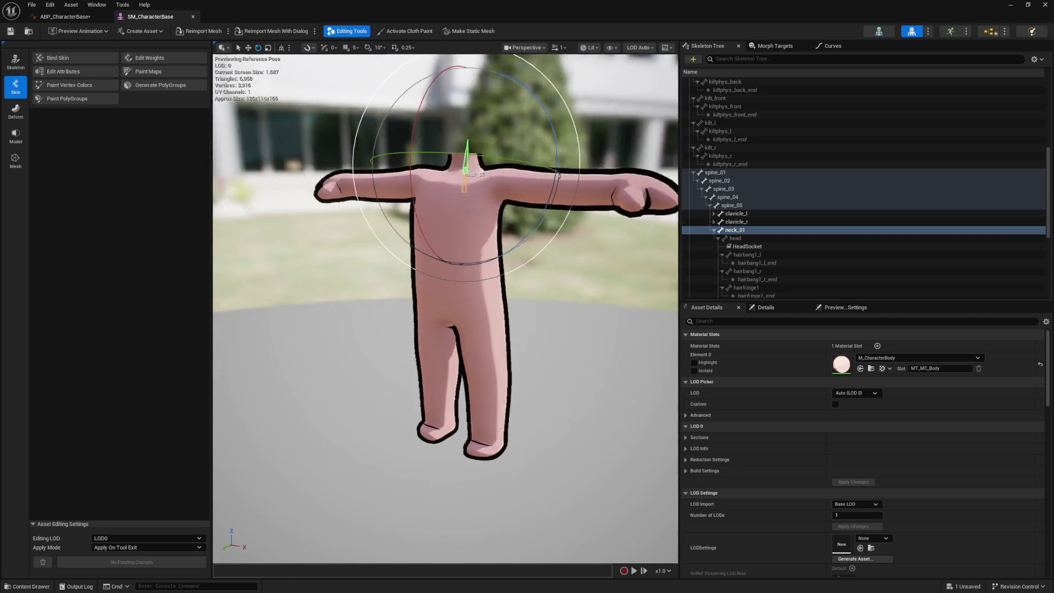
pyautogui.moveTo(559, 174); pyautogui.dragTo(538, 181)
pyautogui.moveTo(472, 68)
pyautogui.mouseDown()
pyautogui.moveTo(384, 264)
pyautogui.moveTo(407, 314)
pyautogui.moveTo(307, 182)
pyautogui.moveTo(373, 307)
pyautogui.moveTo(459, 417)
pyautogui.mouseUp()
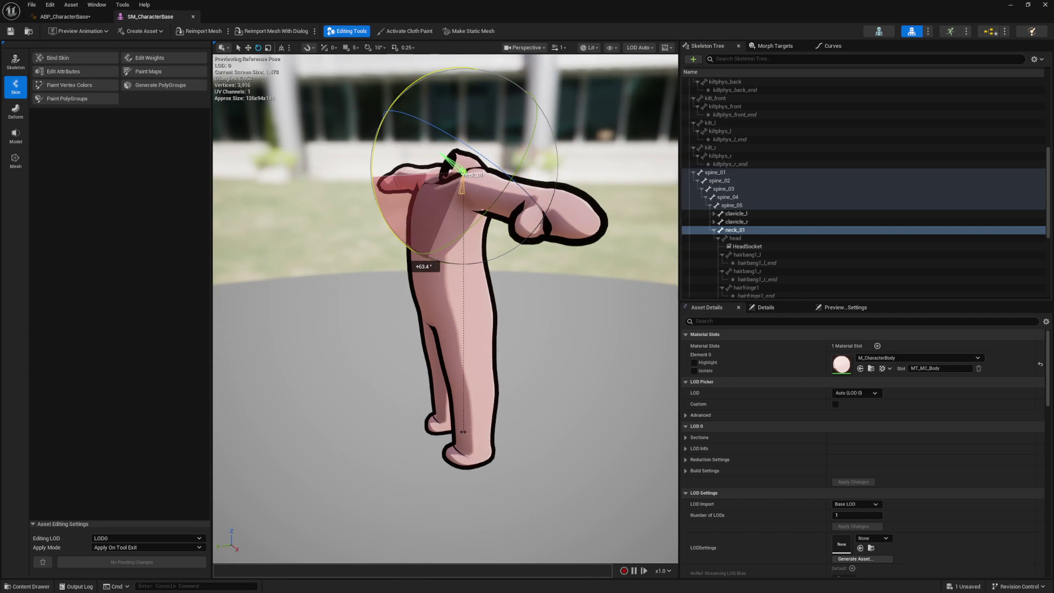
pyautogui.moveTo(404, 258)
pyautogui.mouseDown()
pyautogui.moveTo(513, 242)
pyautogui.moveTo(369, 214)
pyautogui.moveTo(407, 258)
pyautogui.moveTo(436, 266)
pyautogui.moveTo(376, 324)
pyautogui.moveTo(319, 324)
pyautogui.mouseUp()
pyautogui.moveTo(391, 278)
pyautogui.mouseDown()
pyautogui.moveTo(335, 278)
pyautogui.moveTo(392, 278)
pyautogui.mouseUp()
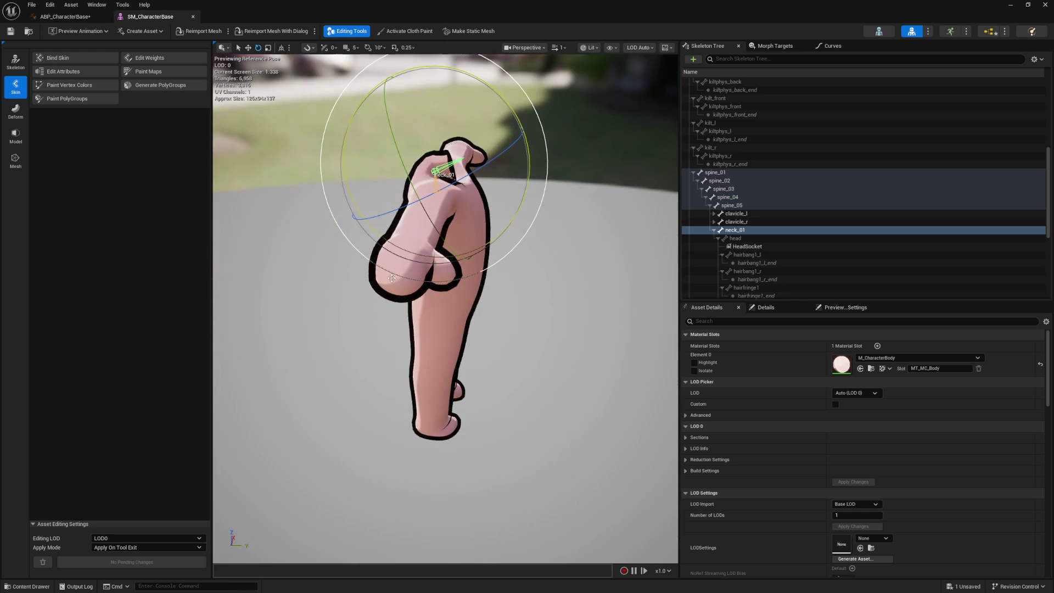
pyautogui.hotkey('ctrl', 'z')
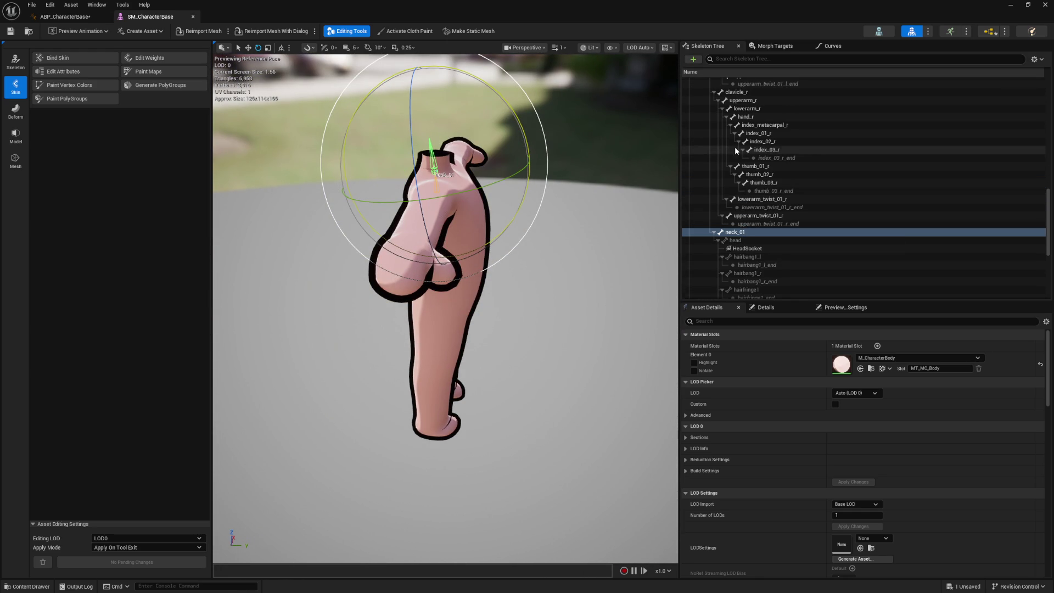
# Collapse the left arm branches, select spine_05 and rotate it 30° to tilt the torso
pyautogui.click(735, 92)
pyautogui.scroll(5, 739, 142)
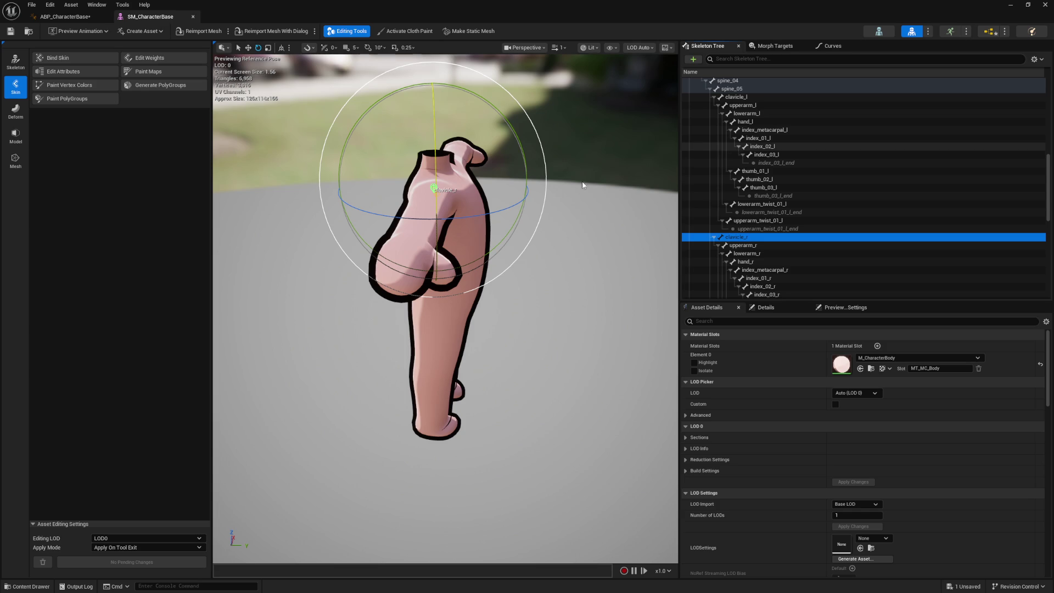
pyautogui.click(722, 114)
pyautogui.click(718, 105)
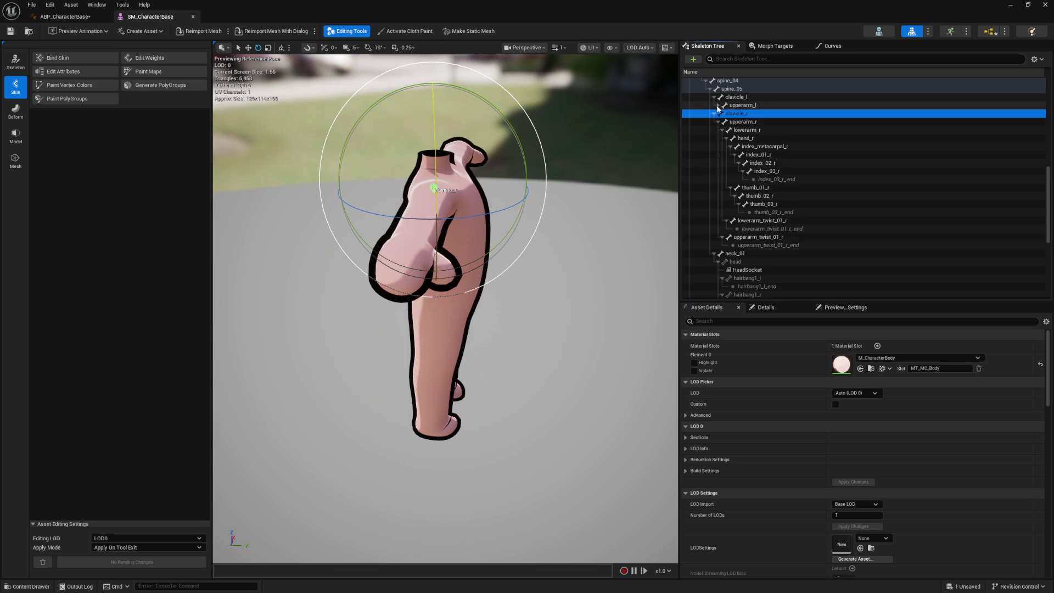
pyautogui.click(715, 98)
pyautogui.click(732, 88)
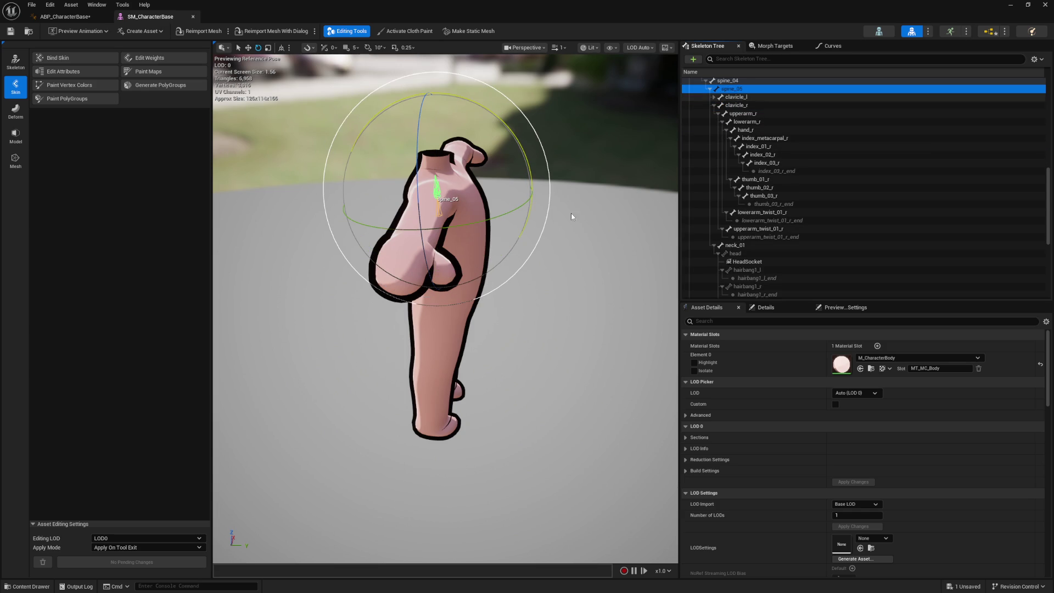
pyautogui.moveTo(530, 189)
pyautogui.mouseDown()
pyautogui.moveTo(533, 252)
pyautogui.moveTo(533, 174)
pyautogui.moveTo(536, 223)
pyautogui.moveTo(583, 185)
pyautogui.mouseUp()
# Rotate spine_04 about 42°, then return to the ABP_CharacterBase AnimGraph
pyautogui.scroll(3, 731, 122)
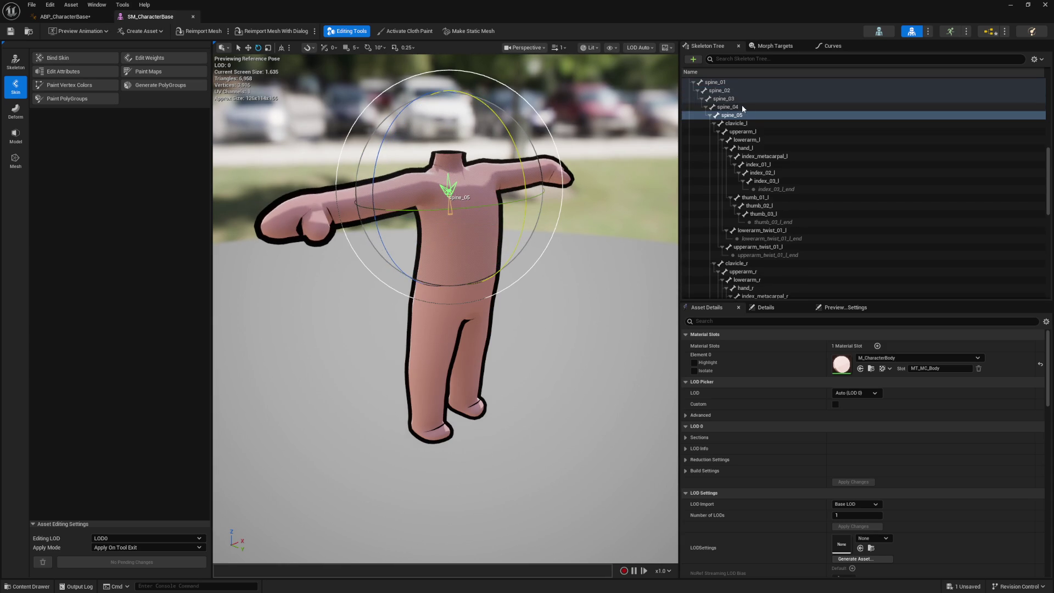
pyautogui.click(727, 107)
pyautogui.moveTo(526, 215)
pyautogui.mouseDown()
pyautogui.moveTo(554, 305)
pyautogui.moveTo(549, 241)
pyautogui.mouseUp()
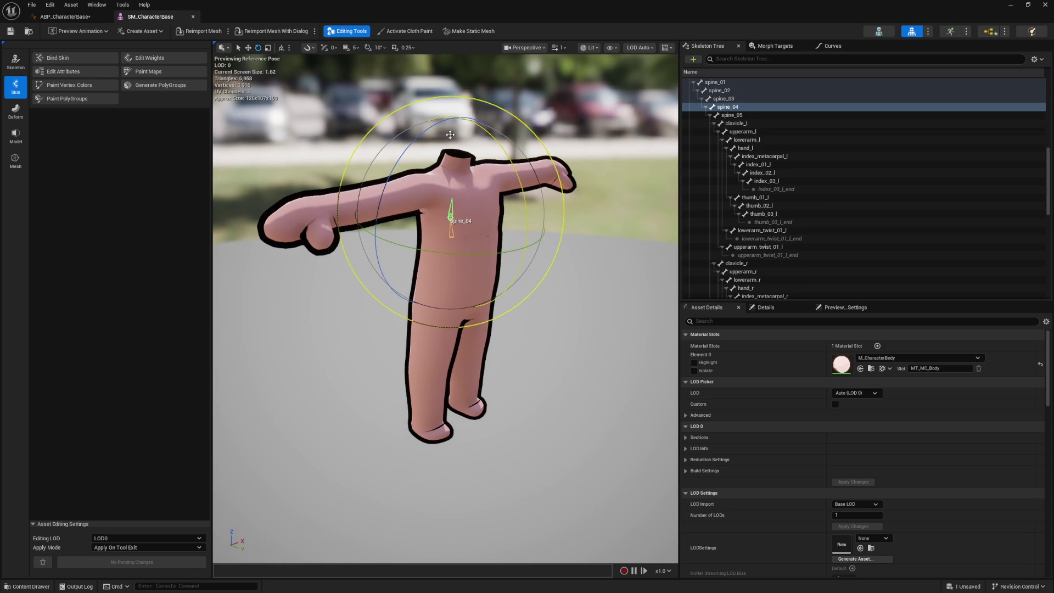
pyautogui.click(63, 16)
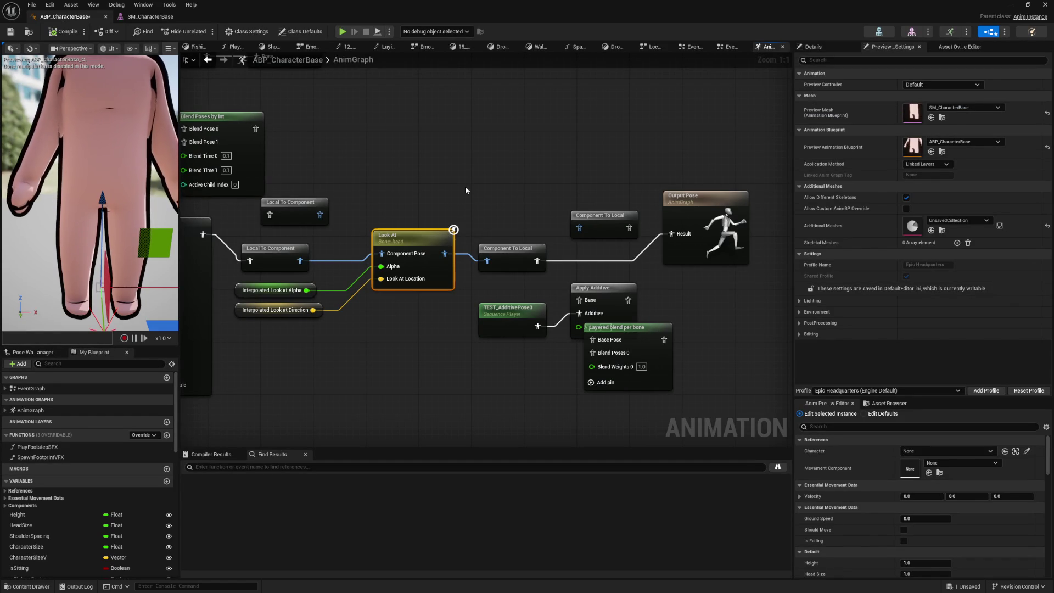
# Set the Look At node's Bone to Modify to spine_04
pyautogui.click(402, 235)
pyautogui.click(832, 45)
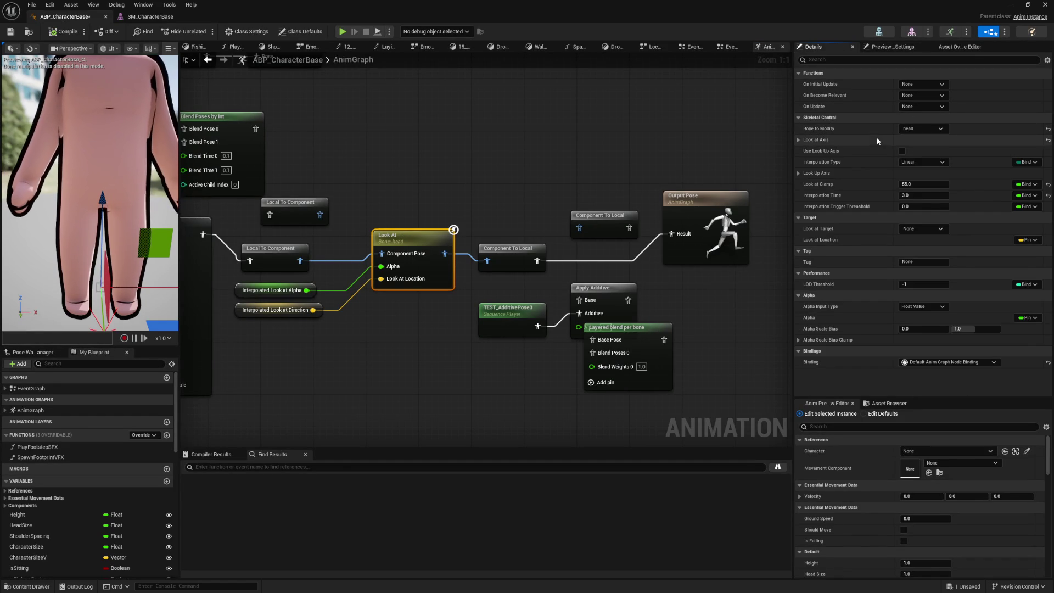
pyautogui.click(911, 130)
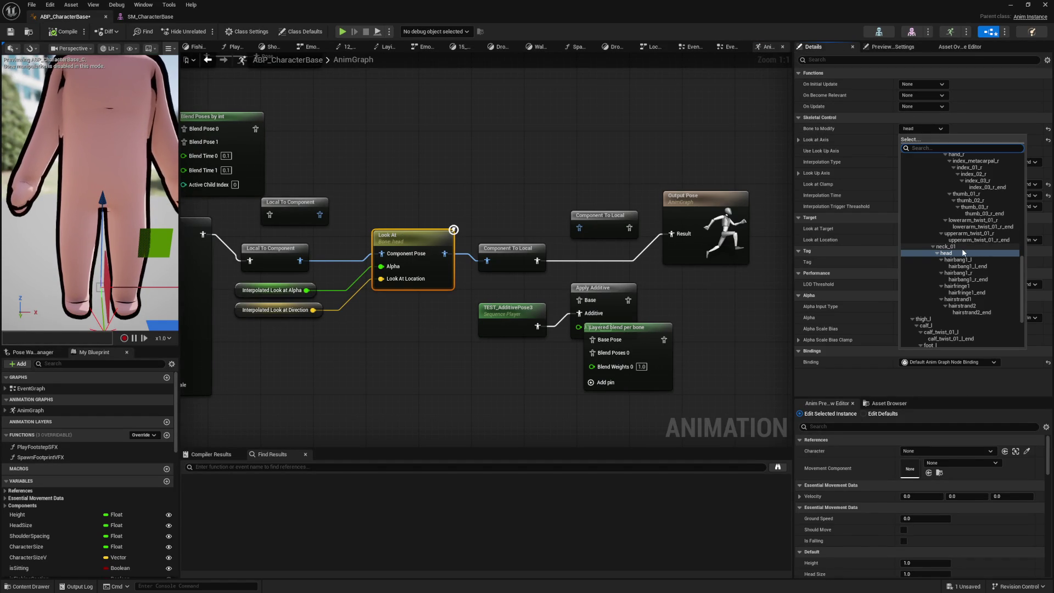
pyautogui.scroll(3, 962, 248)
pyautogui.scroll(5, 962, 248)
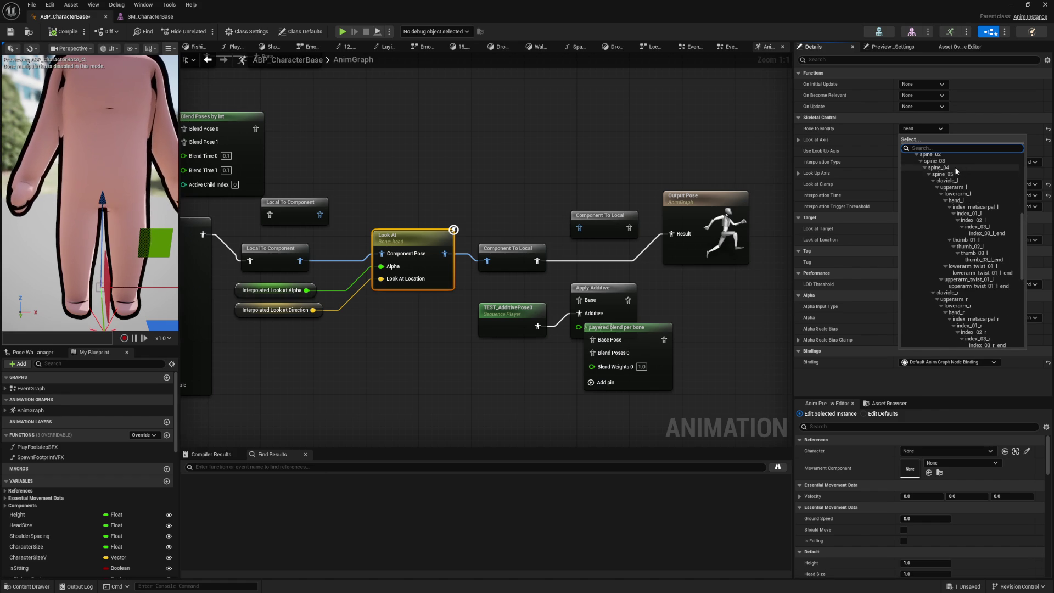
pyautogui.click(939, 168)
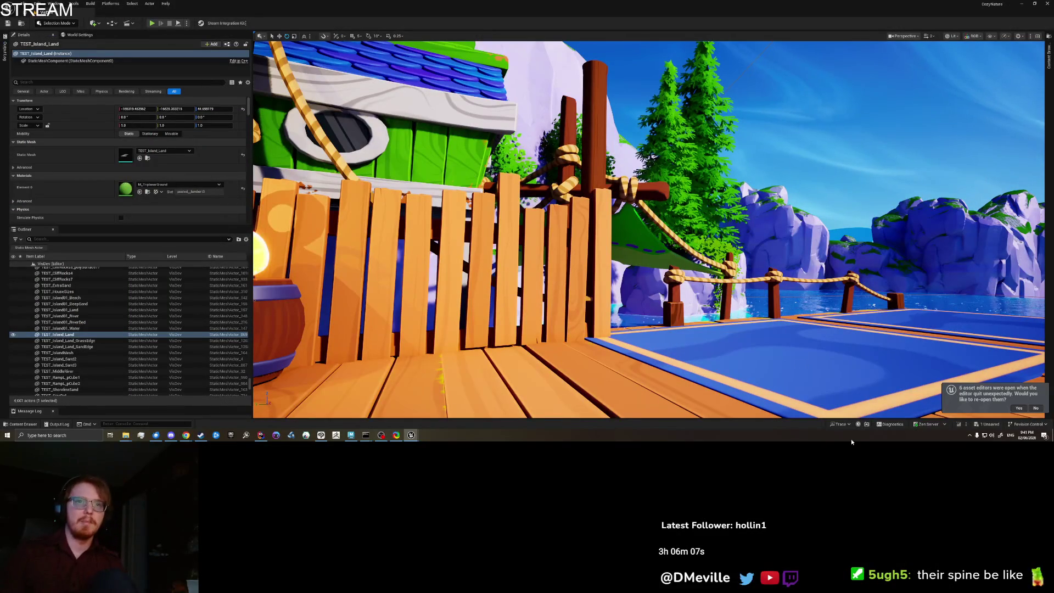
# Start Play In Editor with Alt+P from the pier to test the spine_04 look-at
pyautogui.rightClick(851, 439)
pyautogui.rightClick(614, 371)
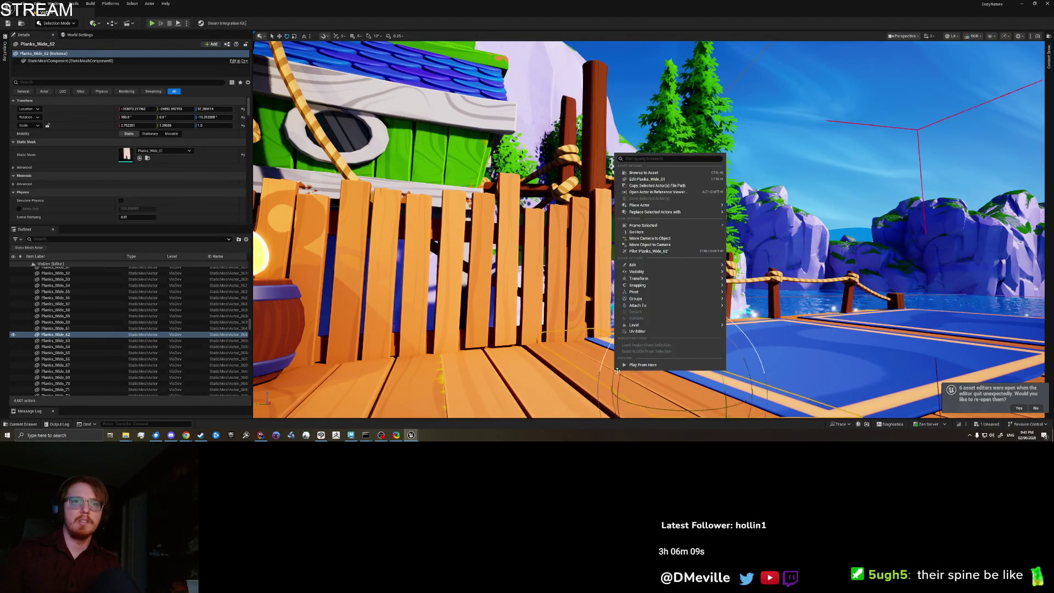
pyautogui.click(638, 380)
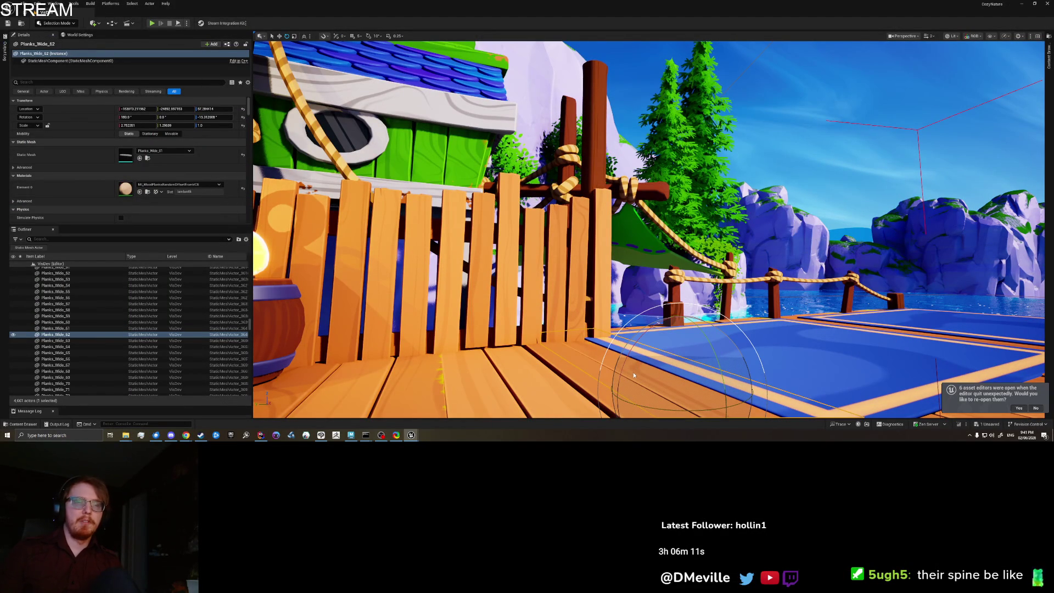
pyautogui.hotkey('alt', 'p')
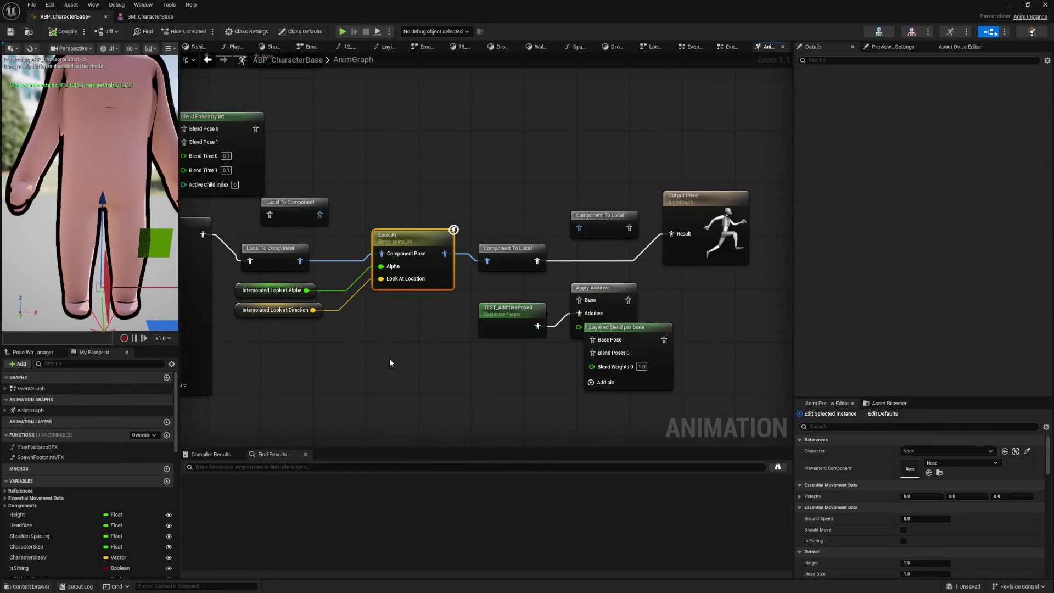
# Move the output nodes right and delete the three additive blend nodes
pyautogui.moveTo(659, 397); pyautogui.dragTo(450, 209)
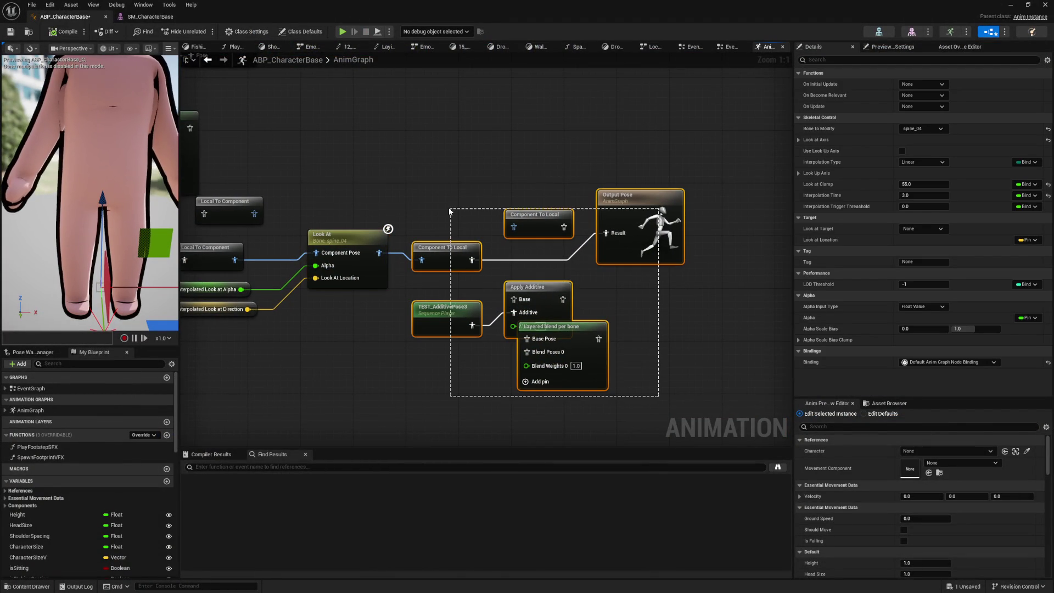
pyautogui.moveTo(444, 251)
pyautogui.mouseDown()
pyautogui.moveTo(539, 230)
pyautogui.moveTo(557, 212)
pyautogui.mouseUp()
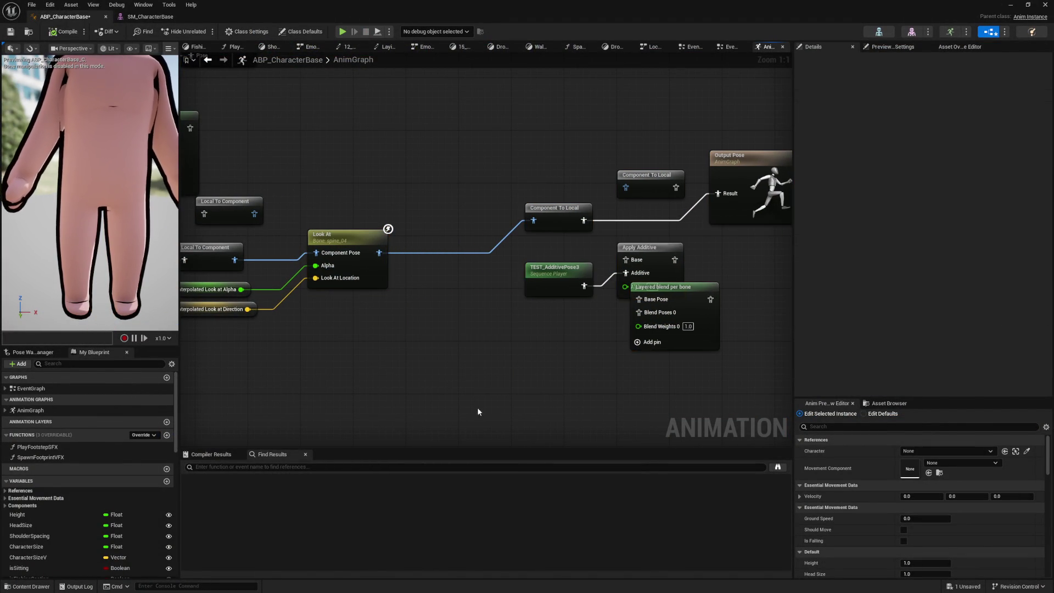
pyautogui.moveTo(689, 262); pyautogui.dragTo(689, 262)
pyautogui.press('Delete')
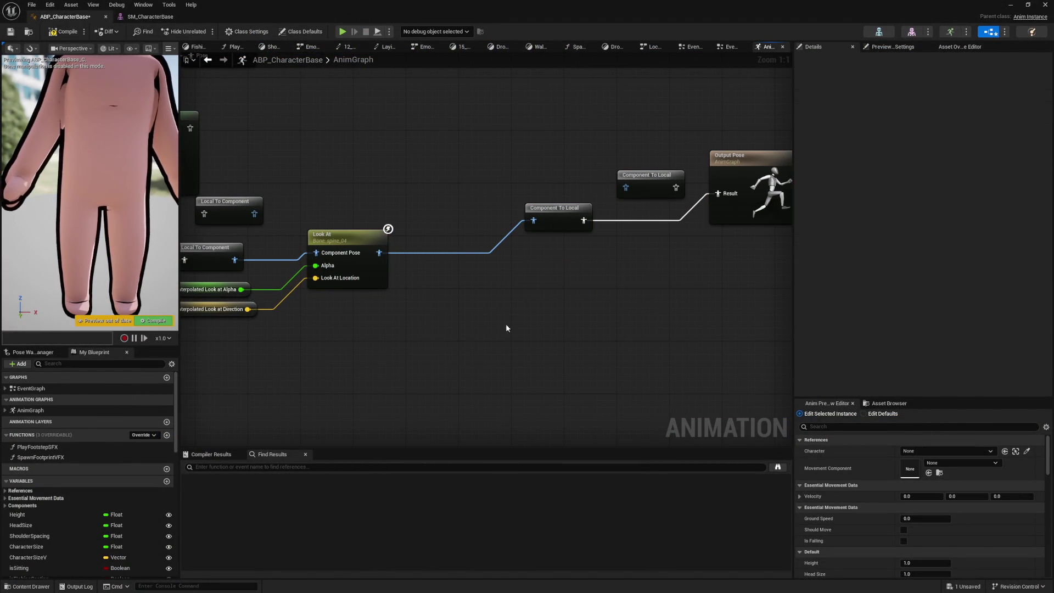
# Add a second Look At node wired from the first Look At's pose output
pyautogui.moveTo(445, 258)
pyautogui.mouseDown()
pyautogui.moveTo(512, 283)
pyautogui.moveTo(532, 247)
pyautogui.mouseUp()
pyautogui.write('look at')
pyautogui.press('Return')
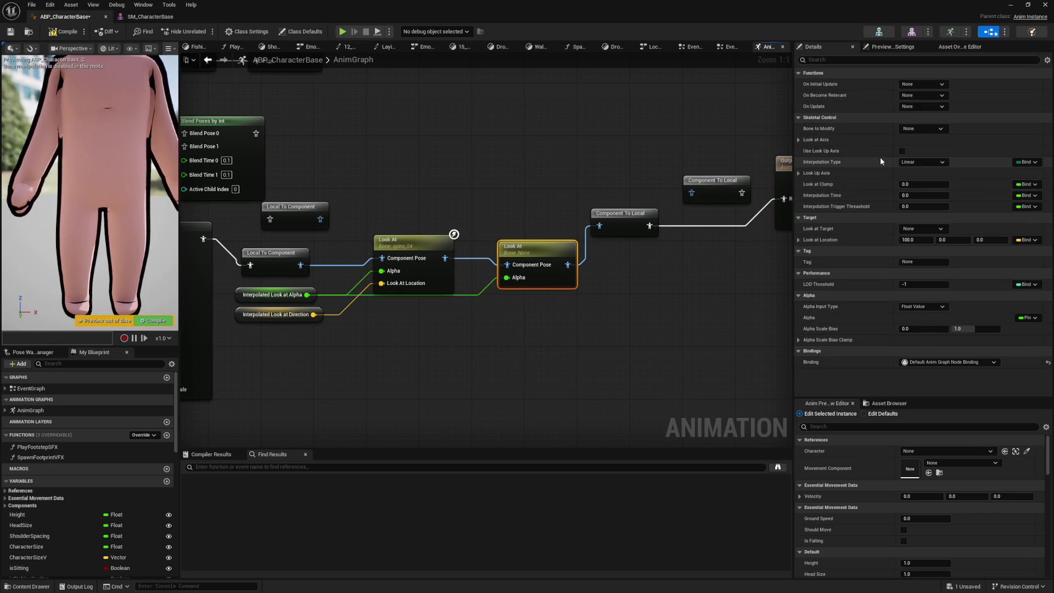
# Paste a copy of the spine_04 Look At and wire in the look-at direction and first node's pose
pyautogui.click(927, 128)
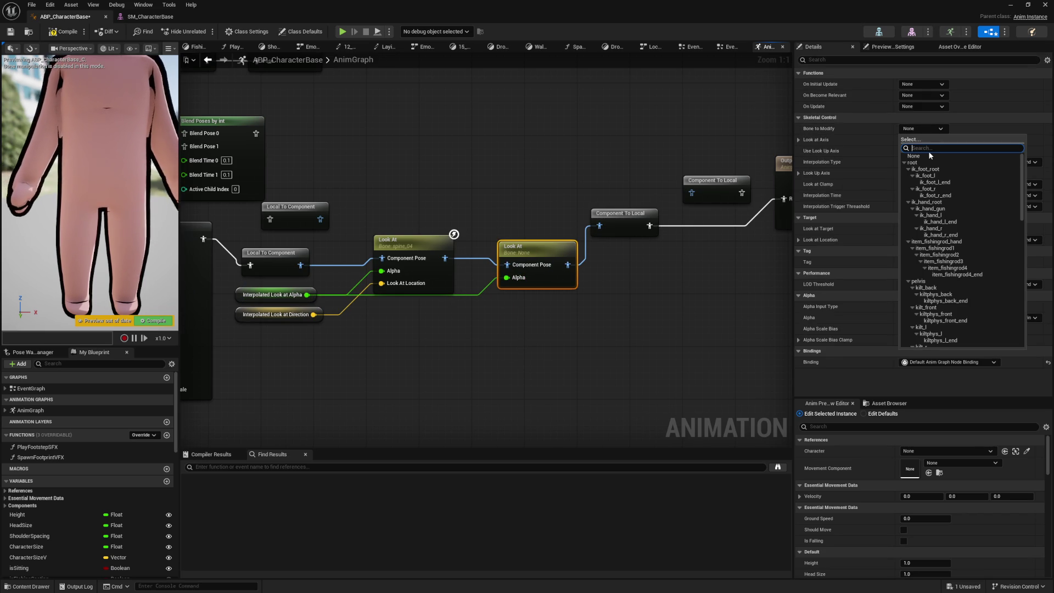
pyautogui.write('head')
pyautogui.click(941, 166)
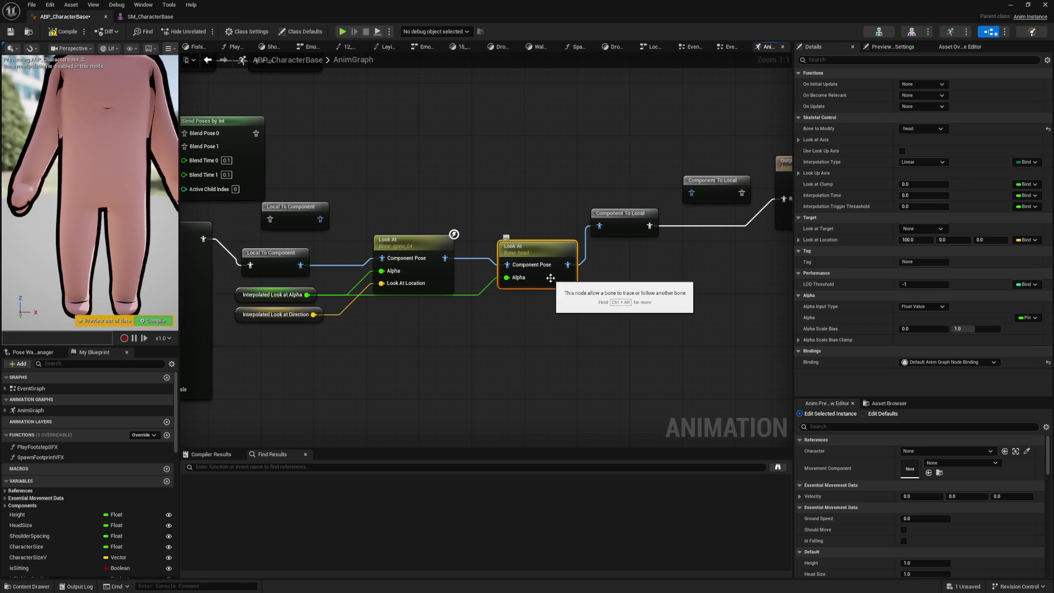
pyautogui.hotkey('ctrl', 'v')
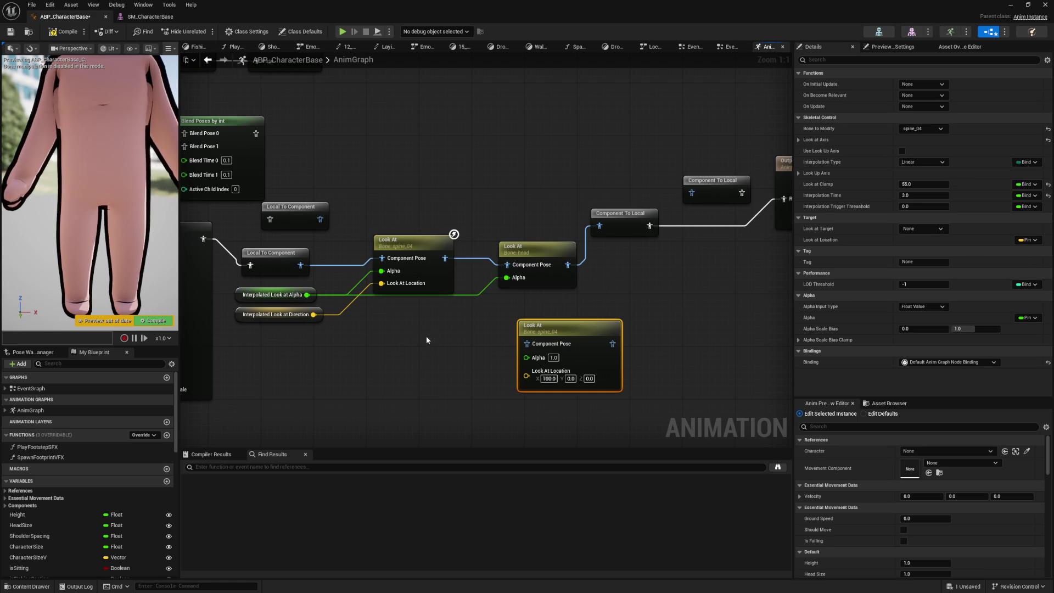
pyautogui.moveTo(314, 316)
pyautogui.mouseDown()
pyautogui.moveTo(525, 377)
pyautogui.moveTo(307, 295)
pyautogui.mouseUp()
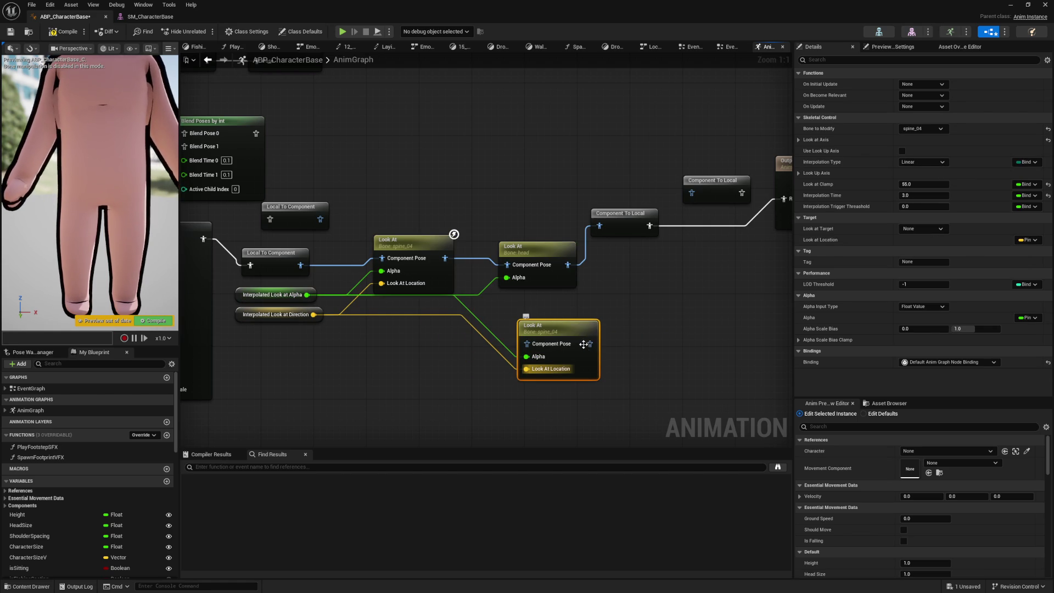
pyautogui.moveTo(445, 258)
pyautogui.mouseDown()
pyautogui.moveTo(523, 334)
pyautogui.moveTo(558, 347)
pyautogui.moveTo(516, 201)
pyautogui.moveTo(607, 225)
pyautogui.mouseUp()
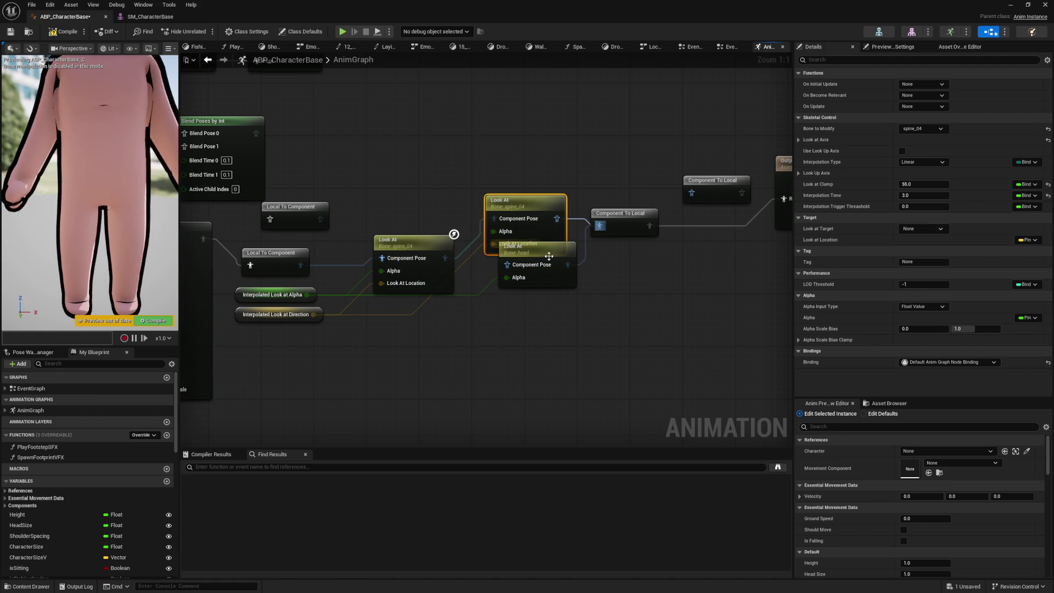
# Position the new Look At in the chain with head as its bone, then drag from the look-at alpha
pyautogui.moveTo(529, 202); pyautogui.dragTo(522, 236)
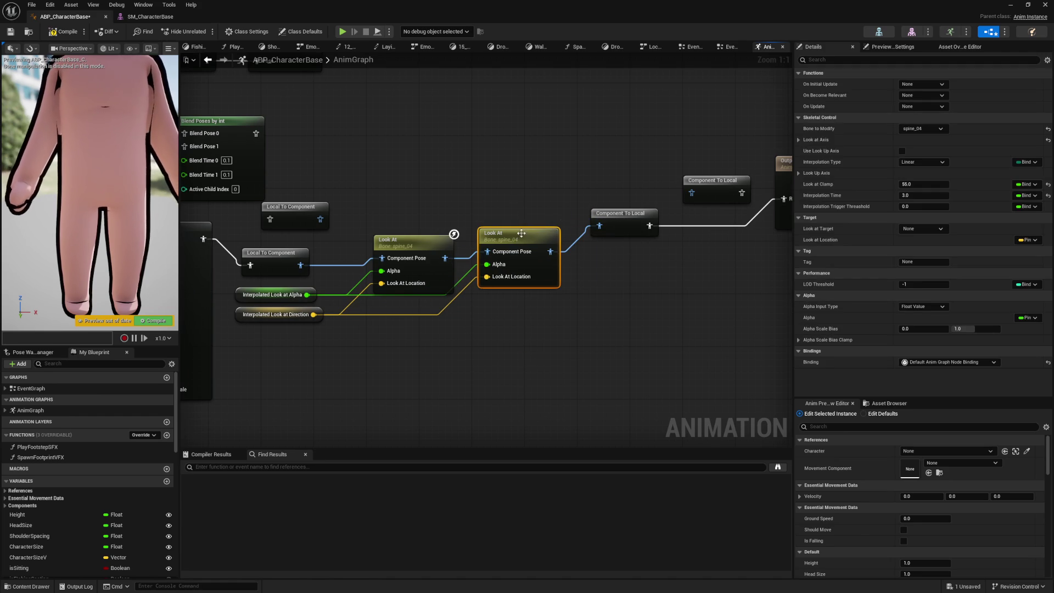
pyautogui.click(923, 129)
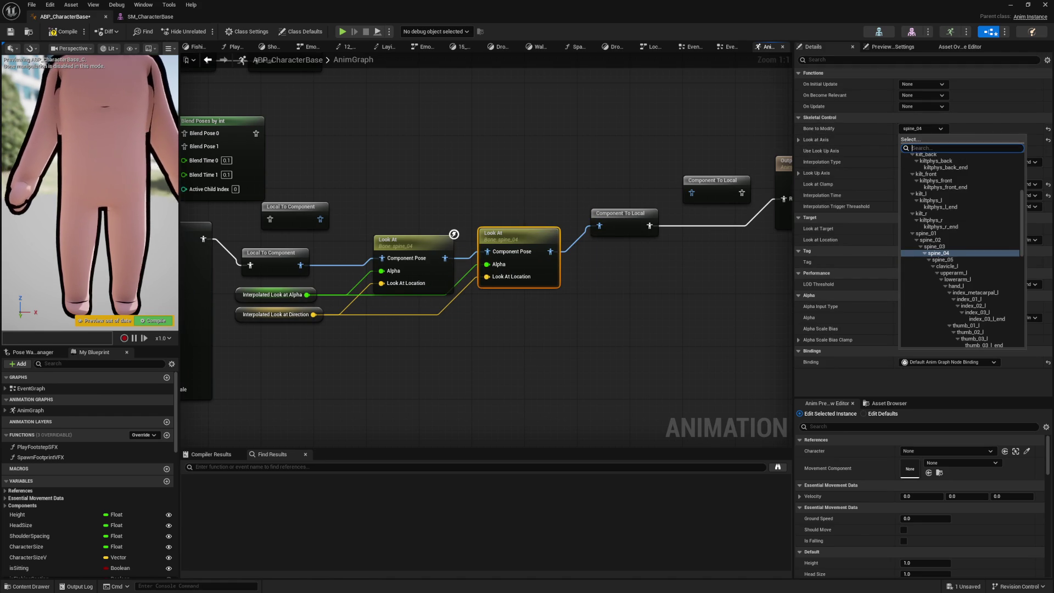
pyautogui.write('head')
pyautogui.press('Return')
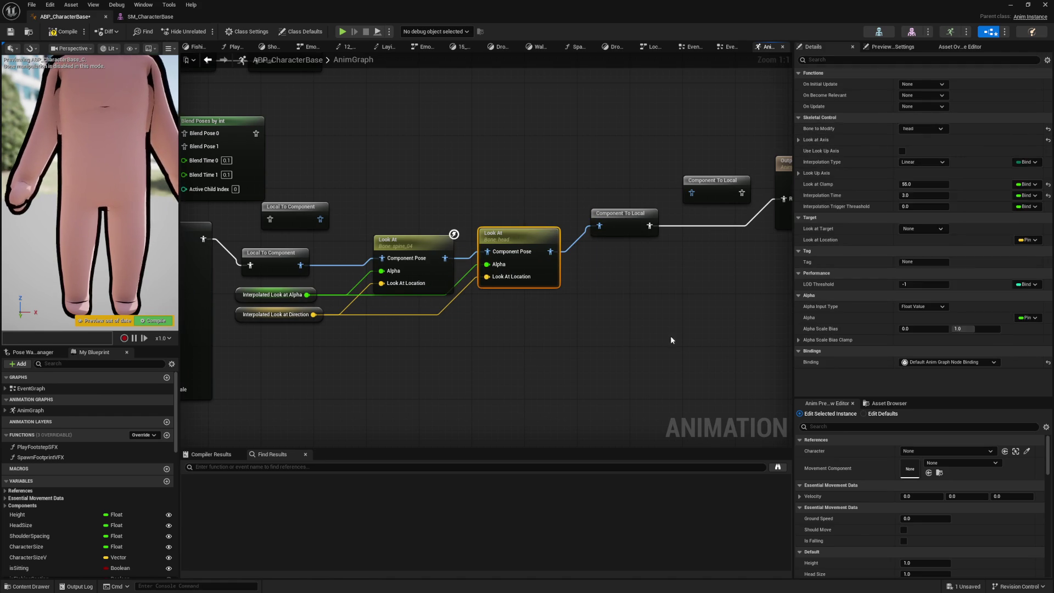
pyautogui.moveTo(543, 291); pyautogui.dragTo(550, 304)
pyautogui.click(450, 323)
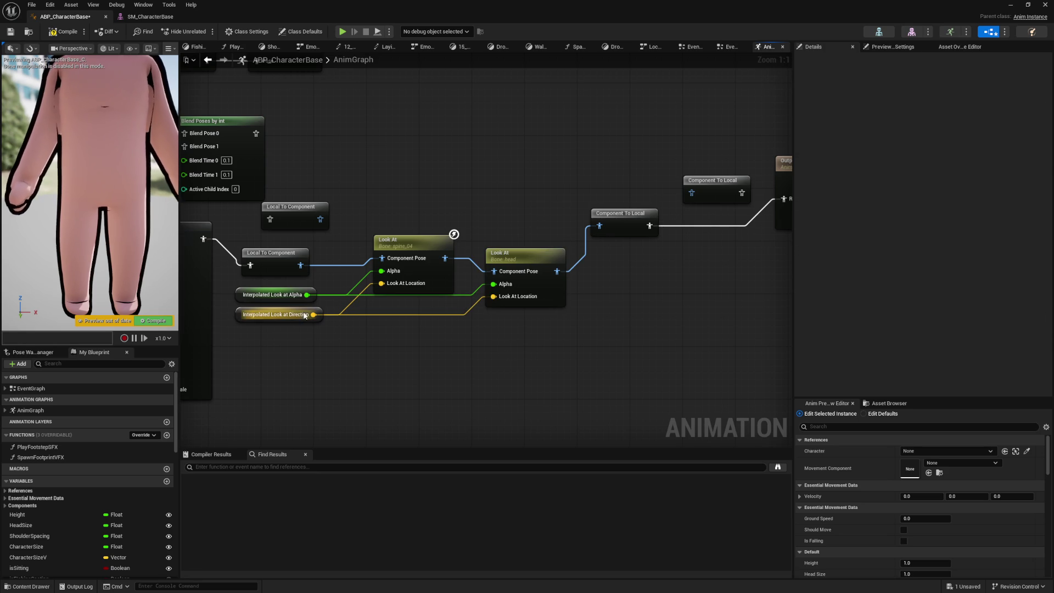
pyautogui.moveTo(307, 294); pyautogui.dragTo(351, 356)
# Add a Multiply node of 0.8 on the look-at alpha and wire it into the spine_04 Look At Alpha
pyautogui.write('multi')
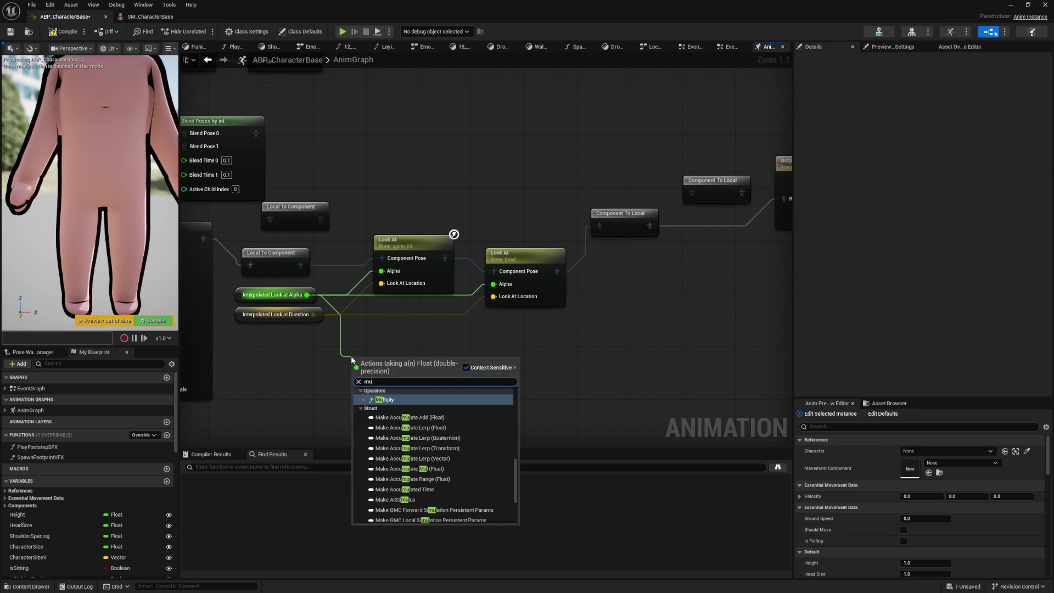
pyautogui.press('Return')
pyautogui.moveTo(401, 362); pyautogui.dragTo(386, 272)
pyautogui.moveTo(385, 362); pyautogui.dragTo(378, 342)
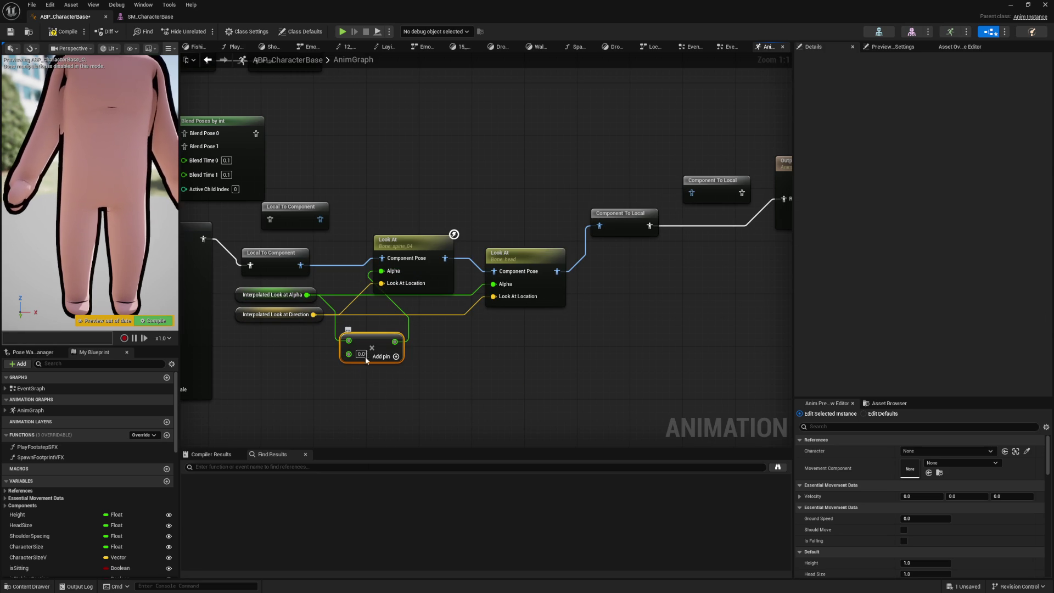
pyautogui.write('0.8')
pyautogui.press('Return')
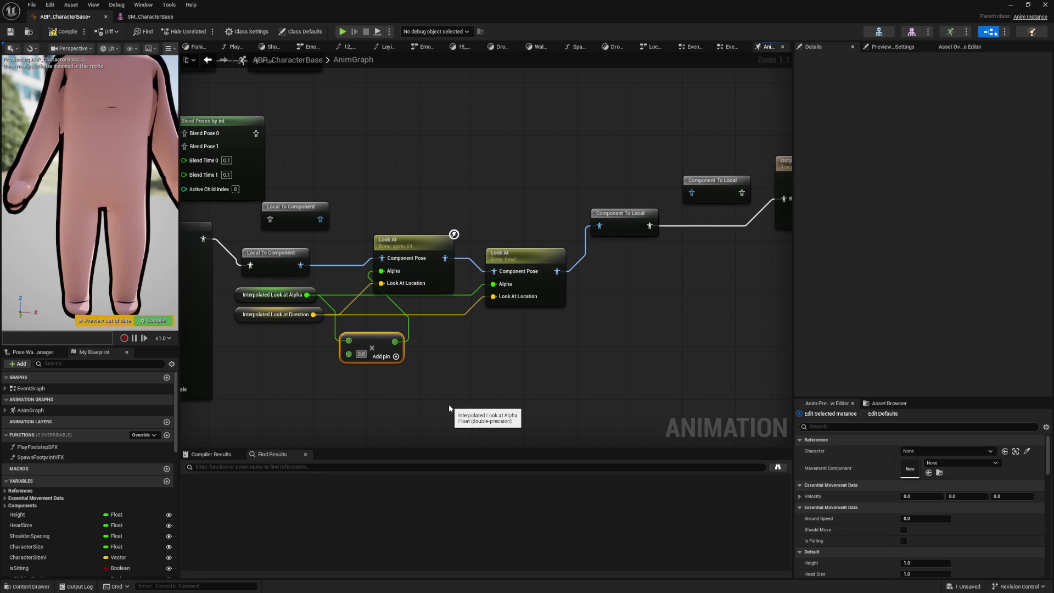
pyautogui.click(460, 298)
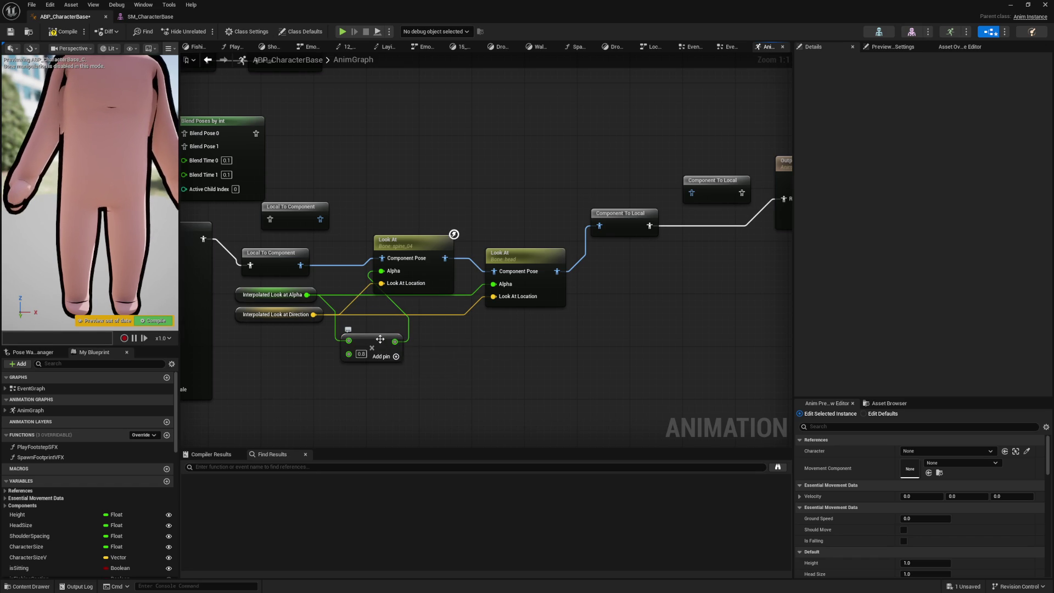
pyautogui.moveTo(413, 246); pyautogui.dragTo(419, 232)
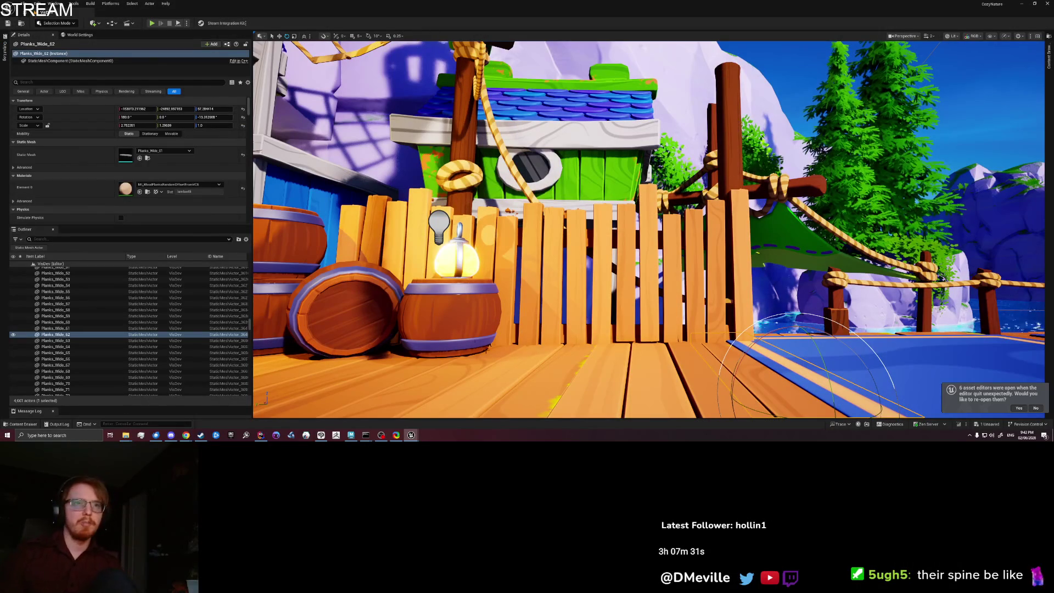
# Play-test the level with Alt+P and run the character around the deck toward the fence
pyautogui.rightClick(524, 388)
pyautogui.press('Escape')
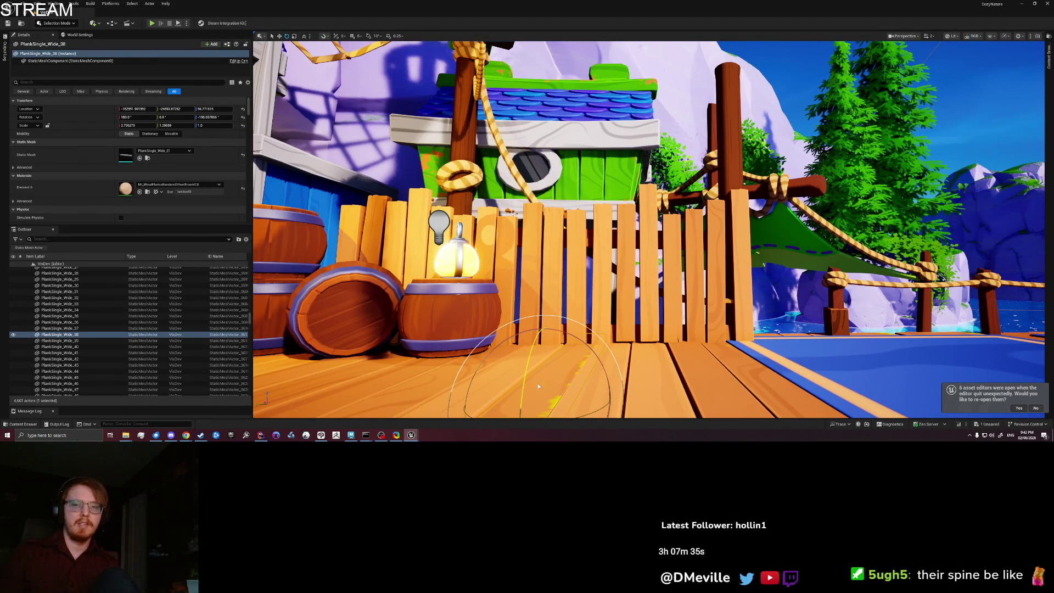
pyautogui.hotkey('alt', 'p')
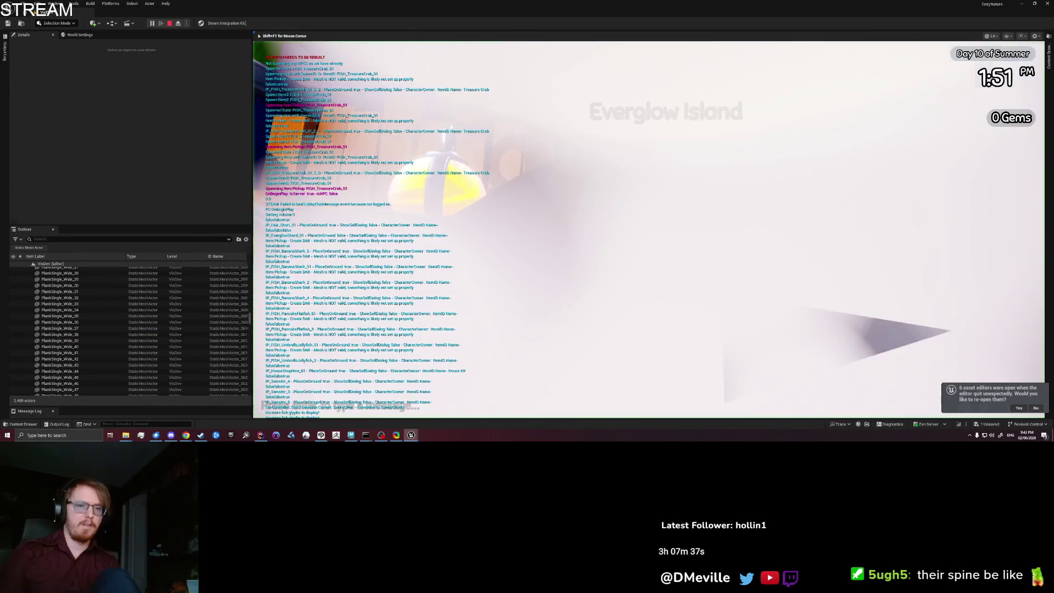
pyautogui.press('s')
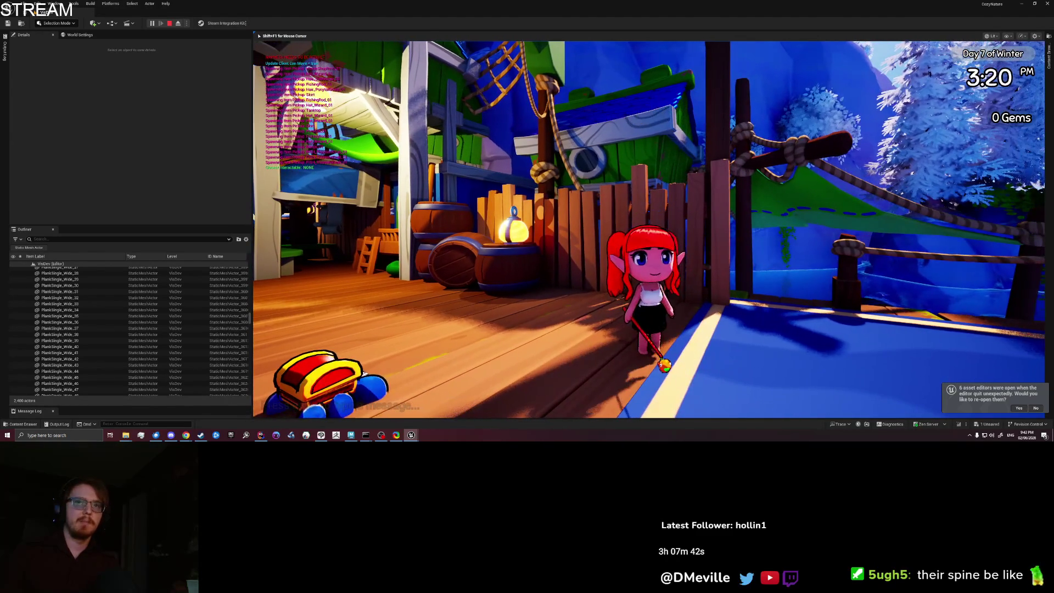
pyautogui.press('w')
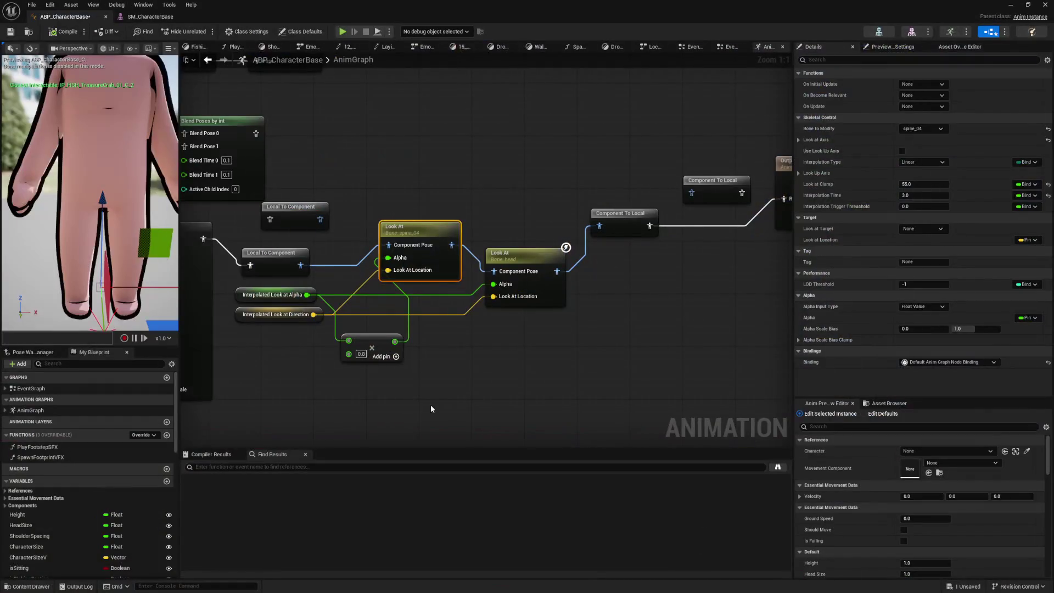
# Change the alpha multiplier to 0.5, wire it into the head Look At Alpha, and compile
pyautogui.click(437, 400)
pyautogui.click(425, 231)
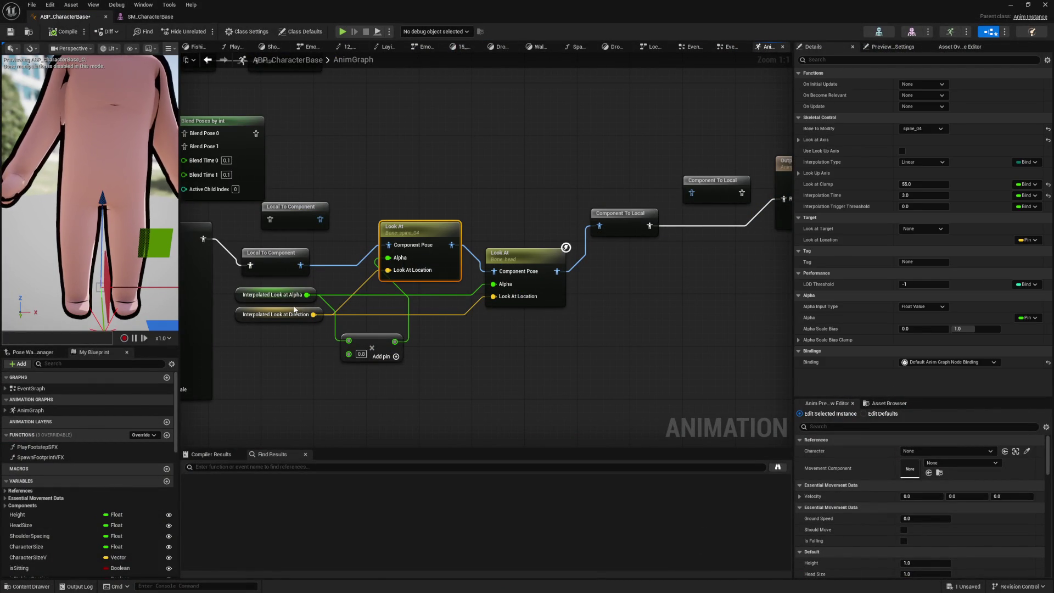
pyautogui.click(448, 378)
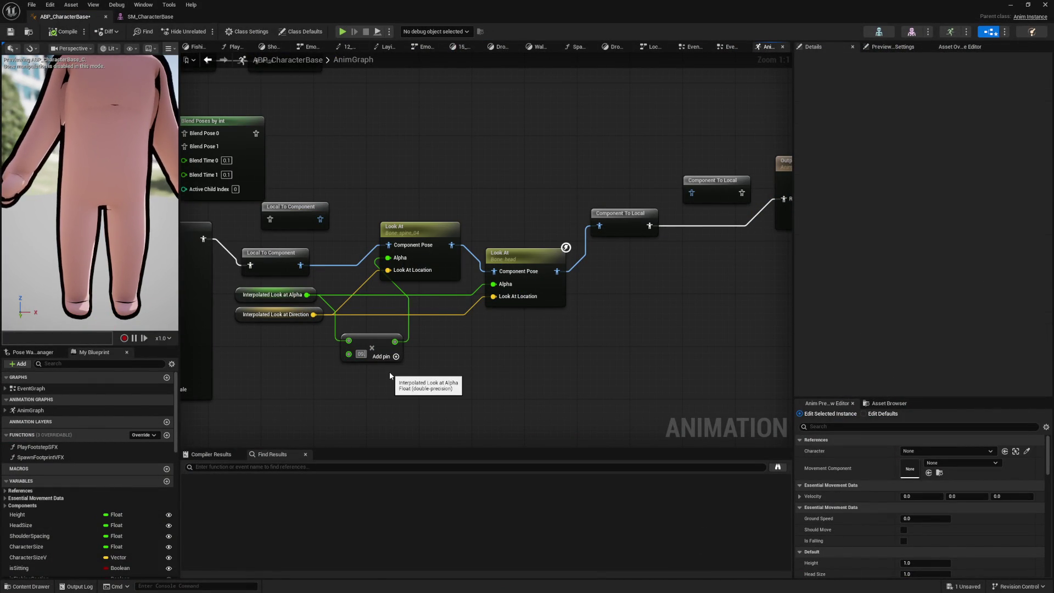
pyautogui.write('0.5')
pyautogui.press('Return')
pyautogui.moveTo(395, 341)
pyautogui.mouseDown()
pyautogui.moveTo(500, 301)
pyautogui.moveTo(493, 284)
pyautogui.mouseUp()
pyautogui.click(61, 33)
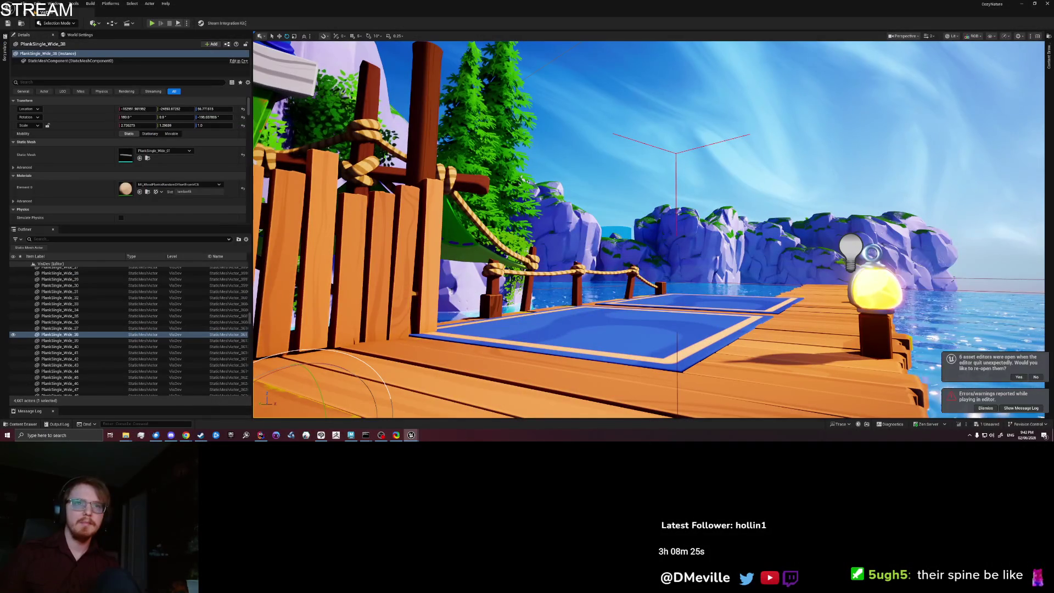
# Play from a dock spot, then pick the skirt under the inventory book's clothing items
pyautogui.rightClick(523, 372)
pyautogui.click(549, 366)
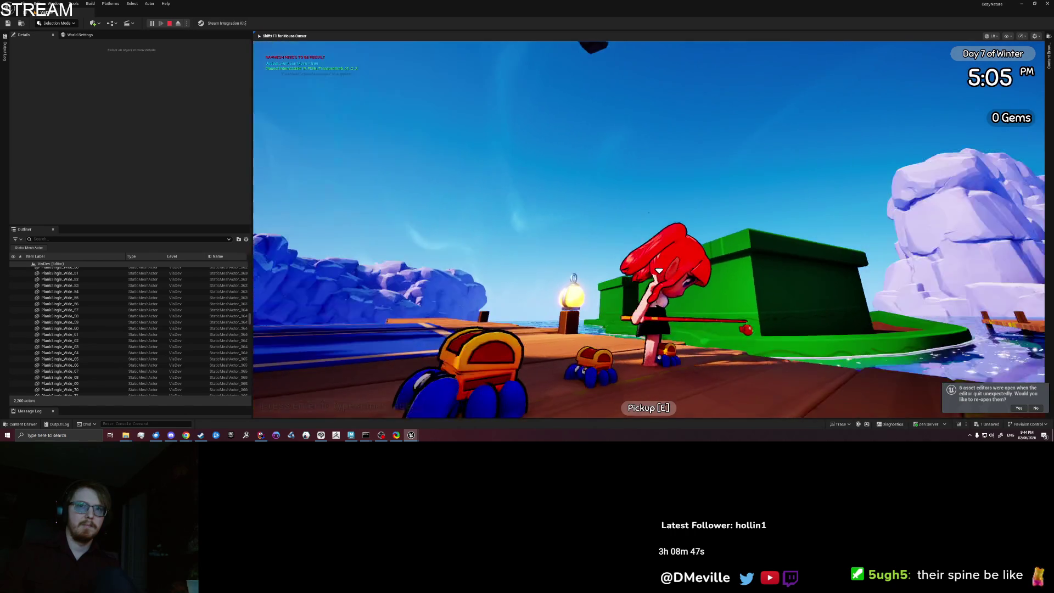
pyautogui.press('e')
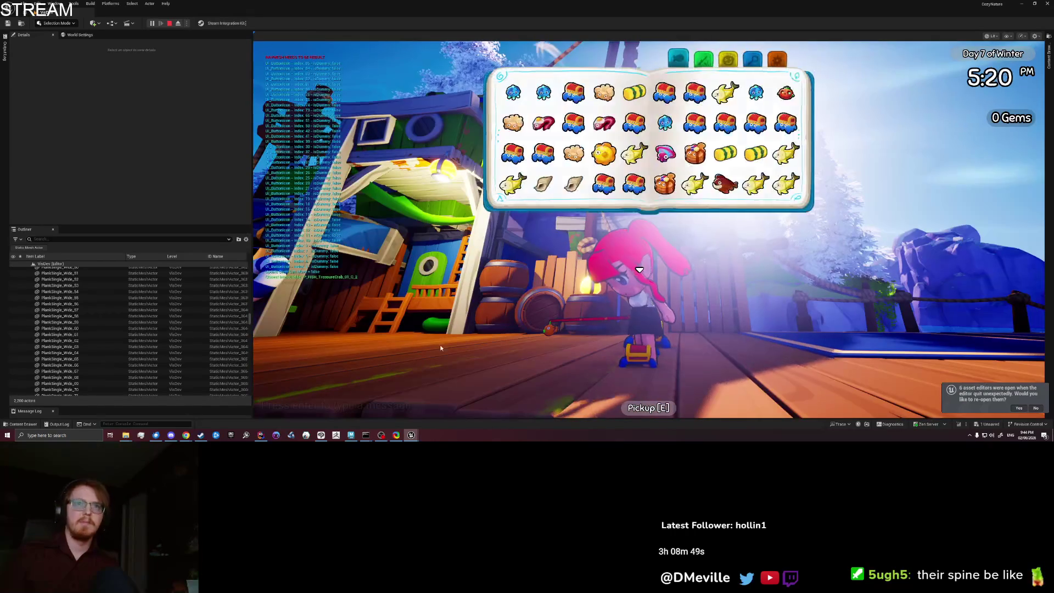
pyautogui.click(729, 58)
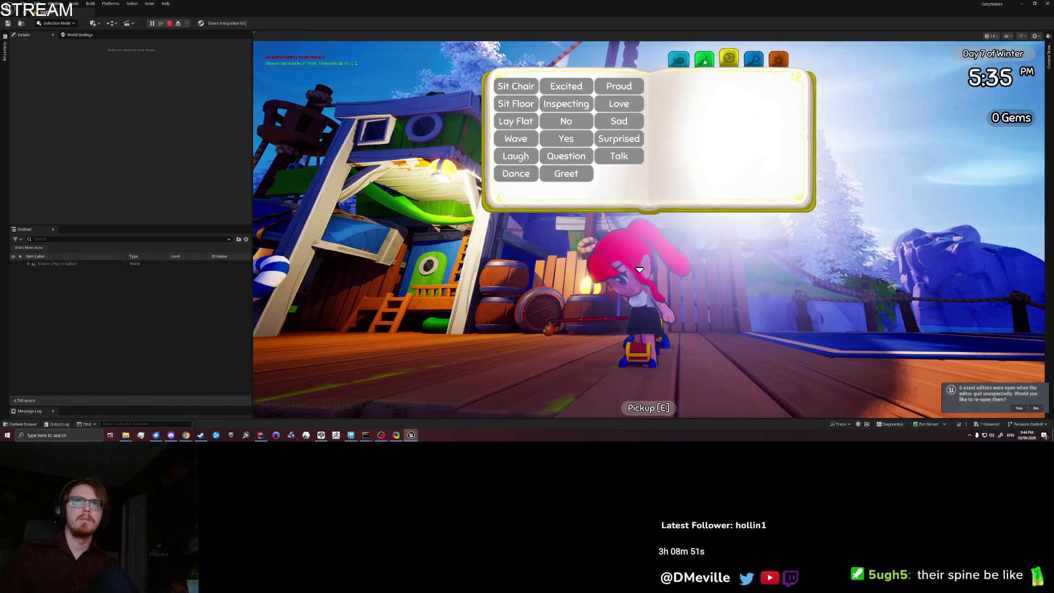
pyautogui.click(704, 59)
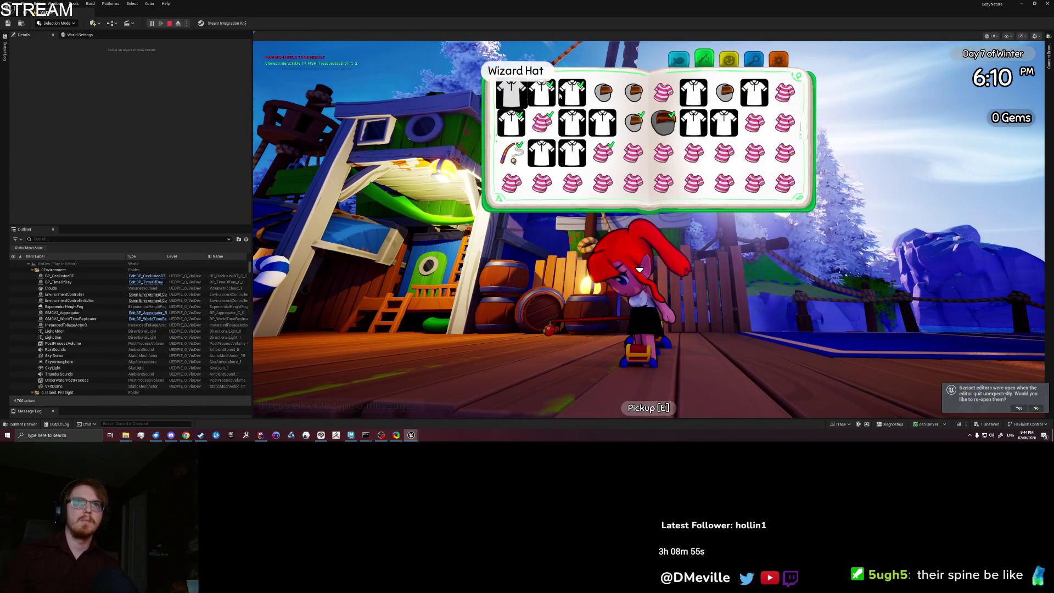
pyautogui.click(603, 152)
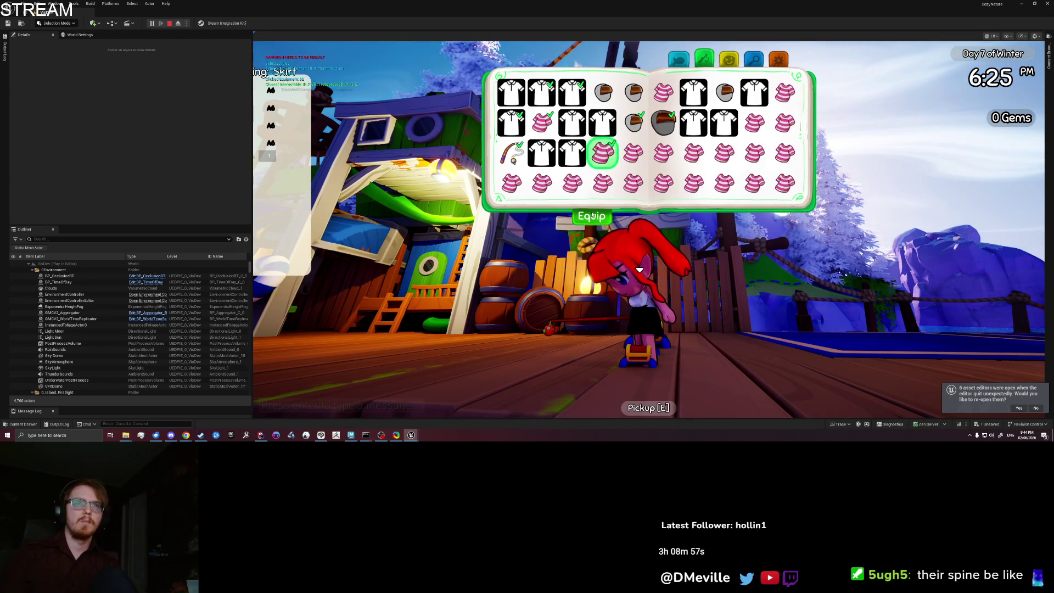
pyautogui.click(639, 269)
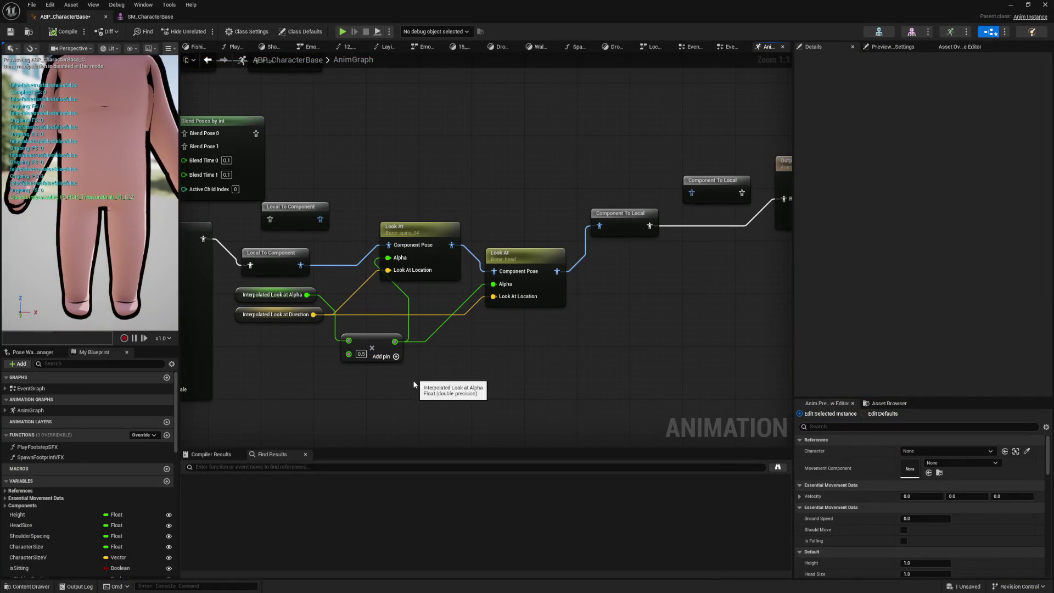
# Stop the play session and shift Component To Local right to make room in the chain
pyautogui.press('Escape')
pyautogui.rightClick(457, 388)
pyautogui.write('ik')
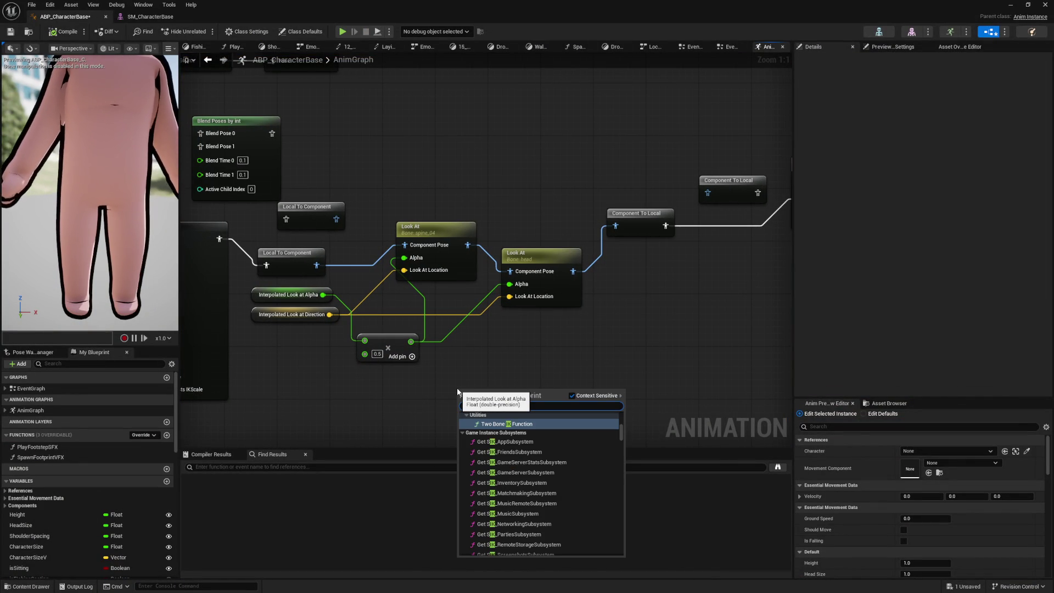
pyautogui.scroll(-5, 531, 475)
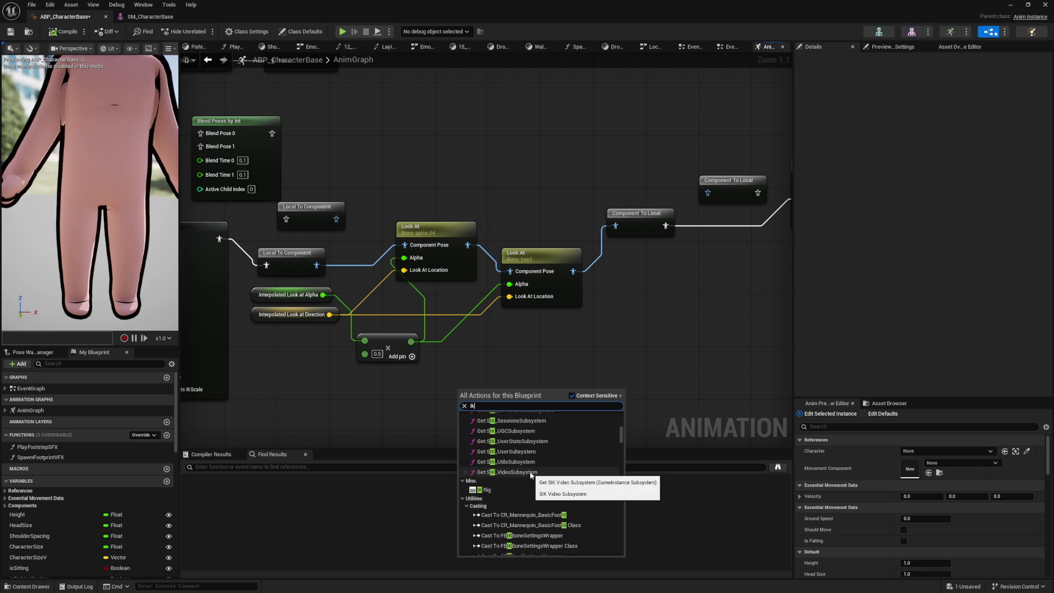
pyautogui.scroll(-5, 531, 476)
pyautogui.click(337, 413)
pyautogui.moveTo(526, 256)
pyautogui.mouseDown()
pyautogui.moveTo(469, 277)
pyautogui.moveTo(473, 256)
pyautogui.mouseUp()
pyautogui.moveTo(583, 237); pyautogui.dragTo(609, 237)
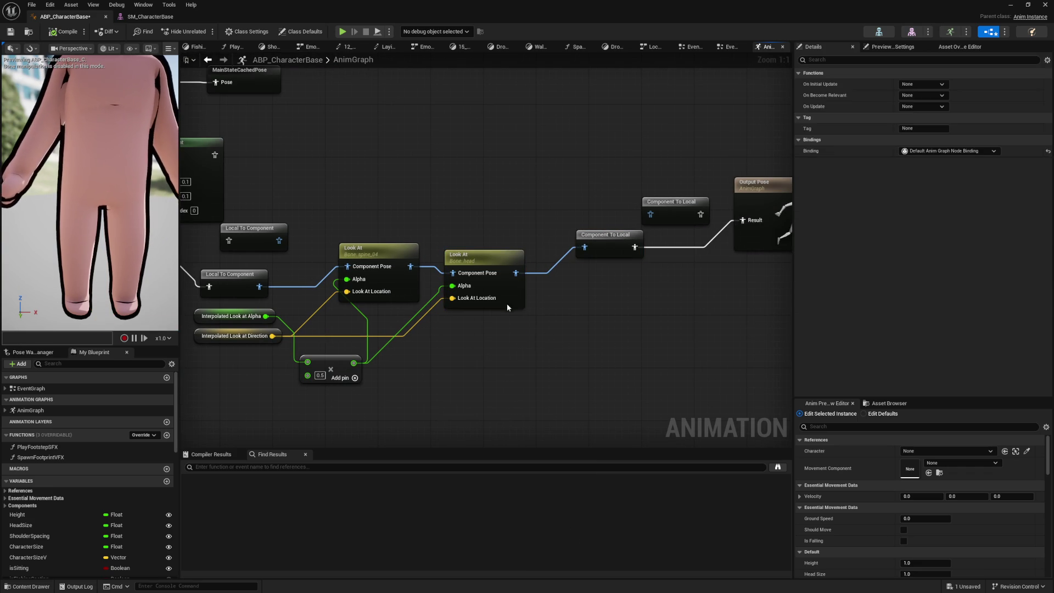
# Duplicate the head Look At and wire it between the head Look At and Component To Local
pyautogui.click(507, 304)
pyautogui.hotkey('ctrl', 'c')
pyautogui.hotkey('ctrl', 'v')
pyautogui.moveTo(516, 272); pyautogui.dragTo(564, 326)
pyautogui.moveTo(589, 255); pyautogui.dragTo(585, 247)
pyautogui.moveTo(582, 309); pyautogui.dragTo(569, 282)
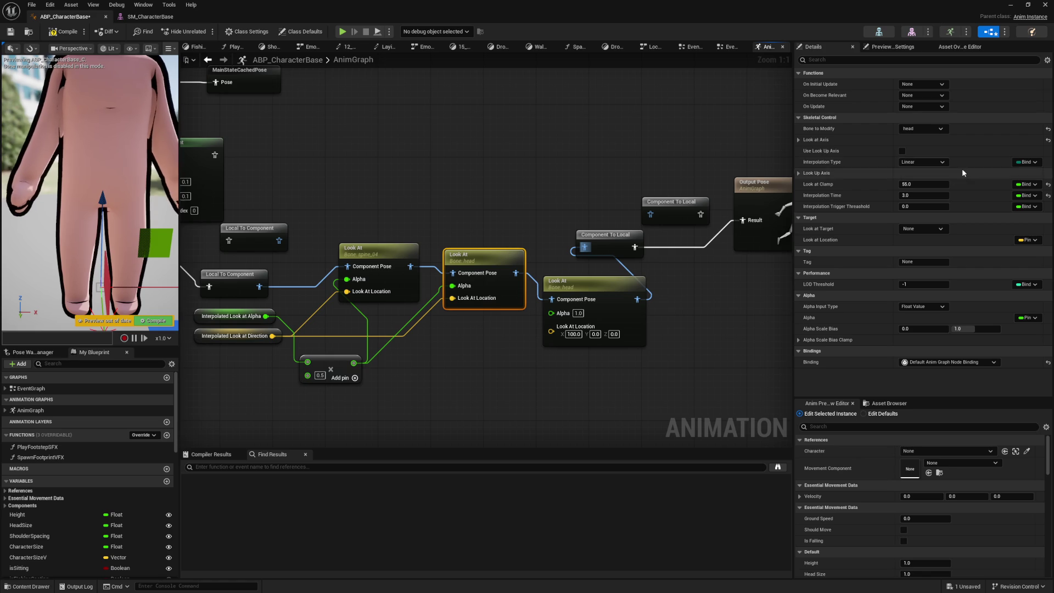
# Set the middle Look At's bone to spine_05 and wire the scaled alpha into the head Look At's Alpha
pyautogui.click(916, 128)
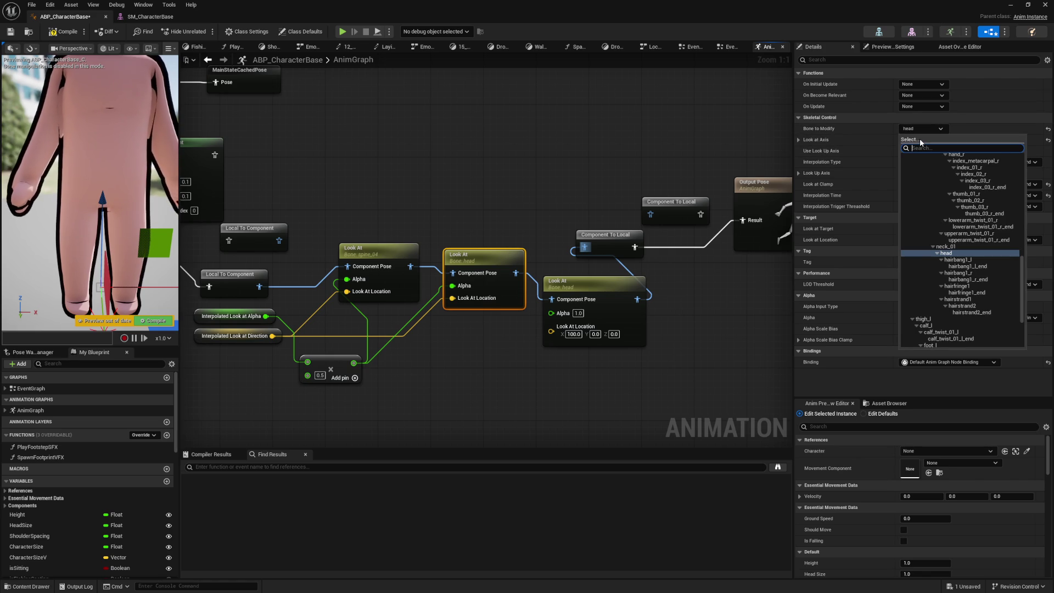
pyautogui.write('spine')
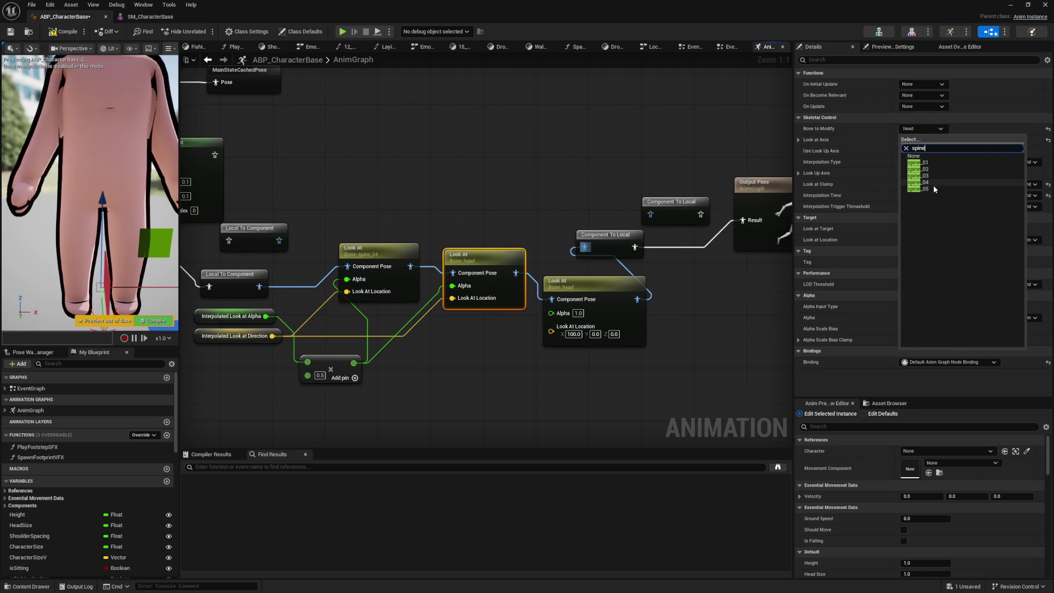
pyautogui.click(928, 188)
pyautogui.click(322, 312)
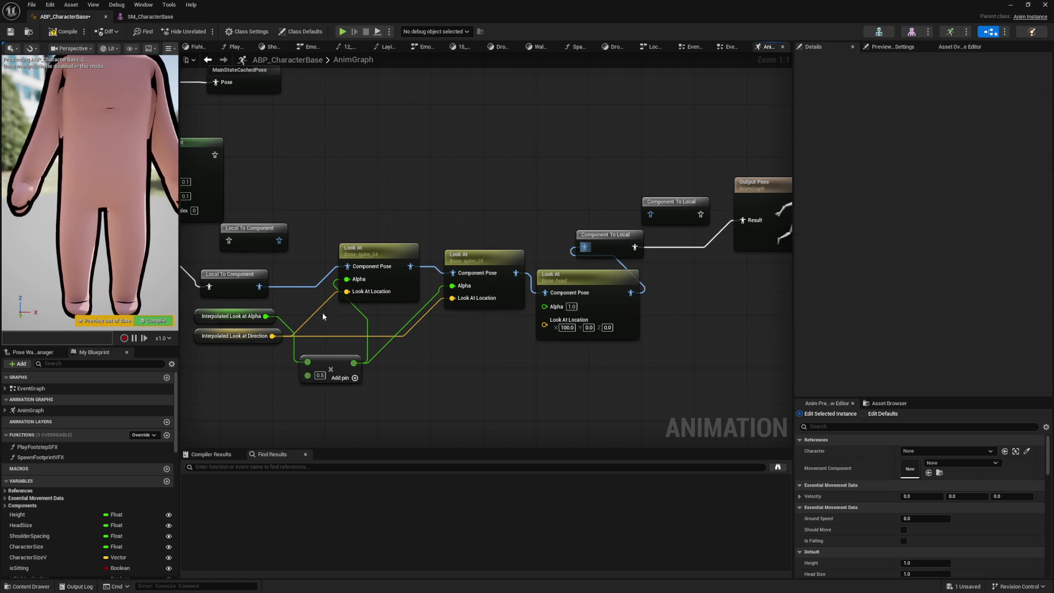
pyautogui.moveTo(349, 365)
pyautogui.mouseDown()
pyautogui.moveTo(549, 315)
pyautogui.moveTo(544, 305)
pyautogui.moveTo(273, 336)
pyautogui.mouseUp()
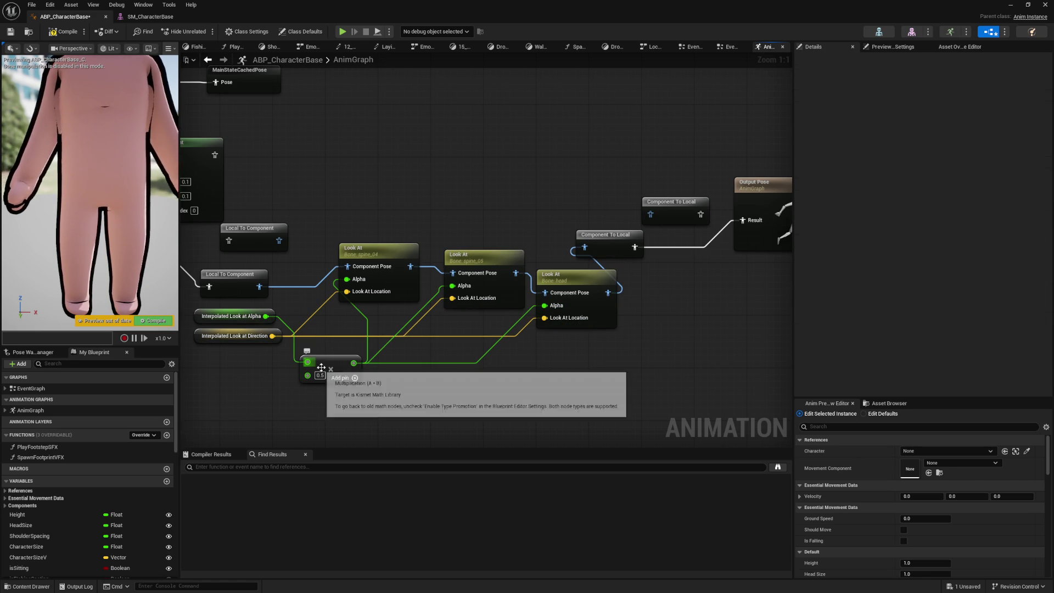
pyautogui.click(321, 366)
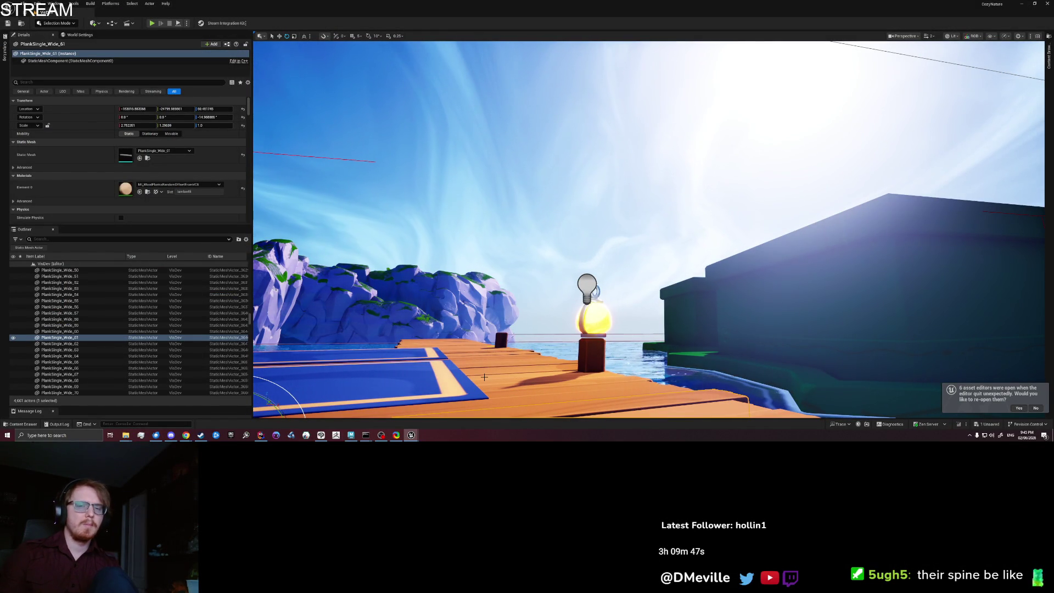
# Play from dock plank PlankSingle_Wide_58 and walk the character along the dock to the treasure crabs
pyautogui.rightClick(484, 377)
pyautogui.click(498, 374)
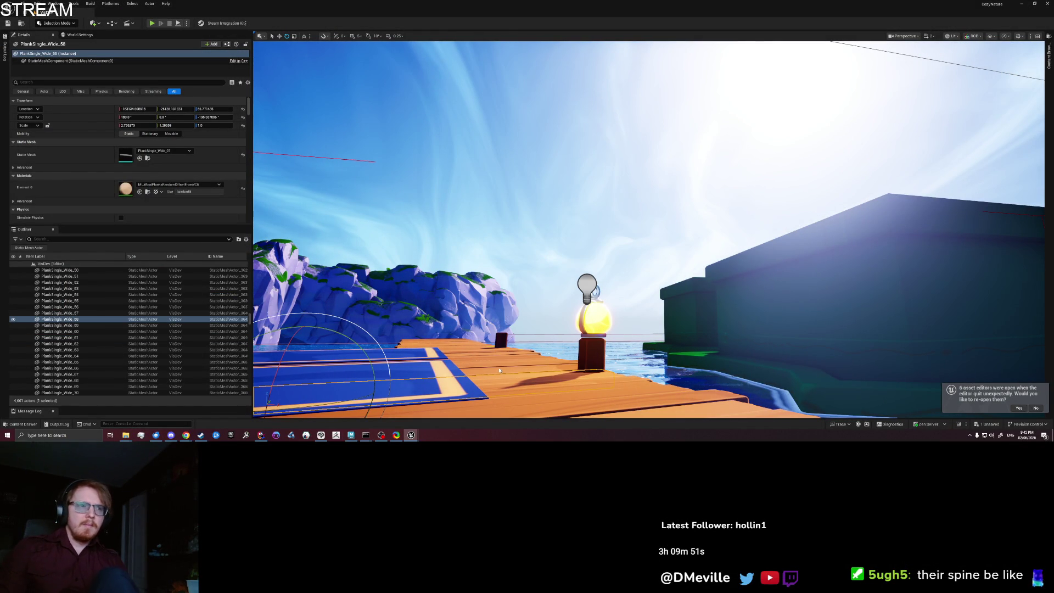
pyautogui.hotkey('alt', 'p')
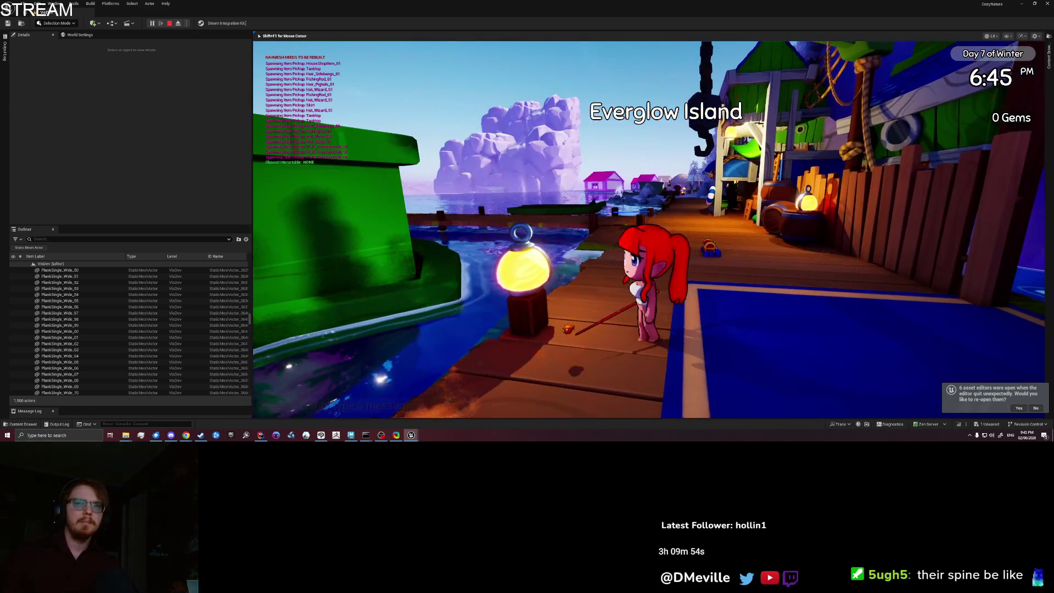
pyautogui.press('w')
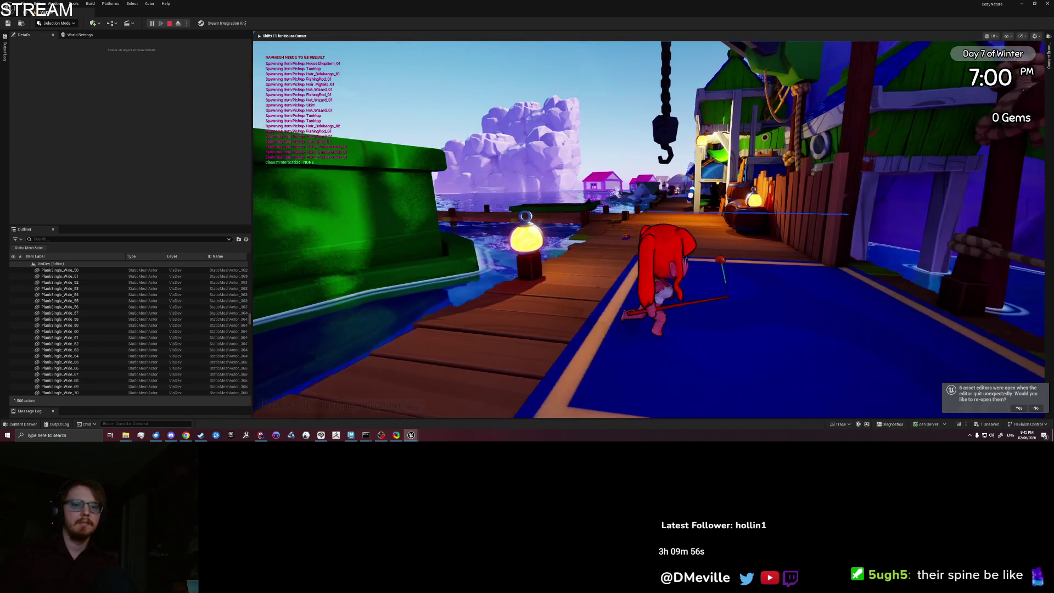
pyautogui.press('s')
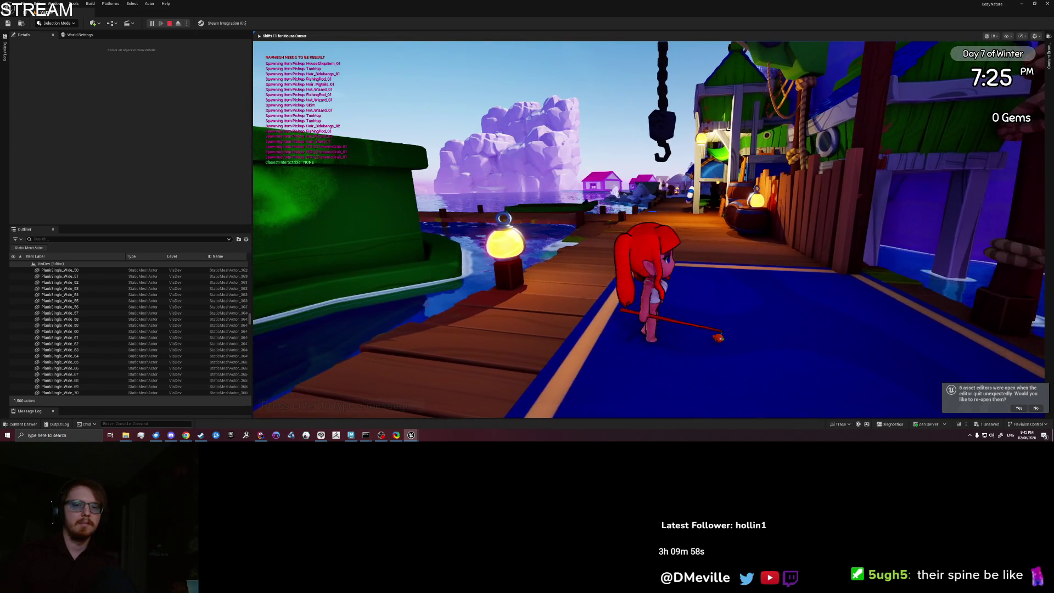
pyautogui.press('w')
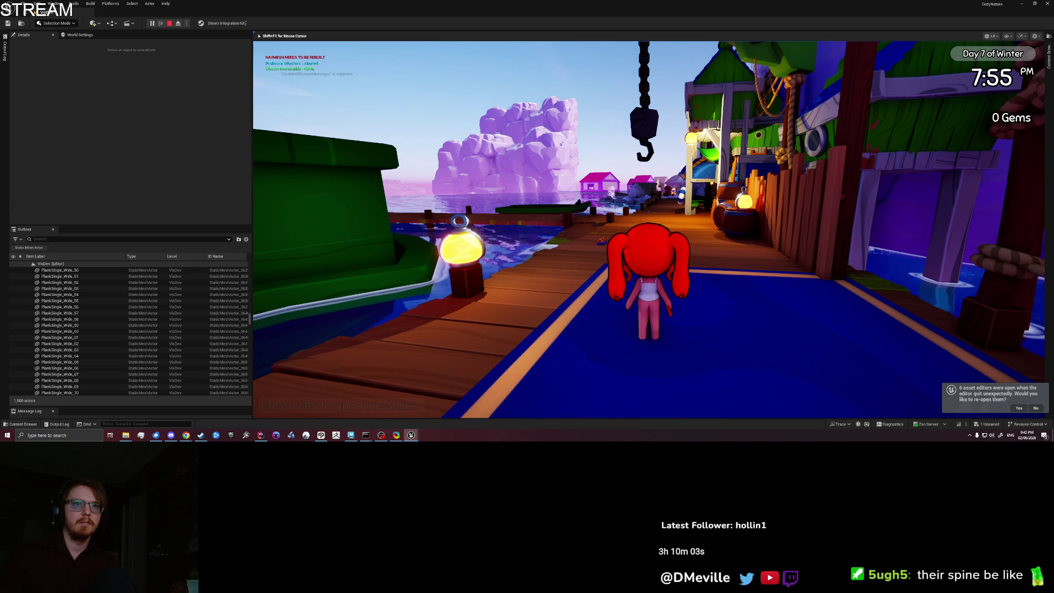
pyautogui.moveTo(649, 230)
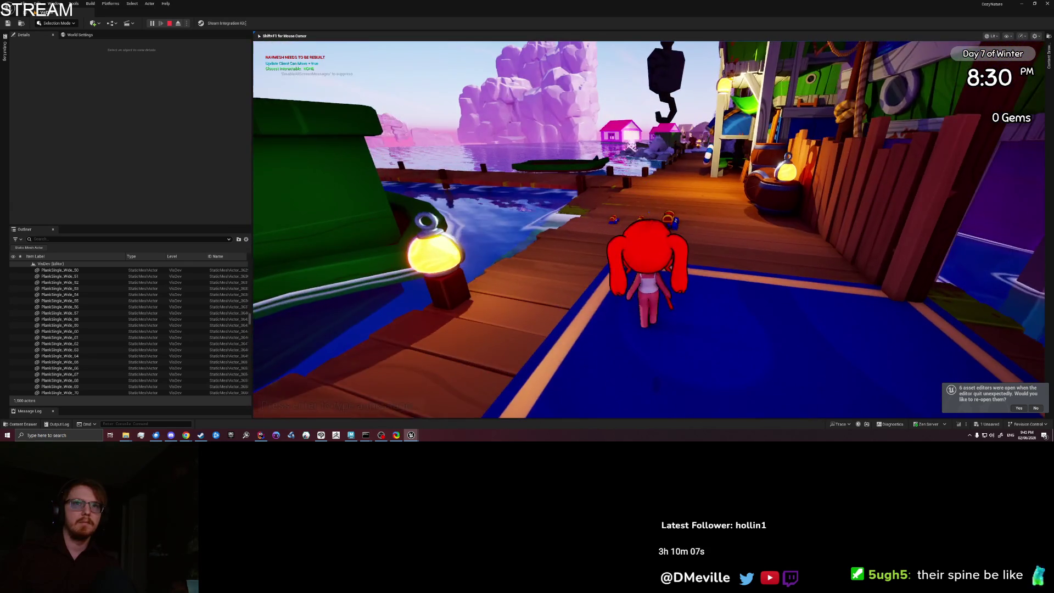
pyautogui.press('w')
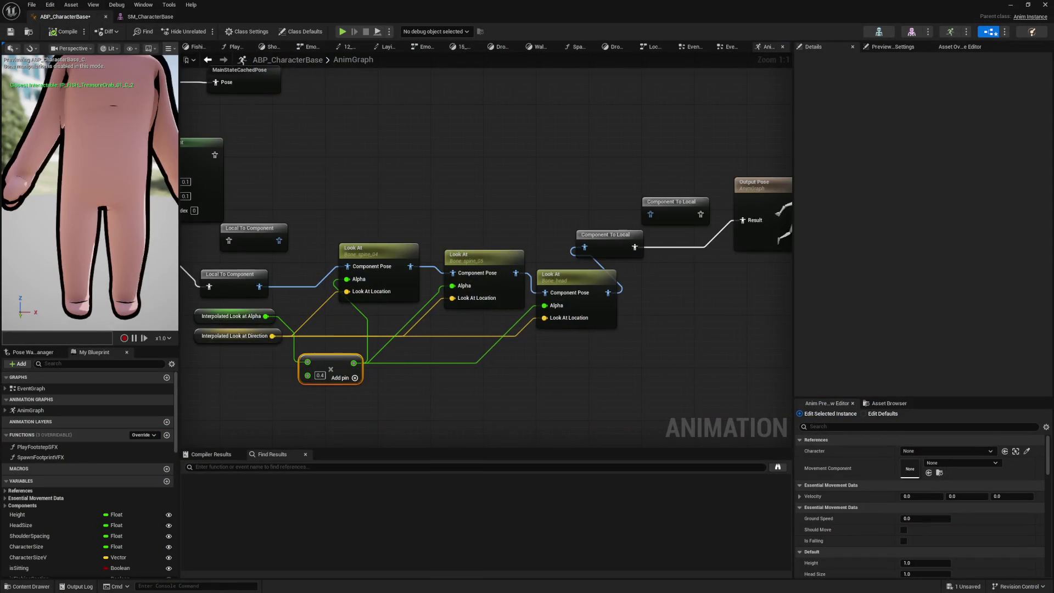
pyautogui.moveTo(213, 321)
pyautogui.mouseDown()
pyautogui.moveTo(248, 280)
pyautogui.moveTo(264, 321)
pyautogui.mouseUp()
# Duplicate the Add node and feed Interpolated Look at Alpha into the two new Add nodes
pyautogui.click(236, 335)
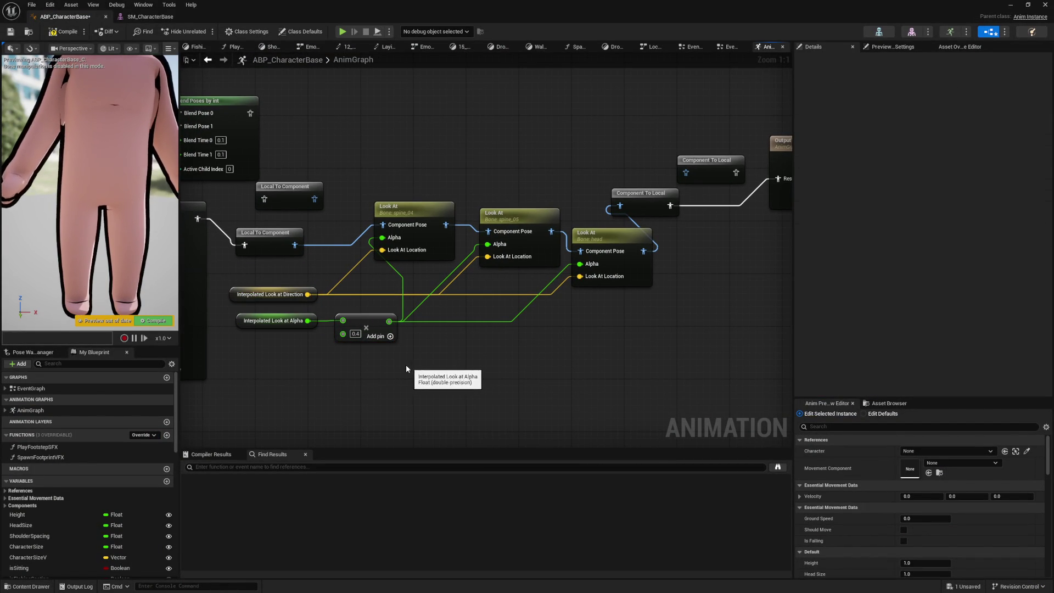
pyautogui.moveTo(372, 326); pyautogui.dragTo(368, 315)
pyautogui.click(393, 371)
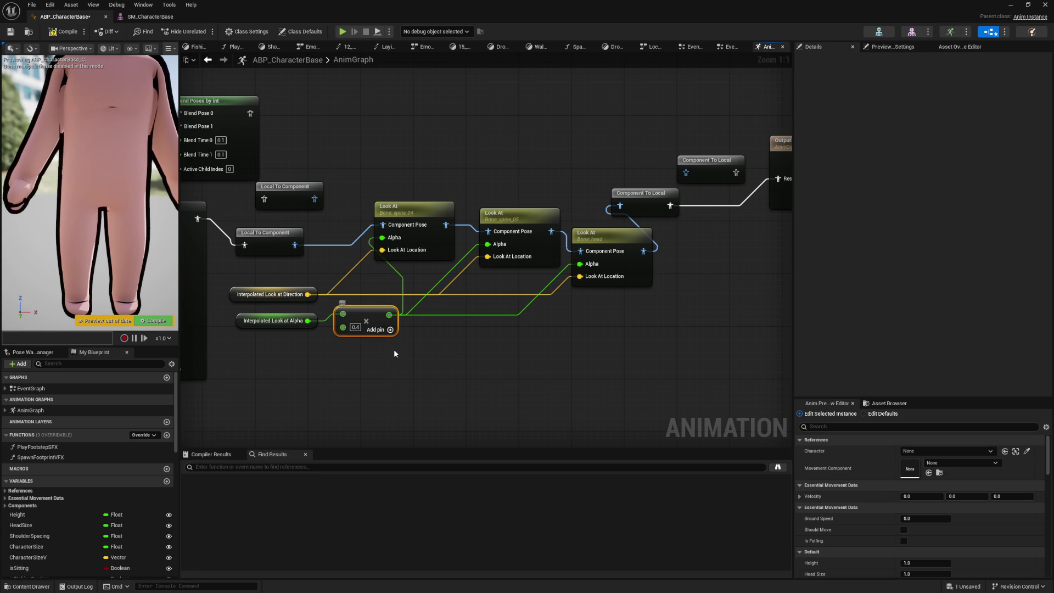
pyautogui.hotkey('ctrl', 'd')
pyautogui.moveTo(308, 321)
pyautogui.mouseDown()
pyautogui.moveTo(403, 357)
pyautogui.moveTo(388, 362)
pyautogui.mouseUp()
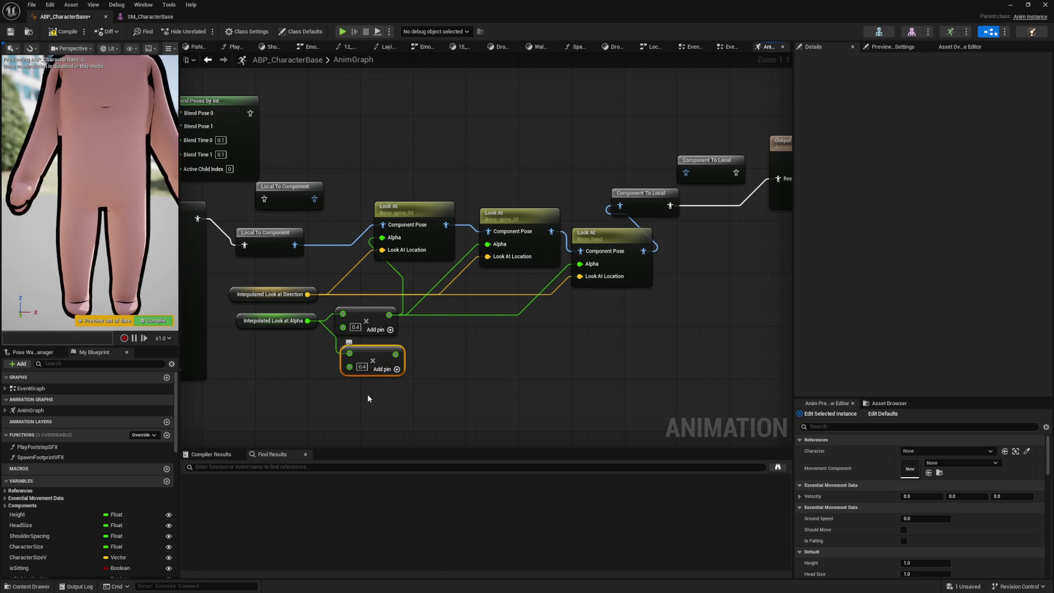
pyautogui.moveTo(308, 322)
pyautogui.mouseDown()
pyautogui.moveTo(369, 378)
pyautogui.moveTo(402, 381)
pyautogui.mouseUp()
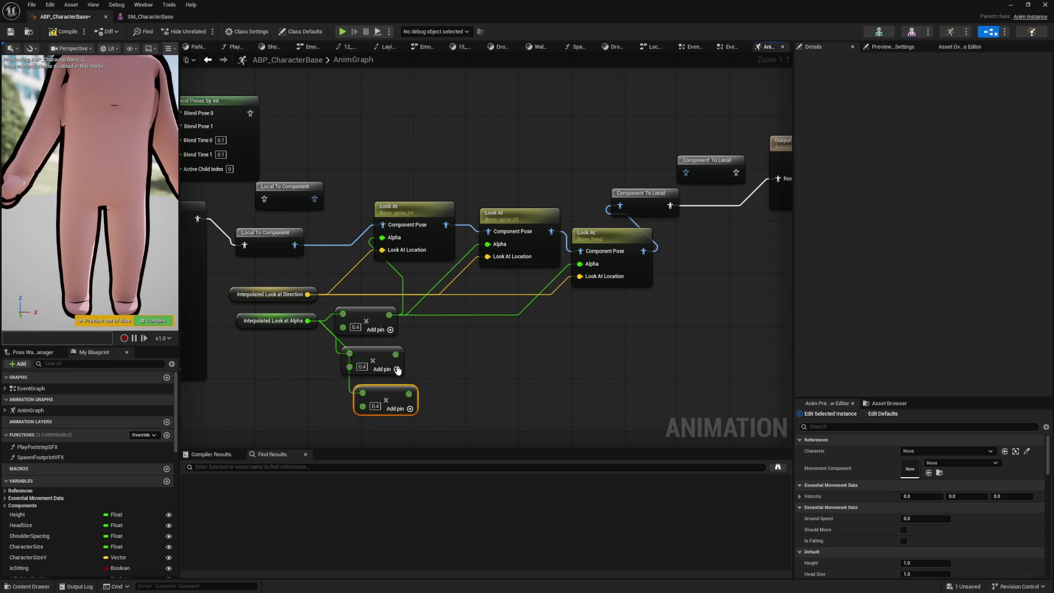
# Wire the new Add nodes into the spine_05 and head Look At Alphas, enter 0.1, and compile
pyautogui.moveTo(396, 354); pyautogui.dragTo(488, 244)
pyautogui.moveTo(580, 264)
pyautogui.mouseDown()
pyautogui.moveTo(460, 397)
pyautogui.moveTo(409, 394)
pyautogui.mouseUp()
pyautogui.write('0.8')
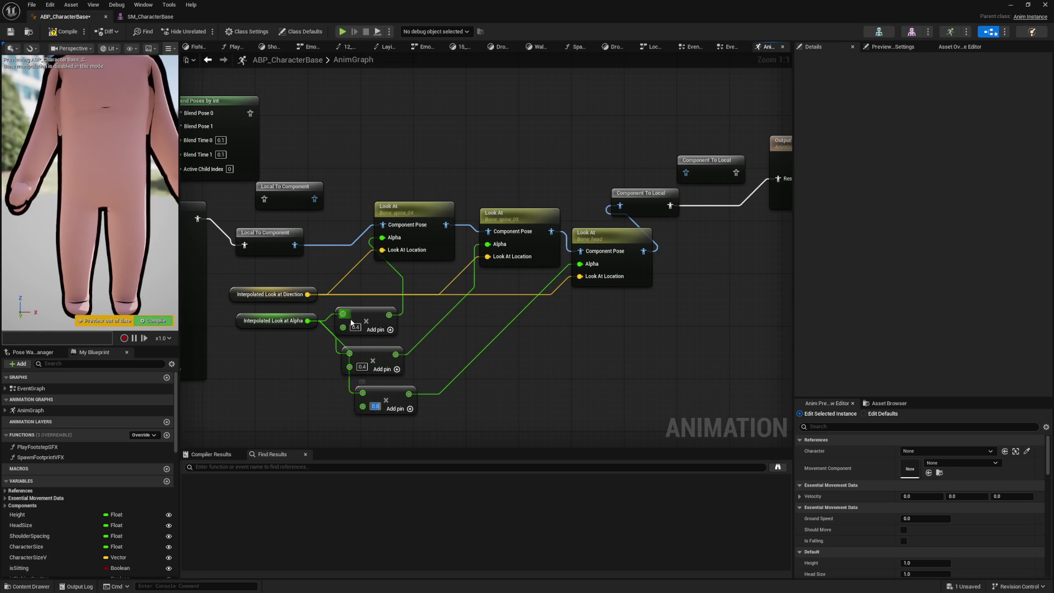
pyautogui.write('0.1')
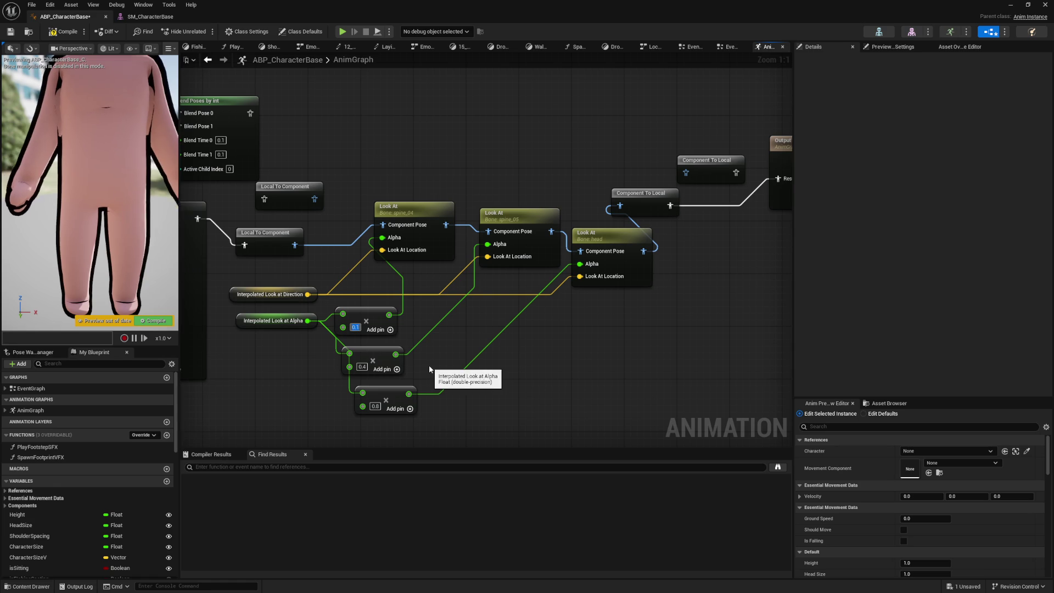
pyautogui.press('F7')
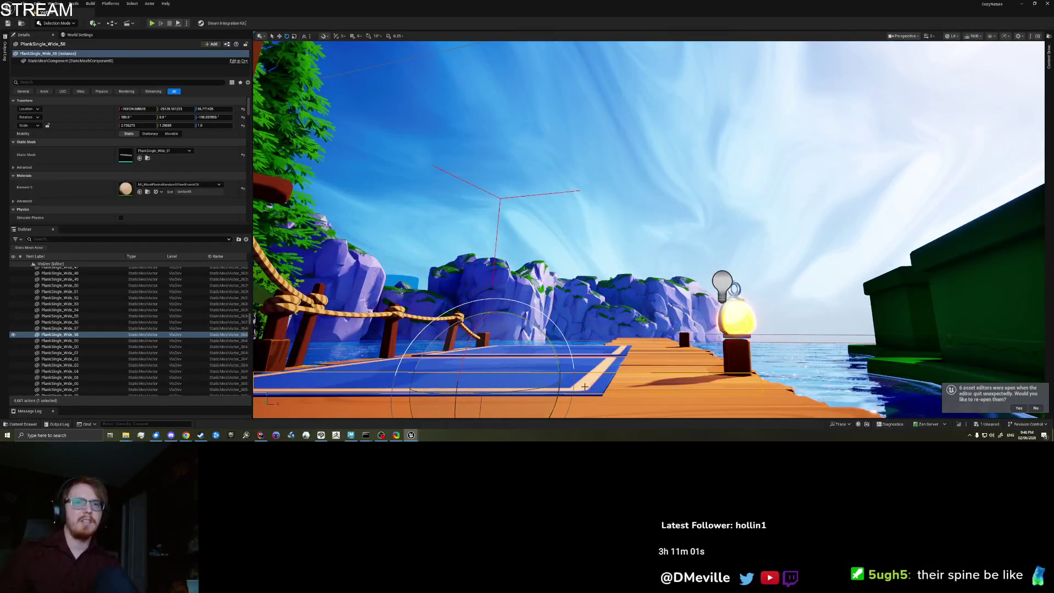
# Play from a dock spot and walk the character toward the green building, swinging the camera around her
pyautogui.rightClick(586, 385)
pyautogui.click(618, 381)
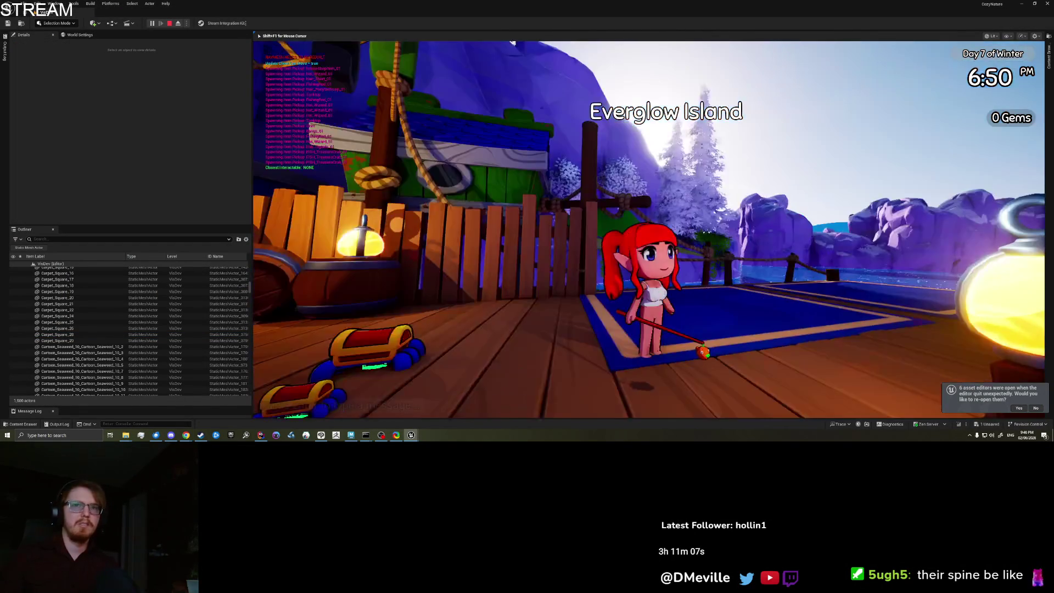
pyautogui.press('d')
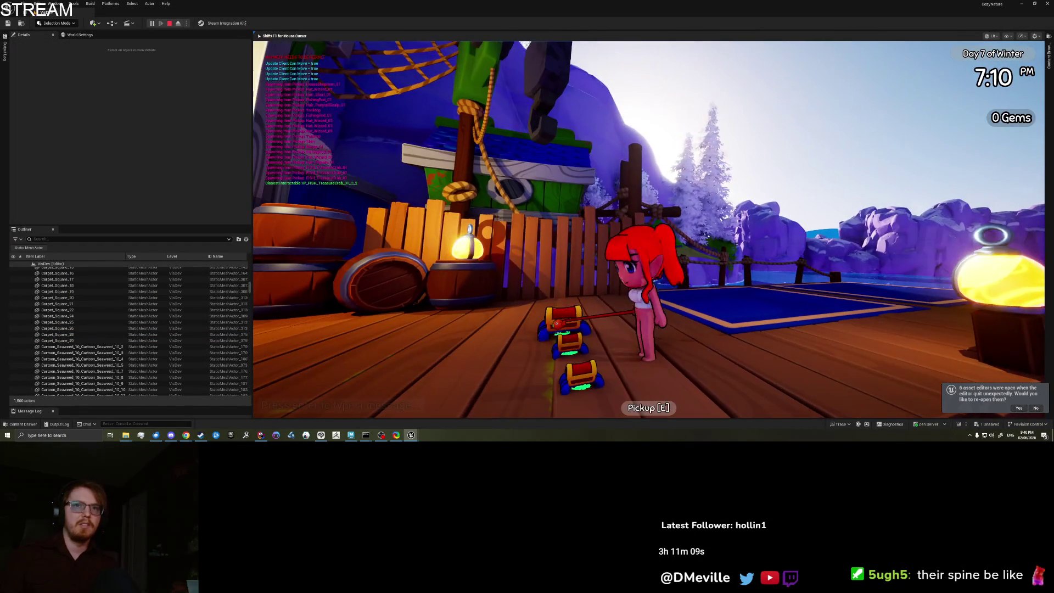
pyautogui.press('s')
pyautogui.press('w')
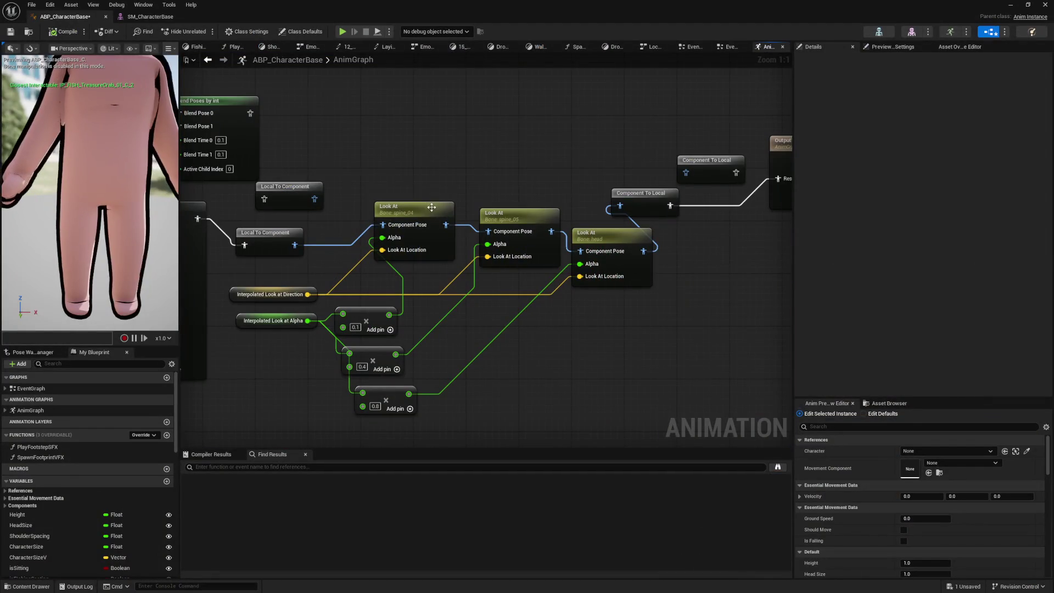
# Set the first Look At's Bone to Modify to spine_02 and the second's to spine_03
pyautogui.click(931, 130)
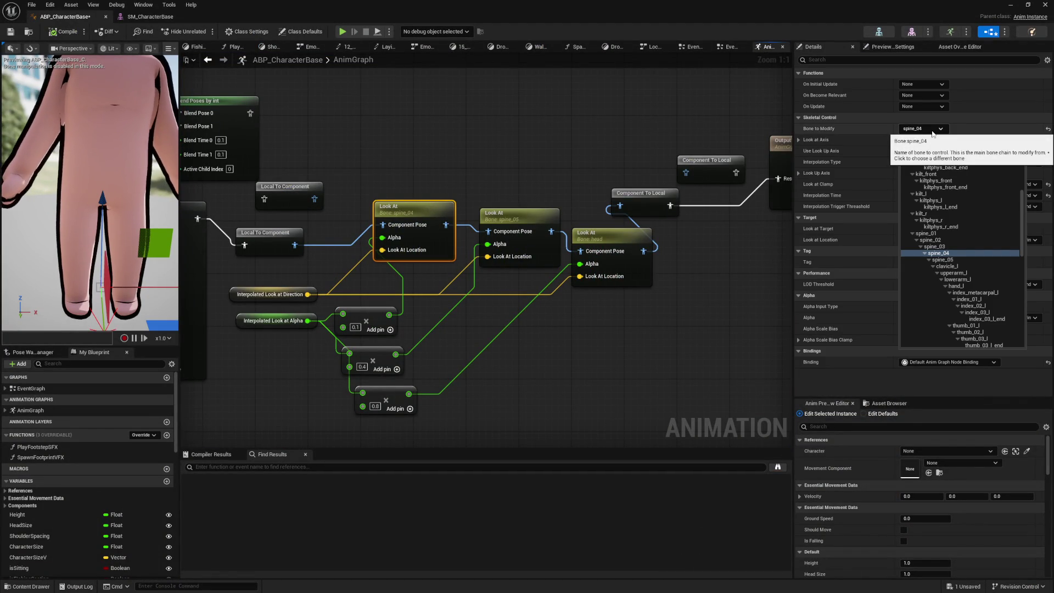
pyautogui.click(943, 240)
pyautogui.click(618, 342)
pyautogui.click(522, 220)
pyautogui.click(908, 130)
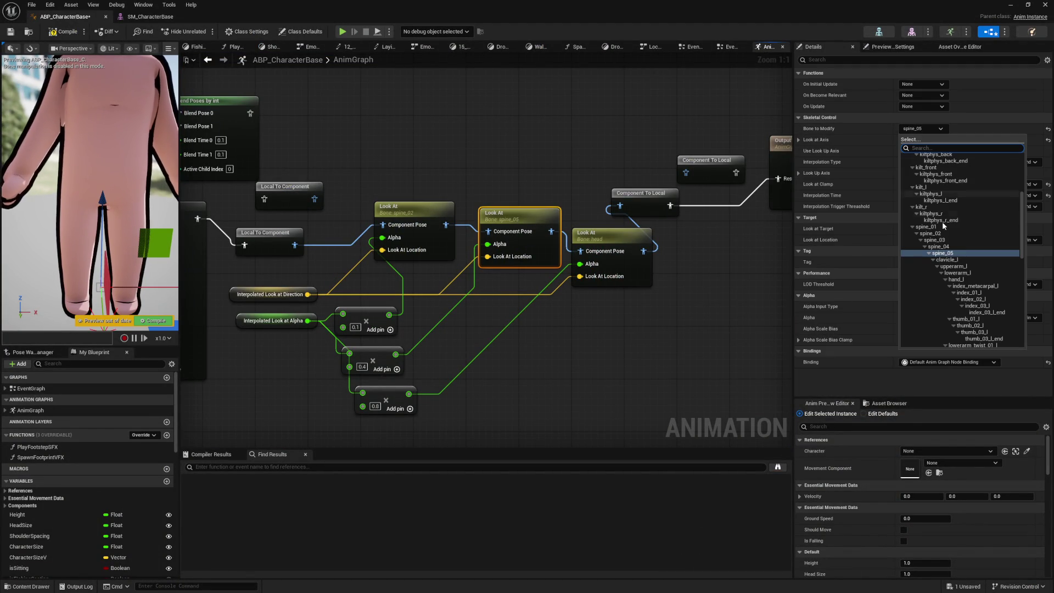
pyautogui.click(948, 240)
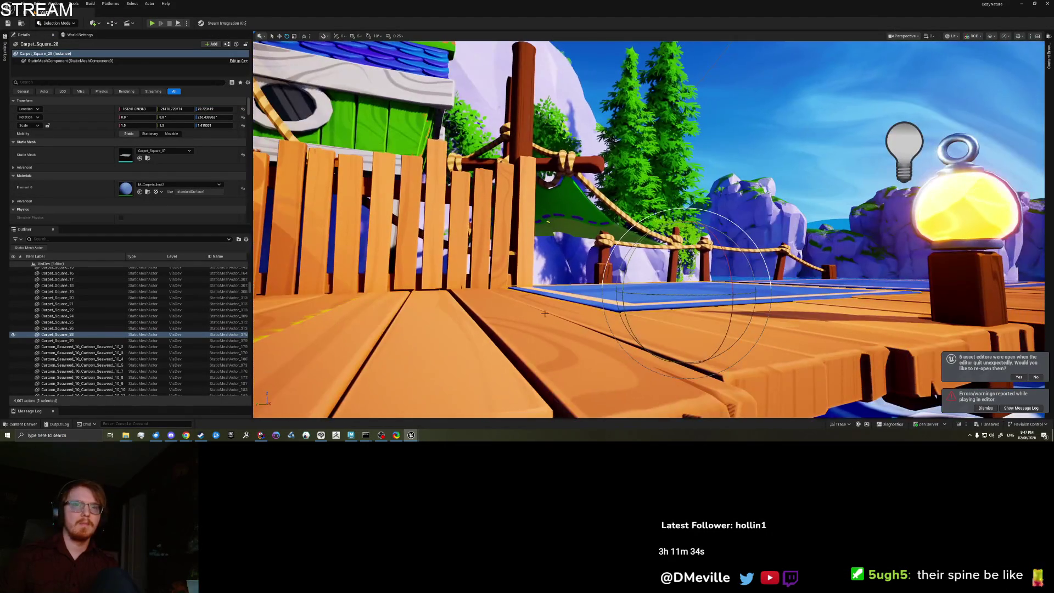
# Play-test the character left, right, toward the camera and back along the dock to check the spine bones
pyautogui.rightClick(565, 315)
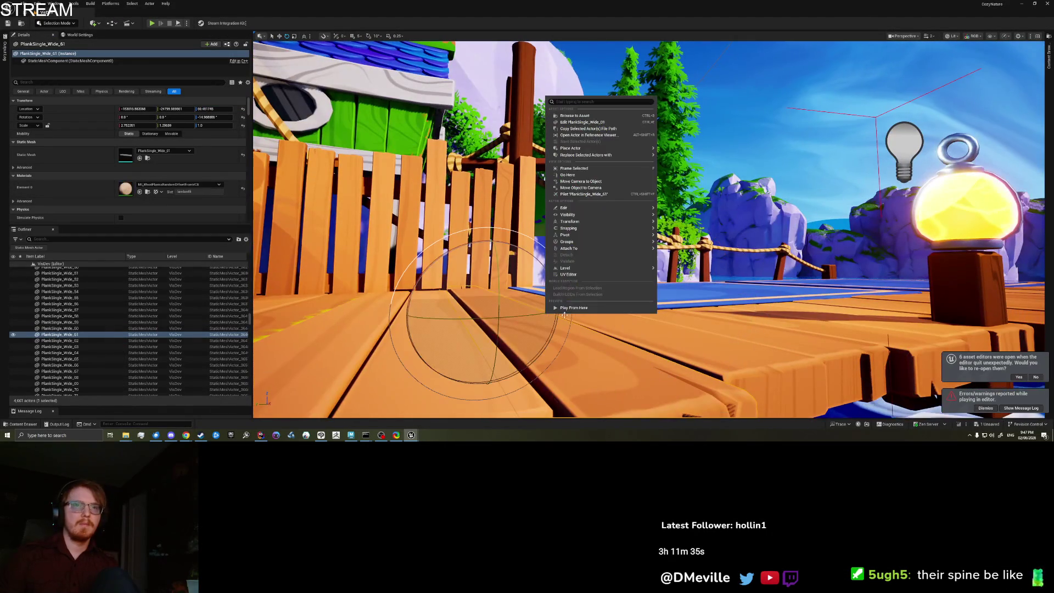
pyautogui.click(570, 313)
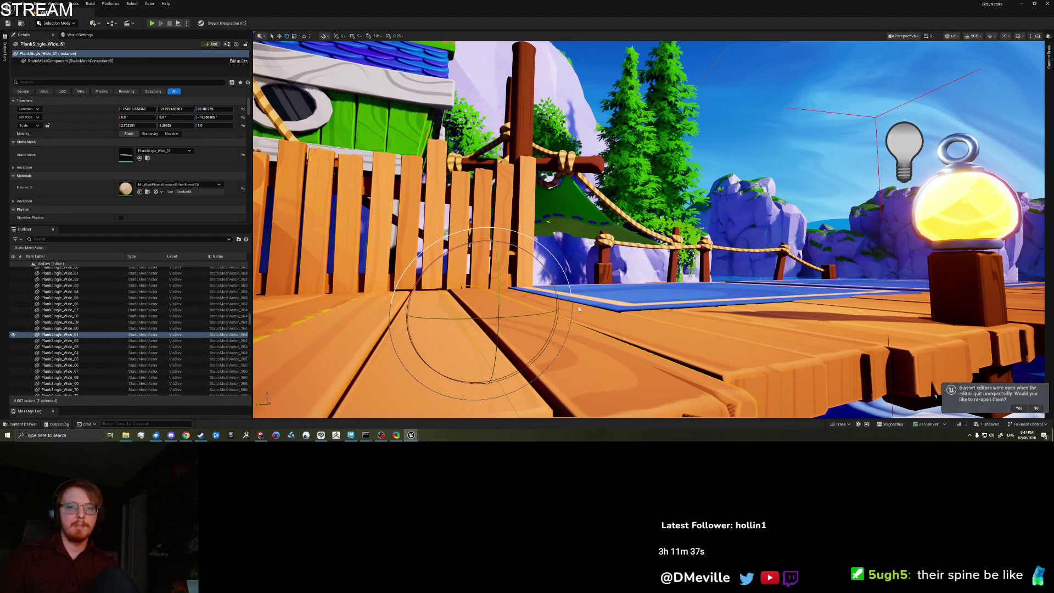
pyautogui.hotkey('alt', 'p')
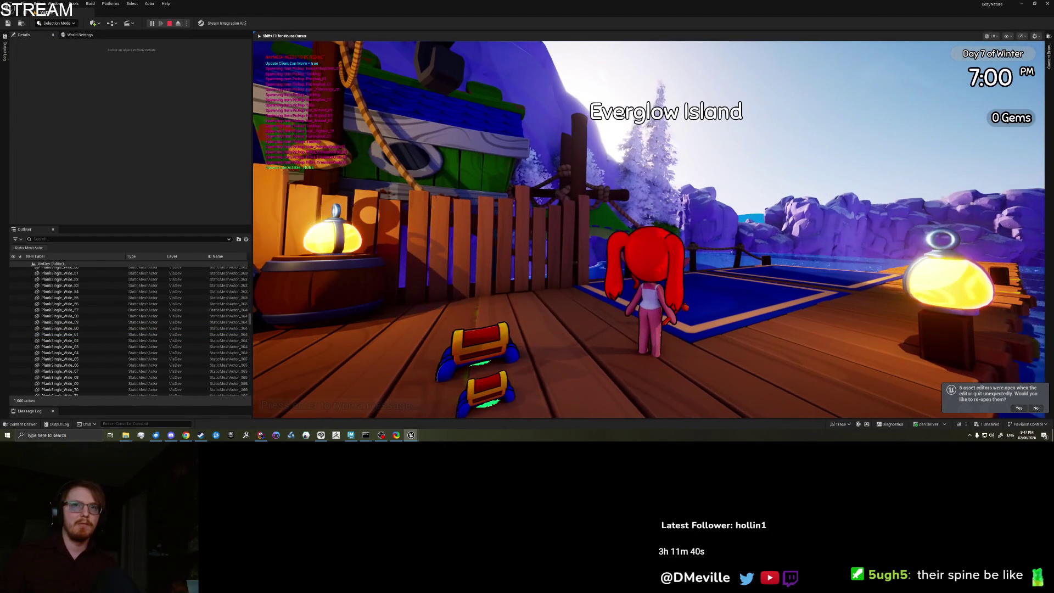
pyautogui.press('a')
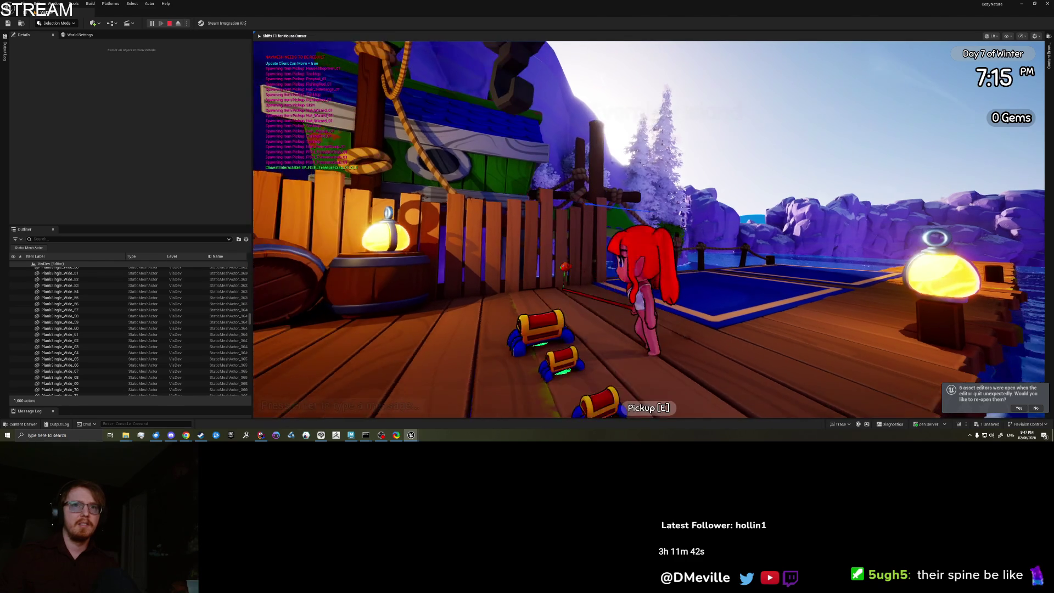
pyautogui.moveTo(648, 230)
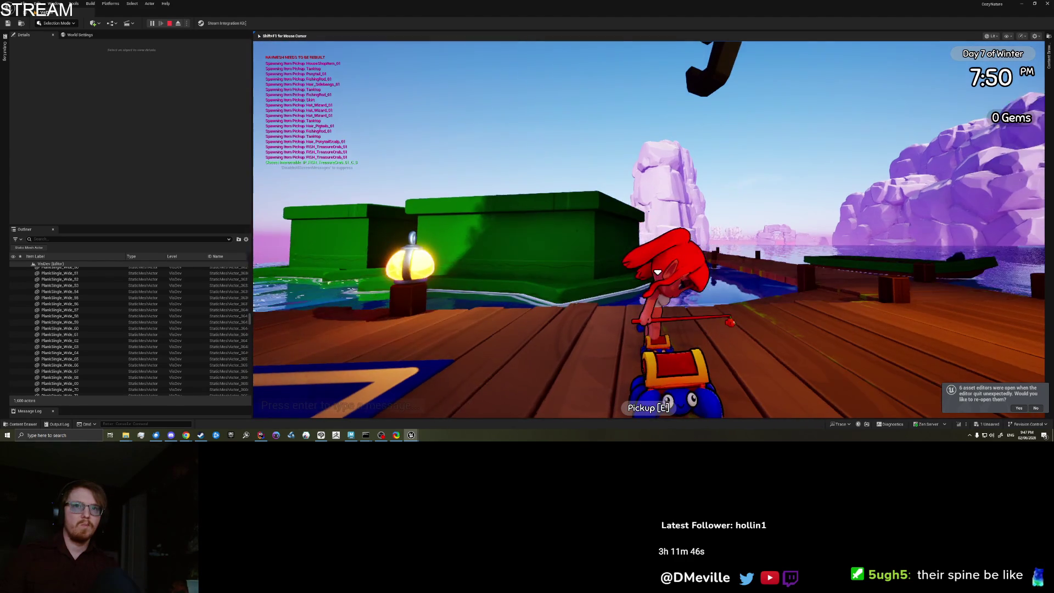
pyautogui.press('d')
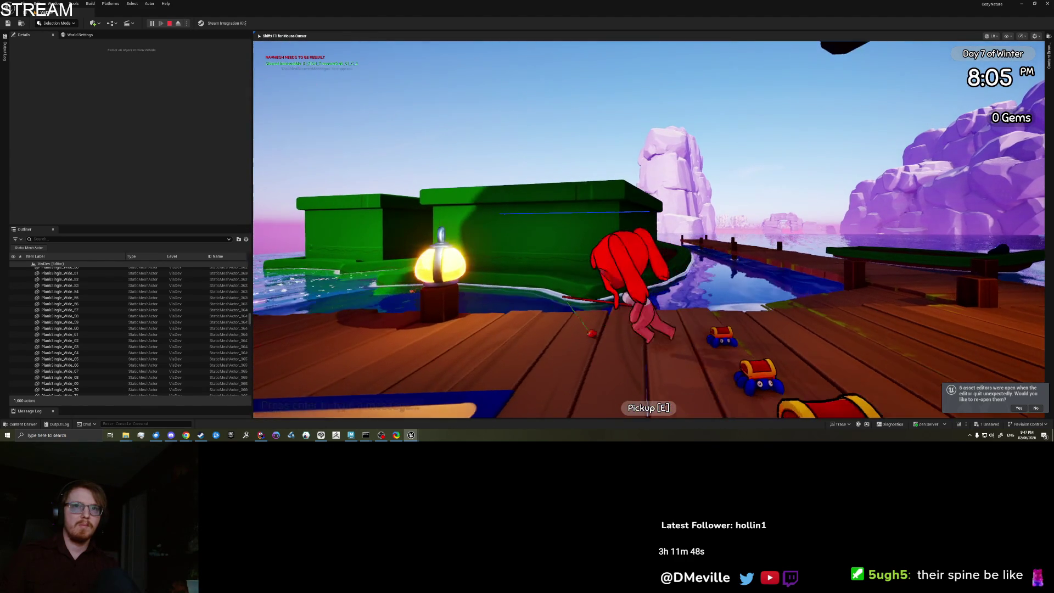
pyautogui.press('s')
pyautogui.press('w')
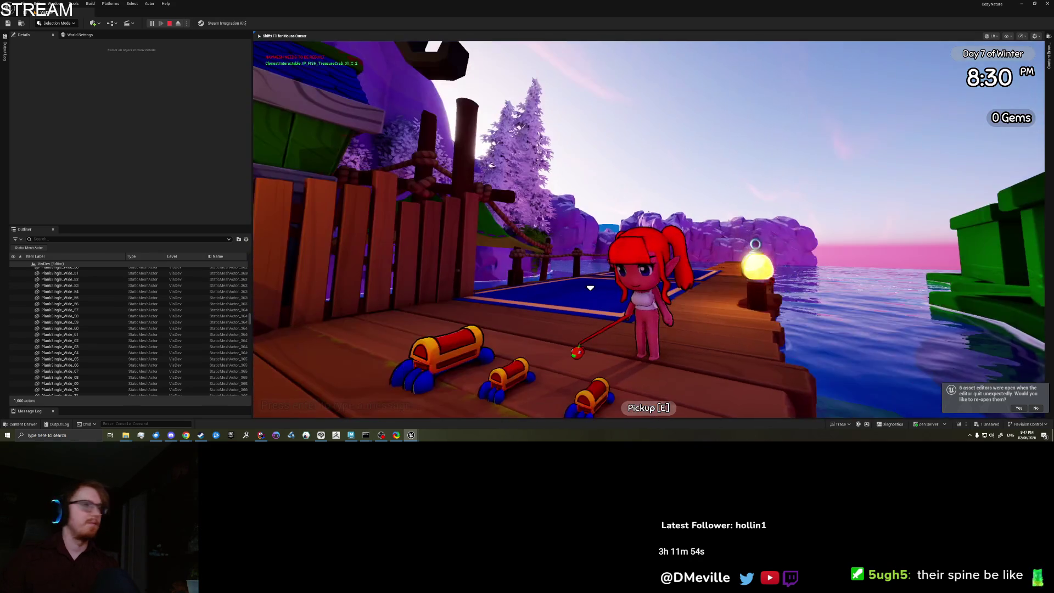
pyautogui.hotkey('shift', 'F1')
# Retarget the first two Look At nodes' Bone to Modify to spine_01 and spine_02
pyautogui.click(415, 209)
pyautogui.click(921, 129)
pyautogui.scroll(-5, 940, 182)
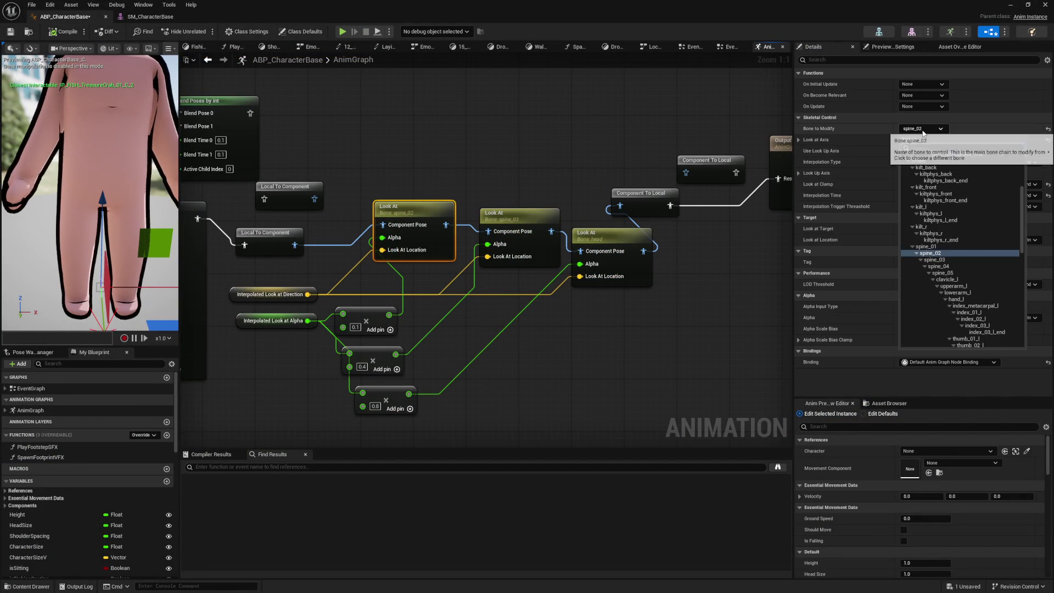
pyautogui.click(940, 246)
pyautogui.click(506, 221)
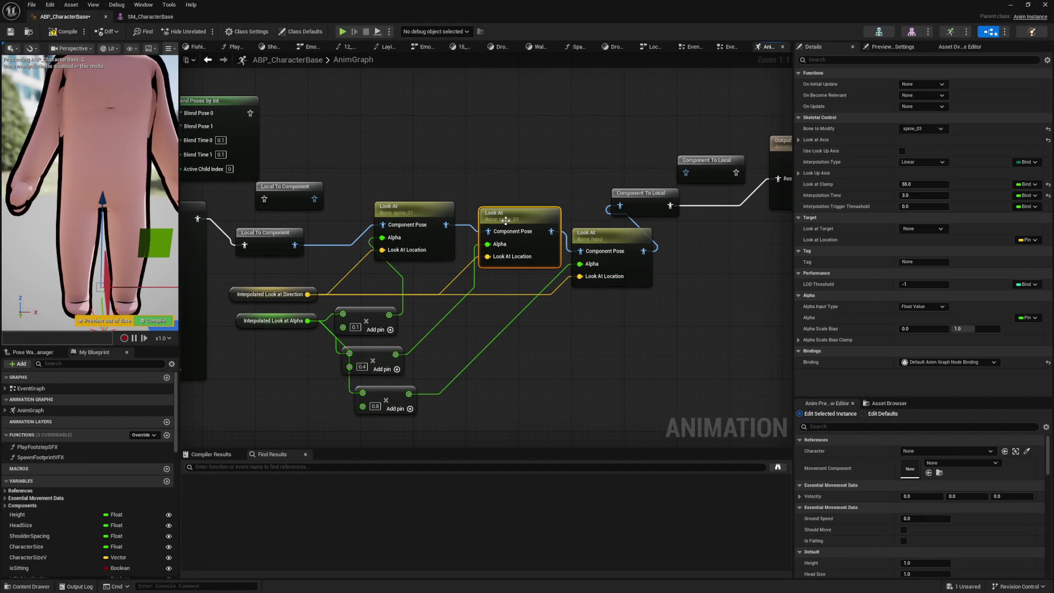
pyautogui.click(923, 130)
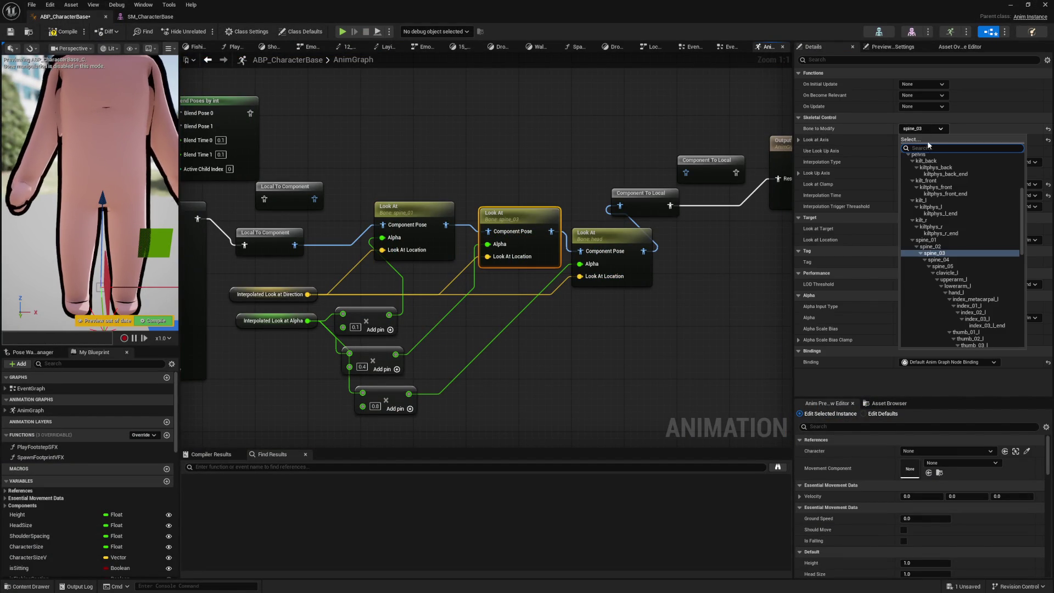
pyautogui.click(947, 247)
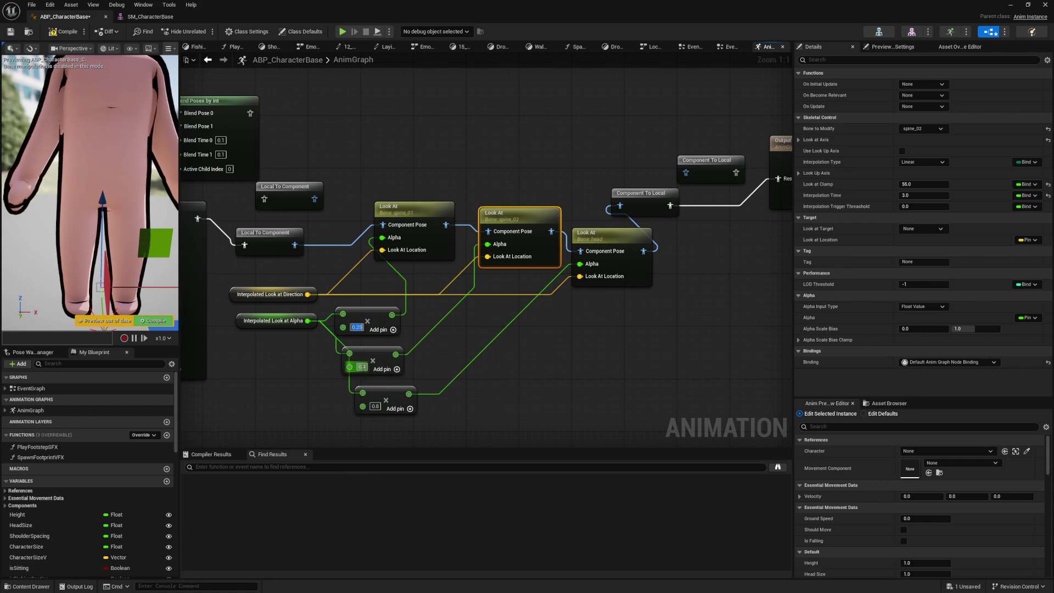
pyautogui.press('Tab')
pyautogui.write('0.4')
# Change the bottom alpha multiplier from 0.8 to 0.5
pyautogui.click(475, 405)
pyautogui.click(375, 406)
pyautogui.write('0')
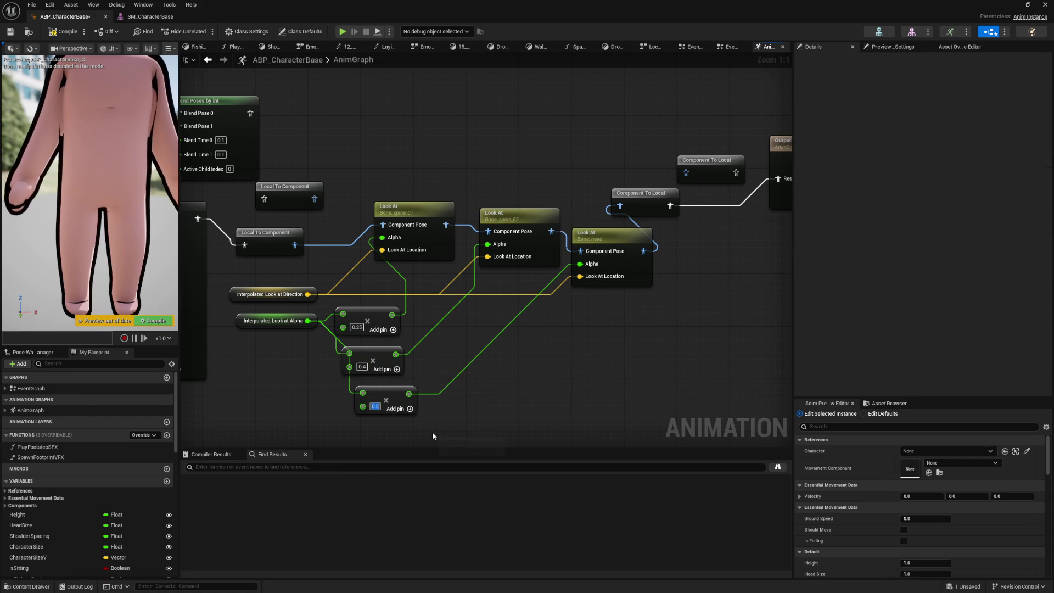
pyautogui.write('.5')
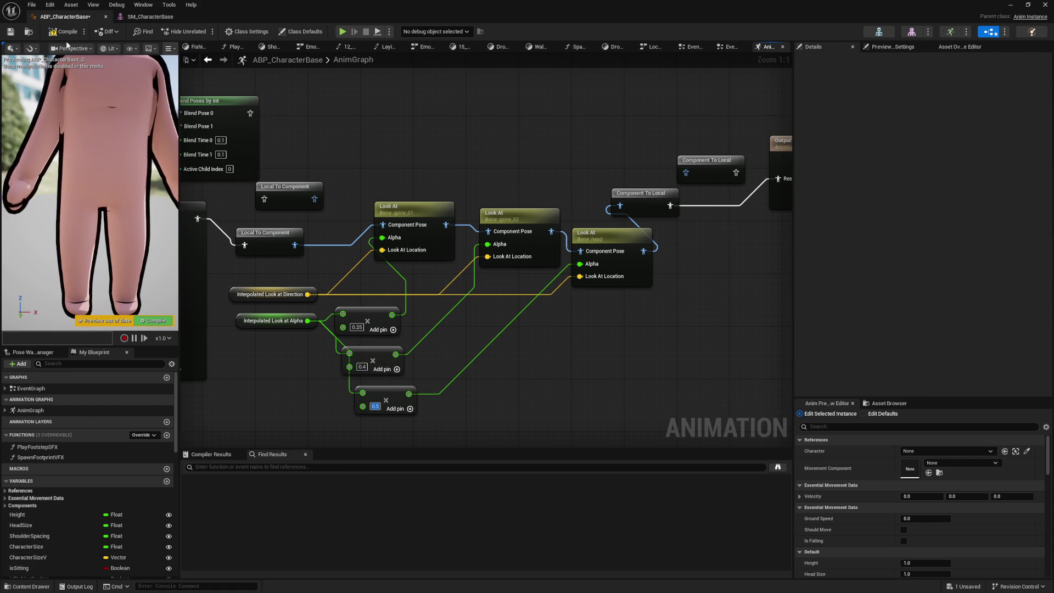
pyautogui.press('Return')
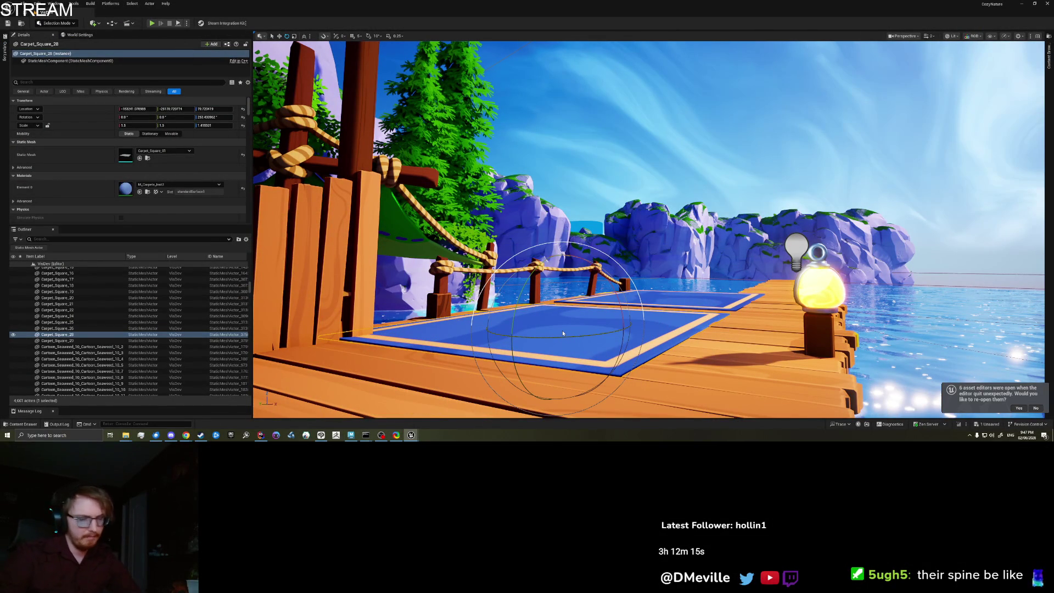
# Run the character around the dock, turning her toward and away from the camera to test spine_01 and spine_02
pyautogui.hotkey('alt', 'p')
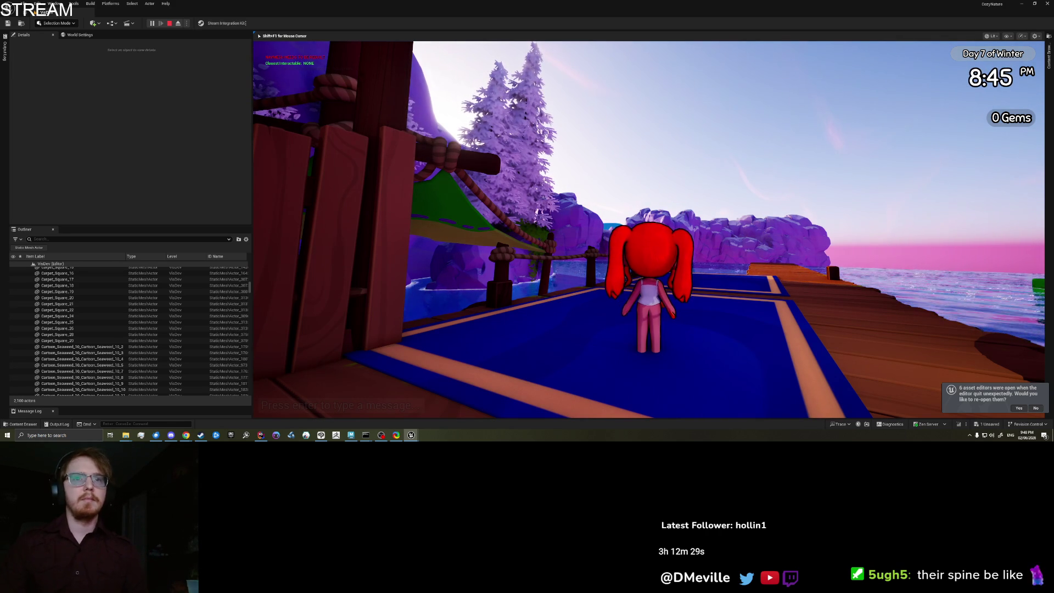
pyautogui.press('w')
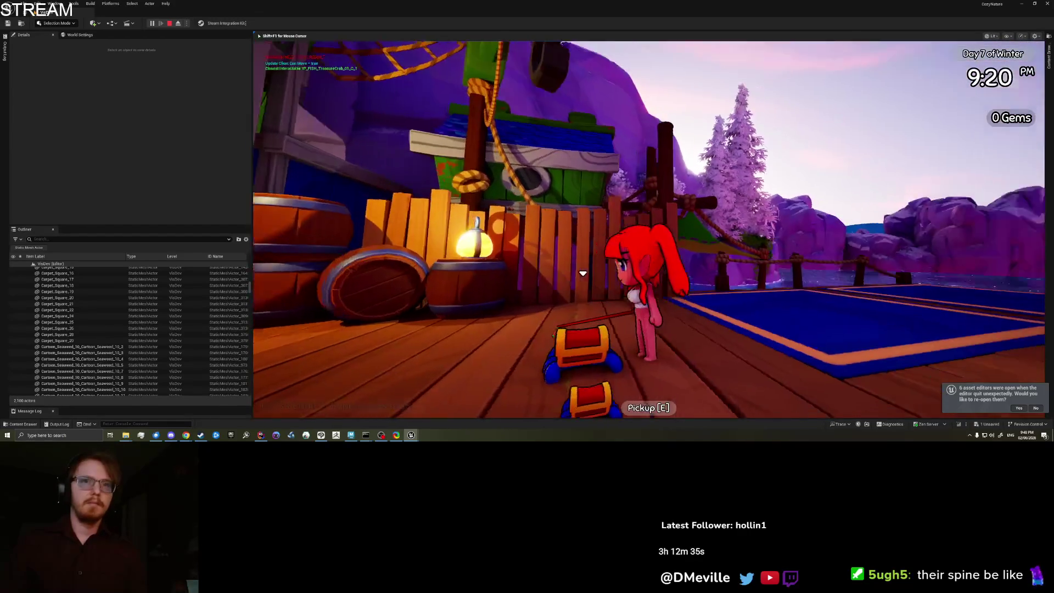
pyautogui.press('s')
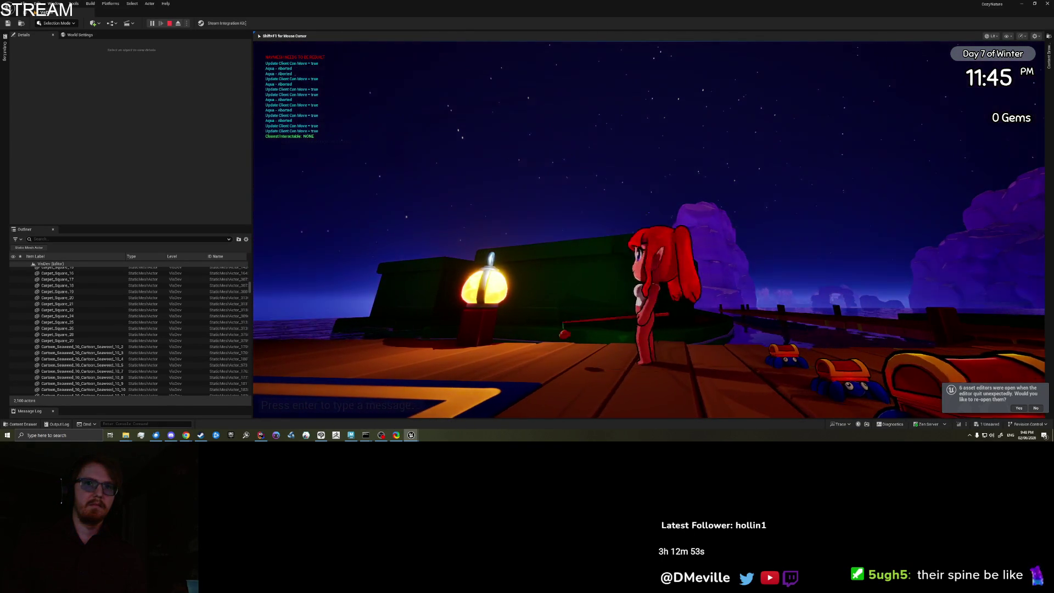
pyautogui.press('s')
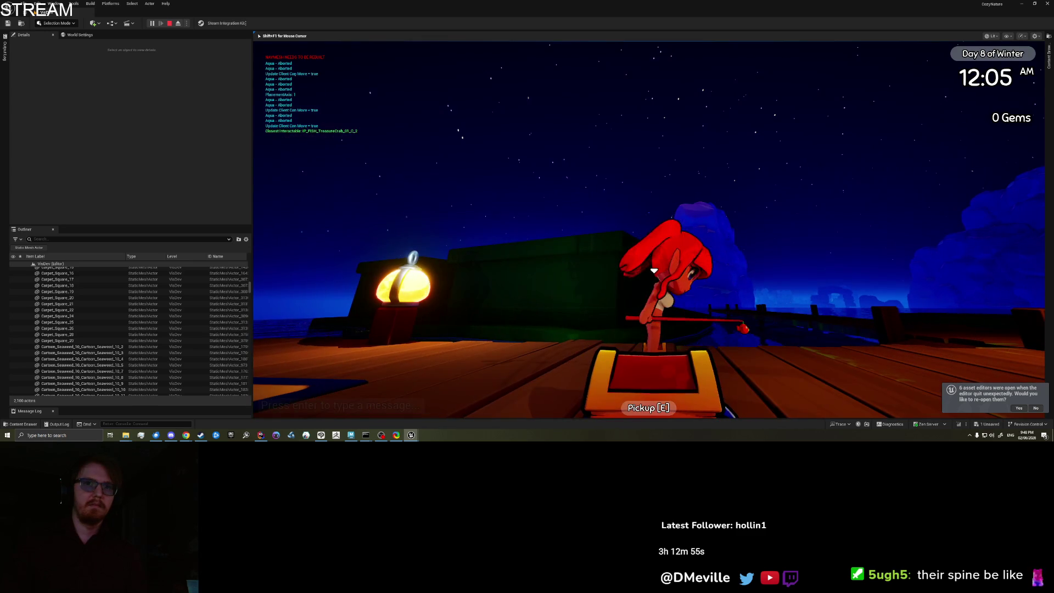
pyautogui.press('w')
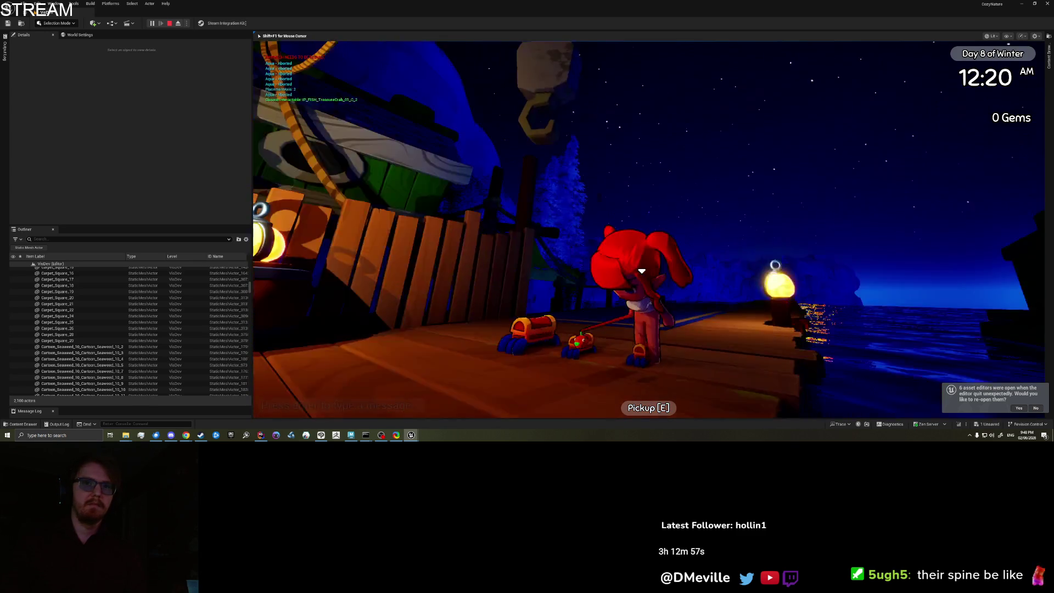
pyautogui.press('s')
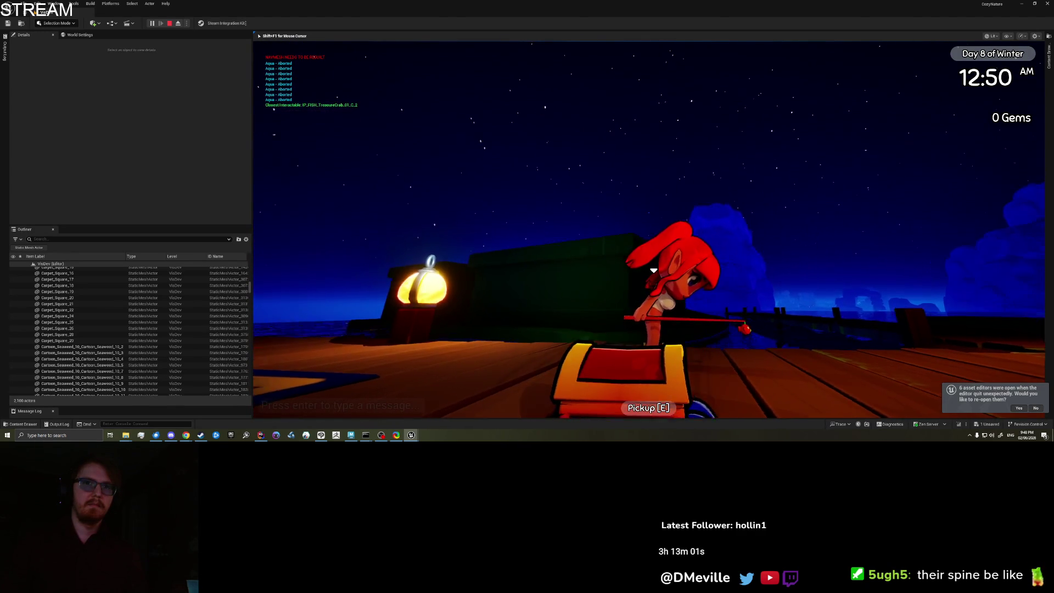
pyautogui.press('w')
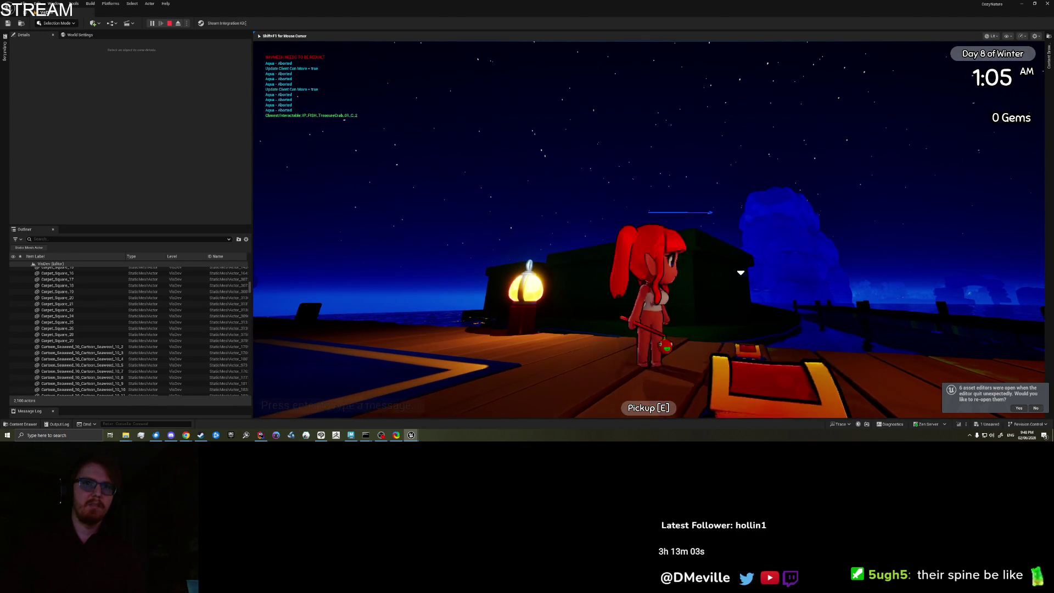
pyautogui.press('d')
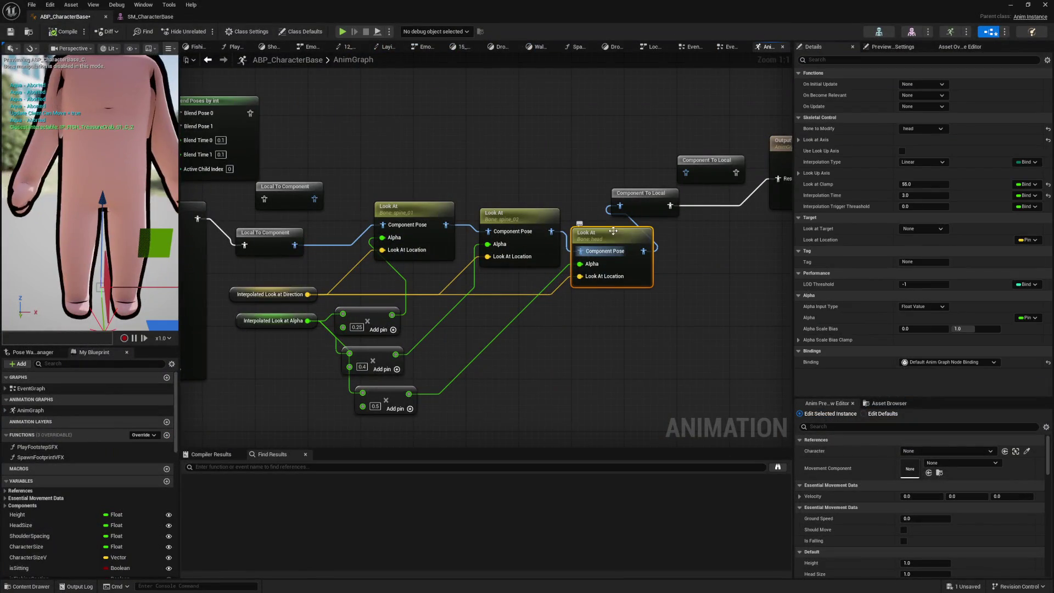
# Point the third Look At node at neck_01 and recompile the animation blueprint
pyautogui.click(920, 129)
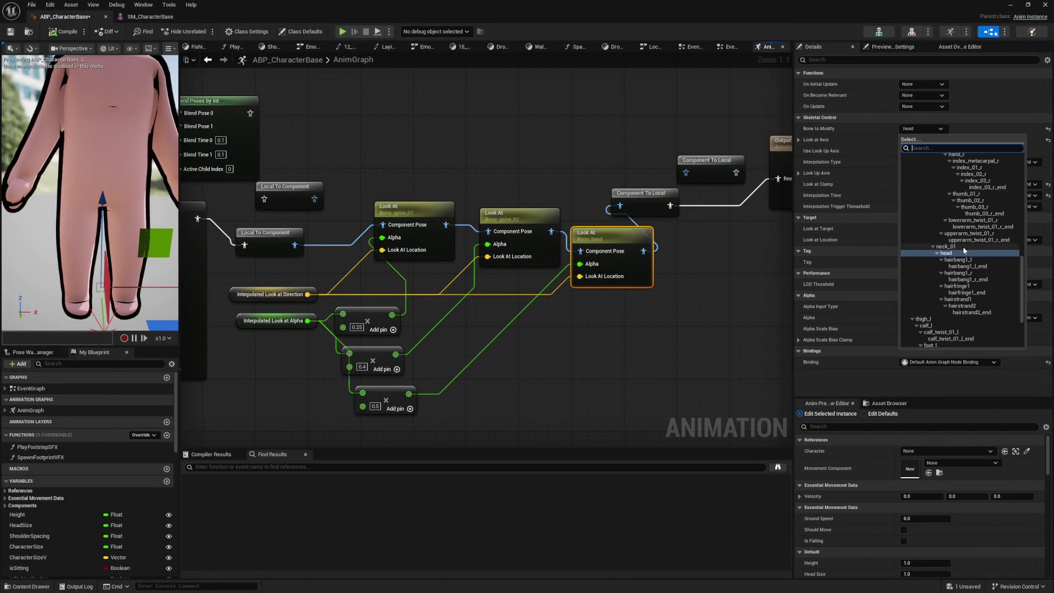
pyautogui.click(964, 246)
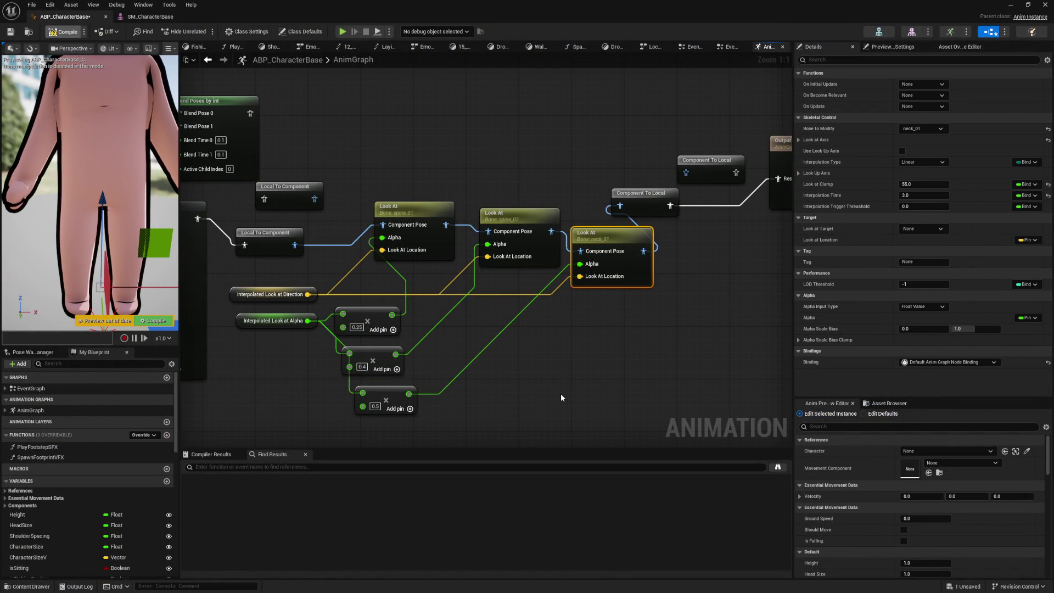
pyautogui.press('F7')
# Raise the middle alpha multiplier from 0.4 to 0.5
pyautogui.click(362, 367)
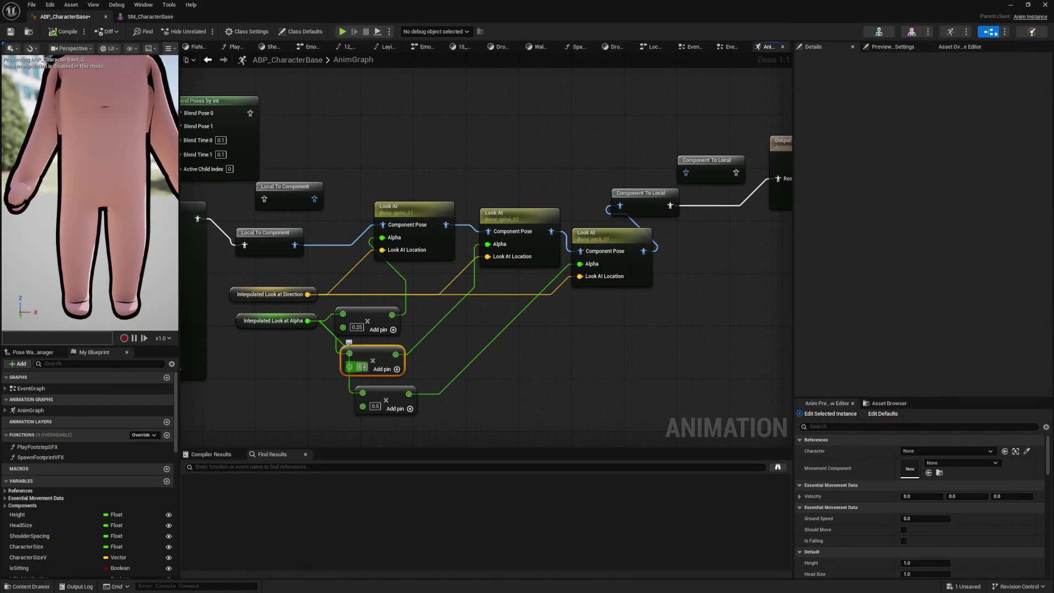
pyautogui.write('0.5')
pyautogui.press('Return')
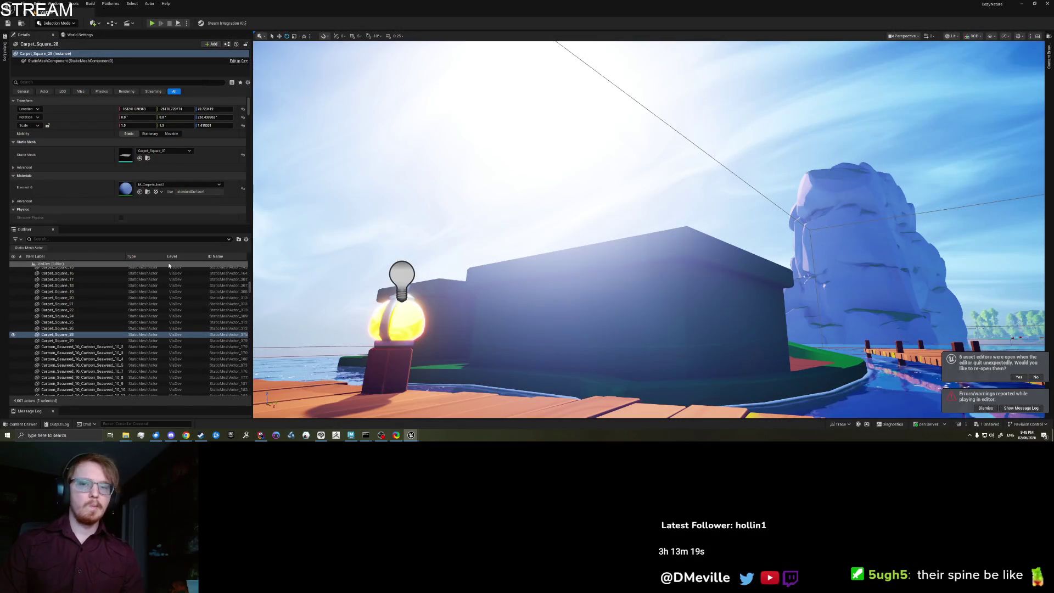
# Start a play-test and walk the character along the dock to the crab carts, hut and barrels
pyautogui.rightClick(476, 398)
pyautogui.press('Escape')
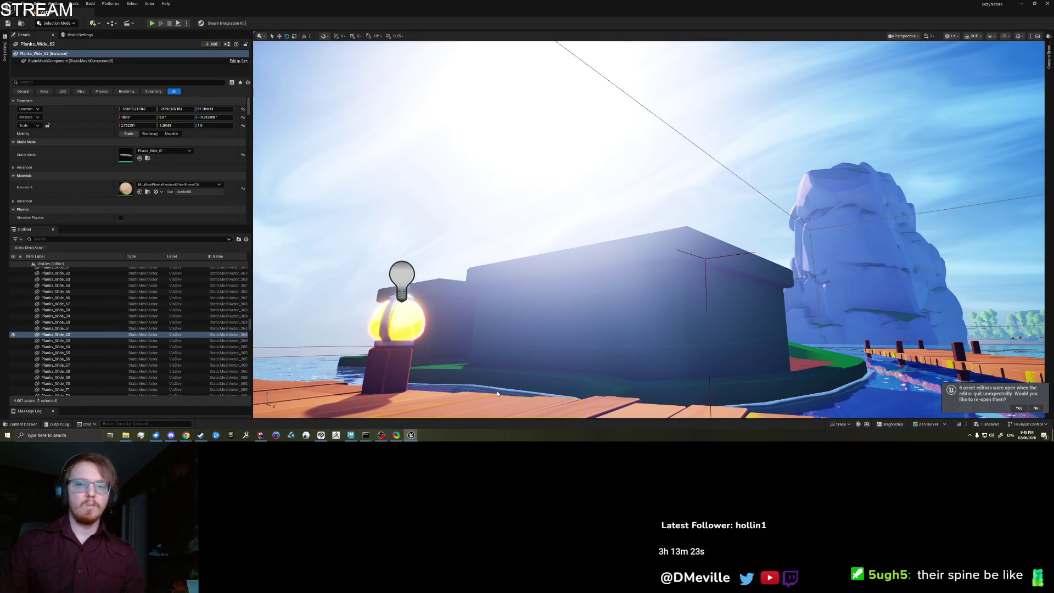
pyautogui.hotkey('alt', 'p')
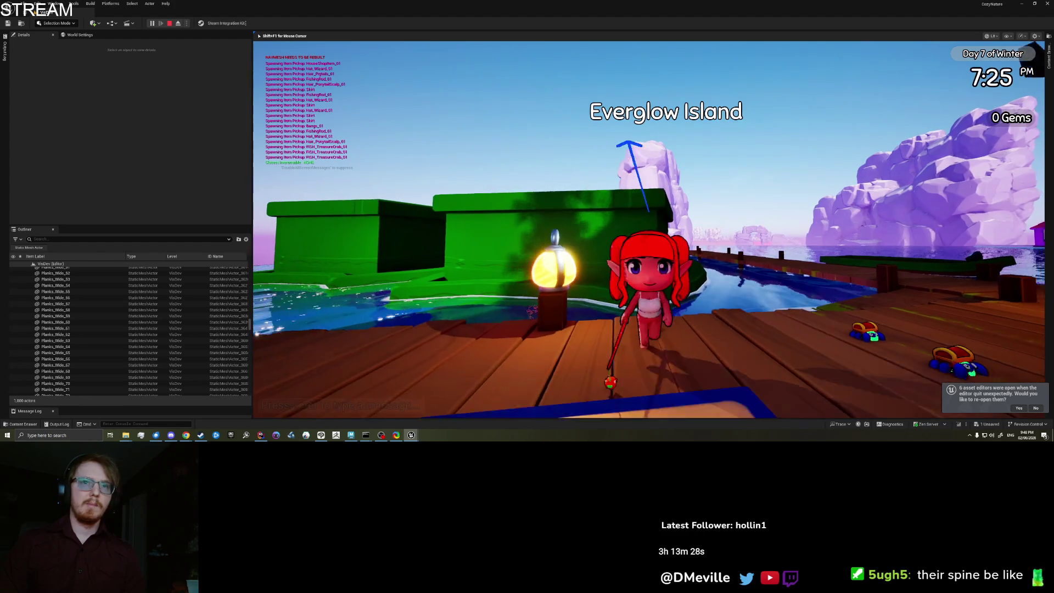
pyautogui.press('a')
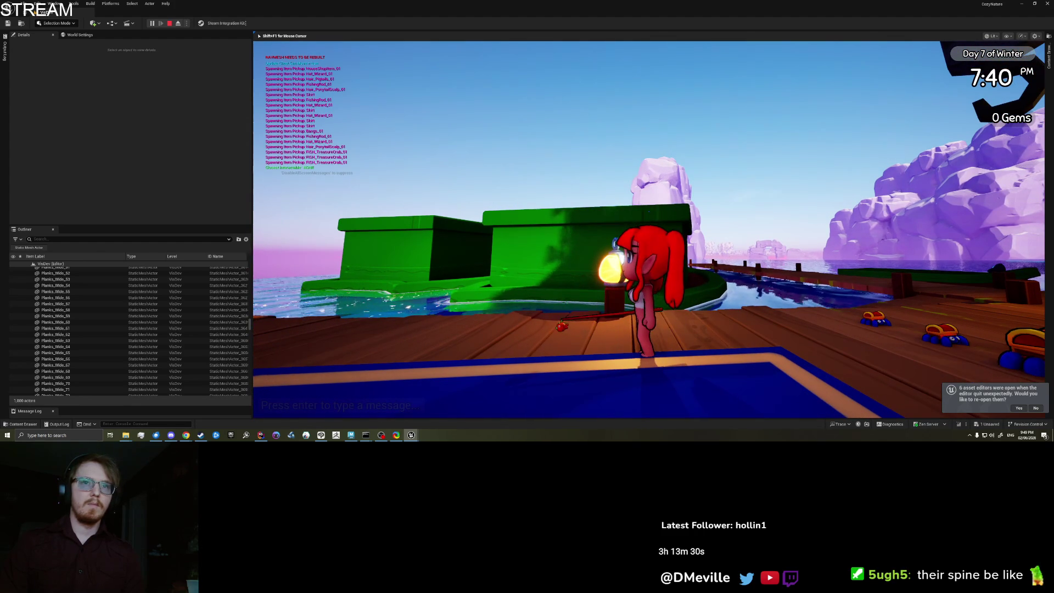
pyautogui.press('w')
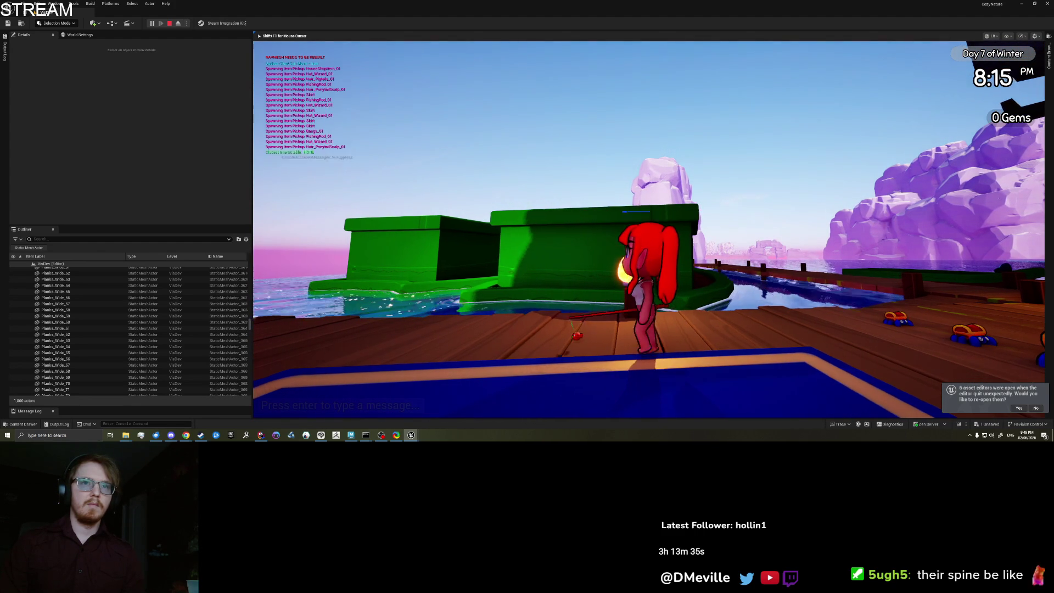
pyautogui.press('s')
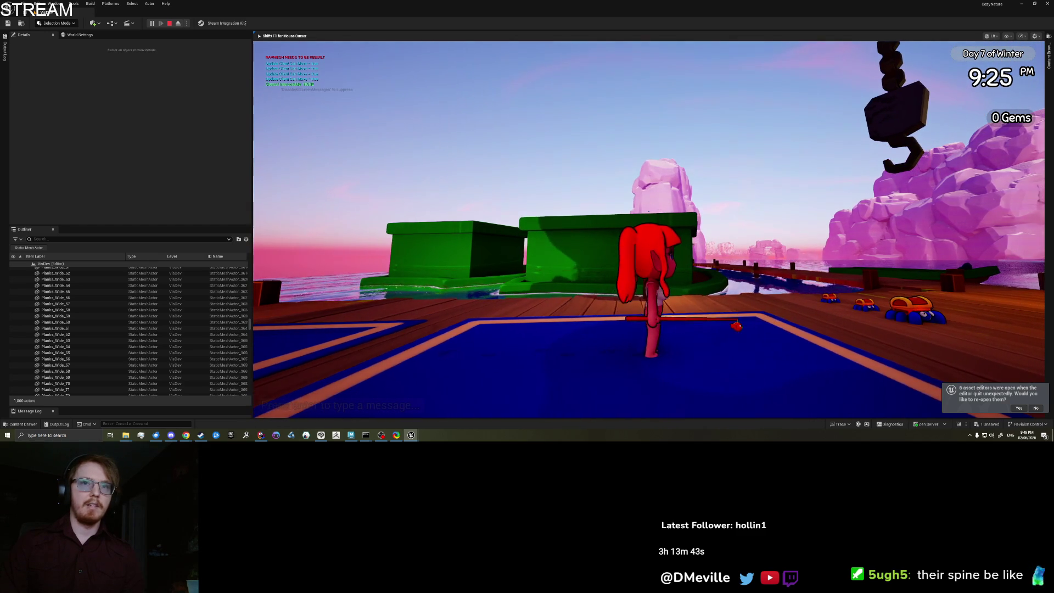
pyautogui.press('w')
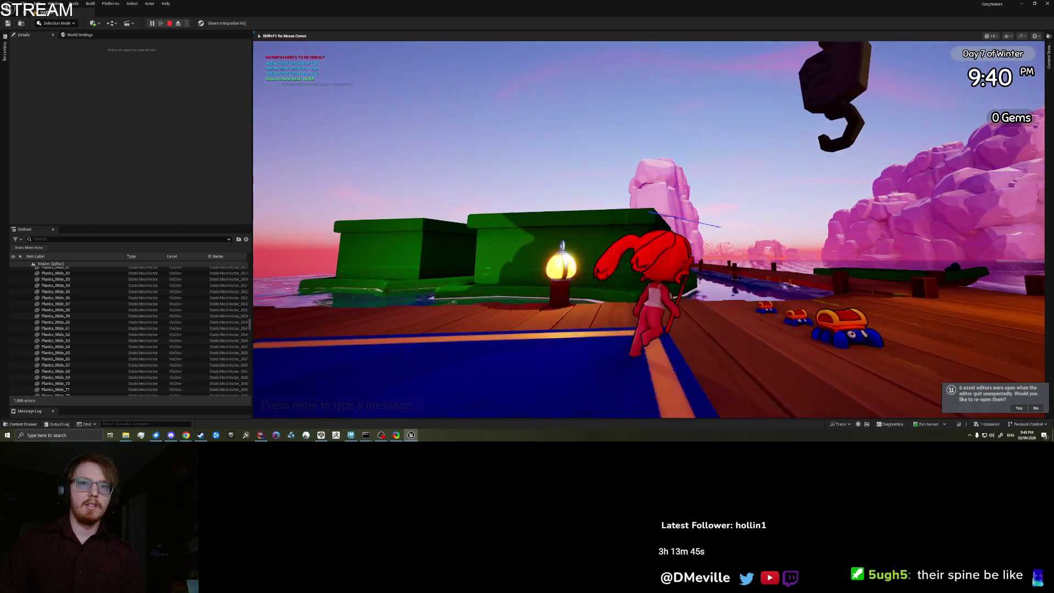
pyautogui.press('w')
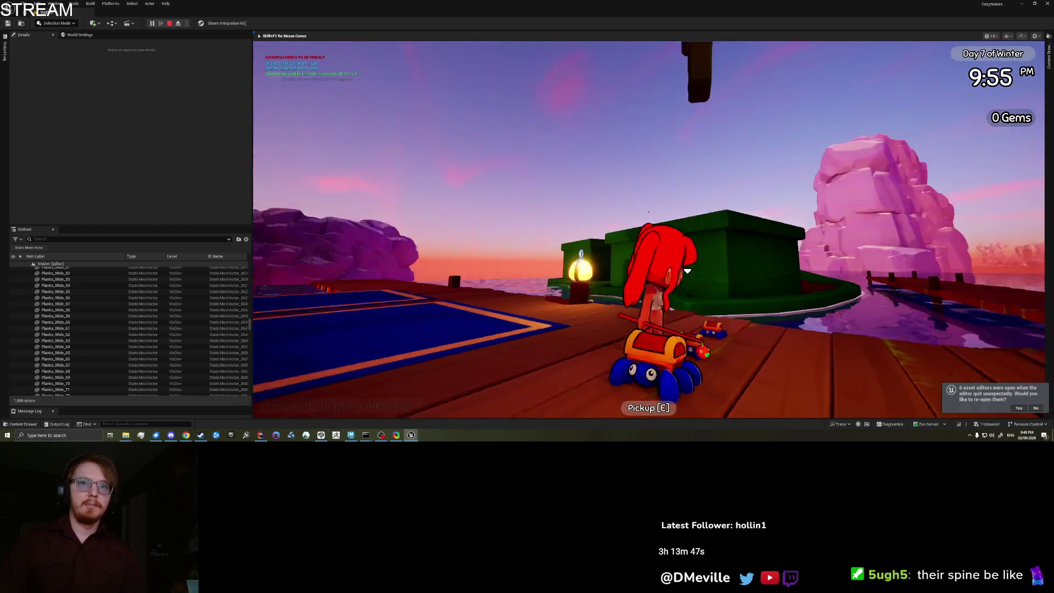
pyautogui.press('w')
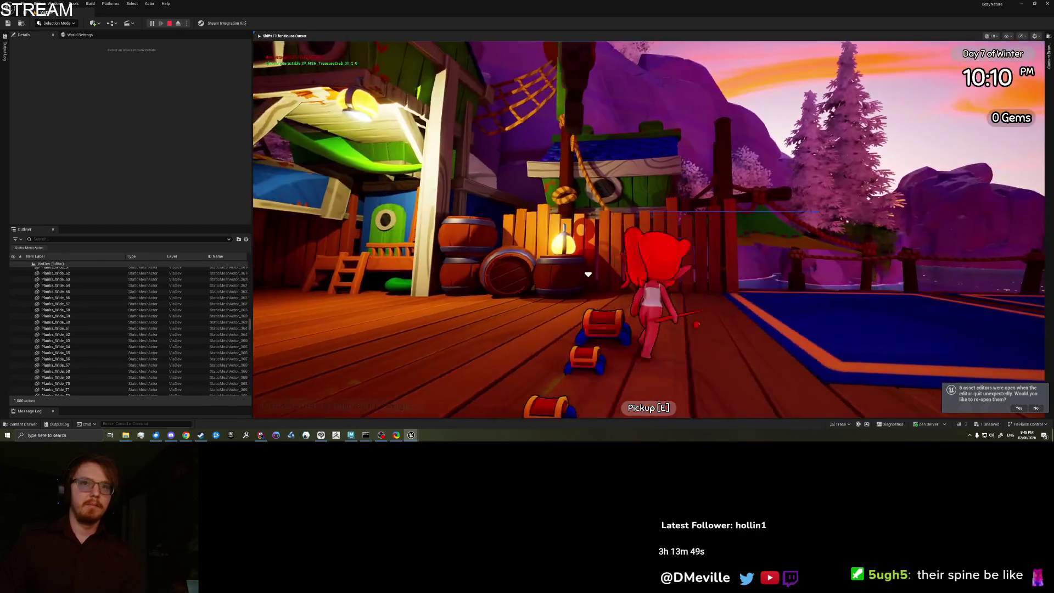
pyautogui.press('a')
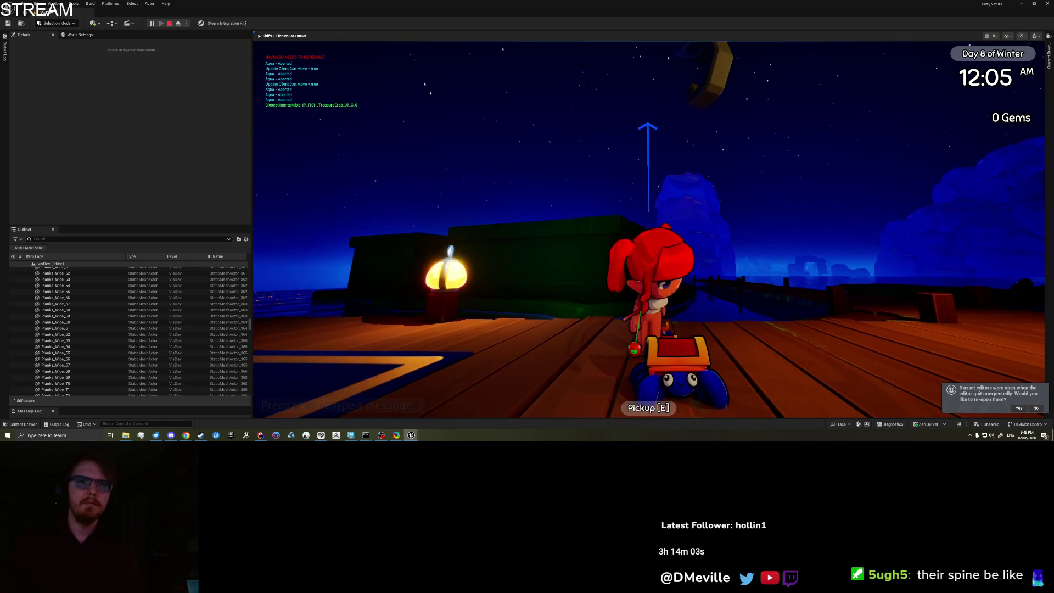
# Walk her around the crabs, lantern, fence and barrels, run along the pier, then end the session
pyautogui.press('s')
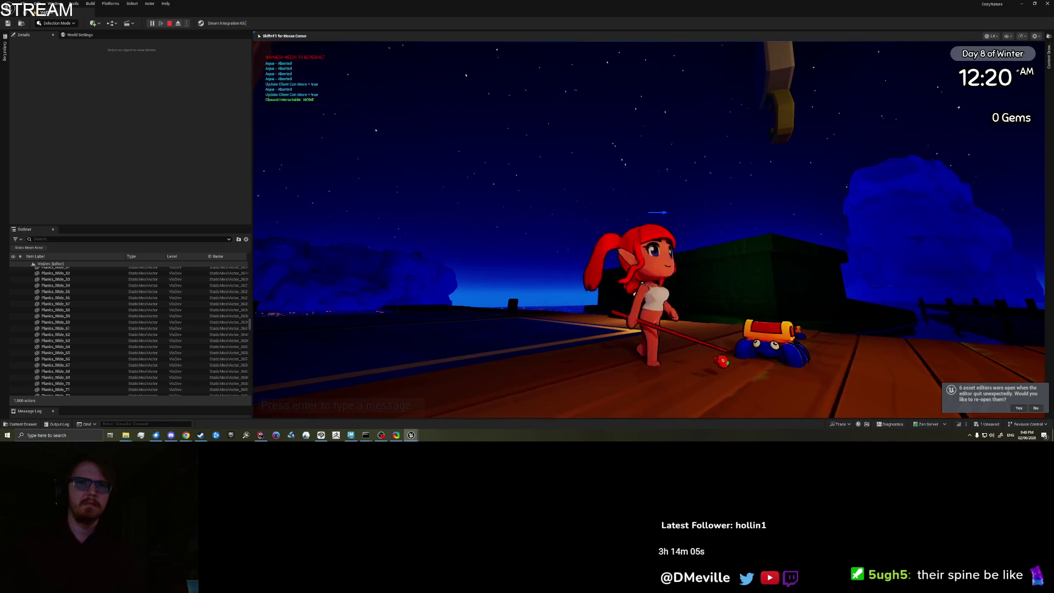
pyautogui.press('w')
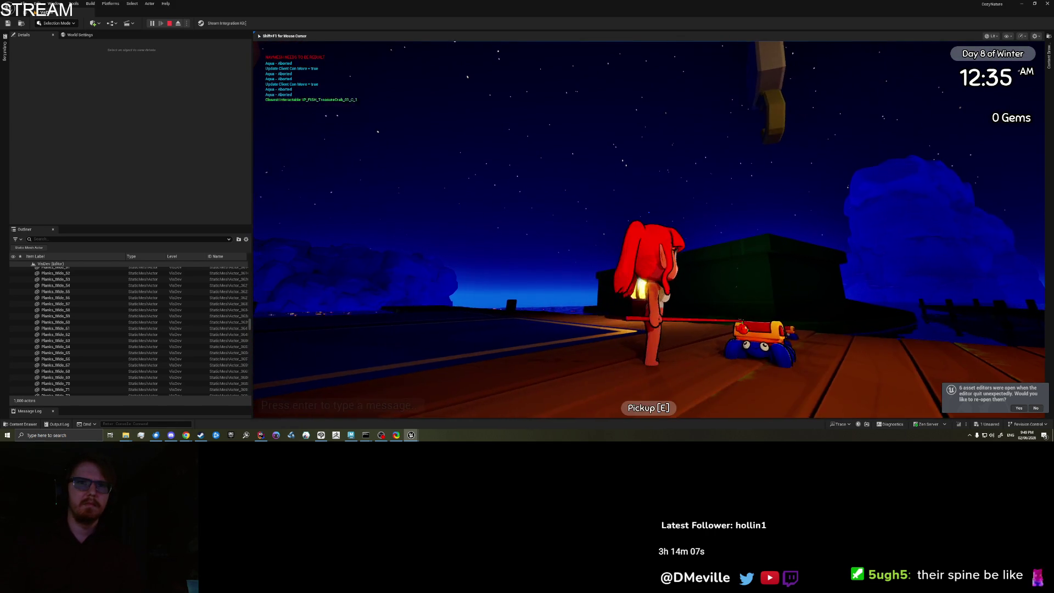
pyautogui.press('s')
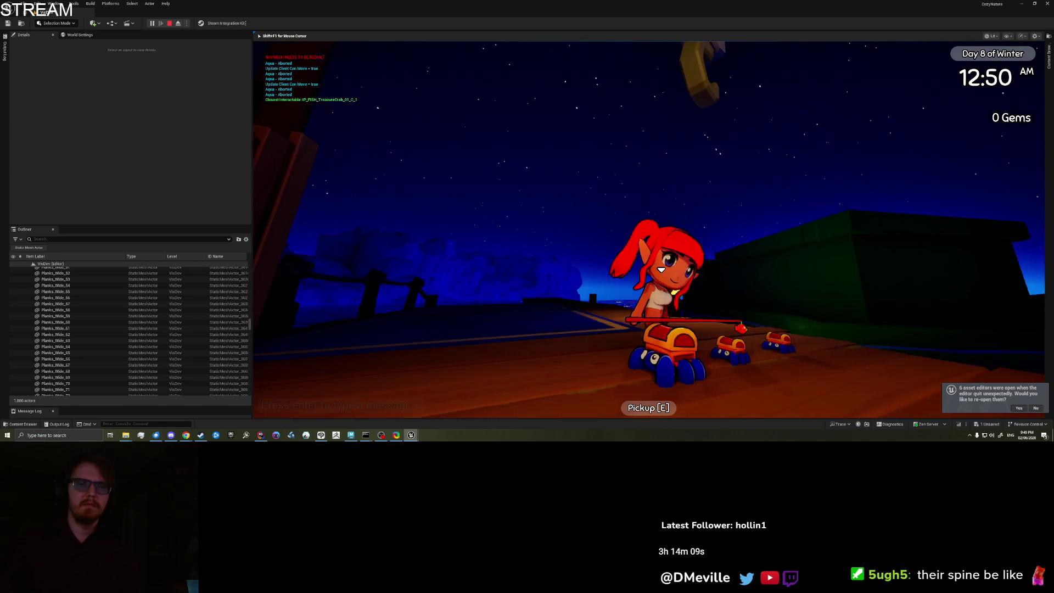
pyautogui.press('w')
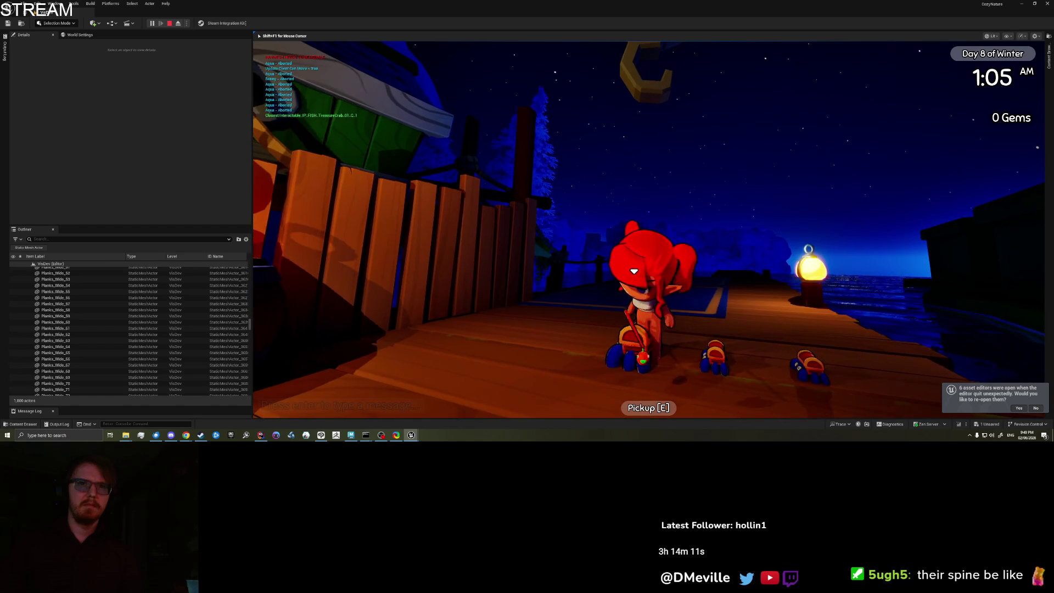
pyautogui.press('s')
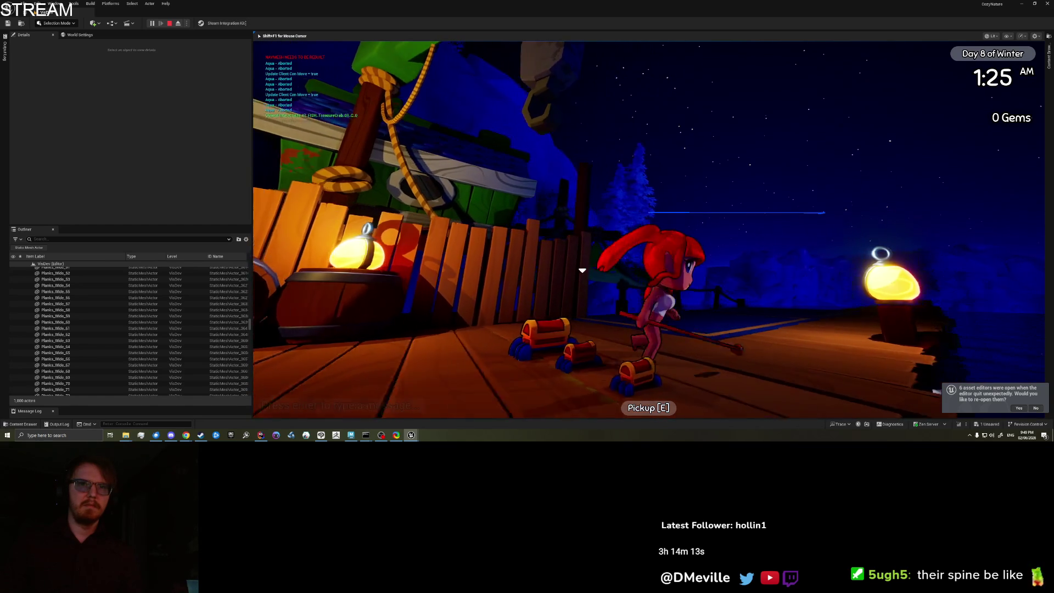
pyautogui.press('s')
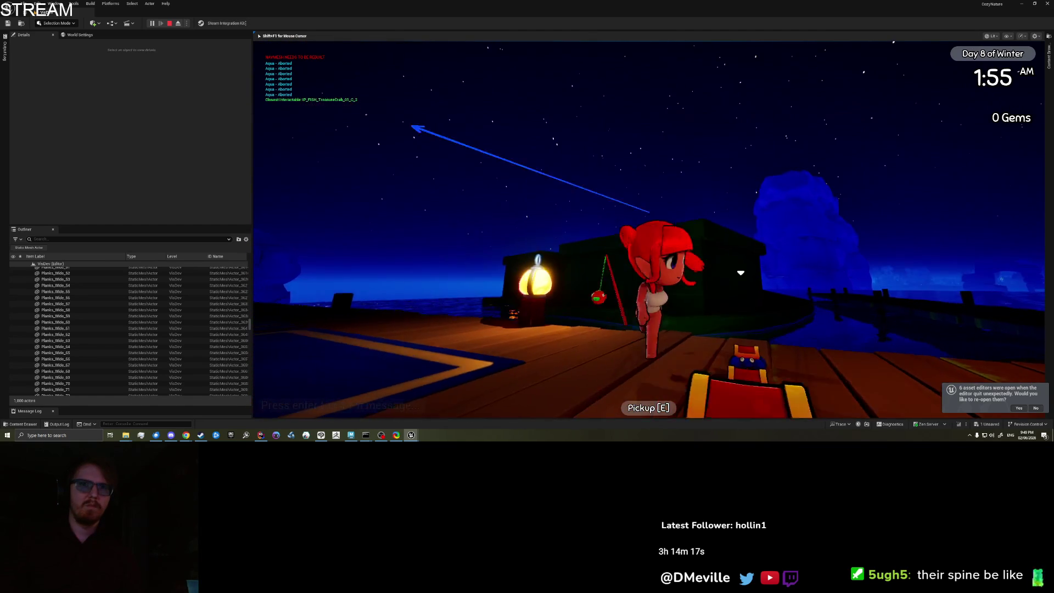
pyautogui.press('s')
pyautogui.press('s')
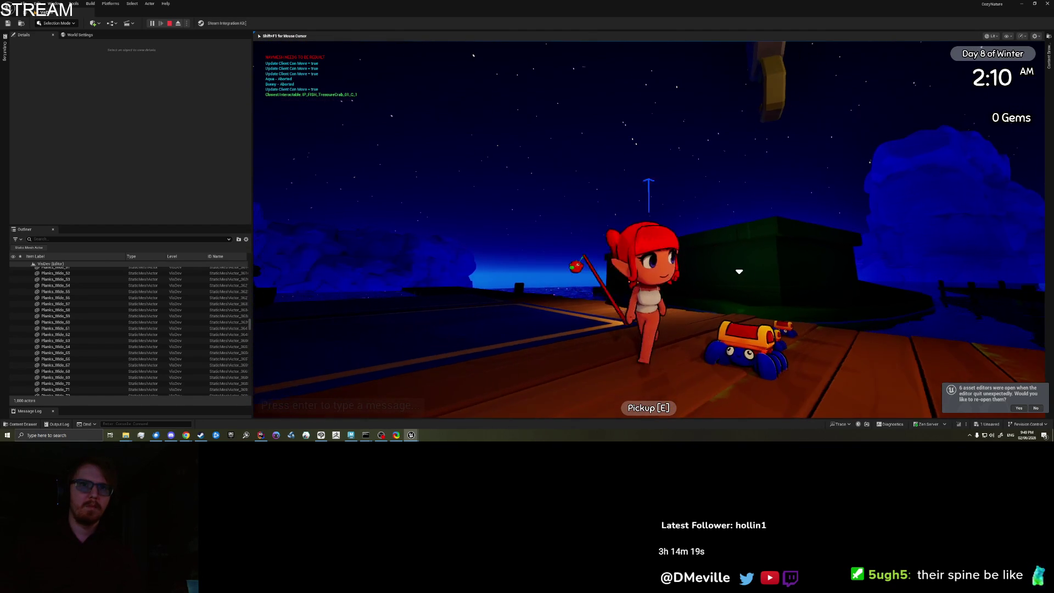
pyautogui.press('w')
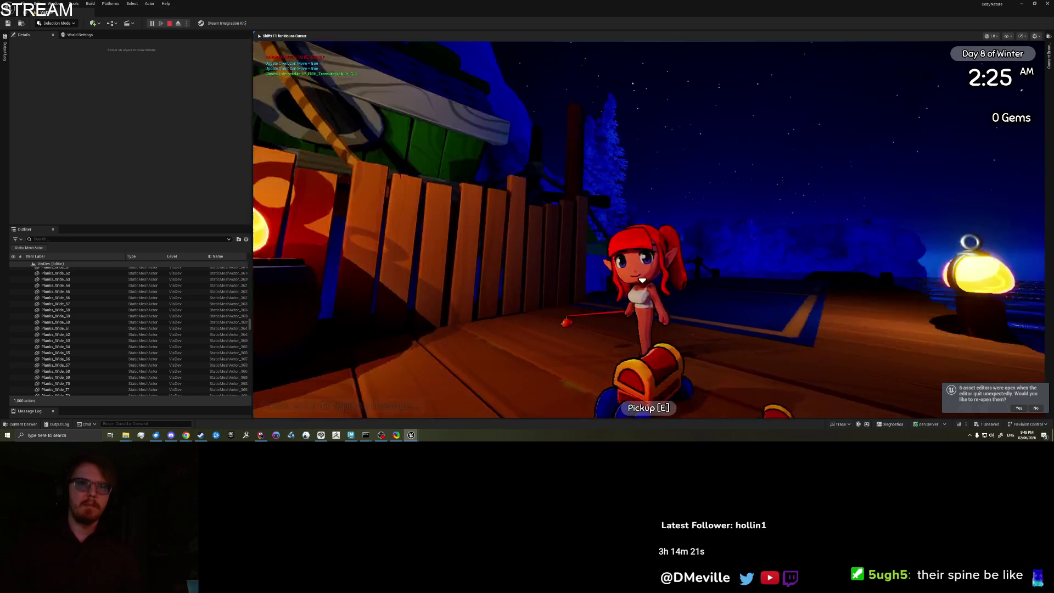
pyautogui.press('s')
pyautogui.press('w')
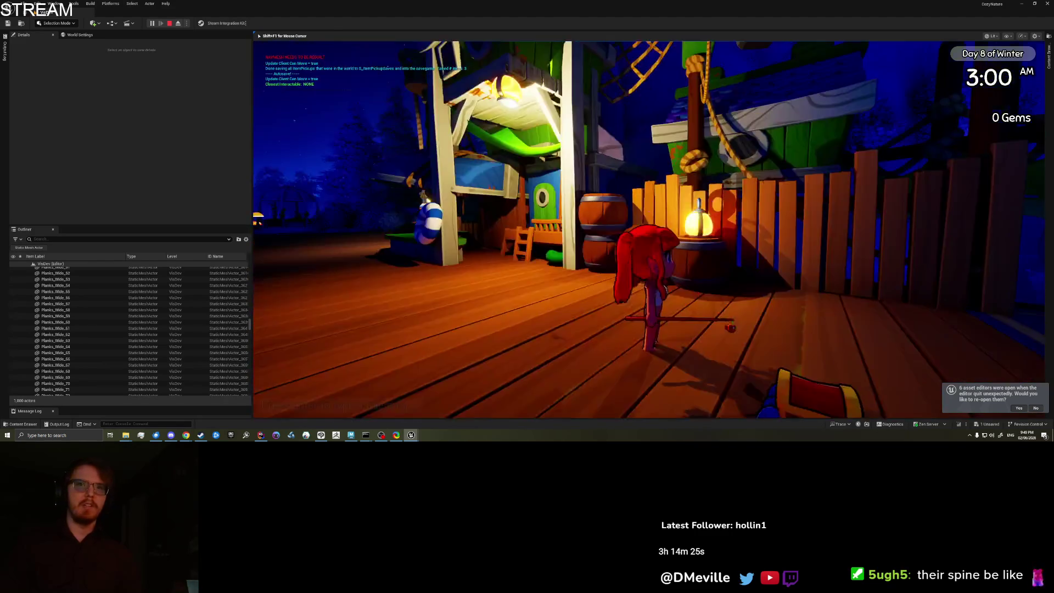
pyautogui.press('s')
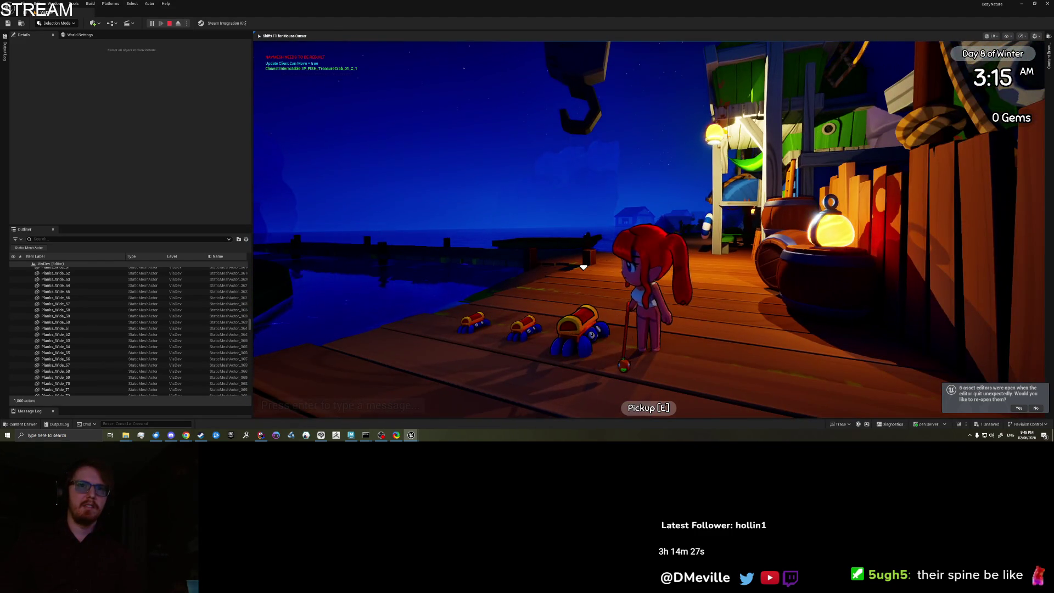
pyautogui.press('s')
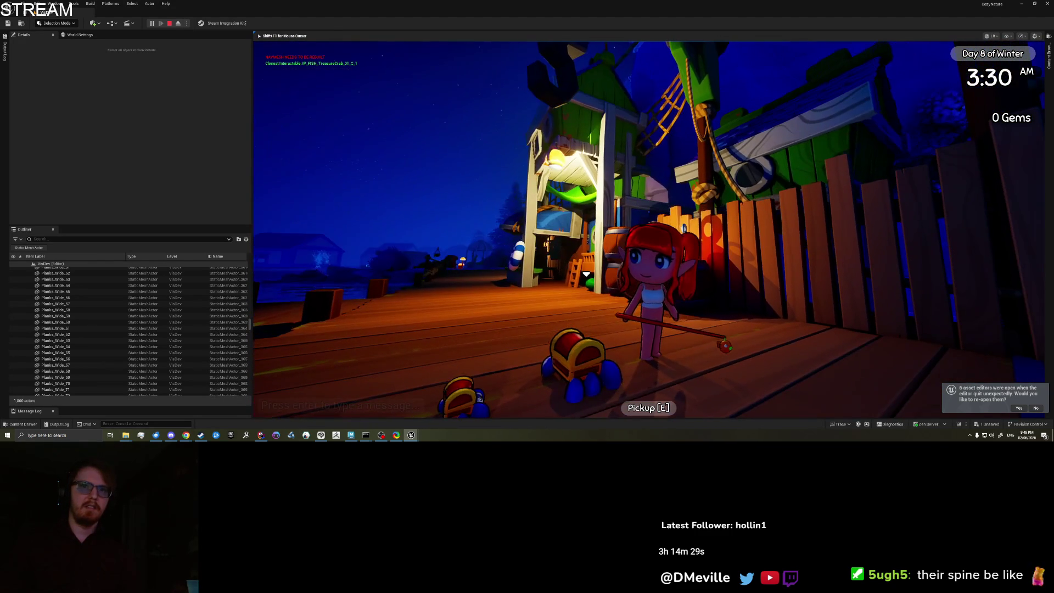
pyautogui.press('a')
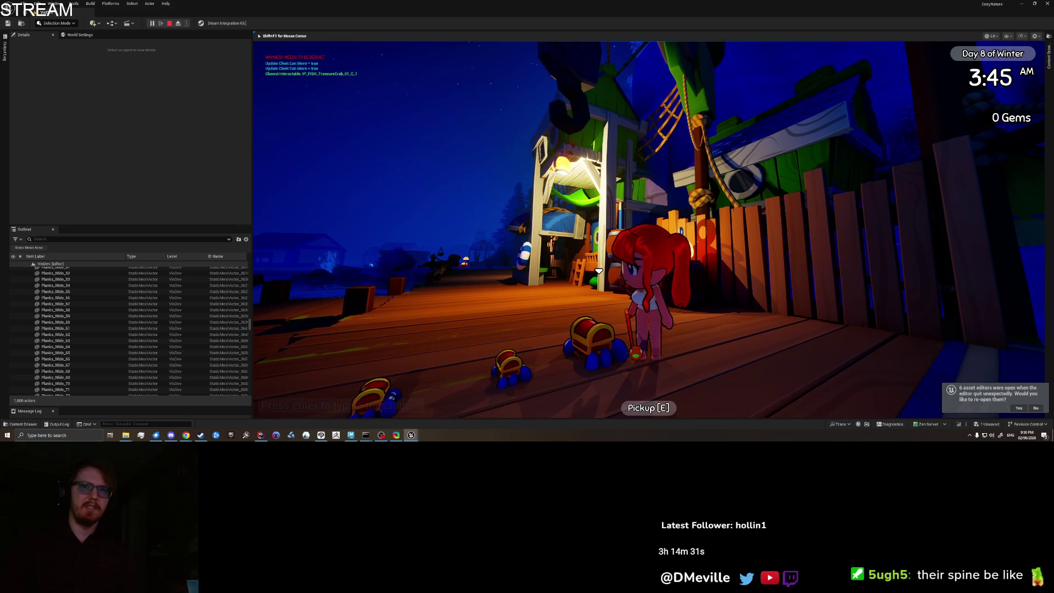
pyautogui.press('s')
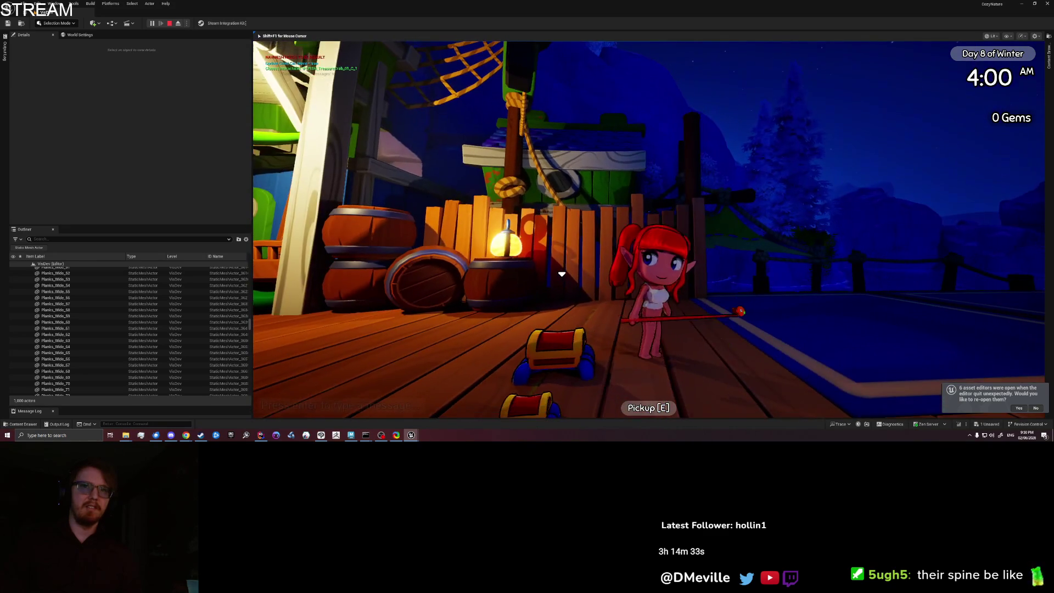
pyautogui.press('w')
pyautogui.press('w')
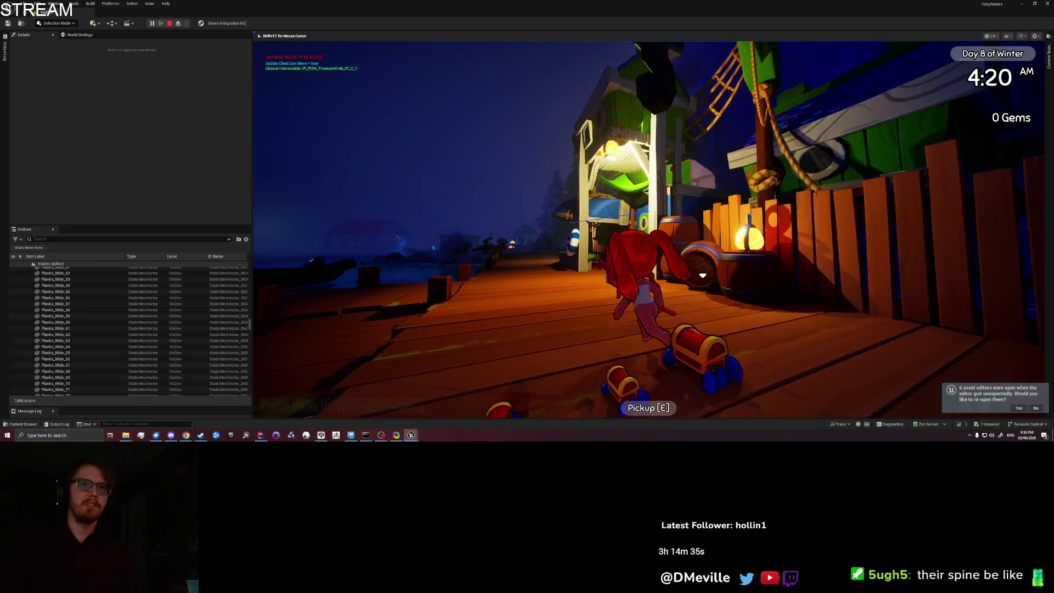
pyautogui.press('w')
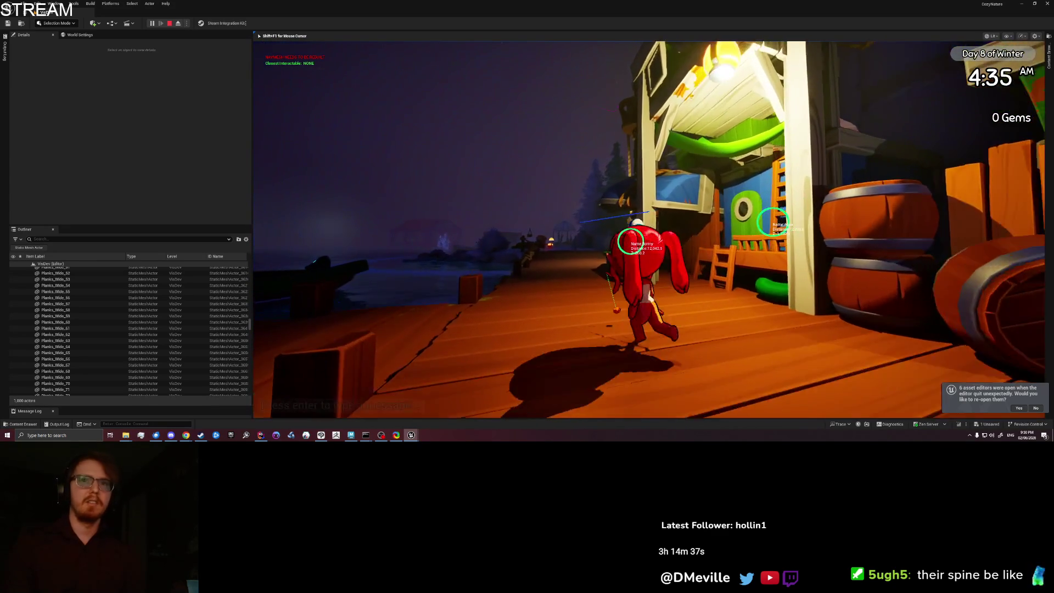
pyautogui.press('w')
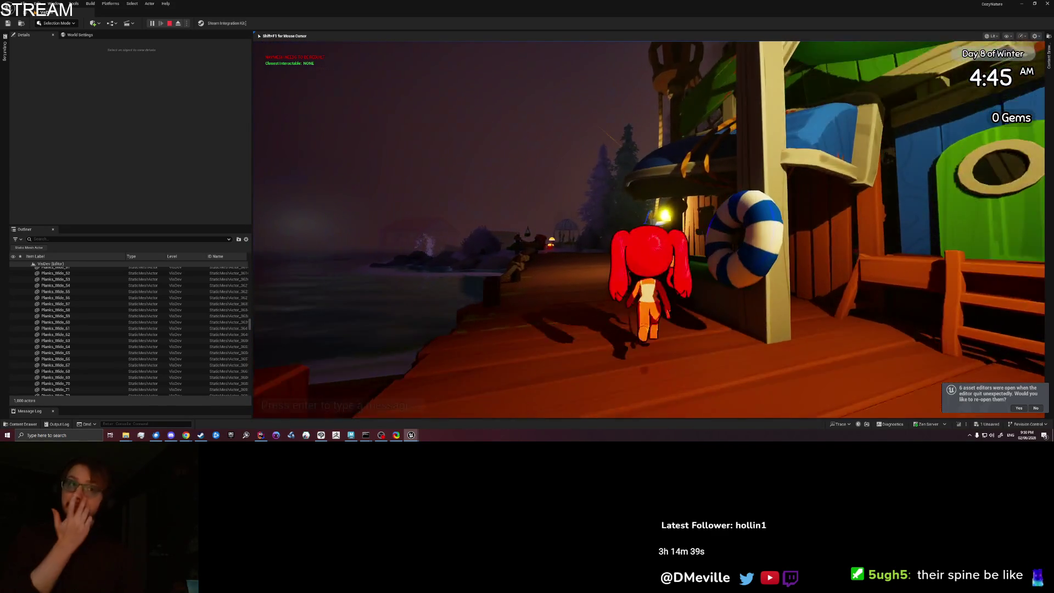
pyautogui.hotkey('shift', 'F1')
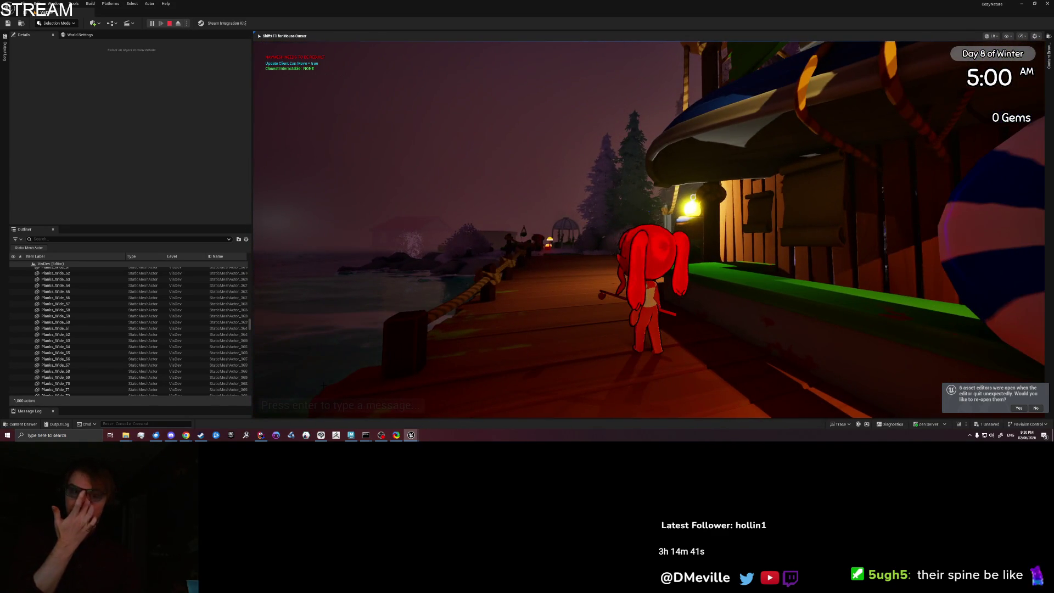
pyautogui.press('Escape')
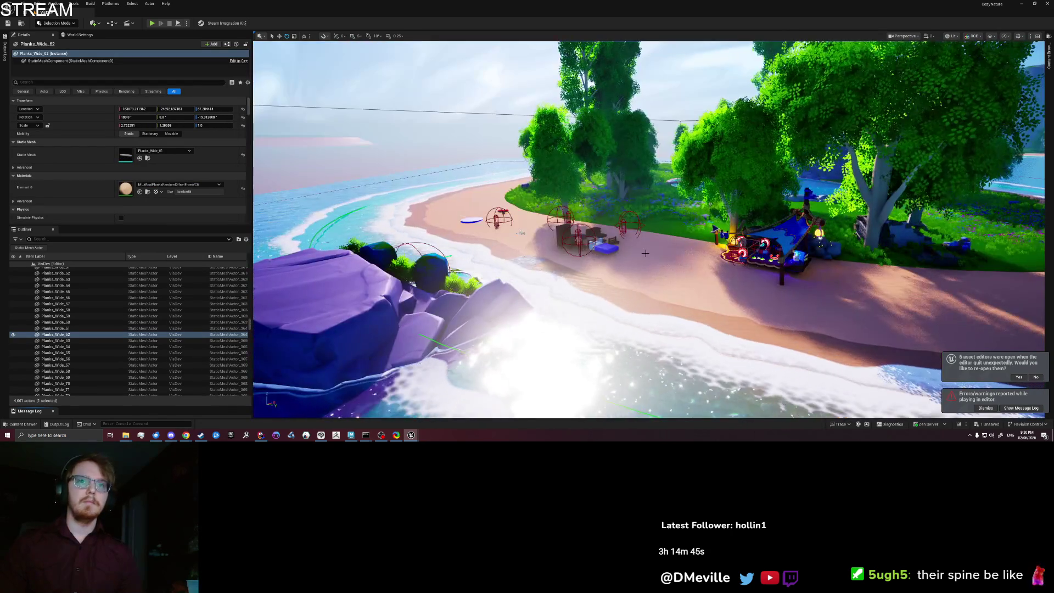
# Start another play-test and run the character into the glowing flowers, turning her toward the camera
pyautogui.rightClick(651, 256)
pyautogui.press('Escape')
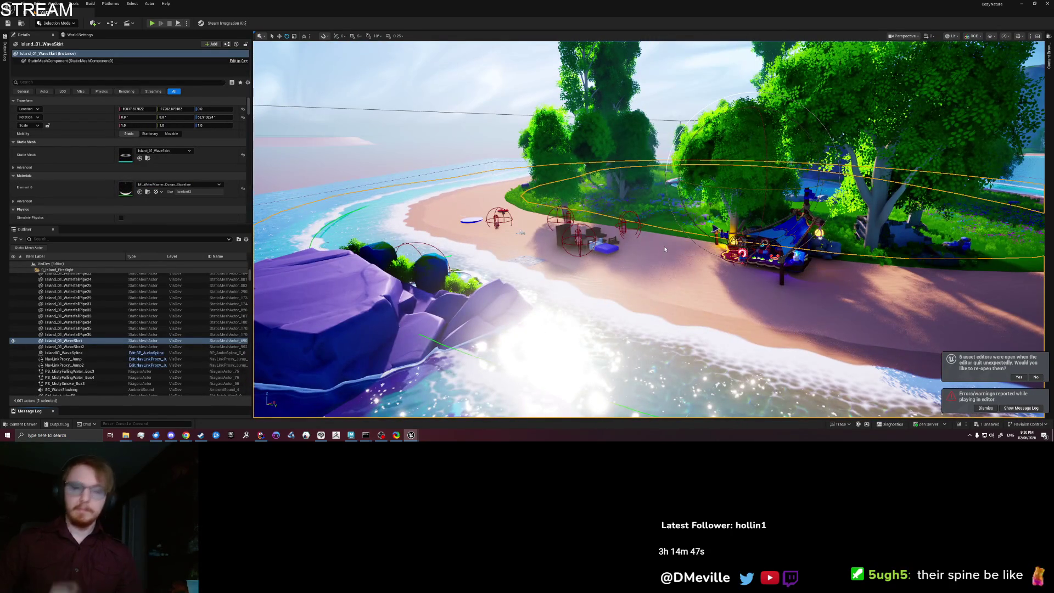
pyautogui.hotkey('alt', 'p')
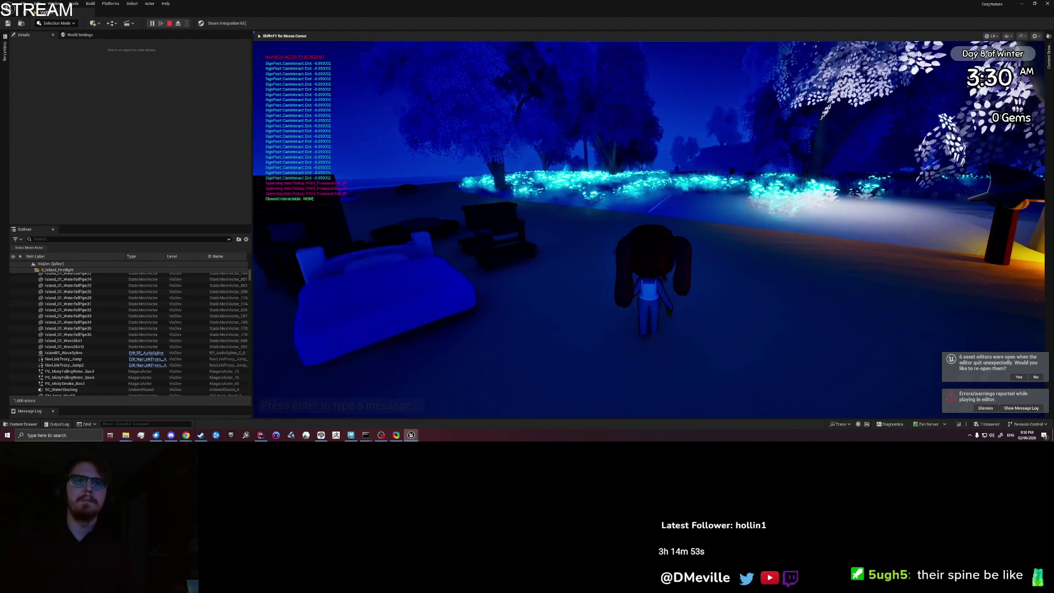
pyautogui.press('e')
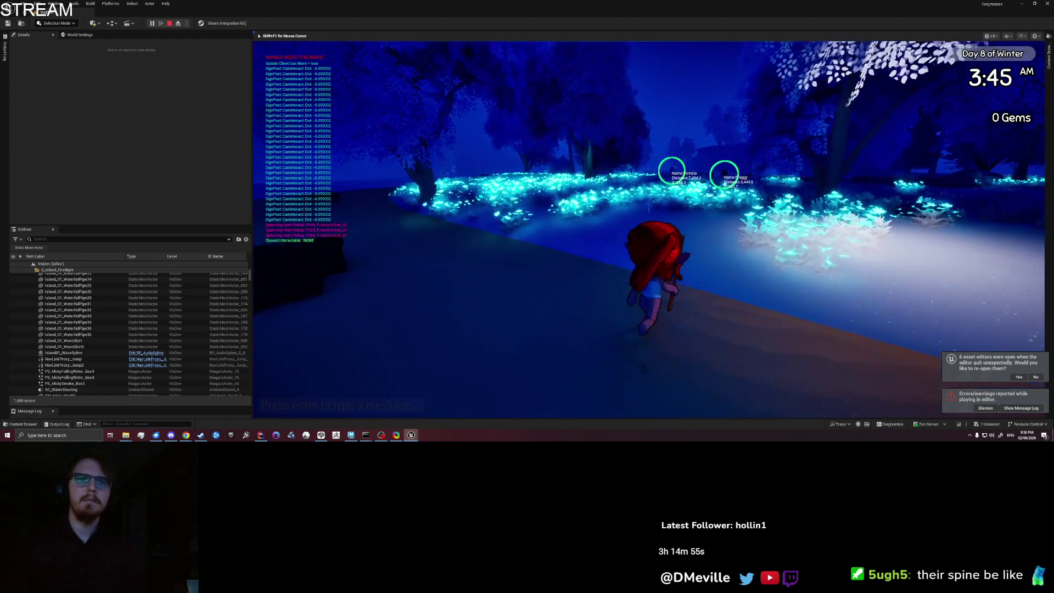
pyautogui.press('w')
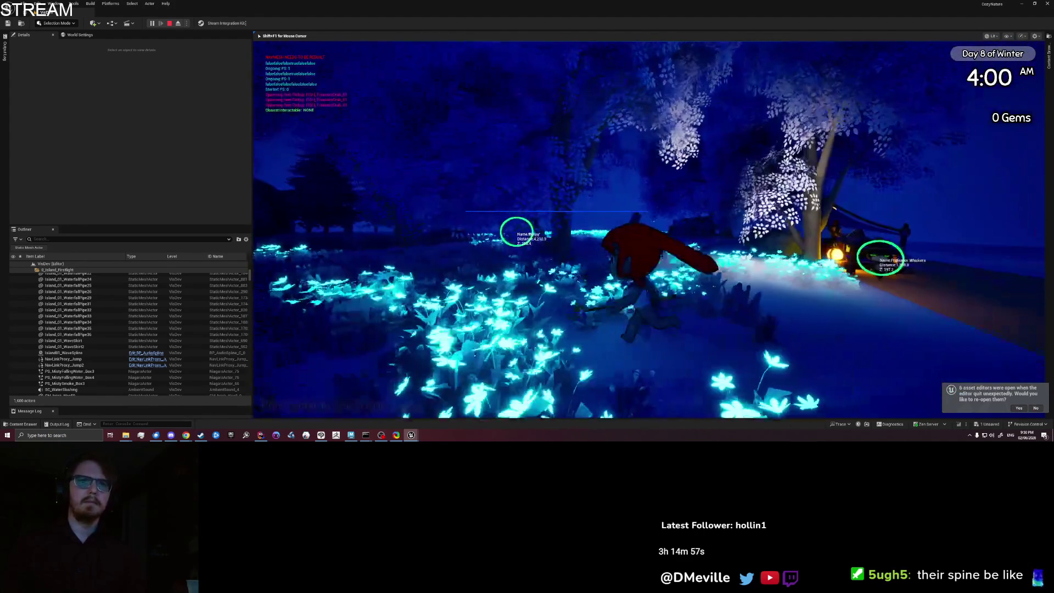
pyautogui.press('w')
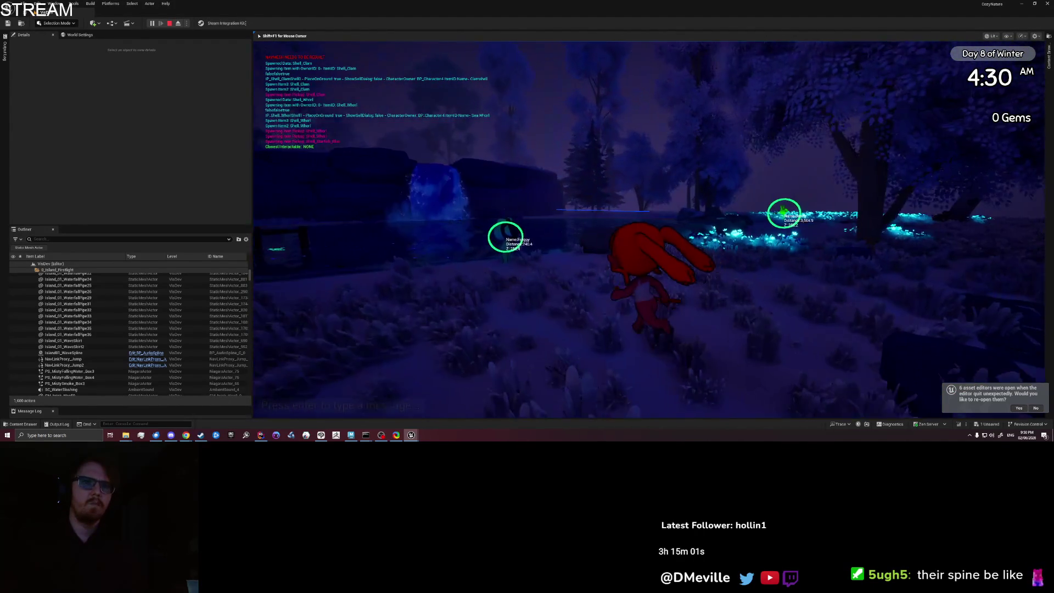
pyautogui.press('s')
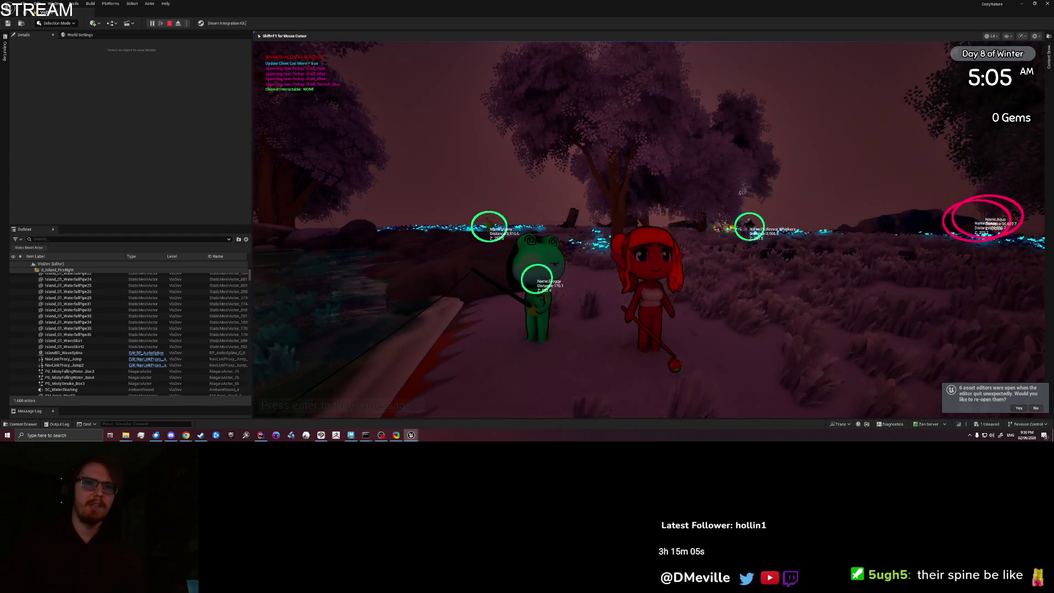
# Walk her left, right and around the frog NPC, then return to the ABP_CharacterBase graph
pyautogui.press('a')
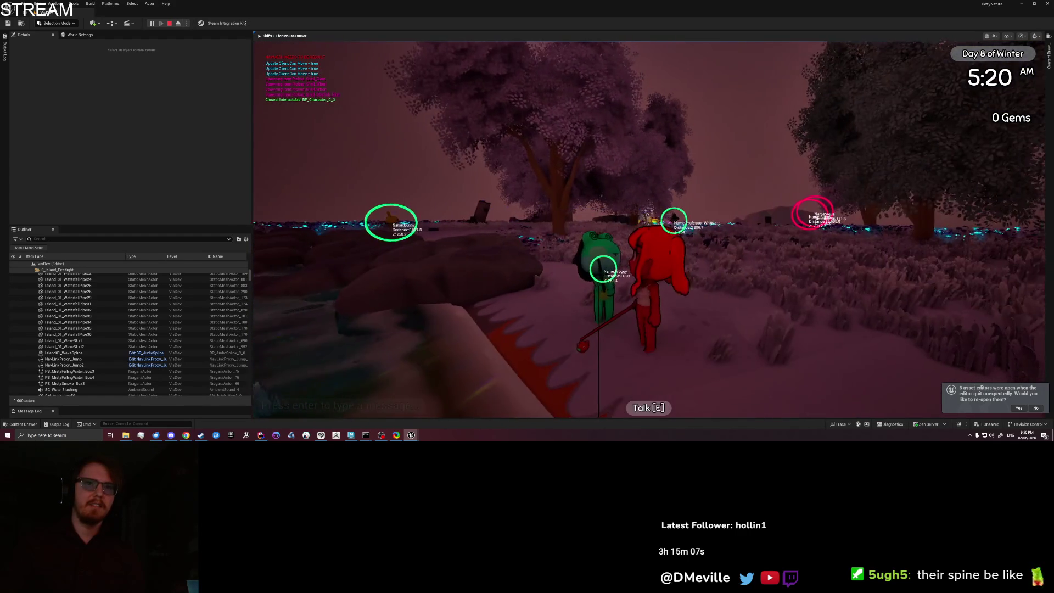
pyautogui.press('d')
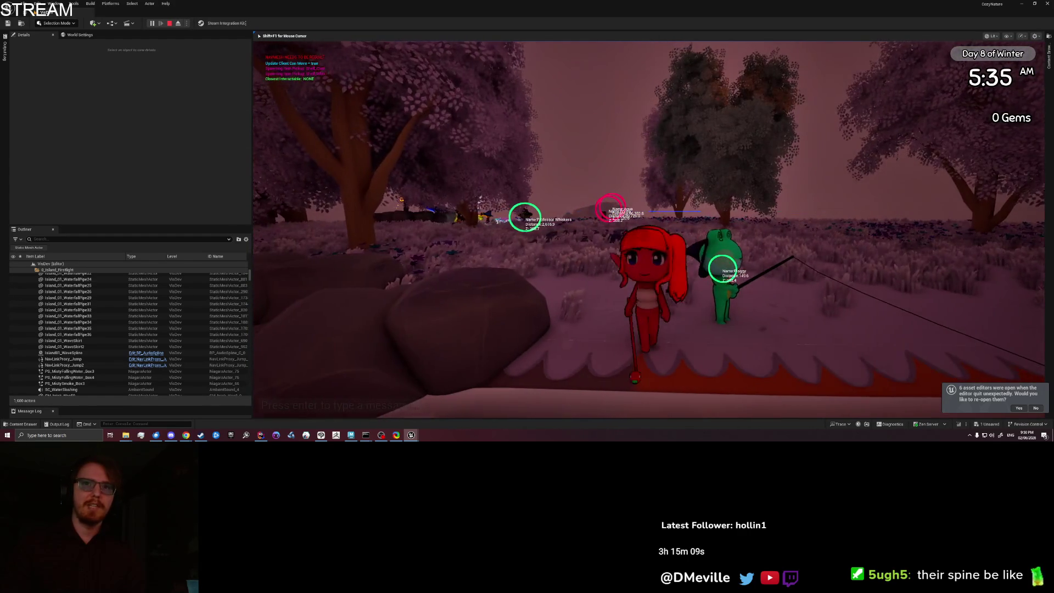
pyautogui.press('a')
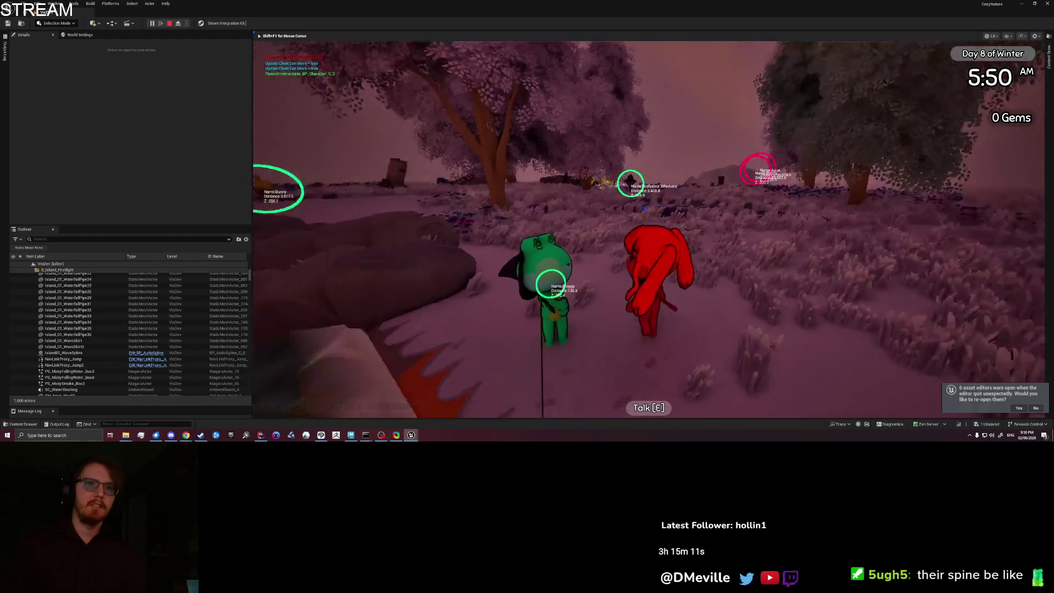
pyautogui.press('a')
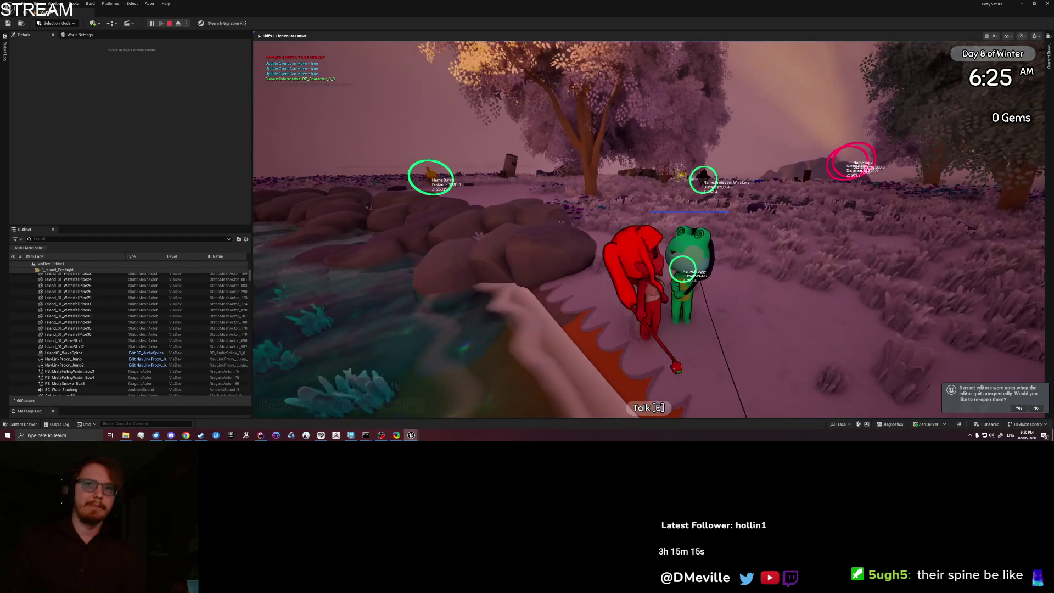
pyautogui.press('d')
pyautogui.press('a')
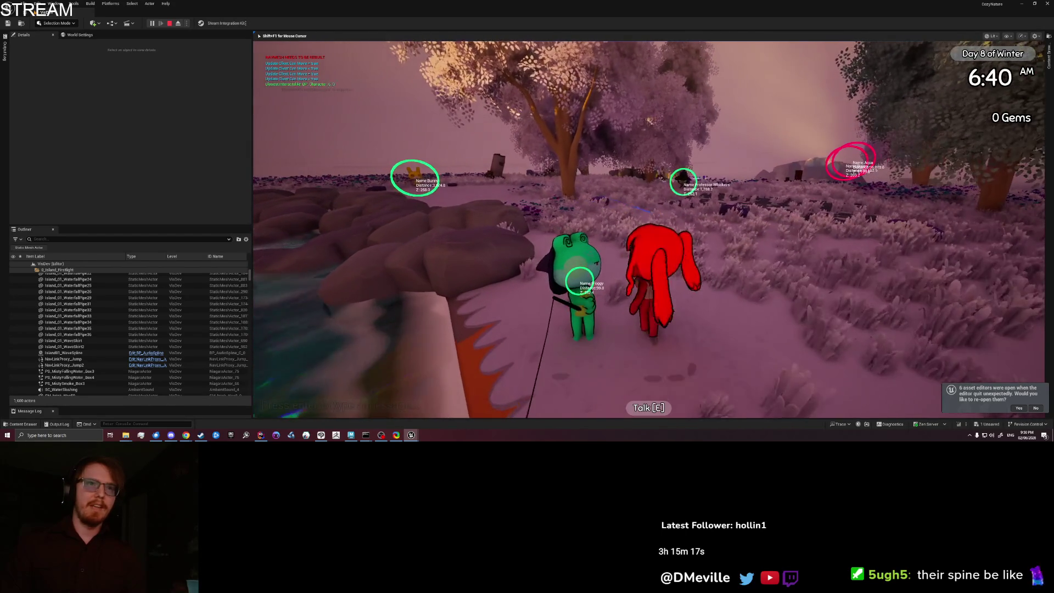
pyautogui.press('s')
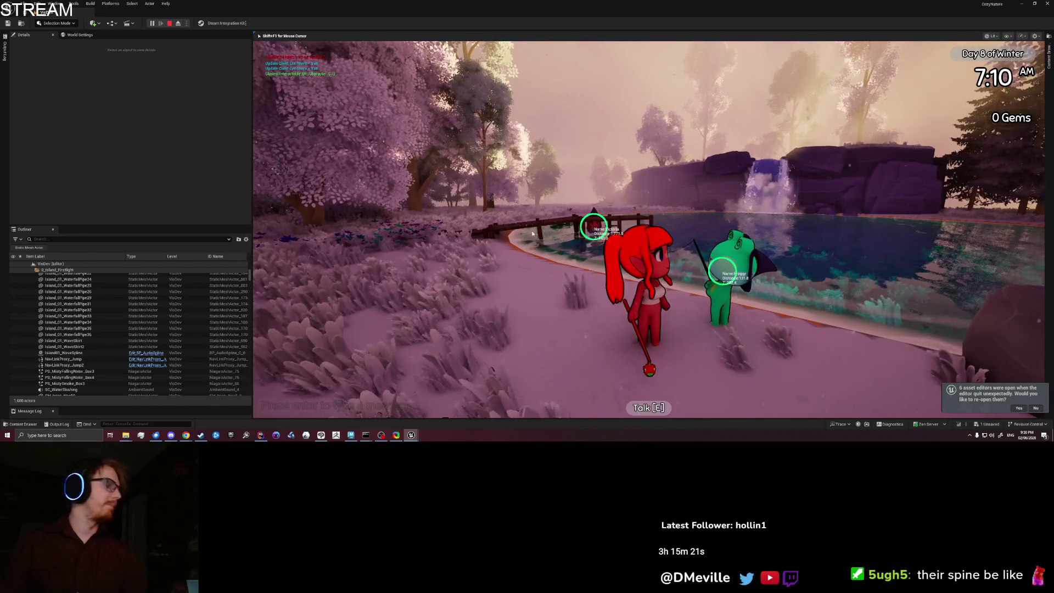
pyautogui.hotkey('alt', 'Tab')
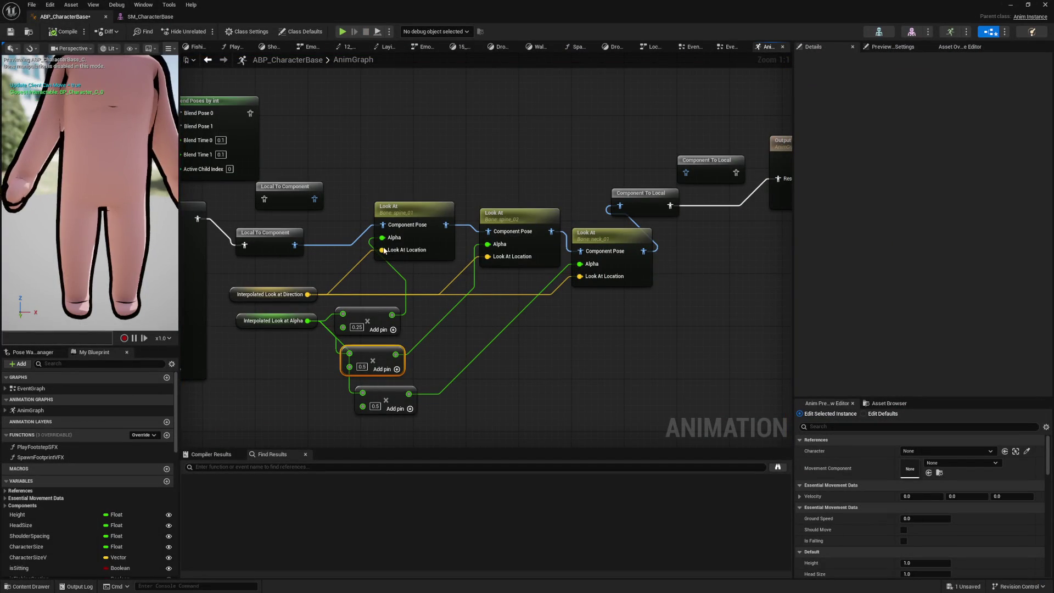
# Set Bone to Modify to neck_01 on the first Look At node and head on the middle one
pyautogui.click(411, 220)
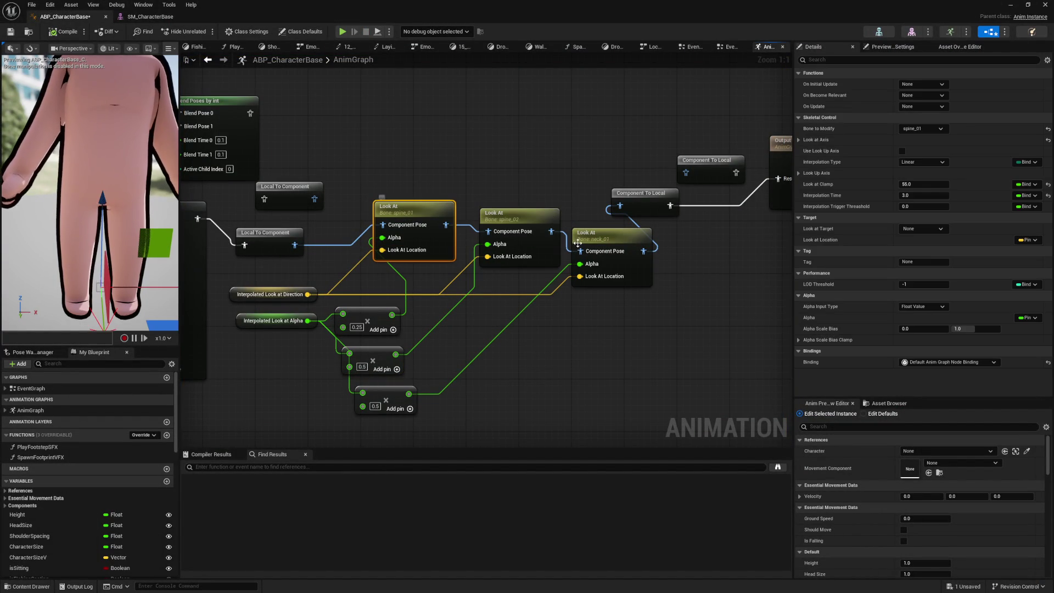
pyautogui.moveTo(614, 213); pyautogui.dragTo(643, 251)
pyautogui.click(519, 214)
pyautogui.click(414, 209)
pyautogui.click(931, 130)
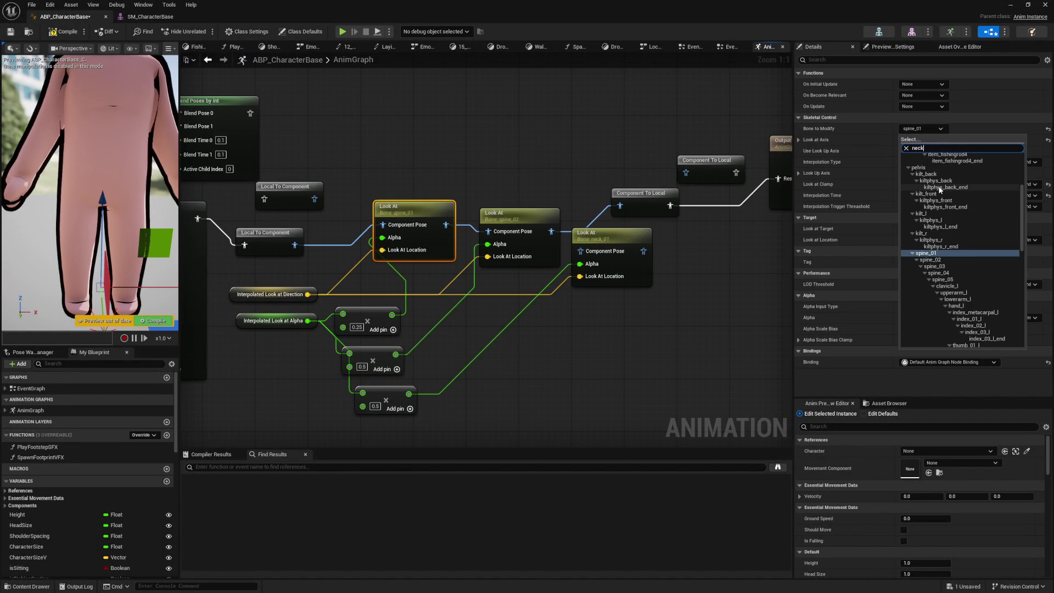
pyautogui.click(932, 162)
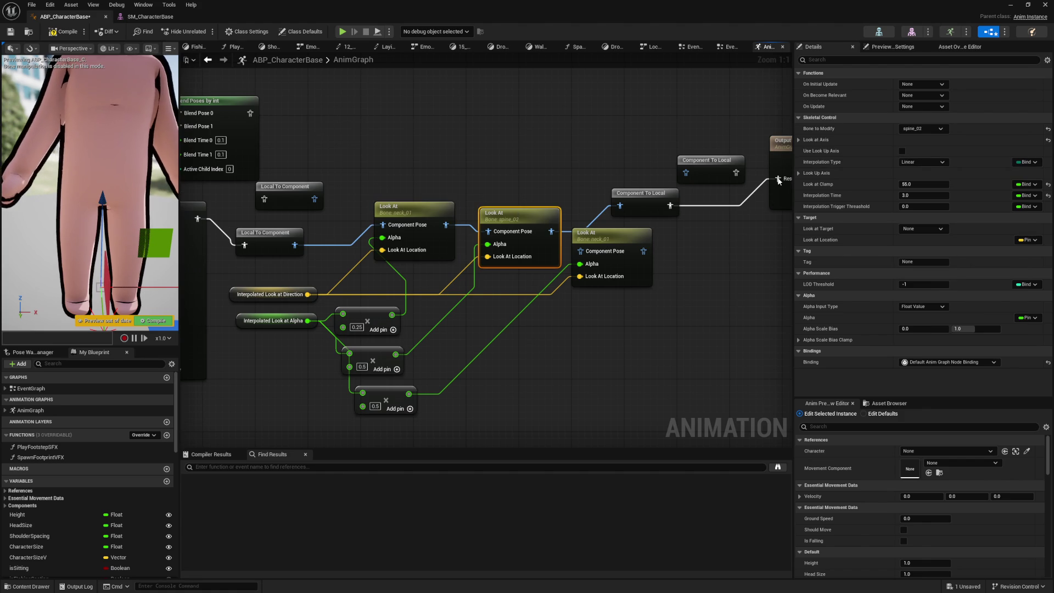
pyautogui.click(919, 129)
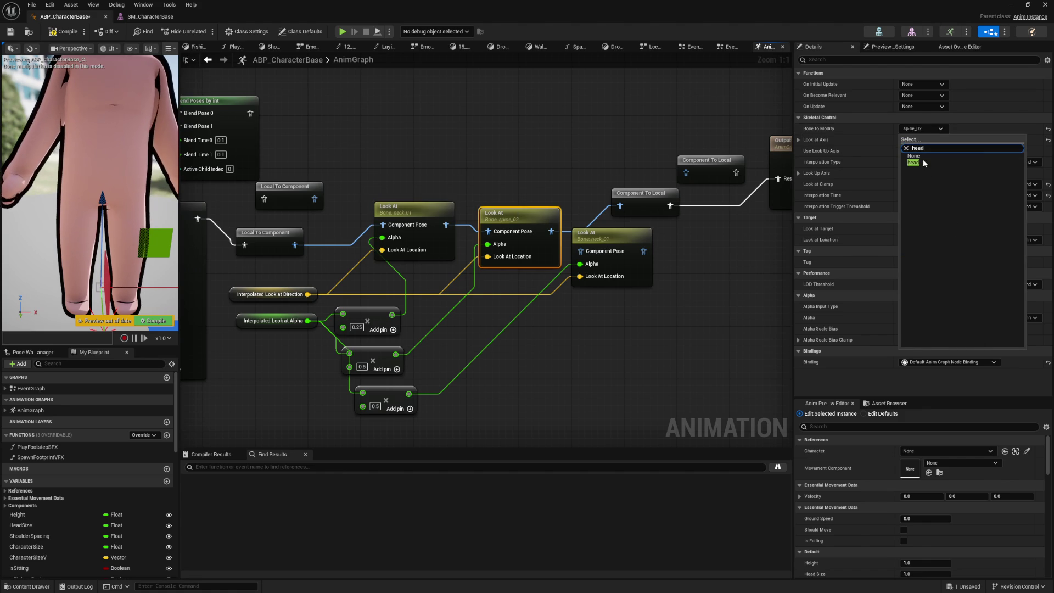
pyautogui.click(926, 154)
pyautogui.click(400, 341)
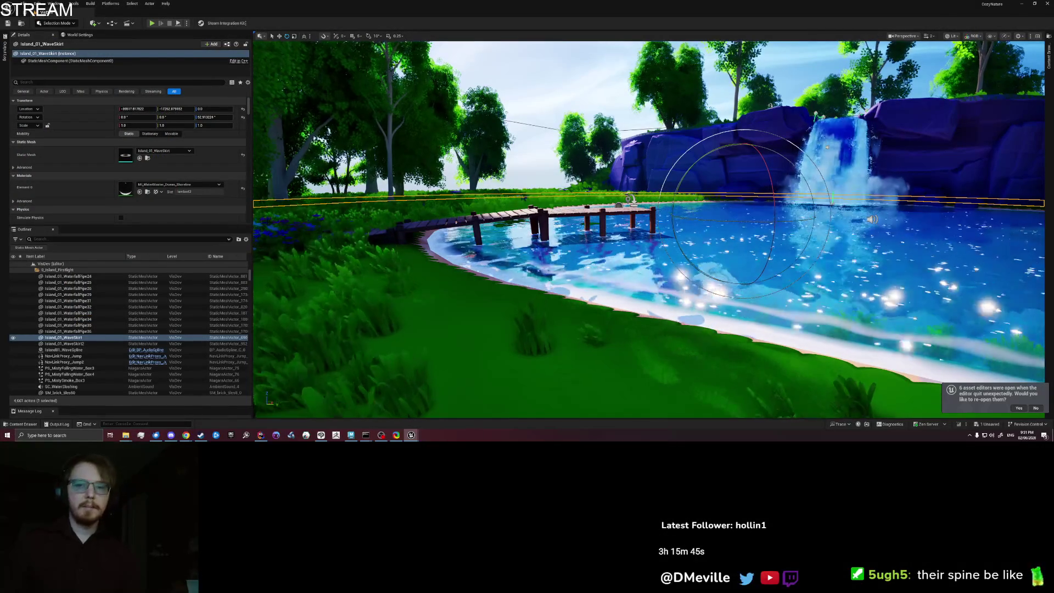
# Start a play-test and run the character along the shore, onto the dock and past the witch NPC
pyautogui.rightClick(498, 318)
pyautogui.click(499, 319)
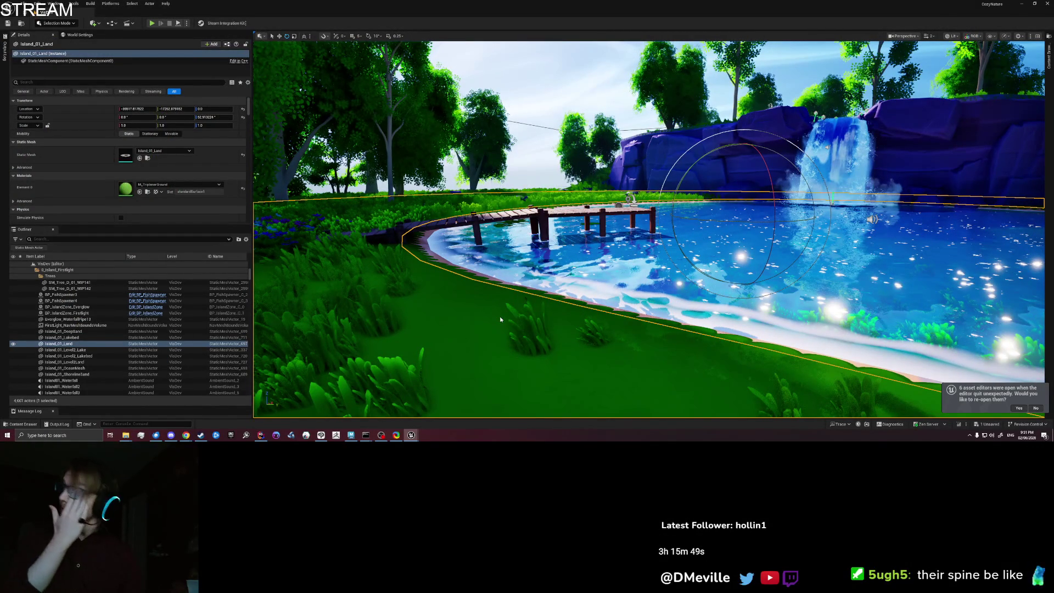
pyautogui.hotkey('alt', 'p')
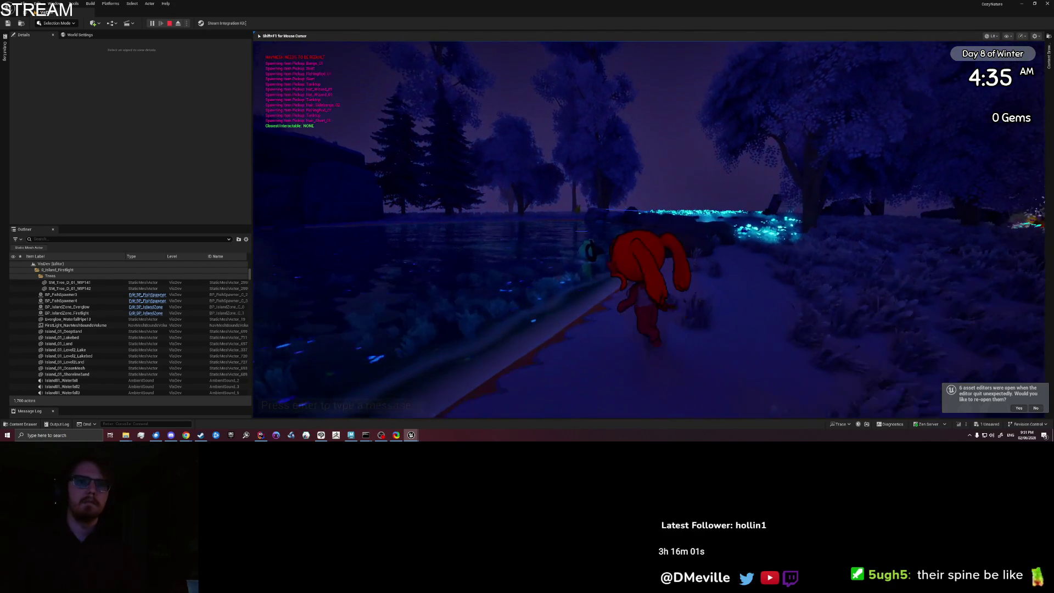
pyautogui.press('a')
pyautogui.press('w')
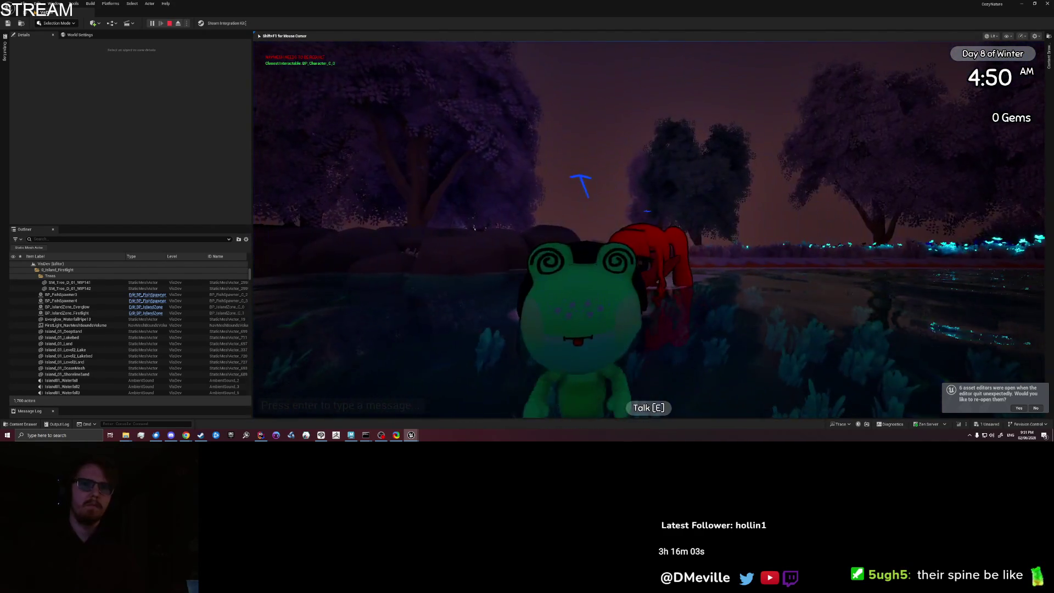
pyautogui.press('w')
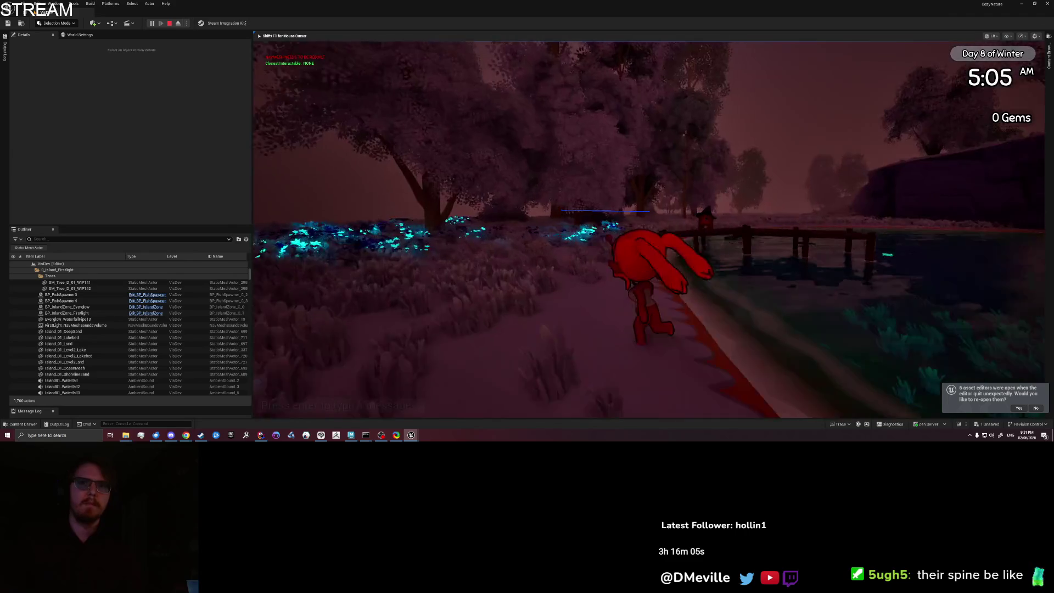
pyautogui.press('w')
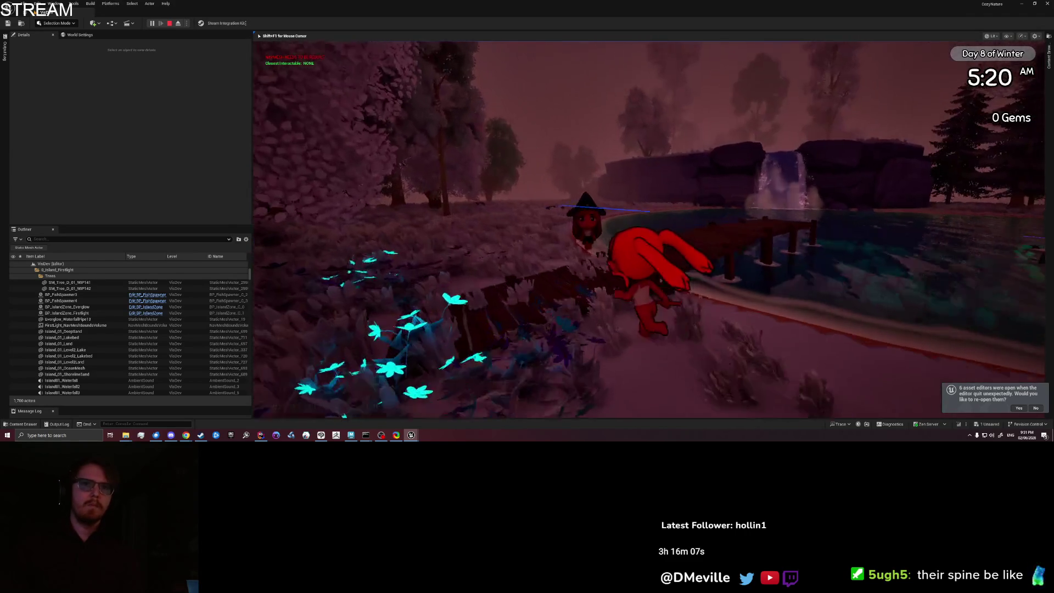
pyautogui.press('s')
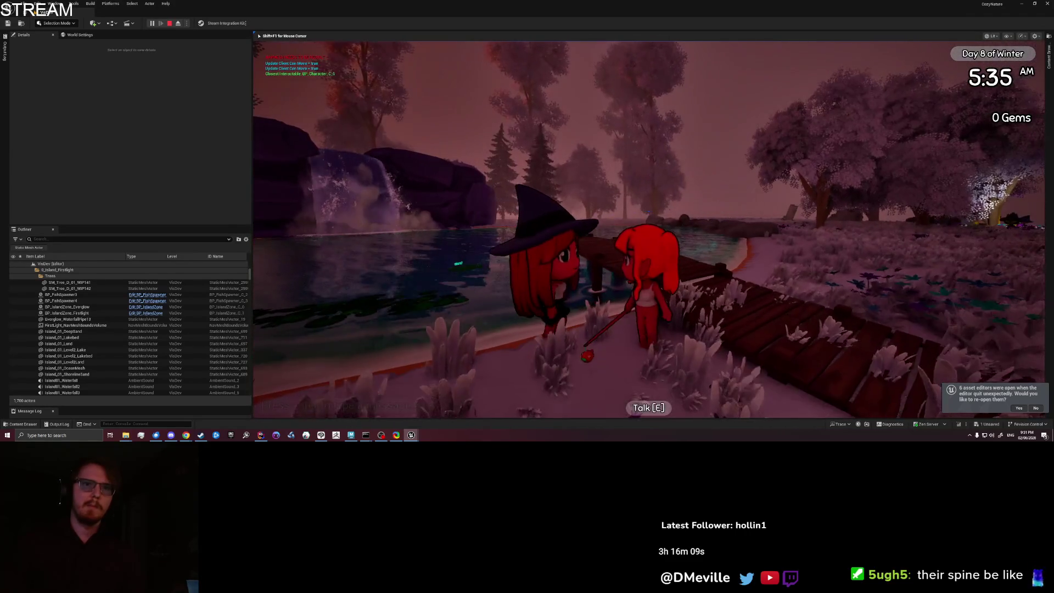
pyautogui.press('w')
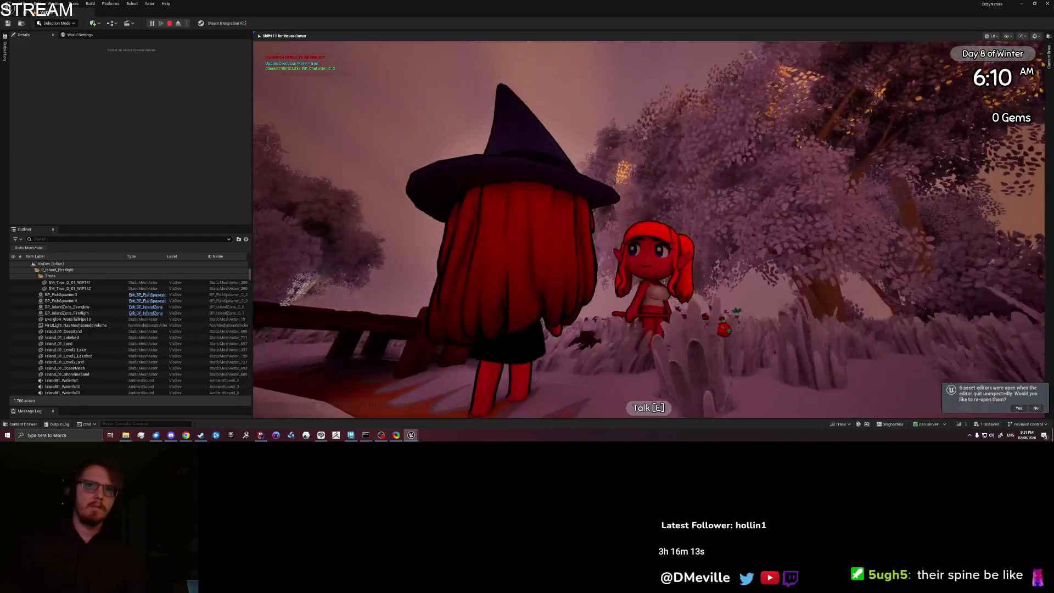
pyautogui.press('w')
pyautogui.press('w')
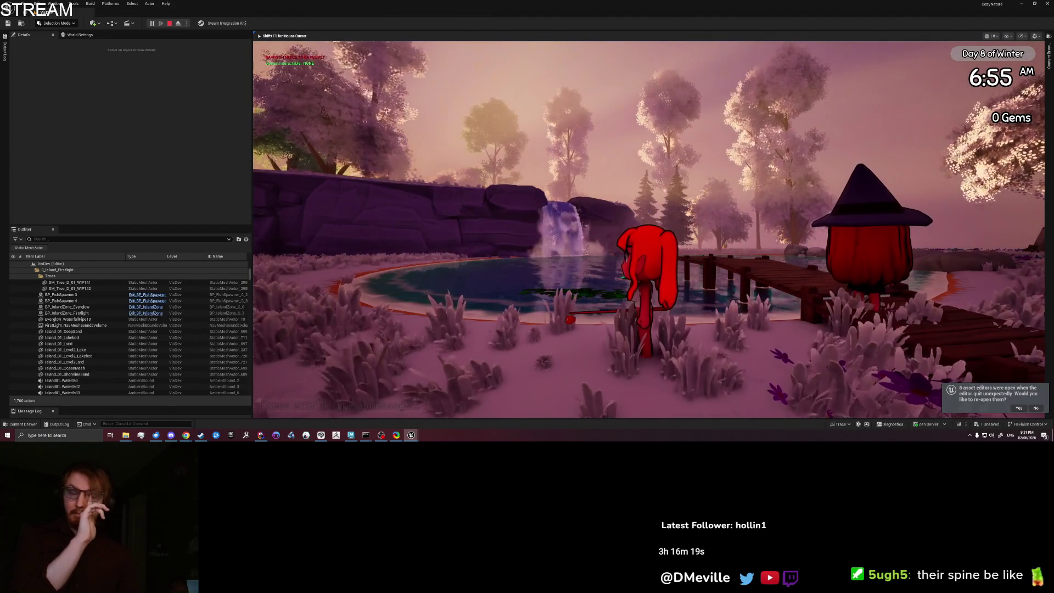
# Run her along the pond and flower field, open and close the collection book, and turn her
pyautogui.press('a')
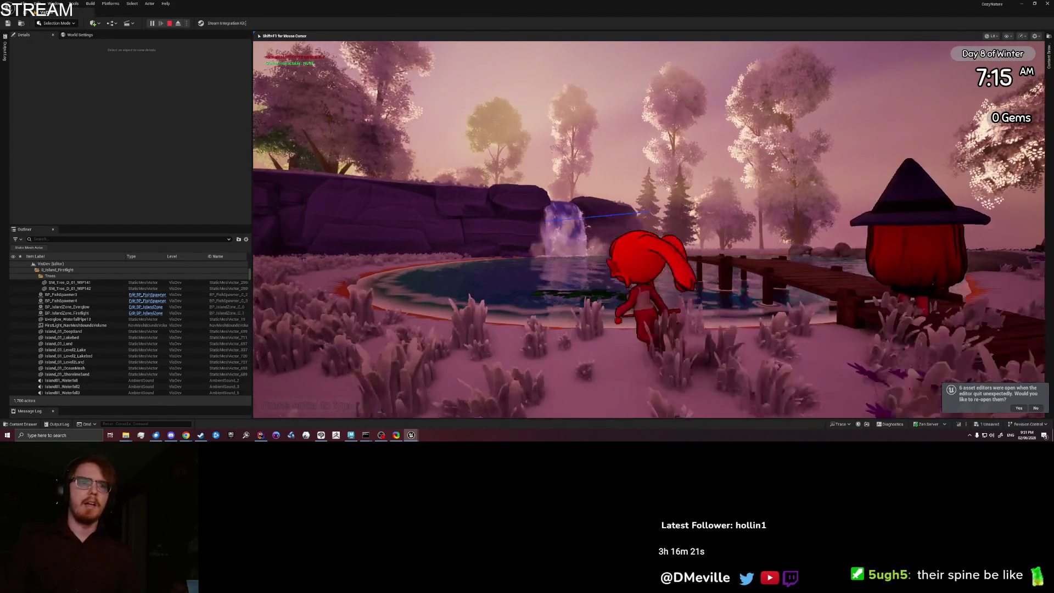
pyautogui.press('w')
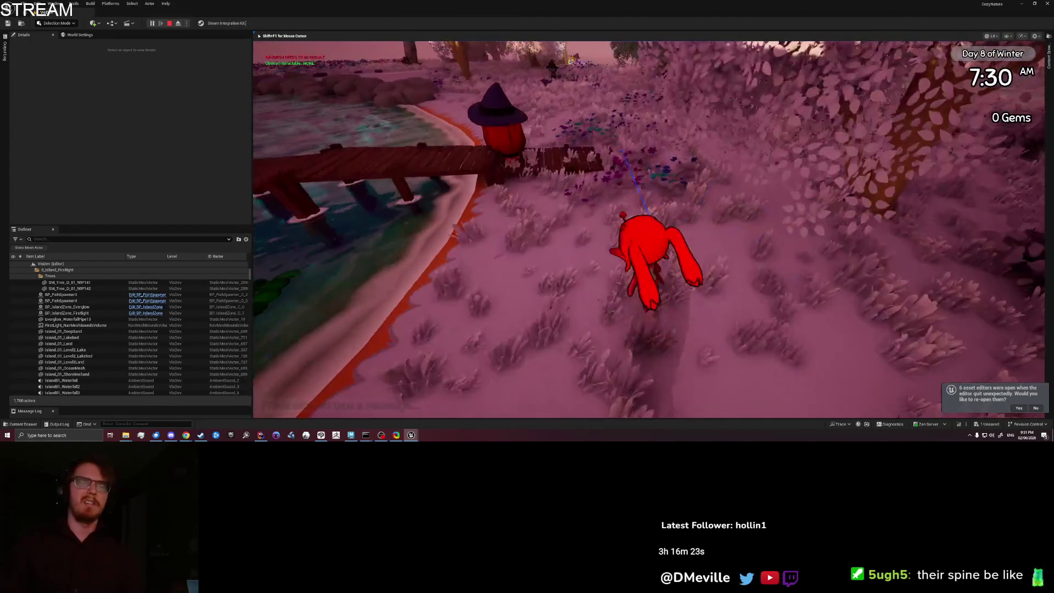
pyautogui.press('w')
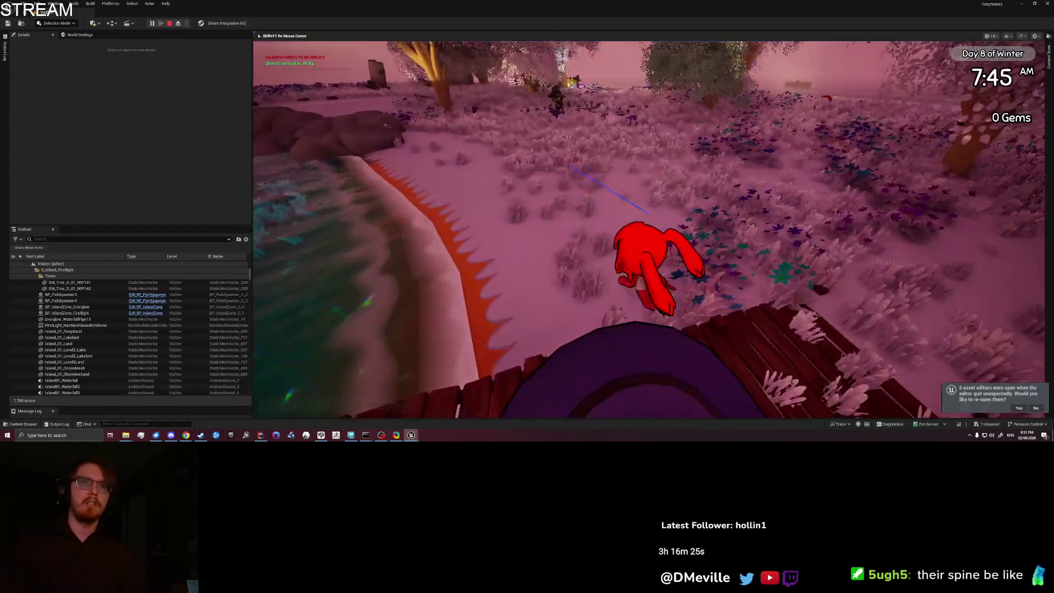
pyautogui.press('i')
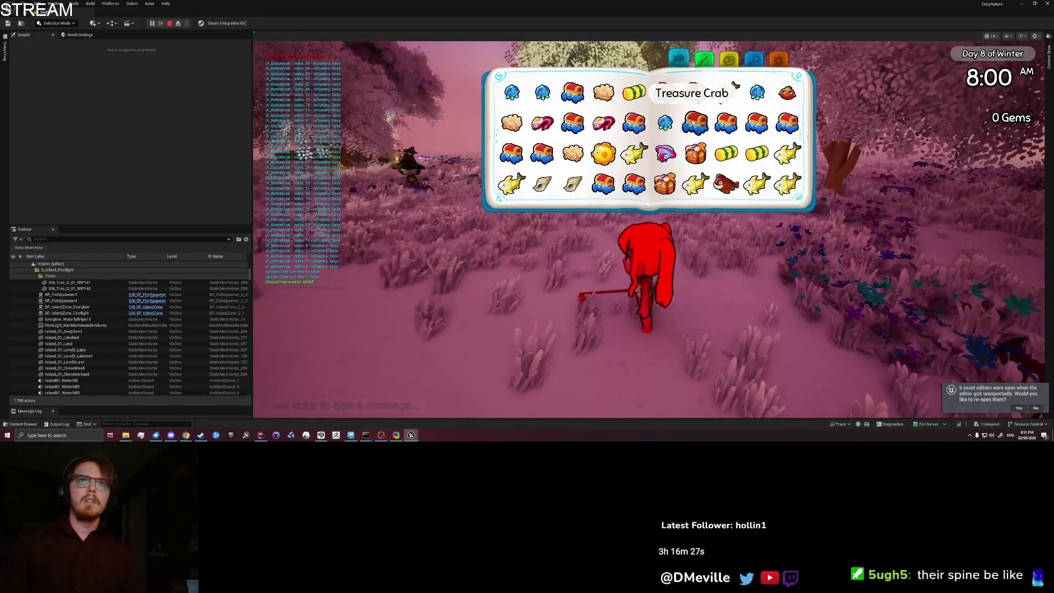
pyautogui.press('i')
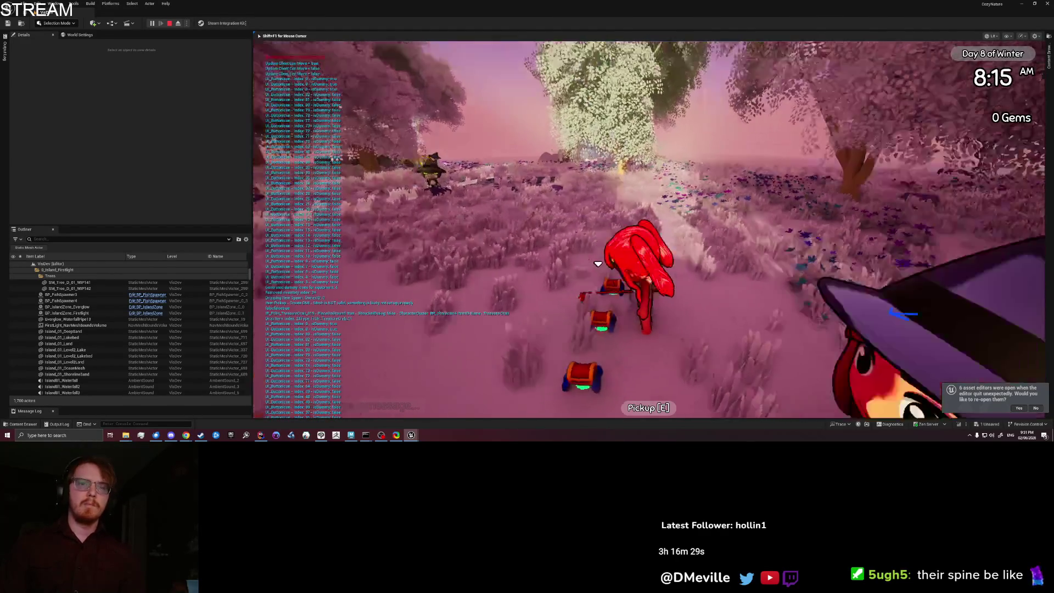
pyautogui.press('w')
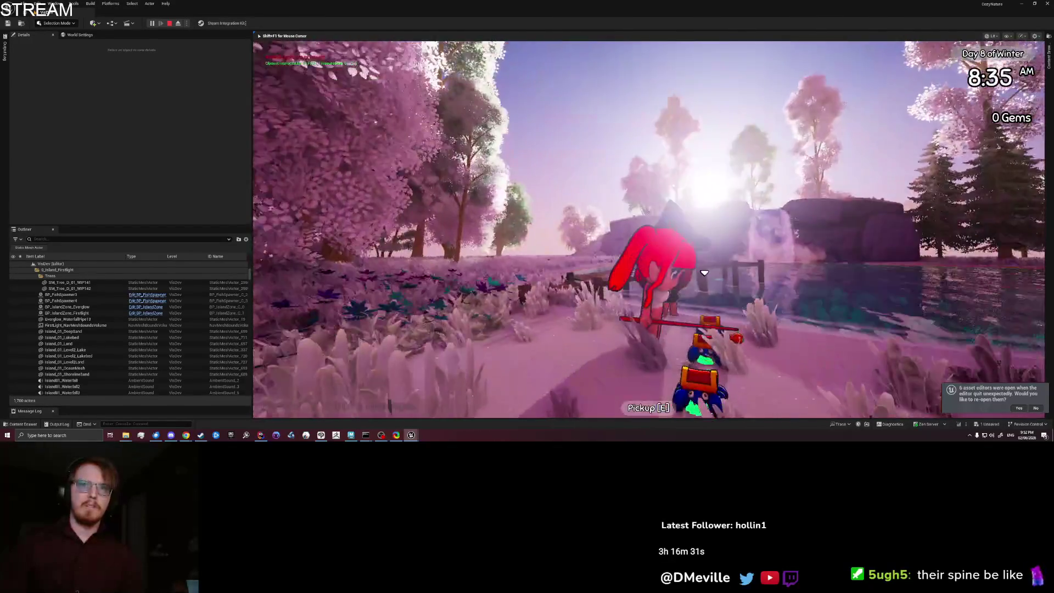
pyautogui.press('w')
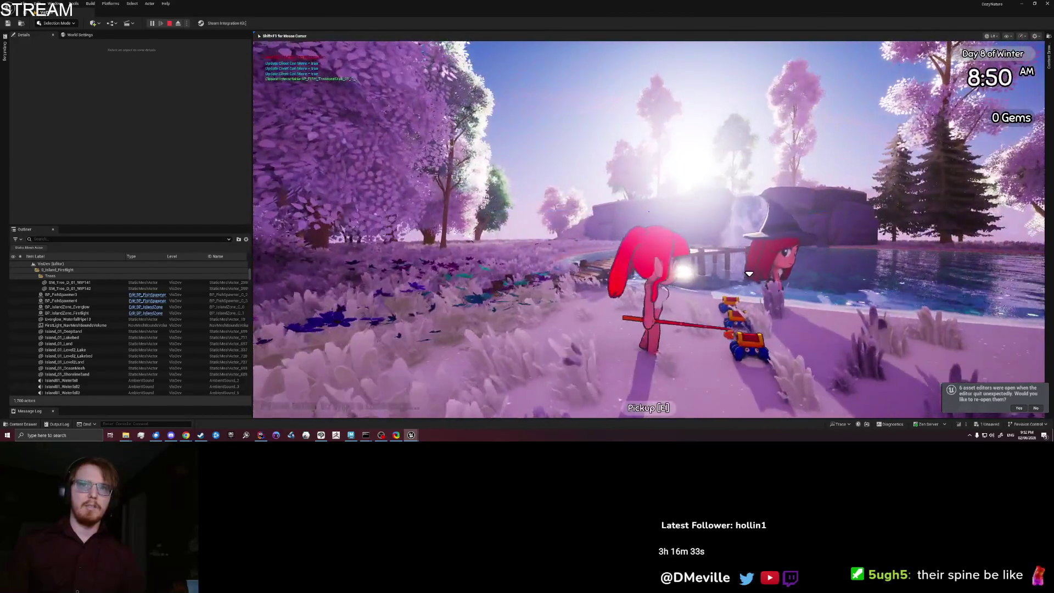
pyautogui.press('s')
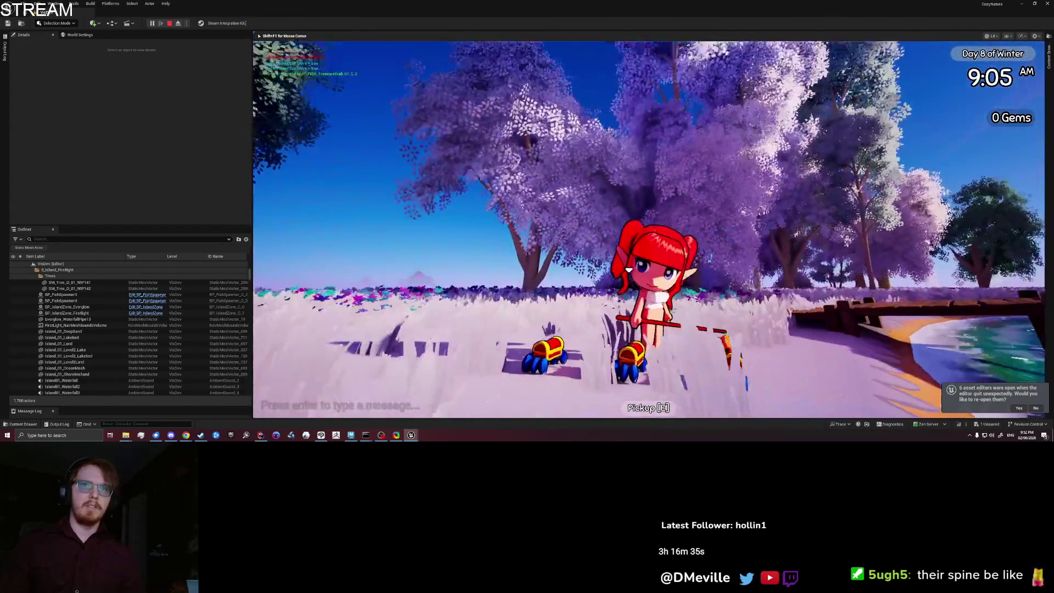
pyautogui.press('s')
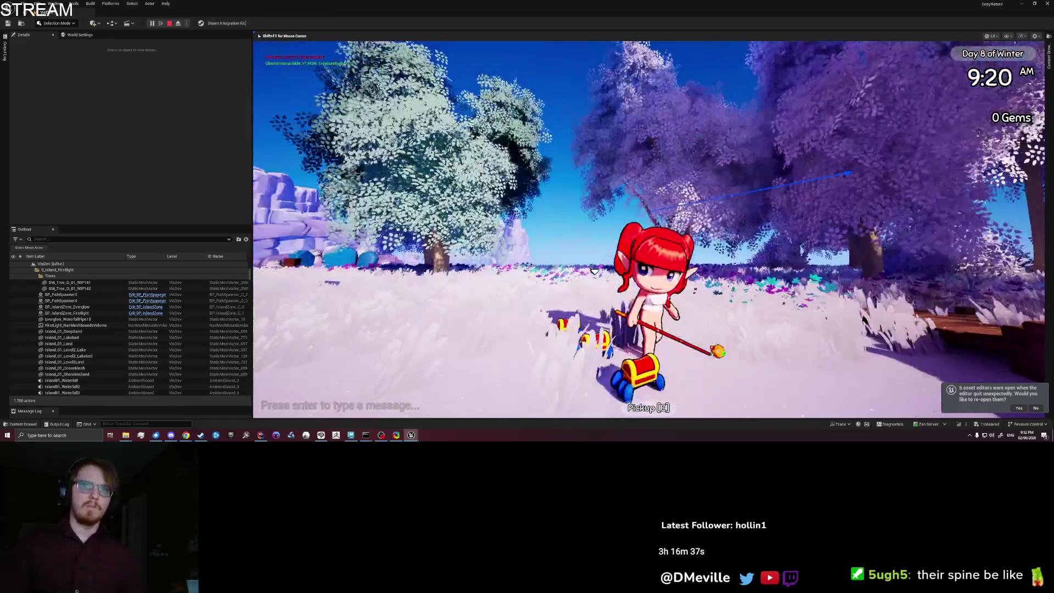
# Walk the character from the forest clearing past the fish to the beach fishing table
pyautogui.press('e')
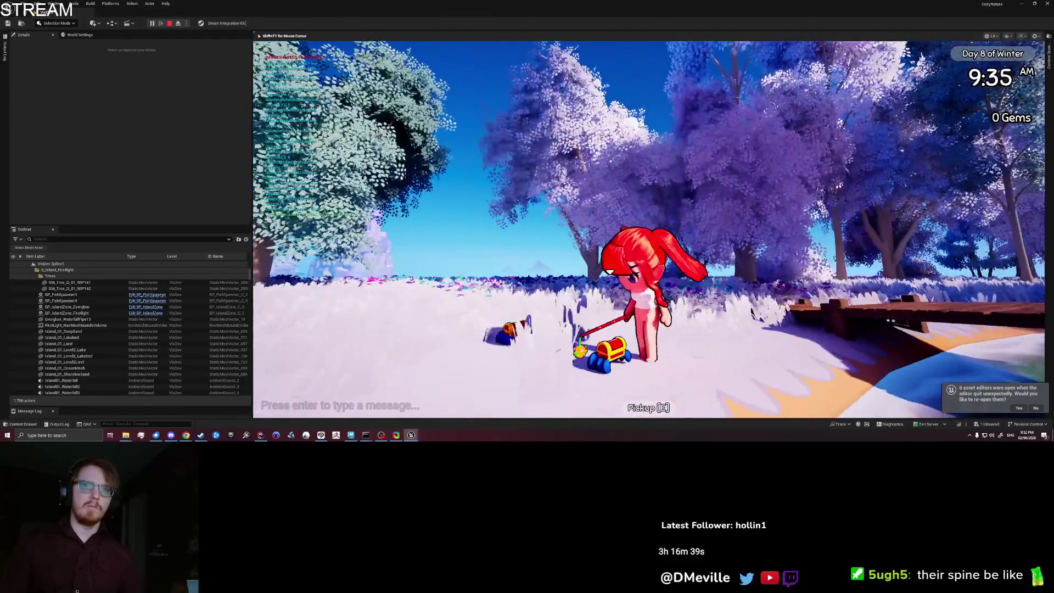
pyautogui.press('d')
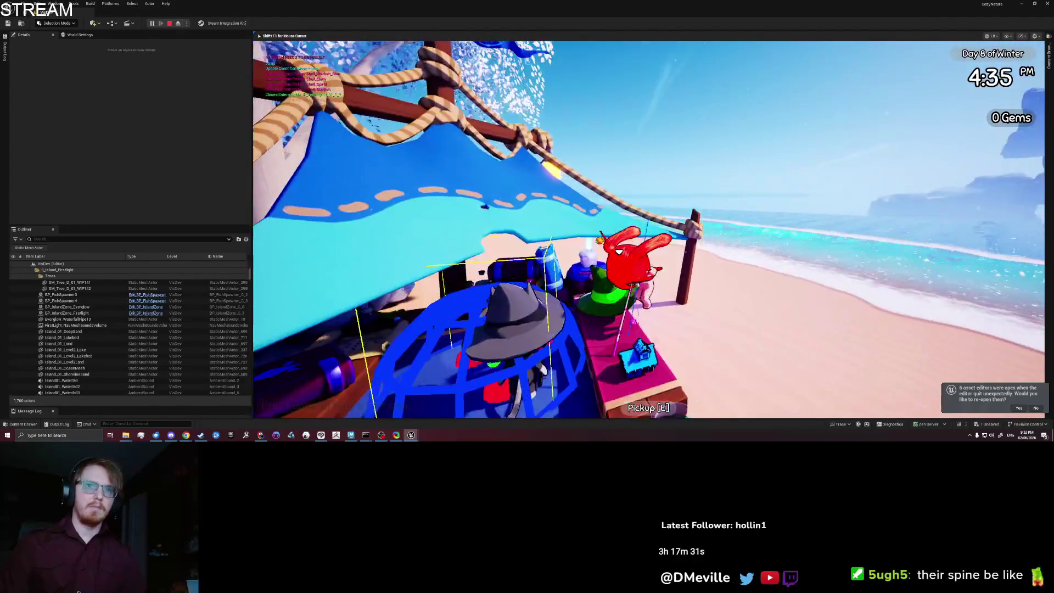
pyautogui.press('w')
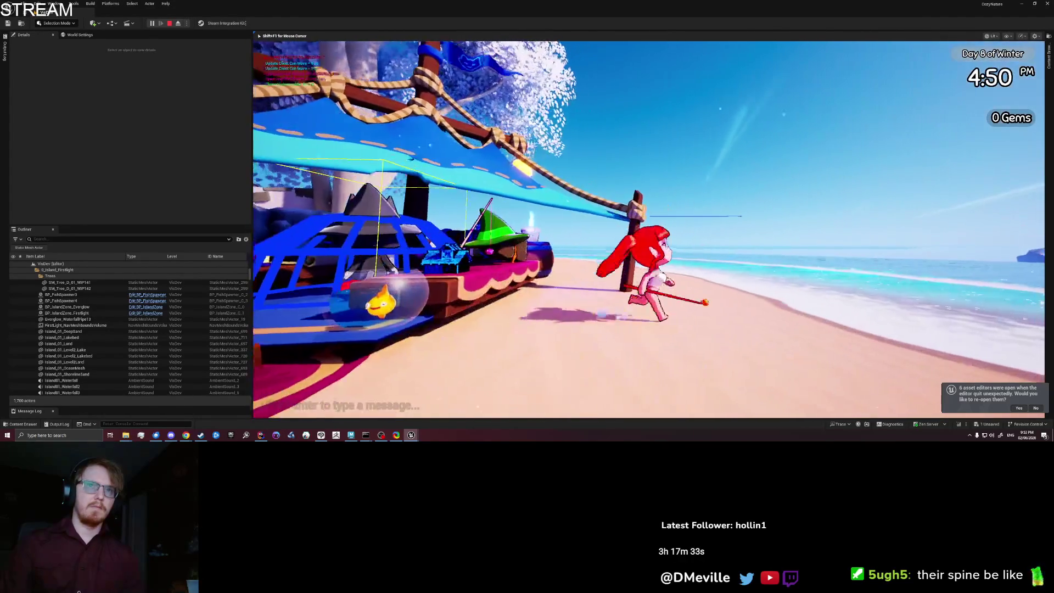
pyautogui.press('a')
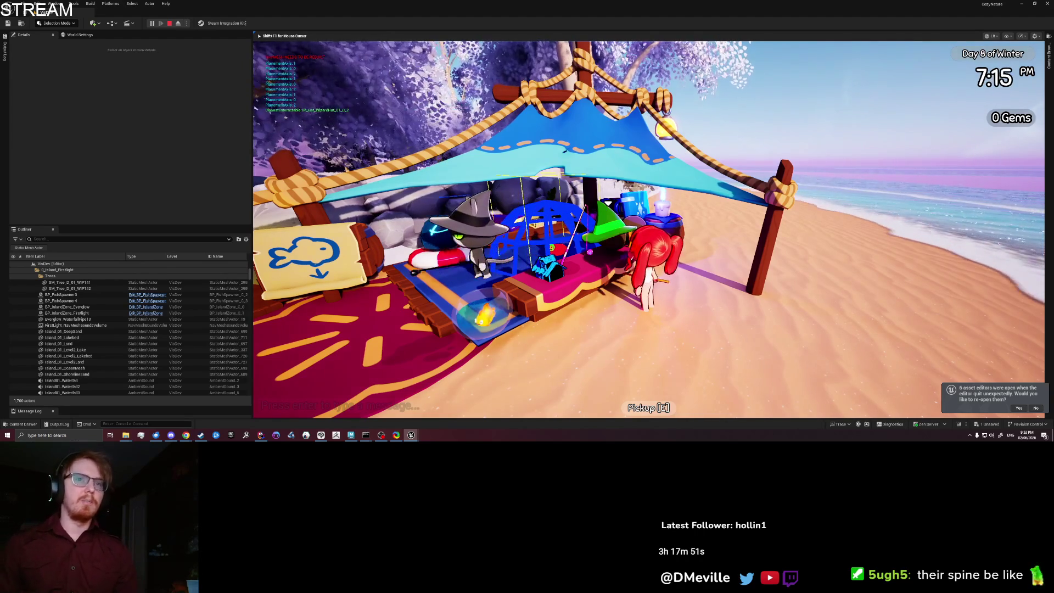
# Drop the Treasure Crab from the inventory, pick the crabs back up, and walk away from the tent
pyautogui.press('a')
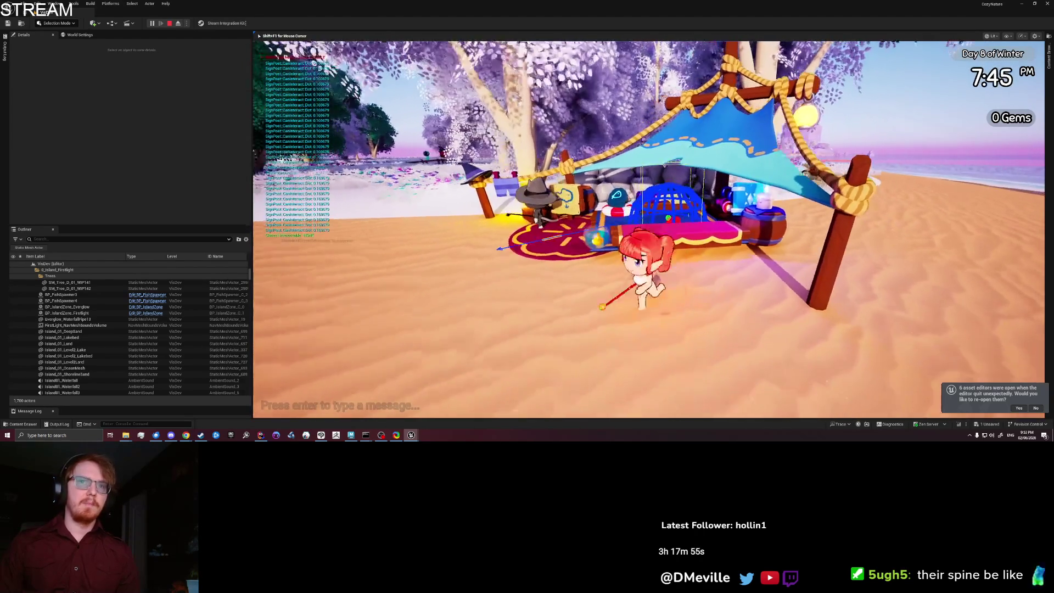
pyautogui.press('Tab')
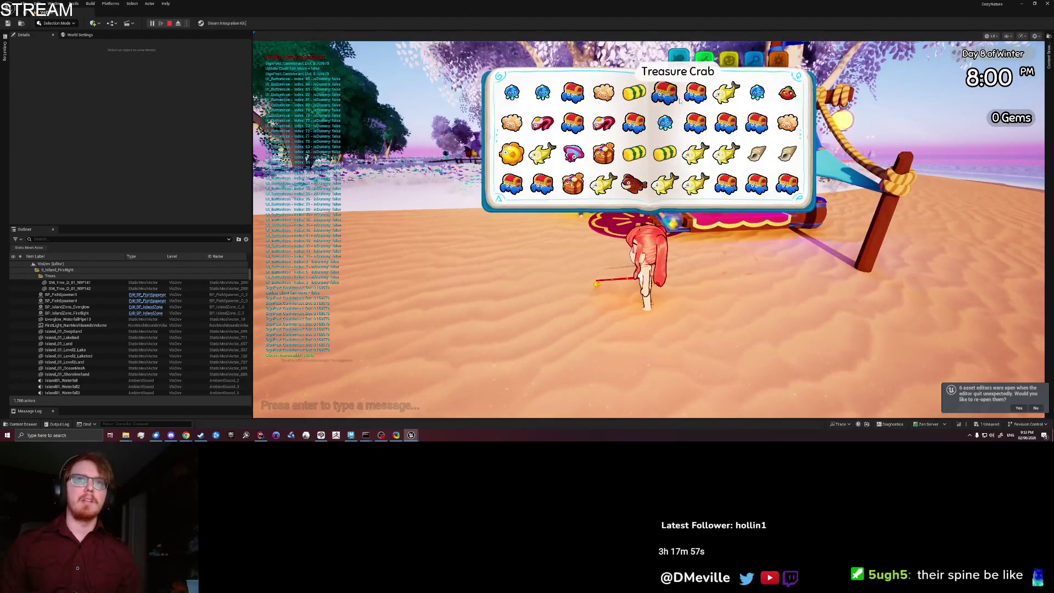
pyautogui.click(680, 99)
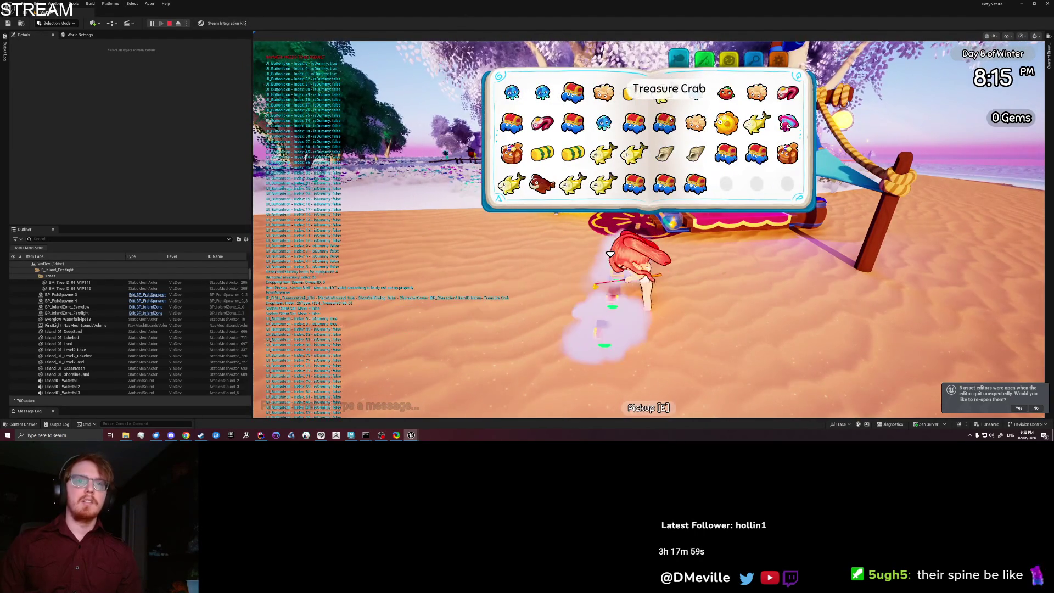
pyautogui.press('Tab')
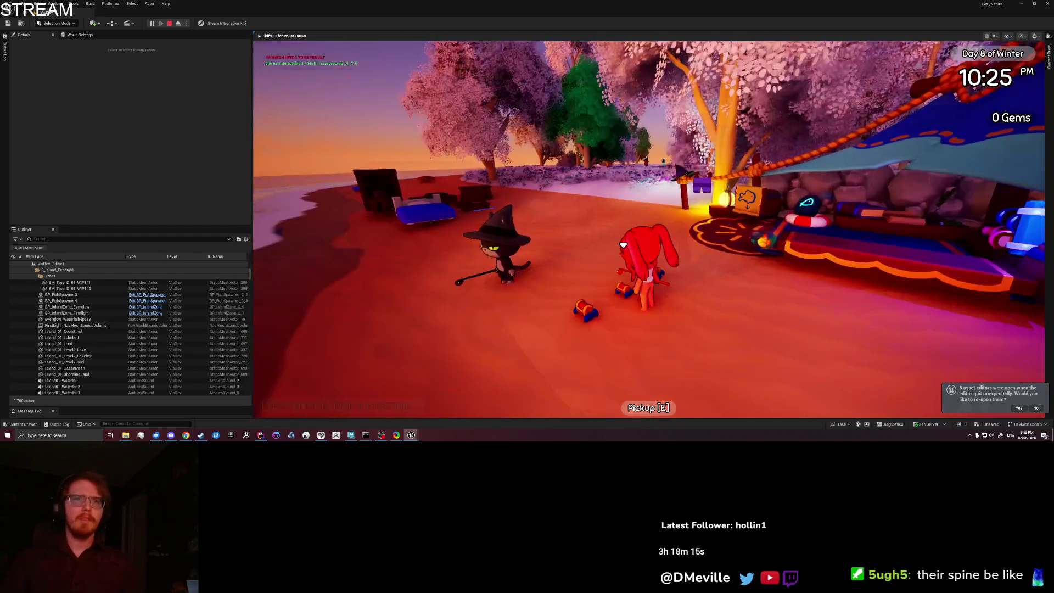
pyautogui.press('e')
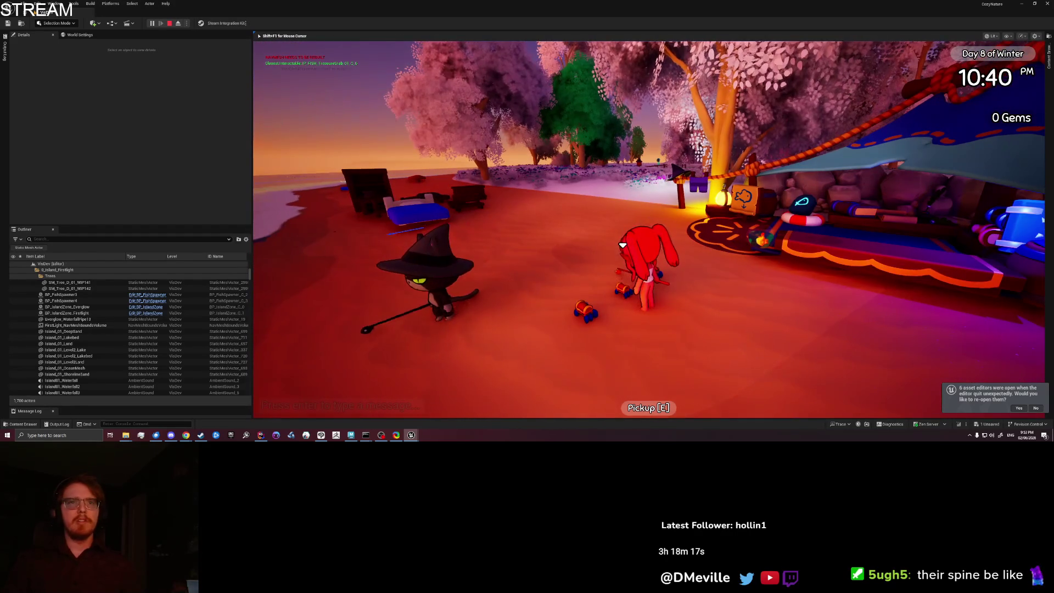
pyautogui.press('e')
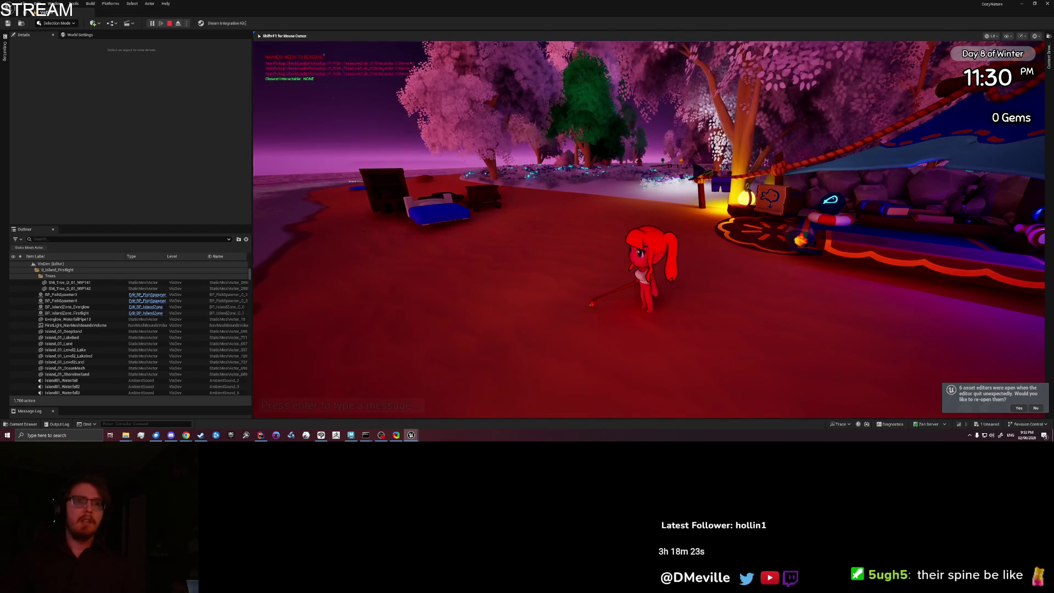
pyautogui.press('w')
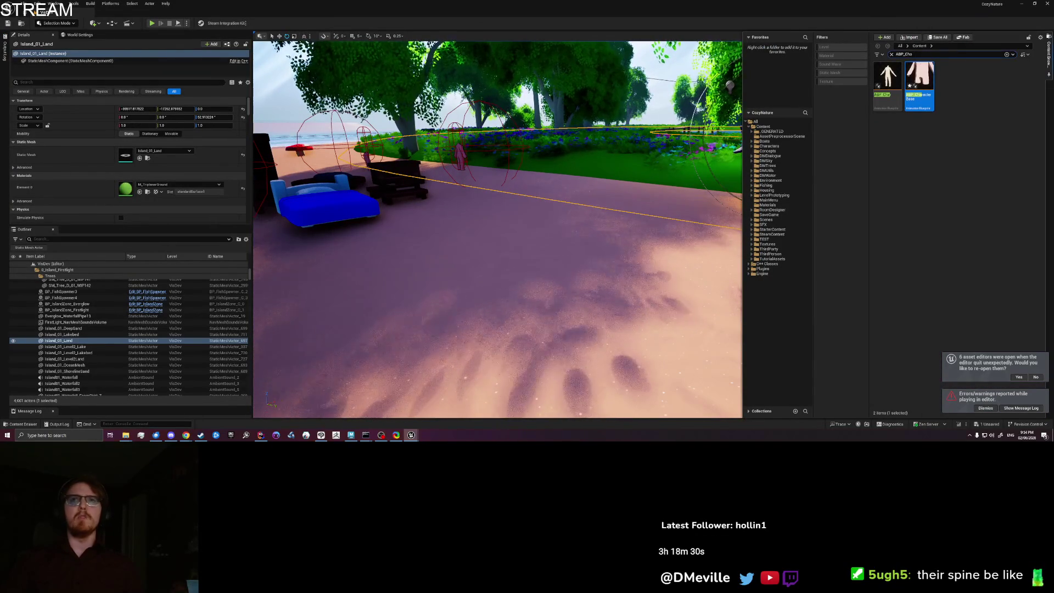
# Search the Content Browser for 'BP_Ch' and open the BP_Character Blueprint
pyautogui.click(891, 55)
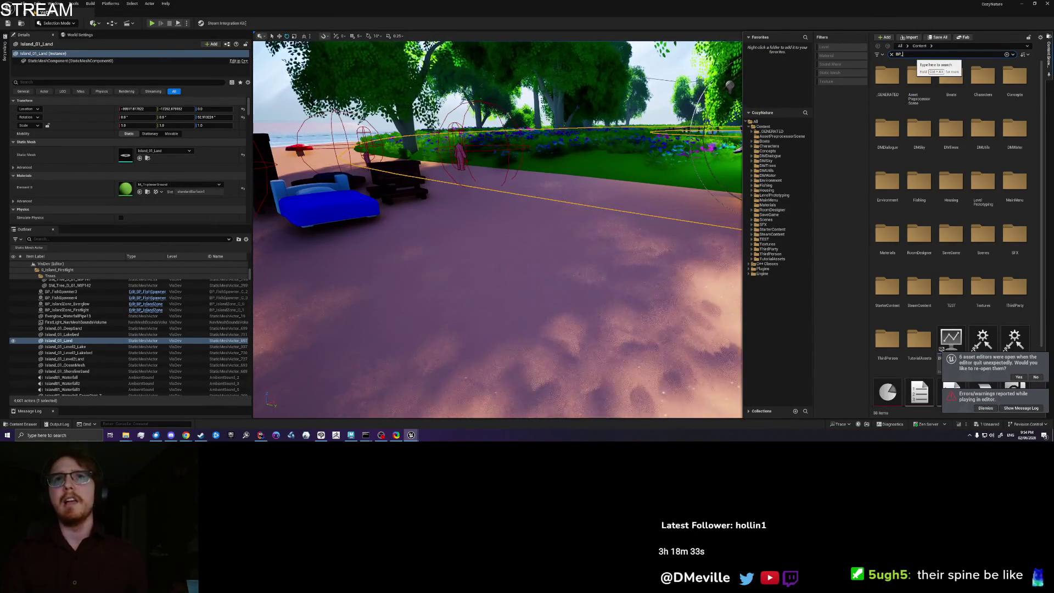
pyautogui.write('BP_Ch')
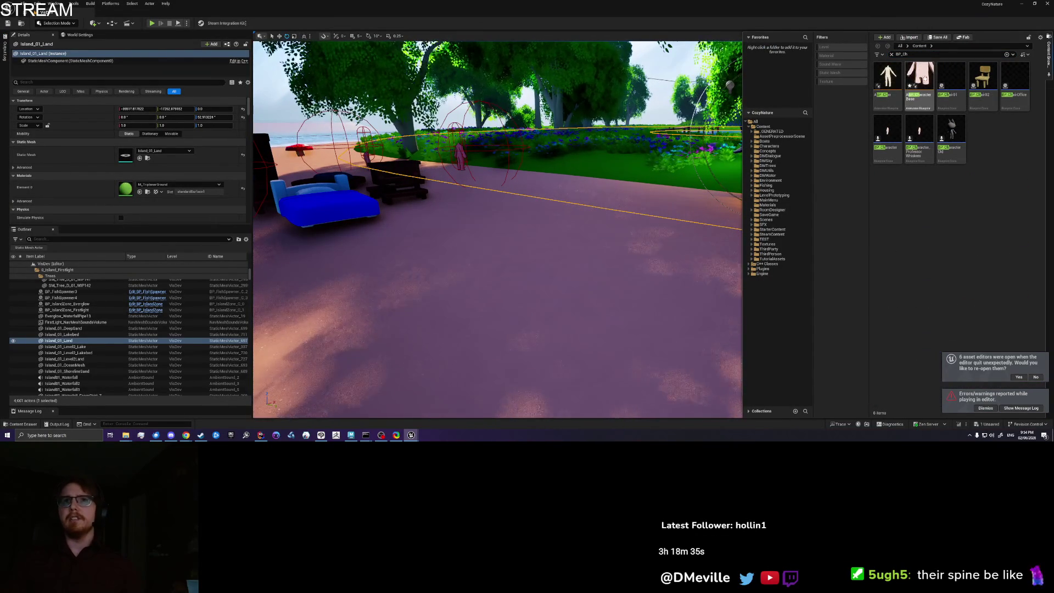
pyautogui.click(890, 130)
pyautogui.doubleClick(890, 130)
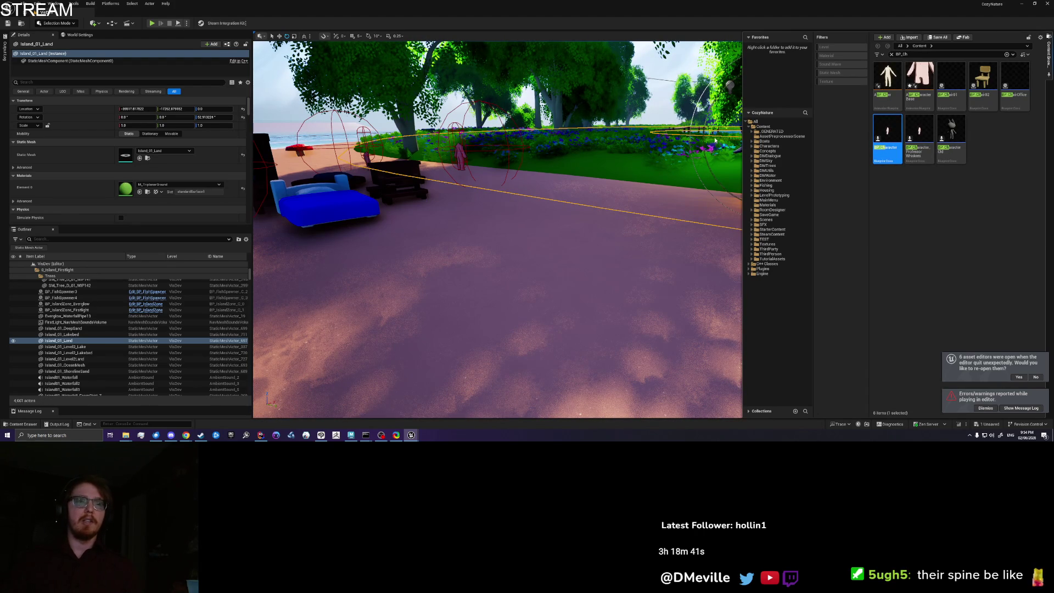
# Close the Content Drawer and bring the BP_Character Blueprint editor to the front
pyautogui.click(531, 172)
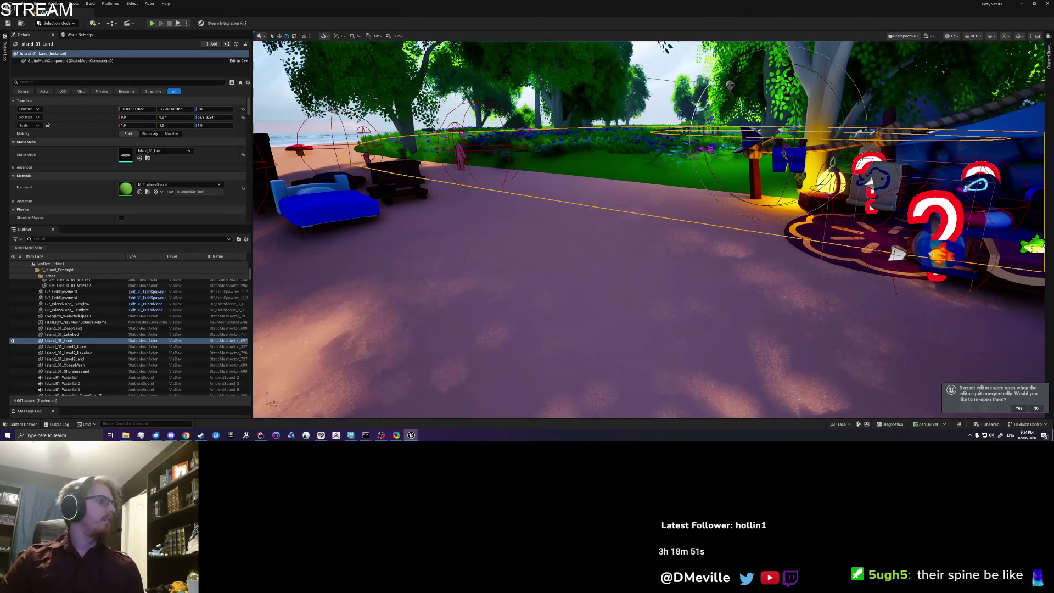
pyautogui.press('super+shift+s')
pyautogui.hotkey('alt', 'Tab')
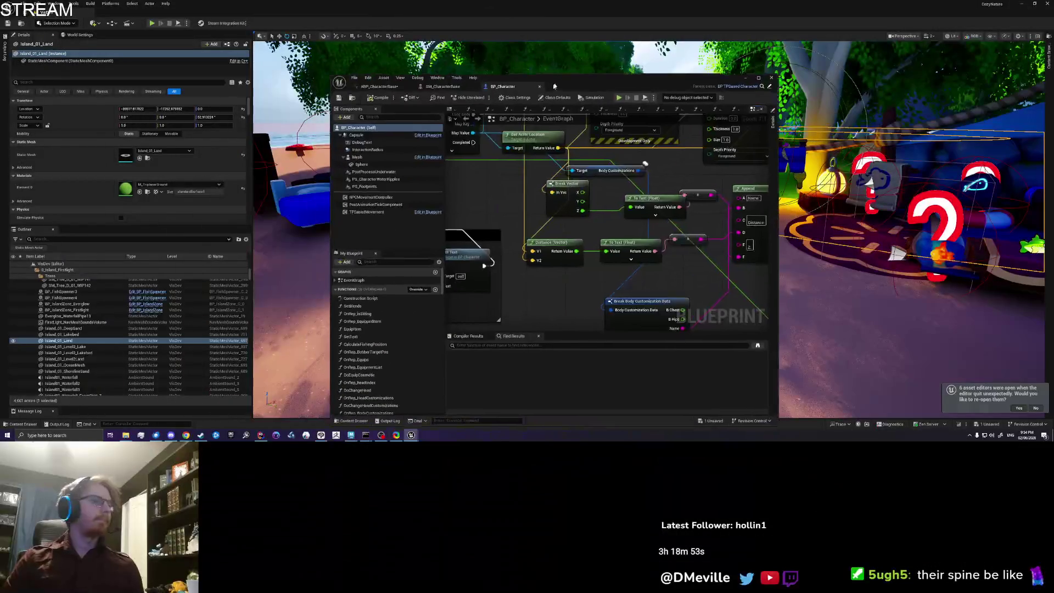
# Maximize the Blueprint editor and find the Get Closest Interactable node by searching 'closest'
pyautogui.doubleClick(554, 83)
pyautogui.hotkey('ctrl', 'f')
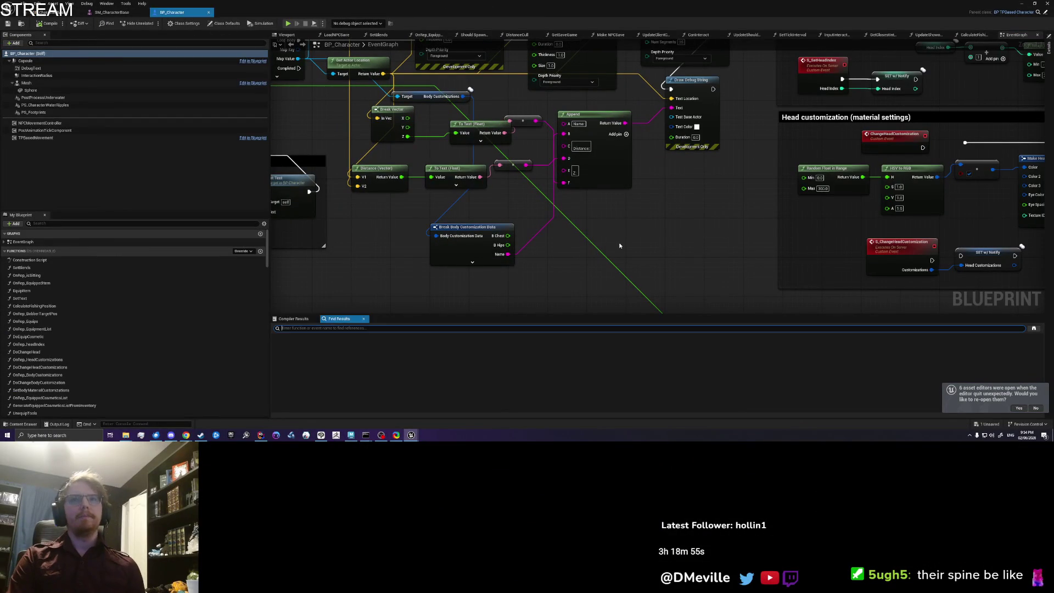
pyautogui.write('closest')
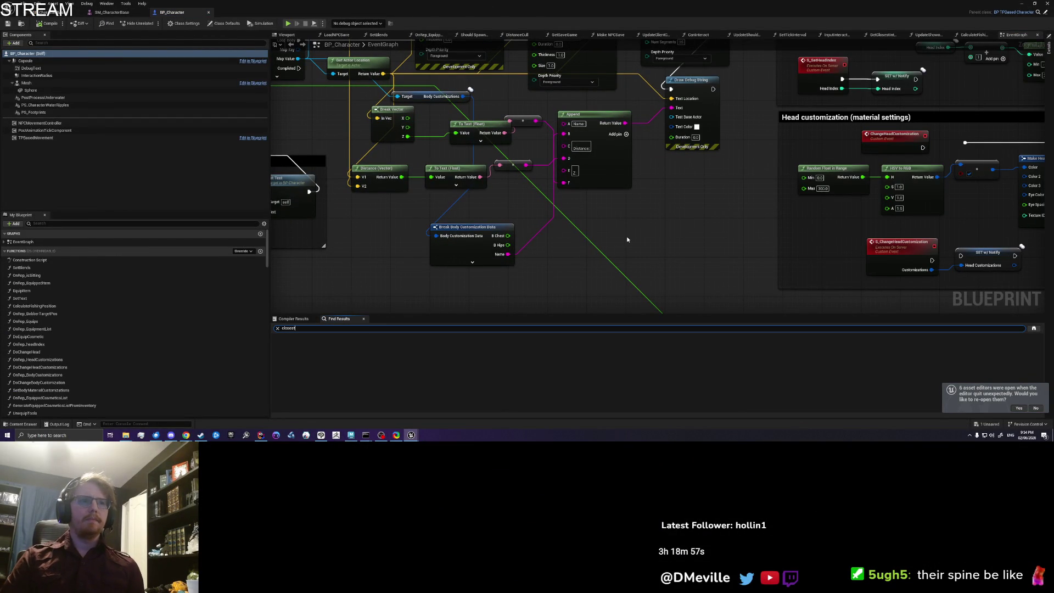
pyautogui.press('Return')
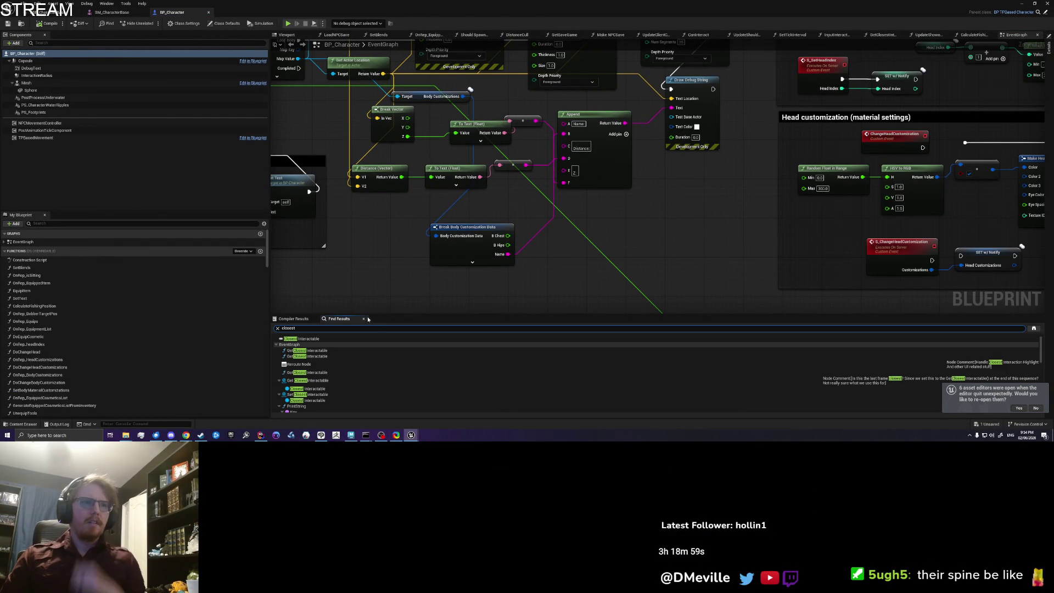
pyautogui.click(327, 350)
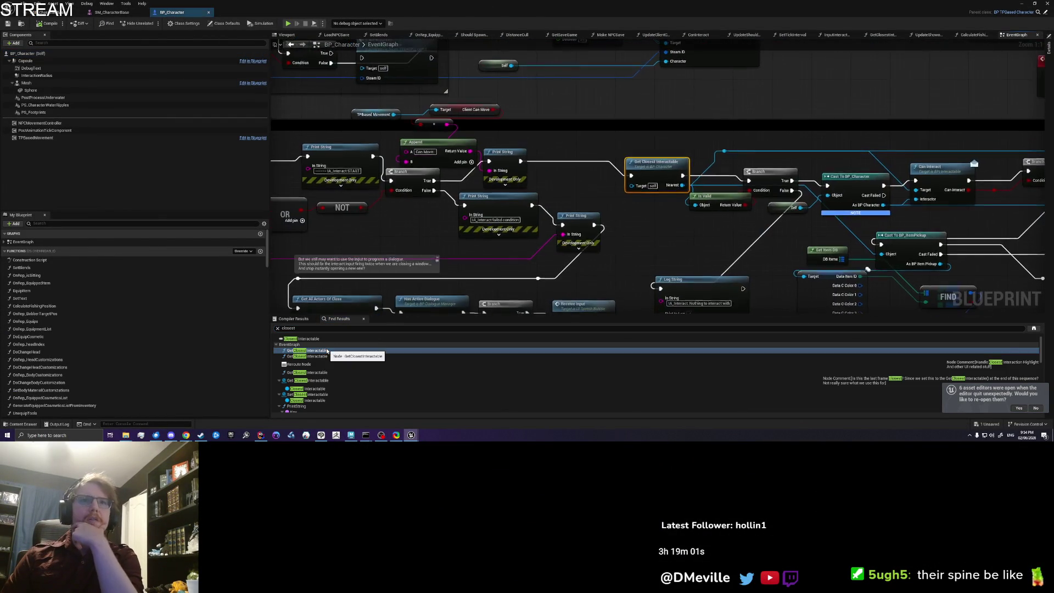
# Look over the INPUT Interact section, then open and view the GetClosestInteractable function graph
pyautogui.moveTo(385, 230); pyautogui.dragTo(663, 216)
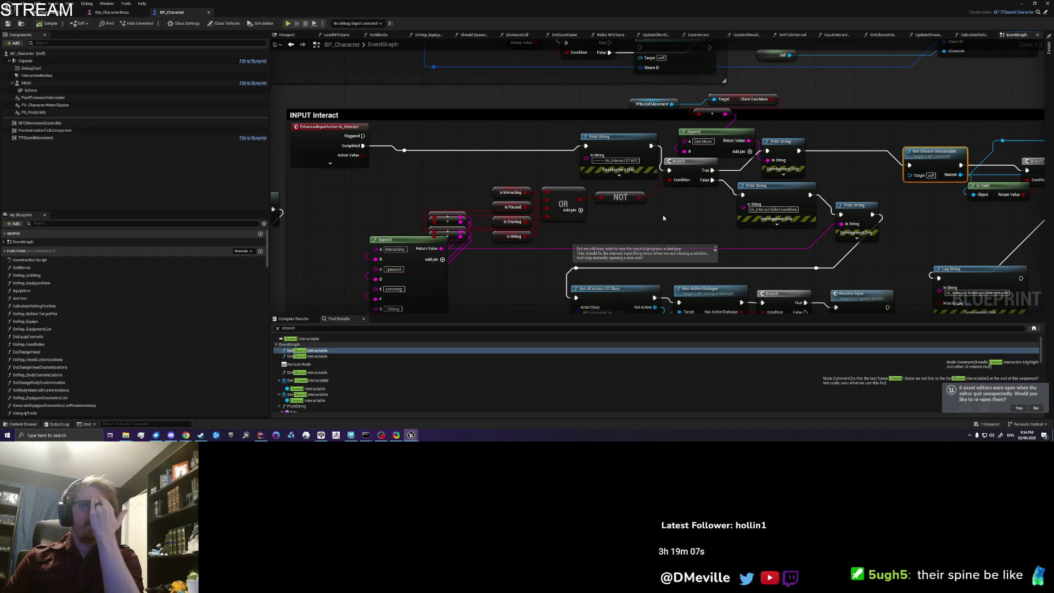
pyautogui.moveTo(901, 228); pyautogui.dragTo(727, 167)
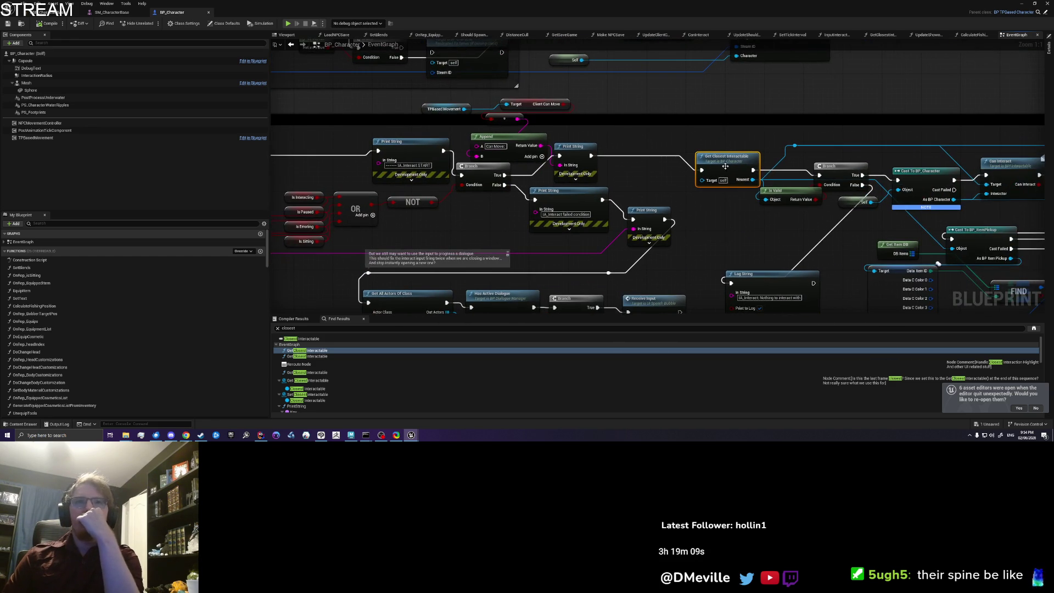
pyautogui.doubleClick(726, 168)
pyautogui.moveTo(544, 235); pyautogui.dragTo(530, 230)
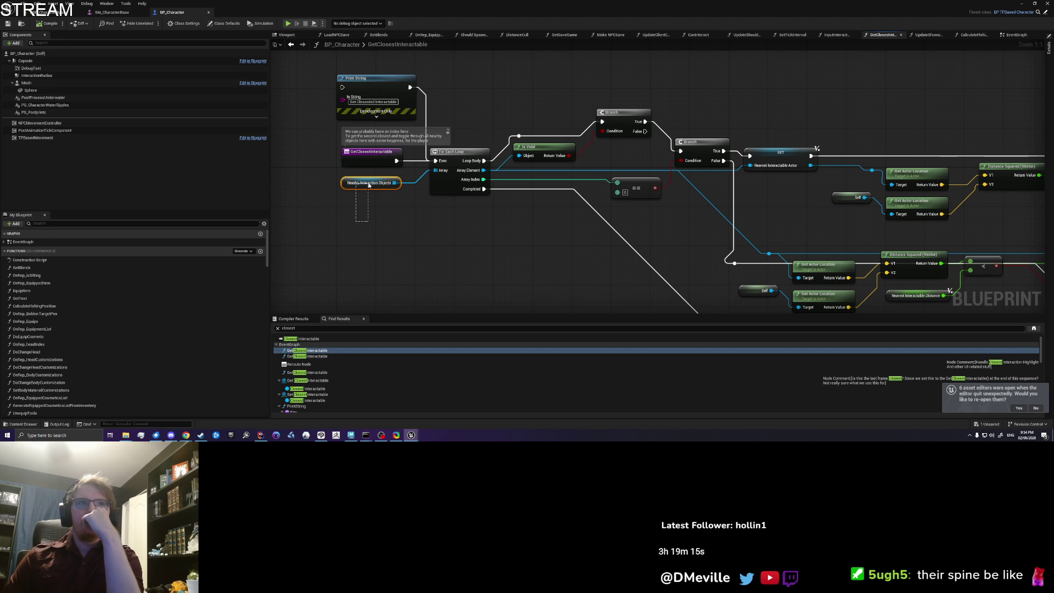
pyautogui.moveTo(592, 252); pyautogui.dragTo(516, 240)
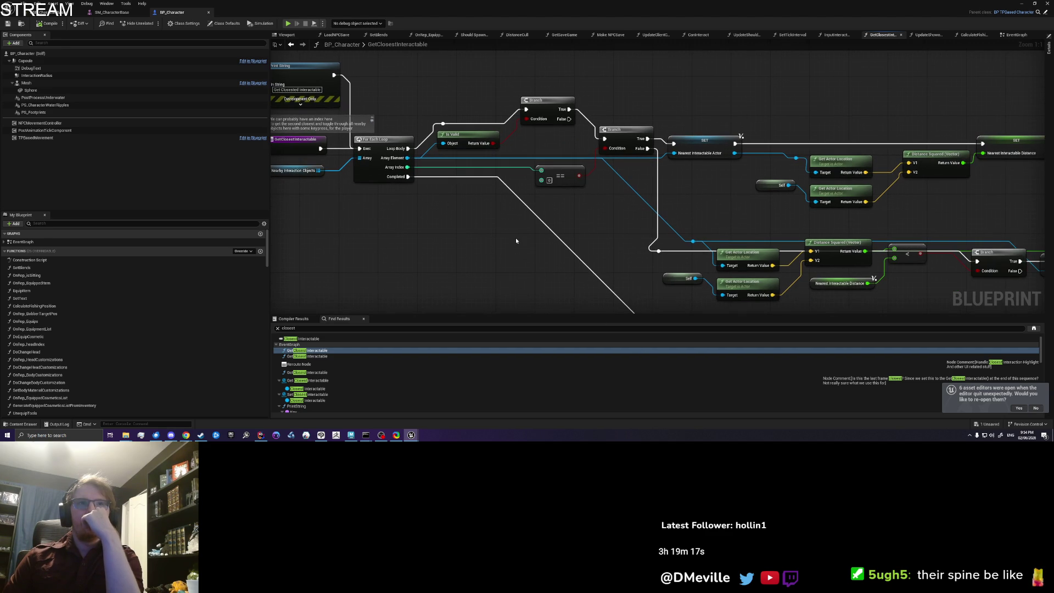
pyautogui.scroll(-2, 516, 240)
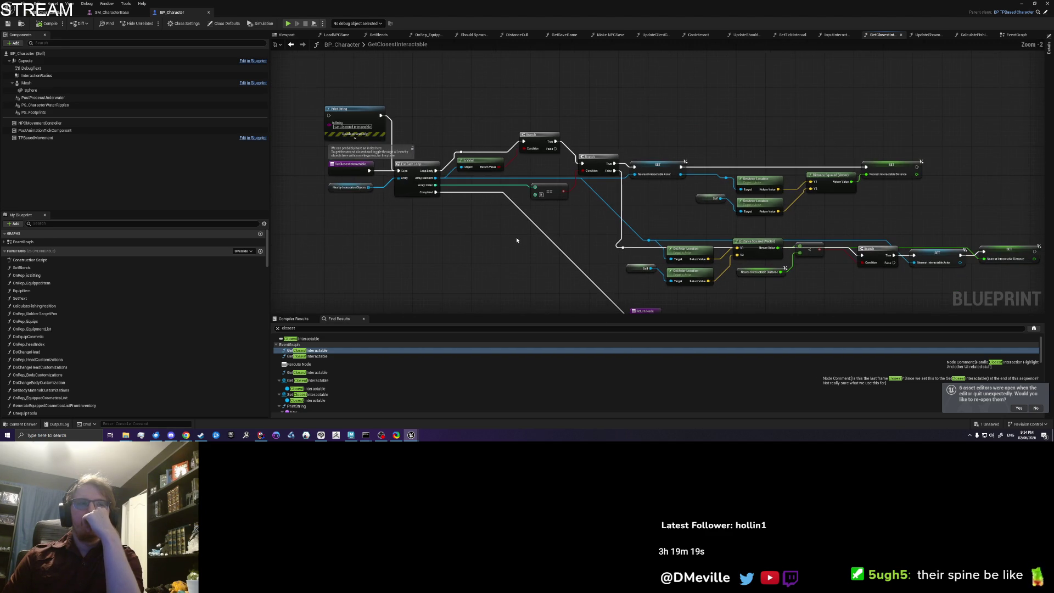
pyautogui.scroll(1, 516, 240)
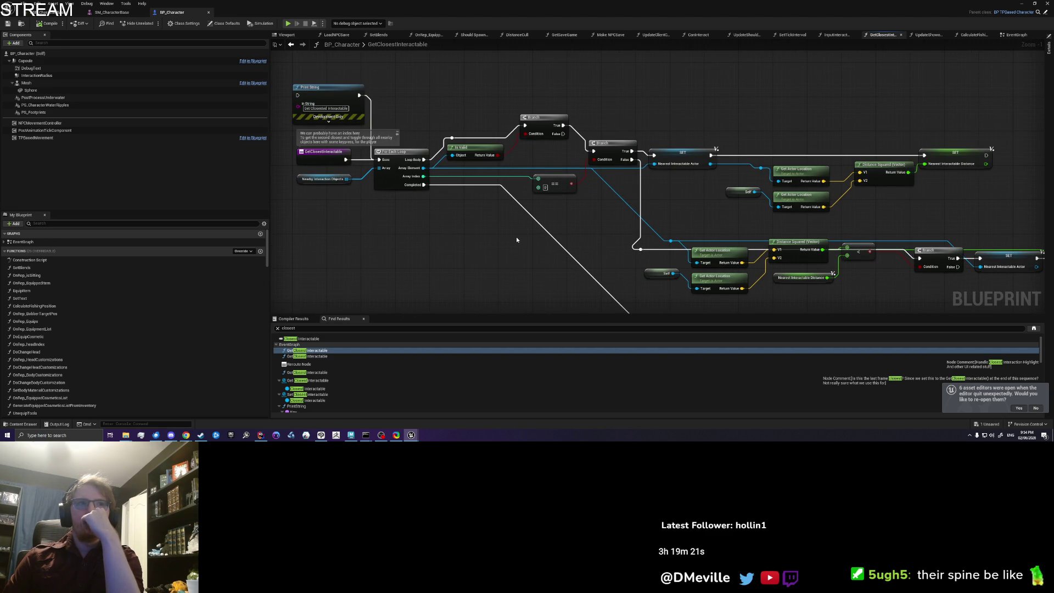